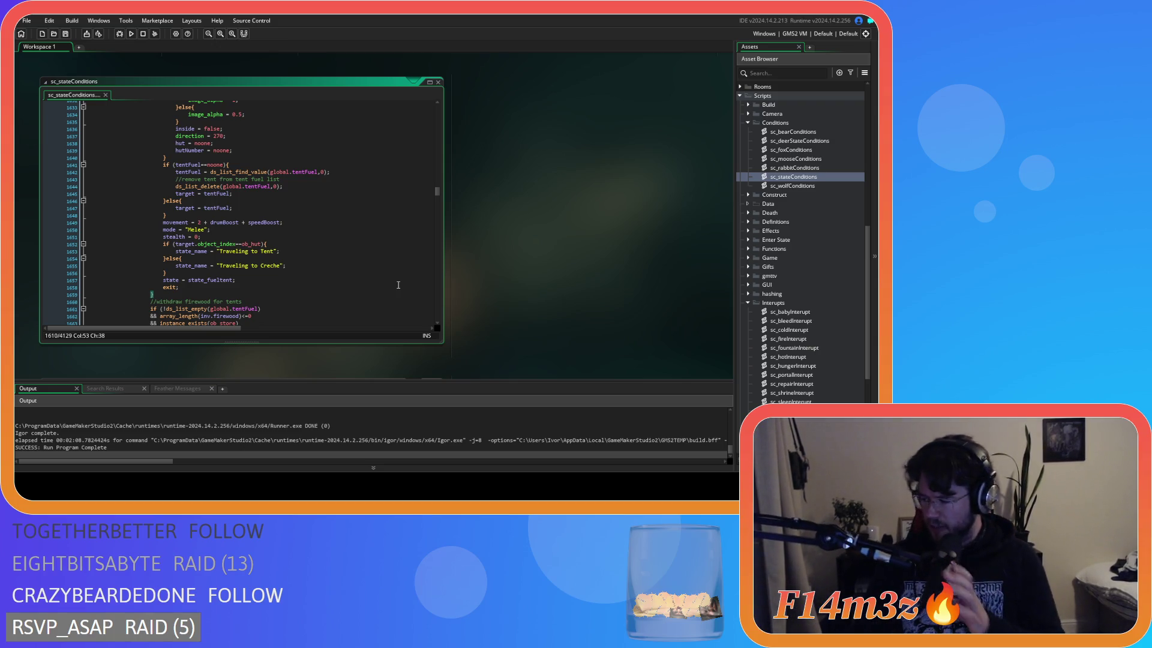
# Open the ob_human object's code editor from the Asset Browser
pyautogui.click(331, 230)
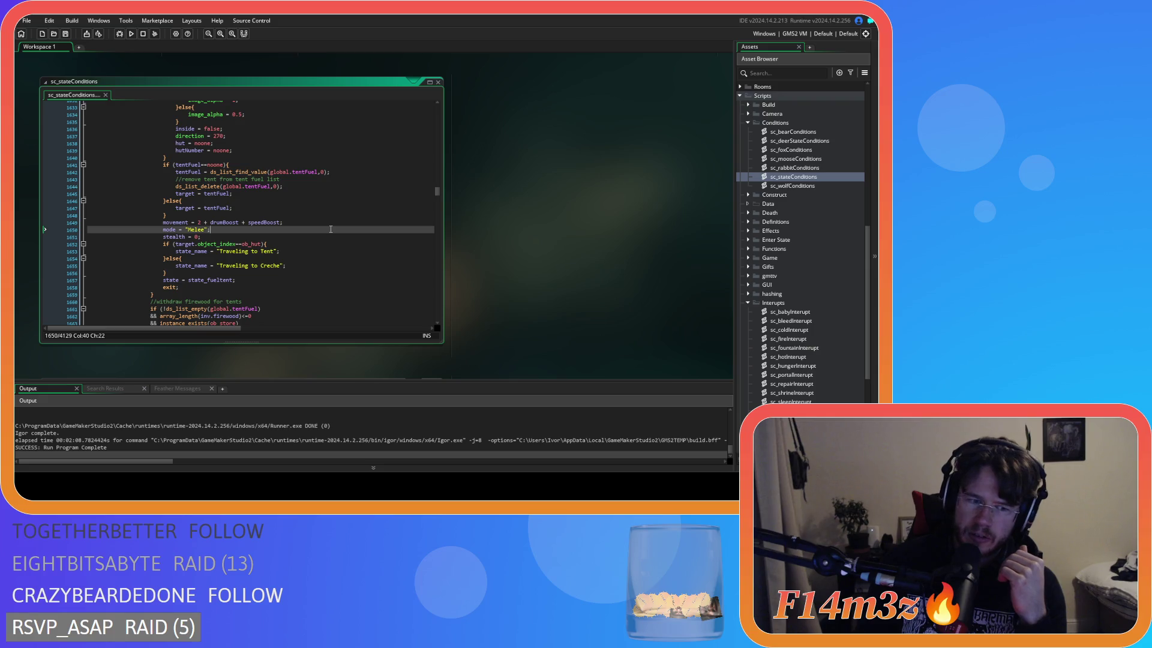
pyautogui.scroll(10, 780, 210)
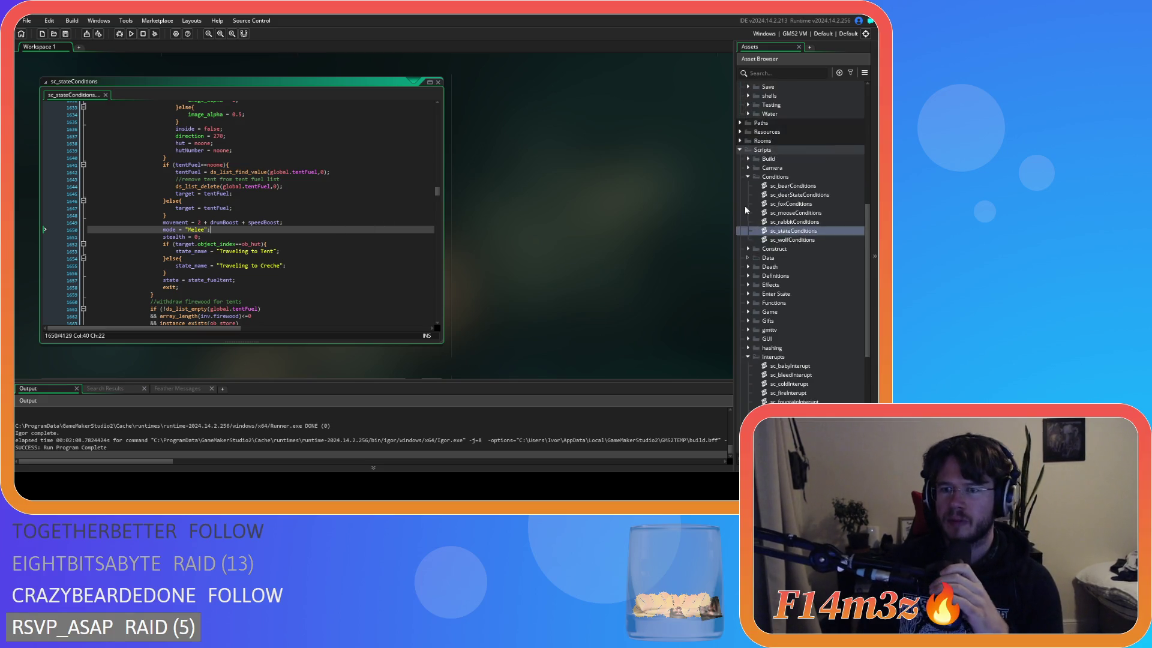
pyautogui.click(792, 197)
pyautogui.doubleClick(792, 198)
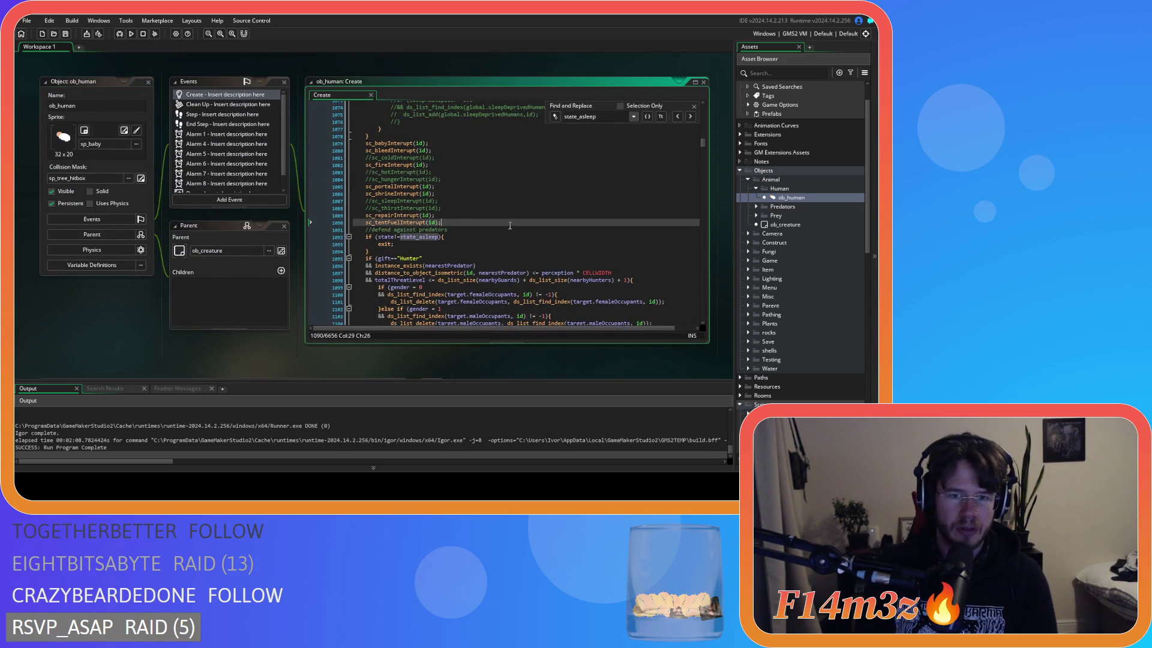
# Comment out the sc_tentFuelInterupt(id); calls, including state_sleep's, and run the game with F5
pyautogui.write('//')
pyautogui.scroll(20, 473, 222)
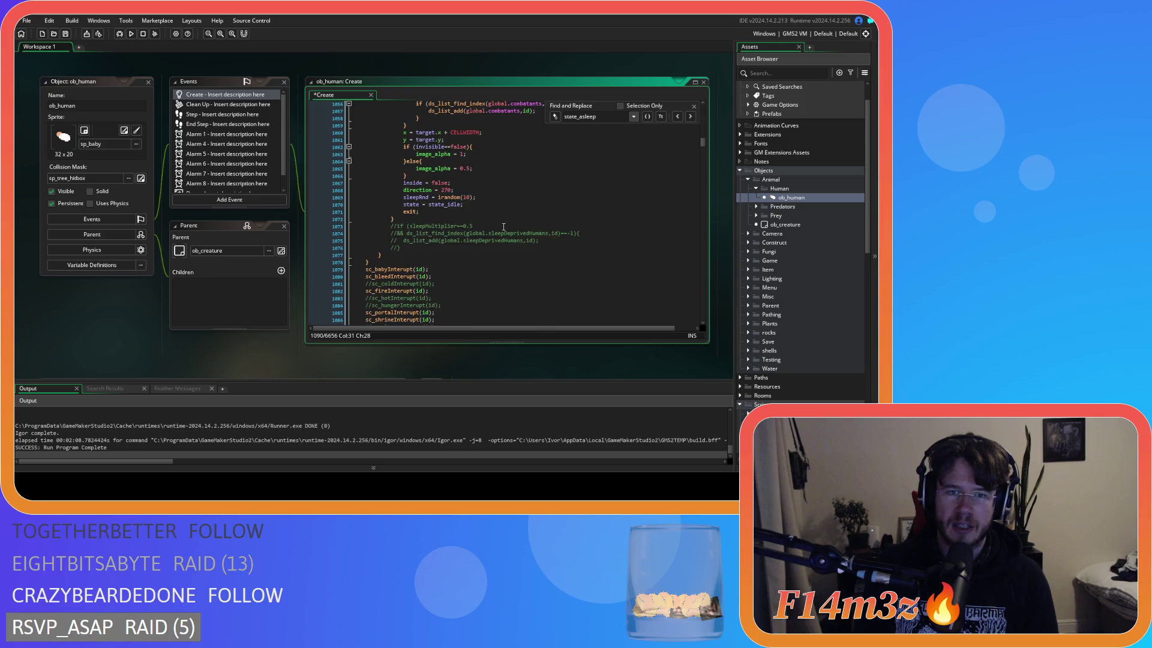
pyautogui.scroll(10, 485, 229)
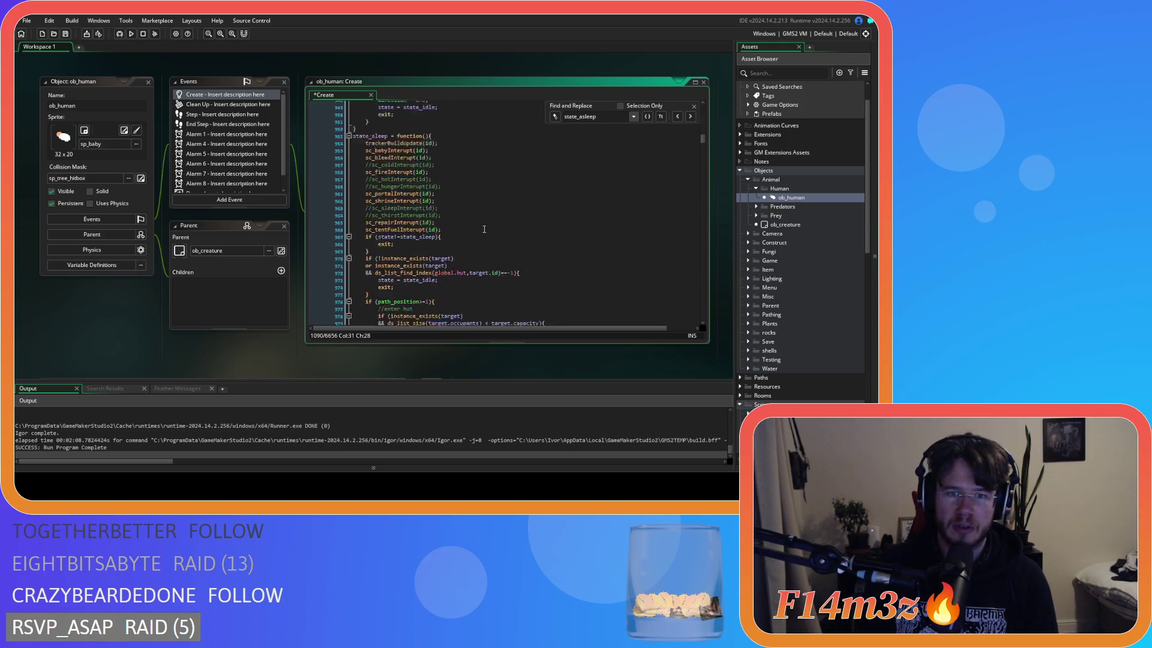
pyautogui.tripleClick(451, 265)
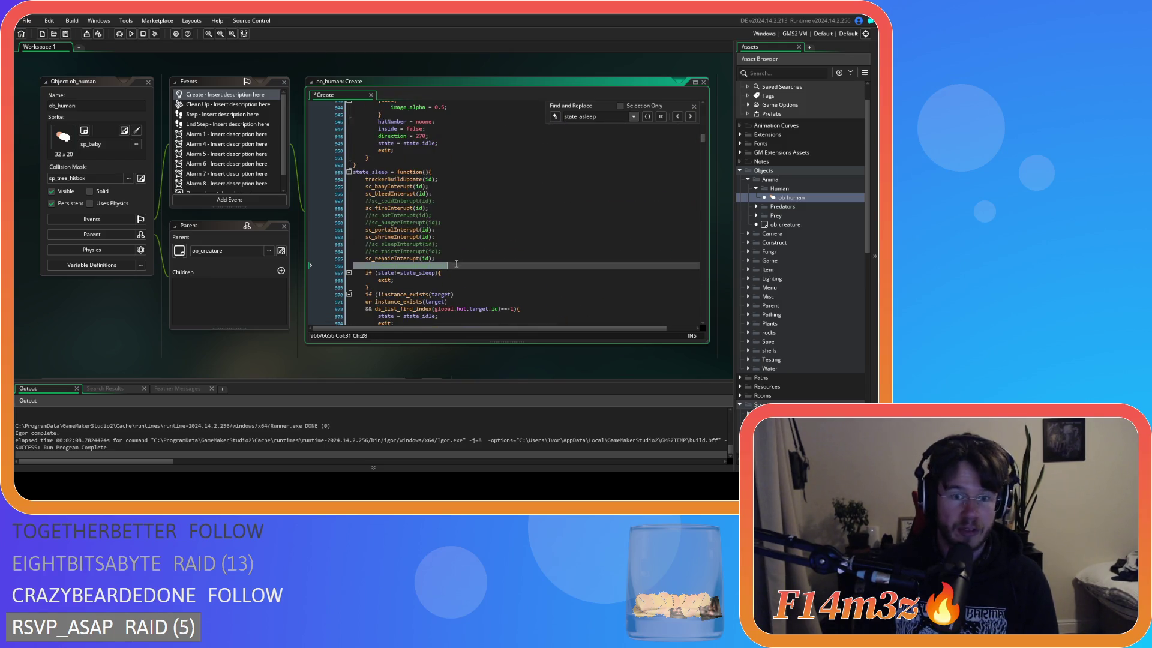
pyautogui.click(694, 108)
pyautogui.hotkey('ctrl', 'k')
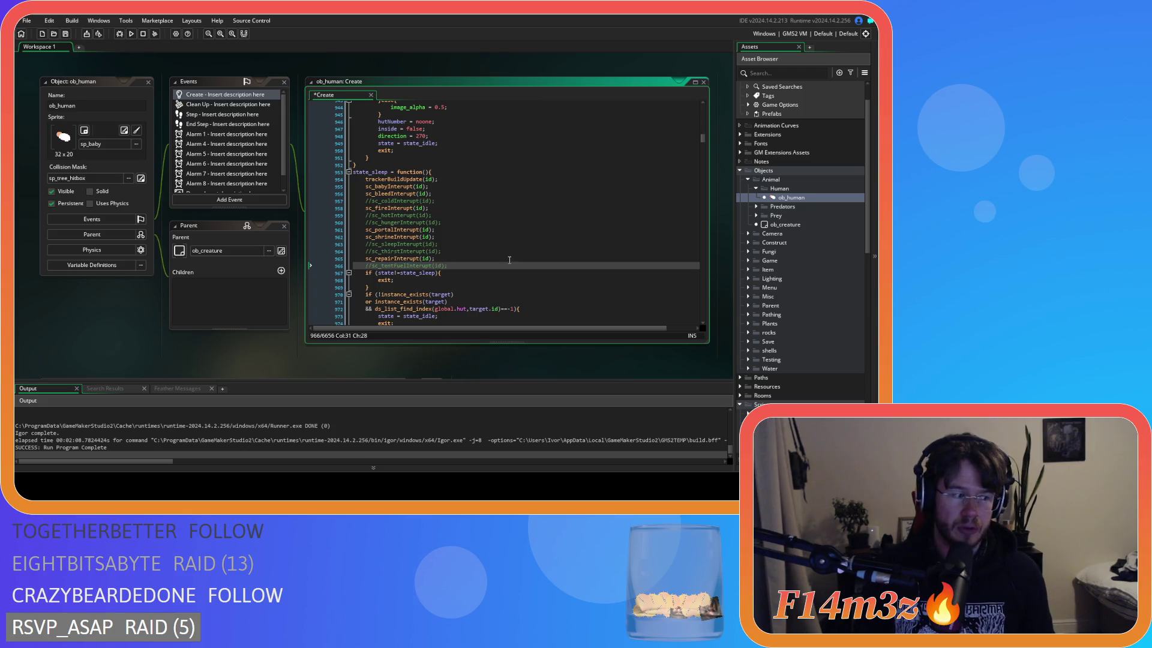
pyautogui.press('F5')
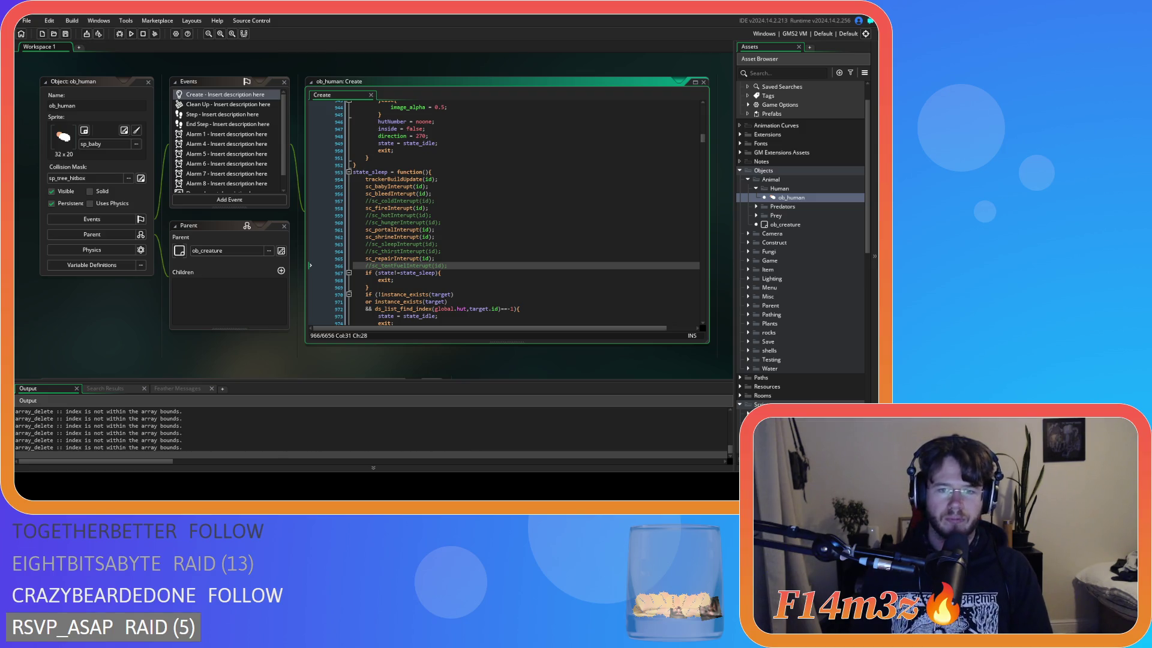
# Quickload the saved camp, glance at the Camp window, and pan around the tents
pyautogui.press('F9')
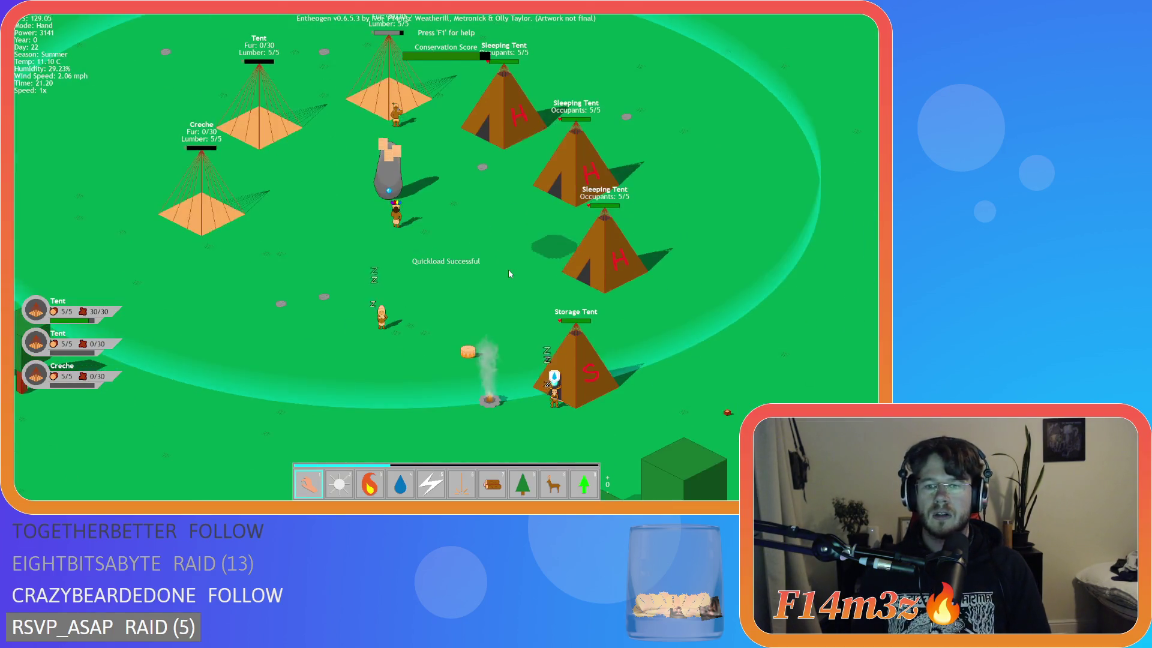
pyautogui.click(547, 291)
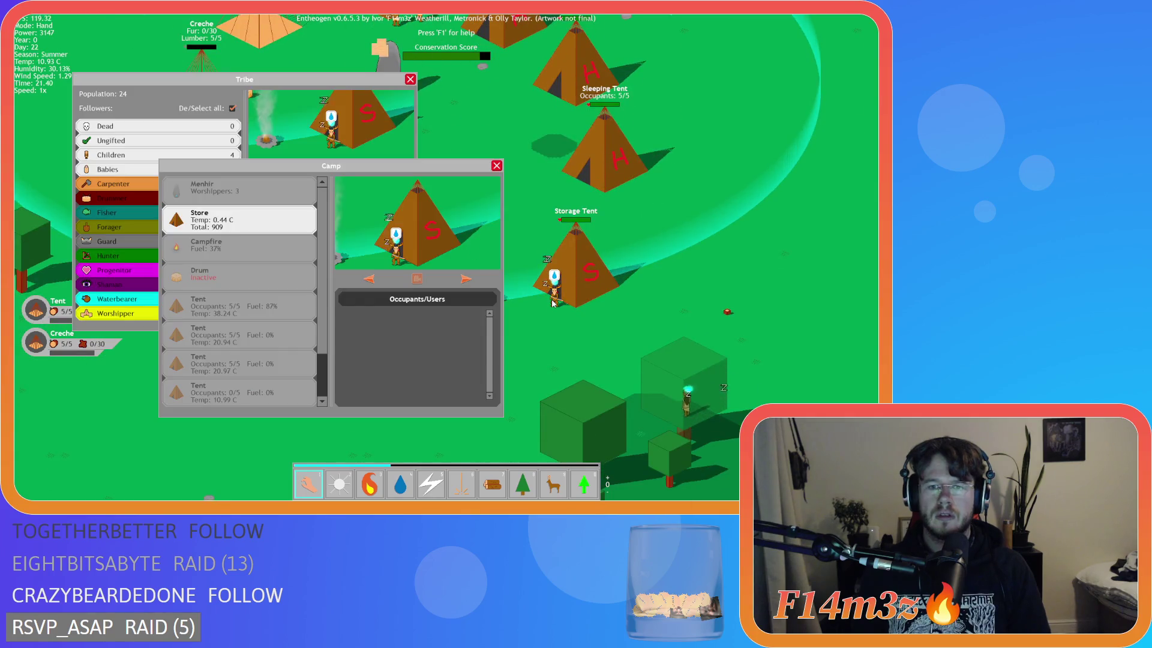
pyautogui.click(497, 165)
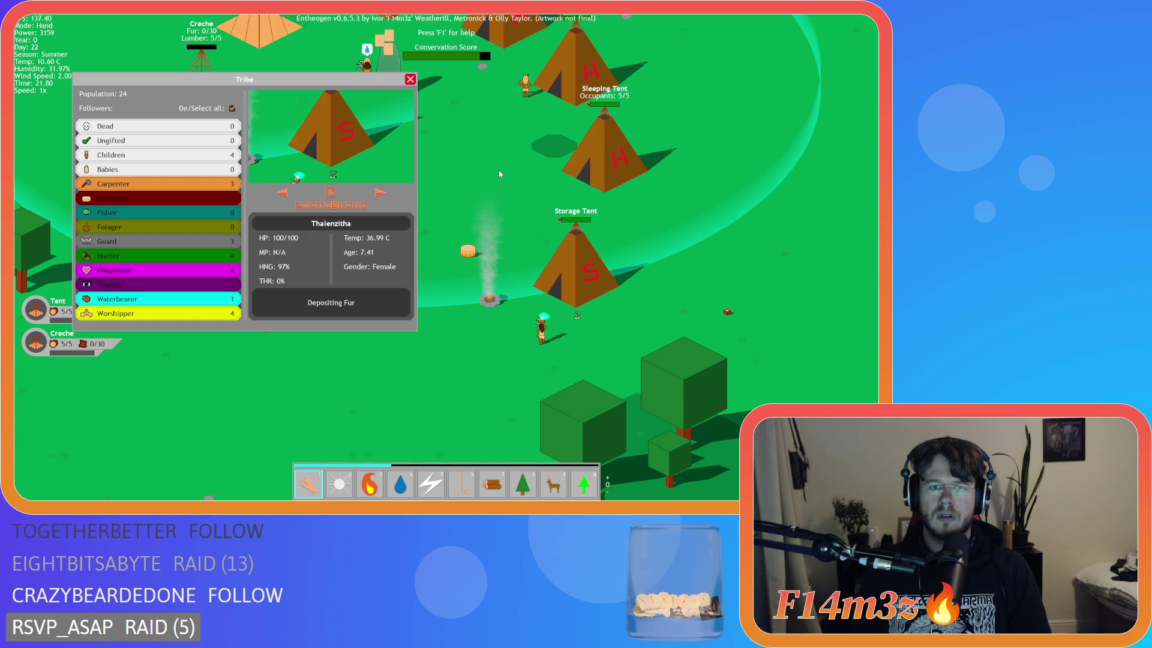
pyautogui.press('w')
pyautogui.press('a')
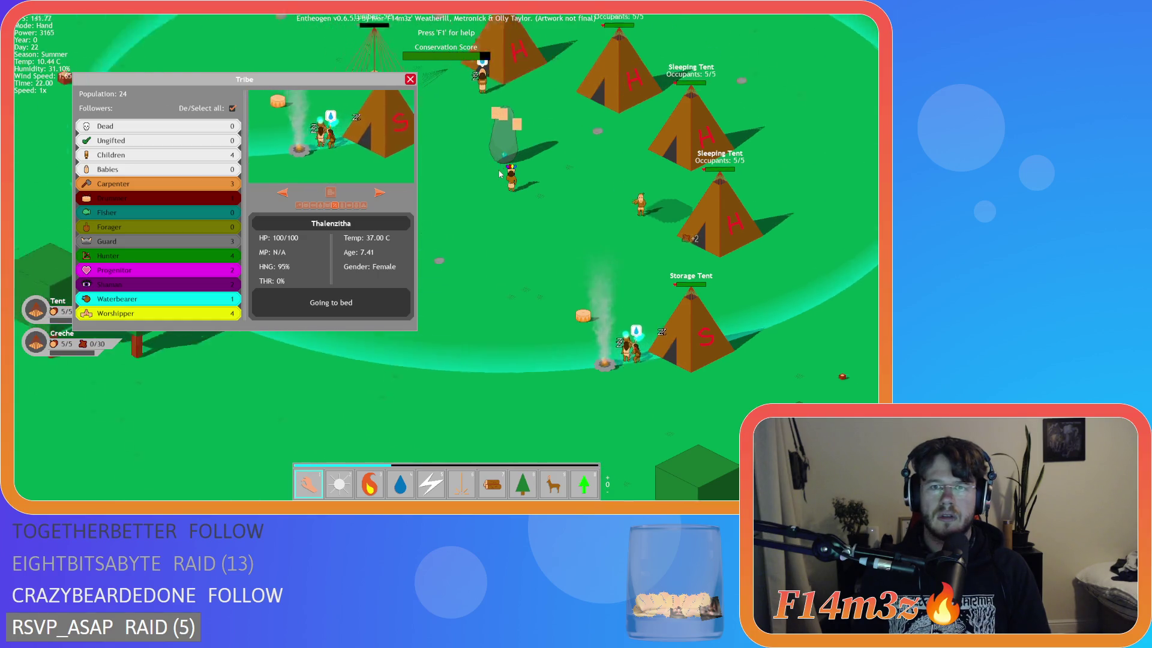
pyautogui.click(410, 79)
pyautogui.press('d')
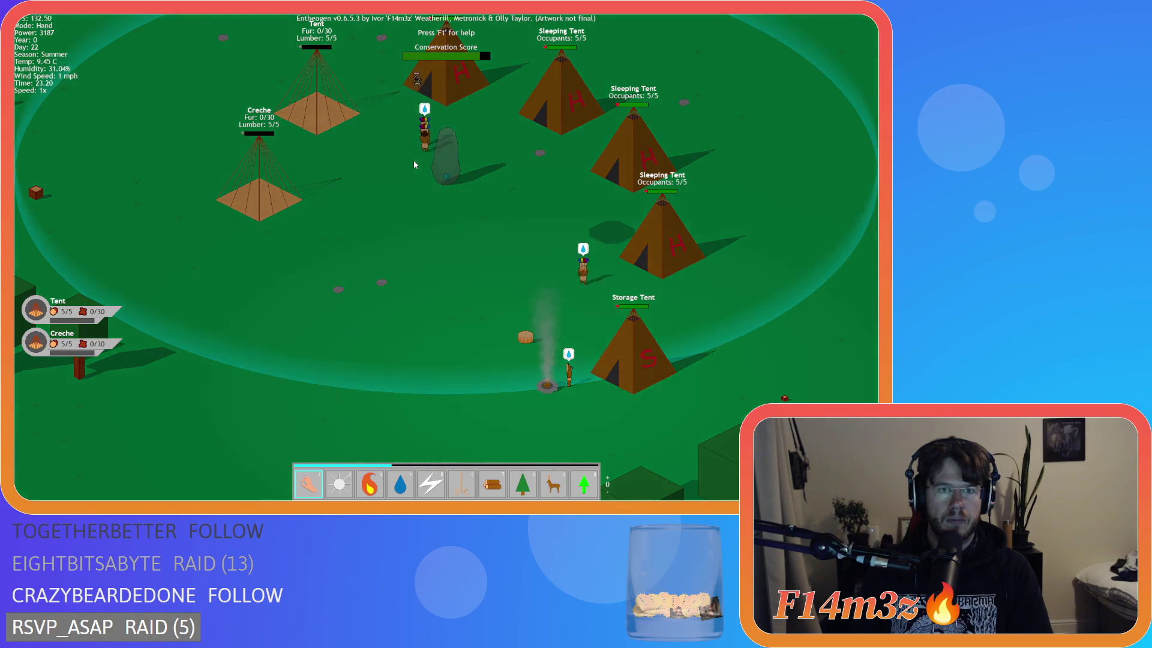
pyautogui.press('w')
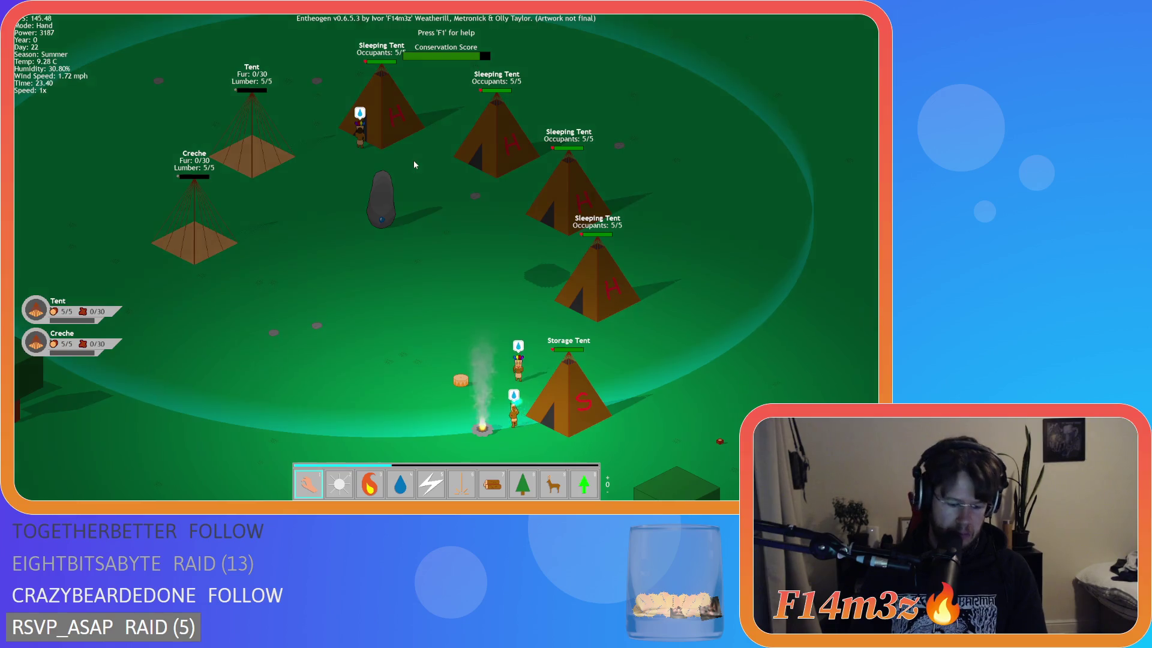
# Check followers' tasks in the Tribe panel while panning over tents and storage, then close it
pyautogui.press('i')
pyautogui.press('i')
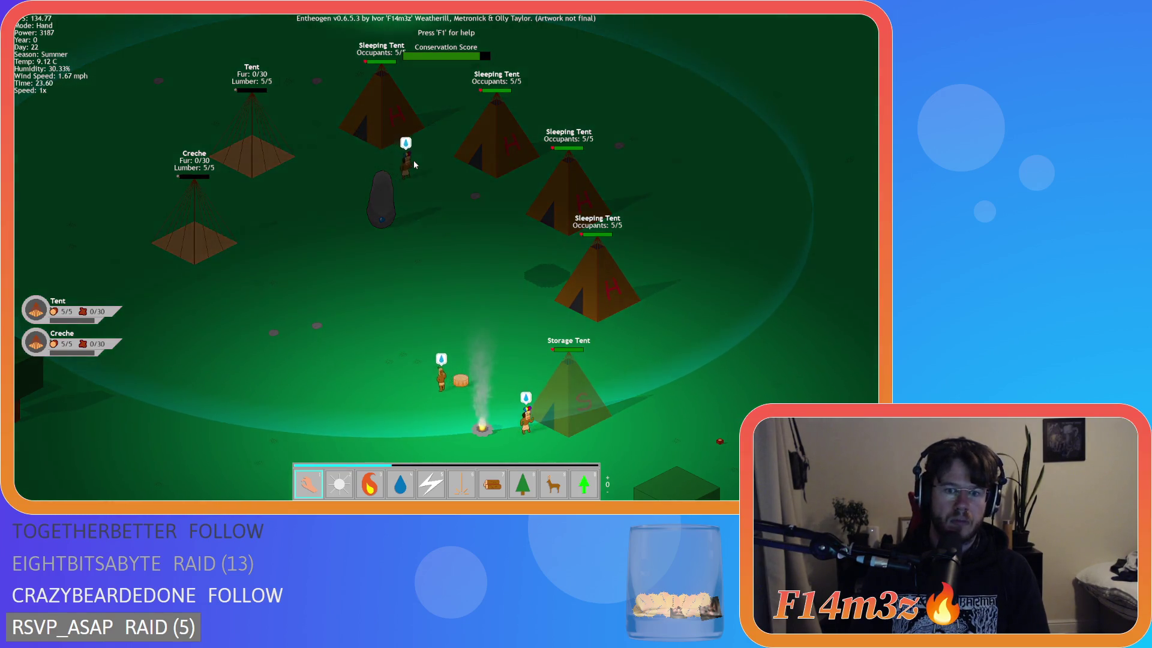
pyautogui.press('t')
pyautogui.press('a')
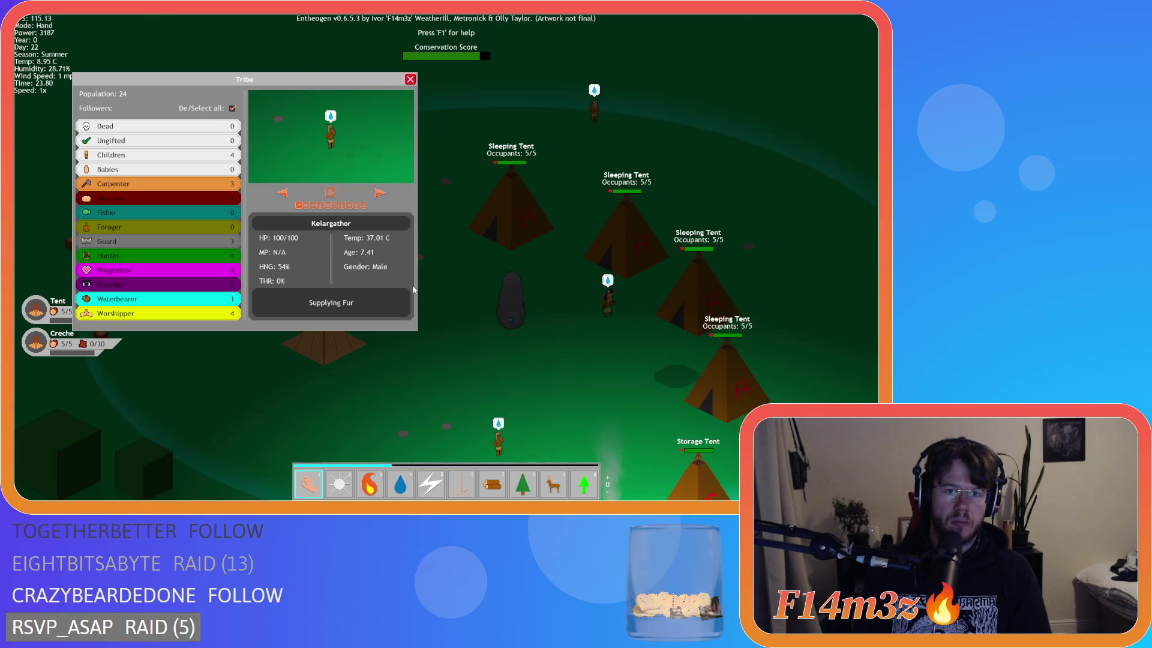
pyautogui.press('d')
pyautogui.moveTo(190, 76); pyautogui.dragTo(152, 26)
pyautogui.press('w')
pyautogui.press('s')
pyautogui.press('a')
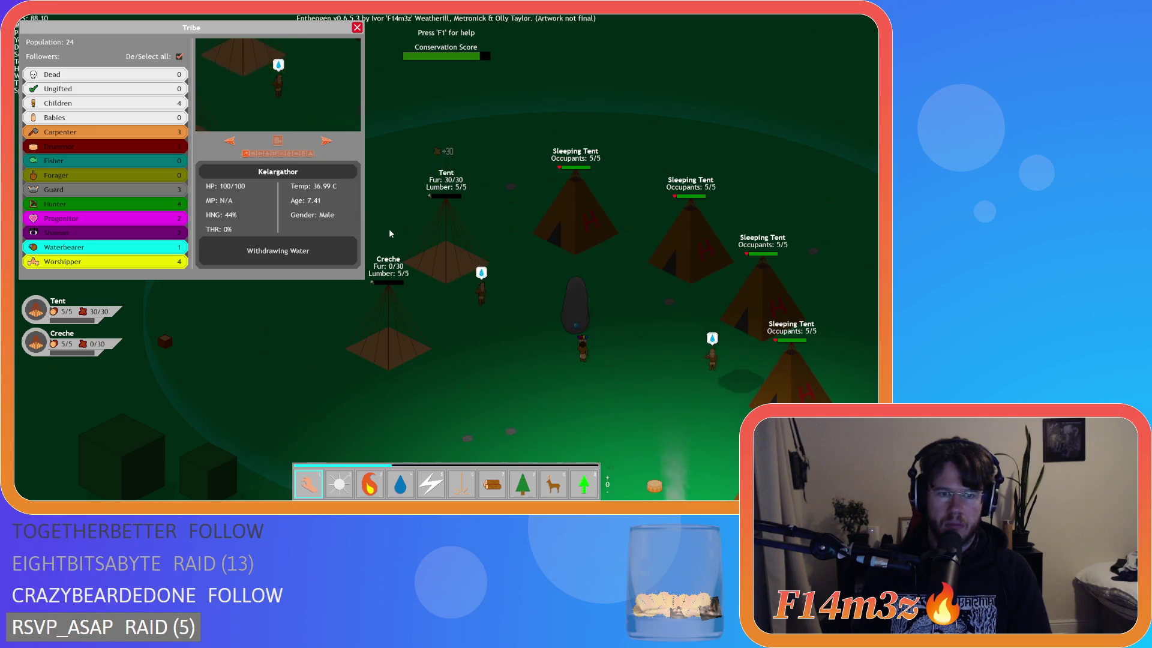
pyautogui.press('s')
pyautogui.press('d')
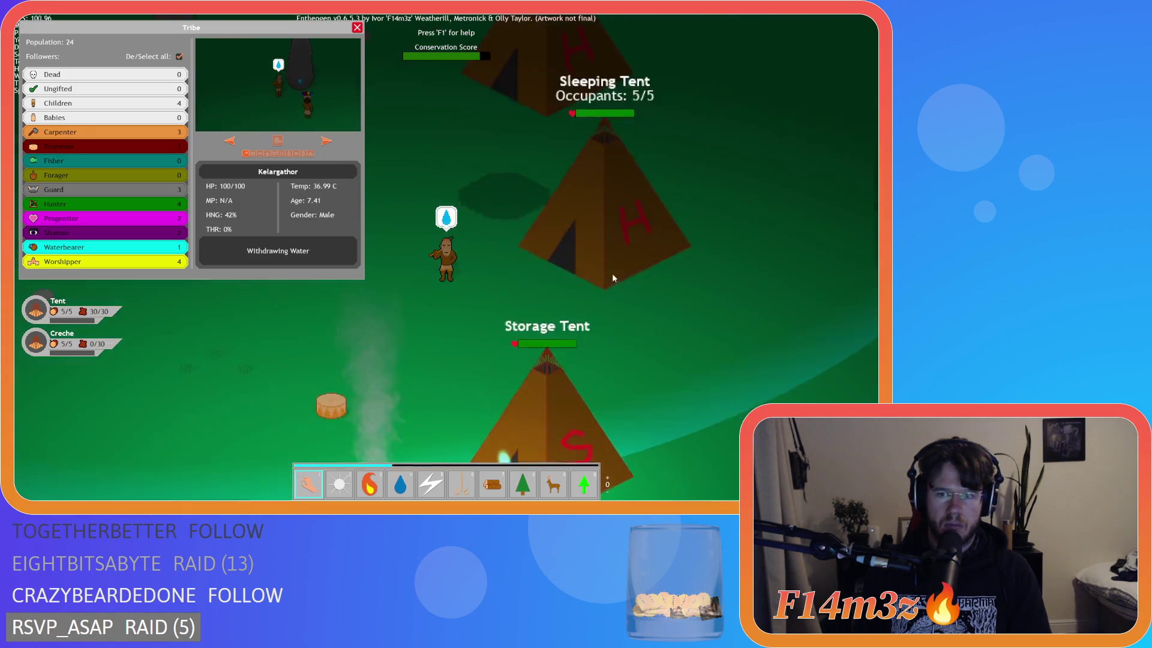
pyautogui.press('s')
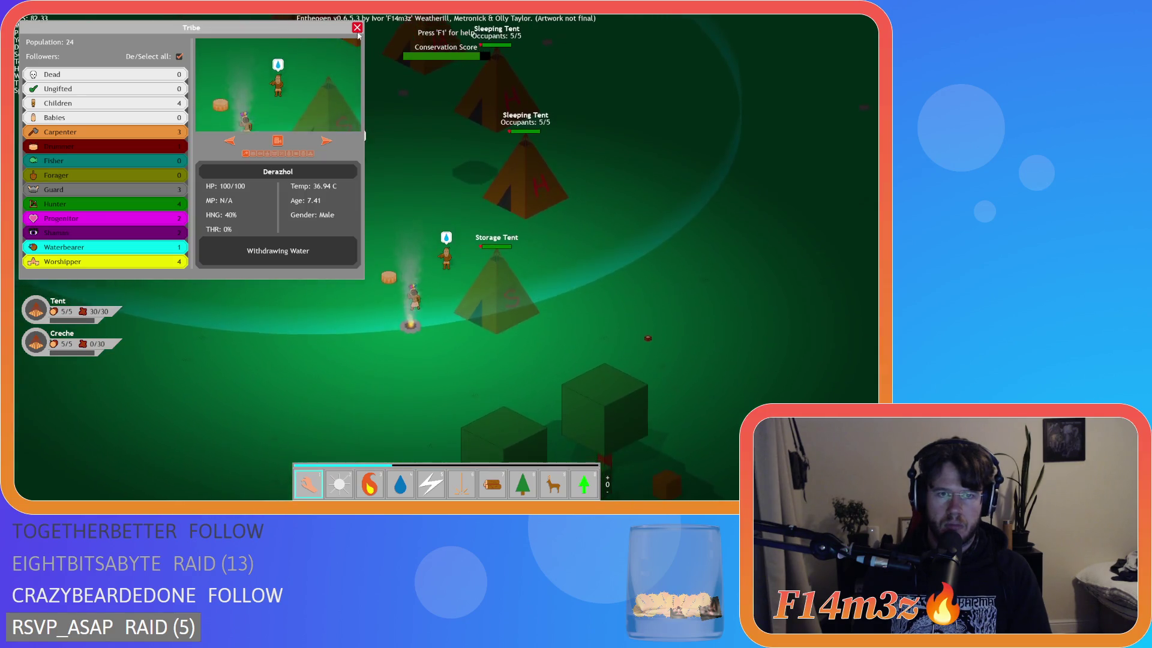
pyautogui.press('s')
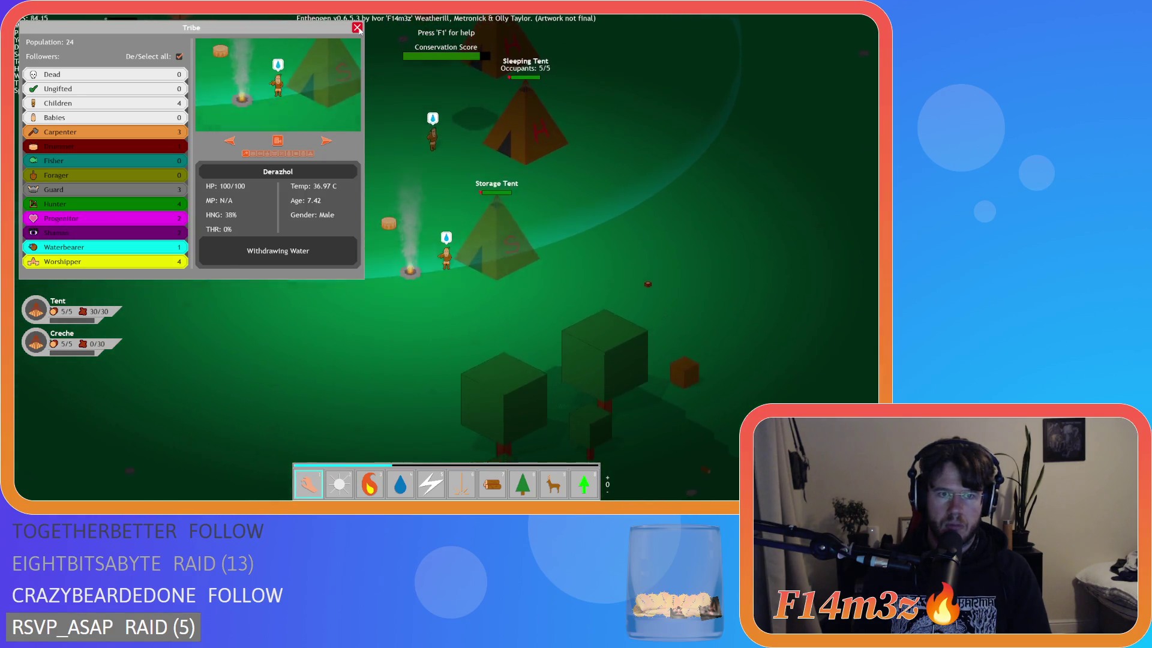
pyautogui.click(358, 27)
# Pan the camera back toward the campfire to view the whole camp
pyautogui.press('w')
pyautogui.press('a')
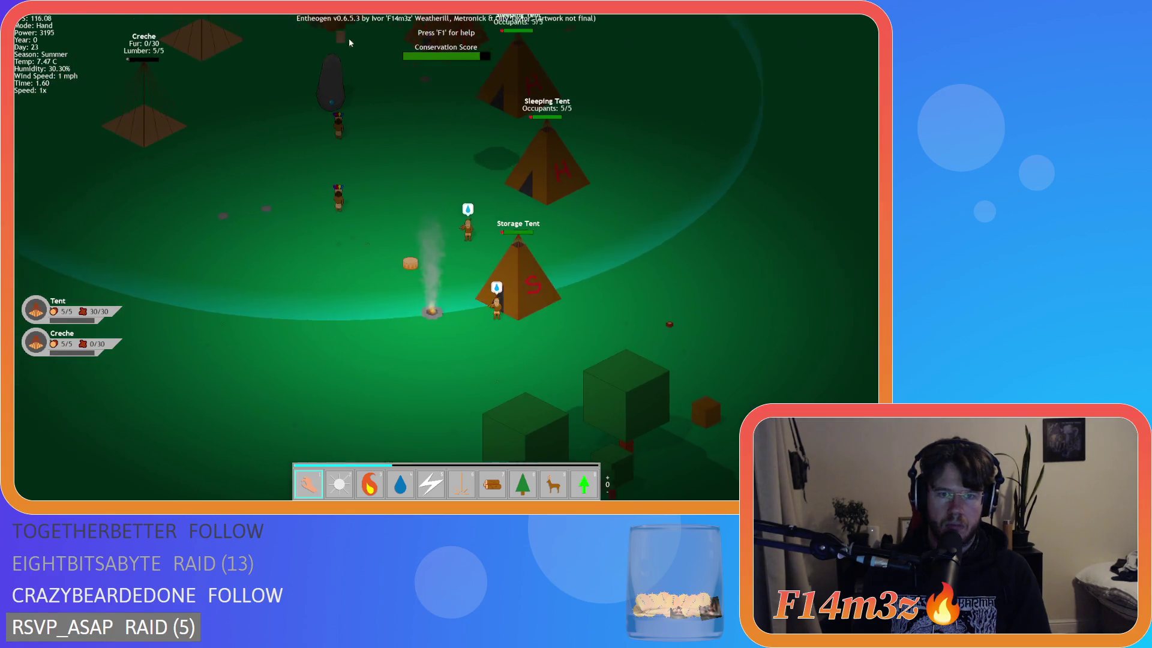
pyautogui.press('w')
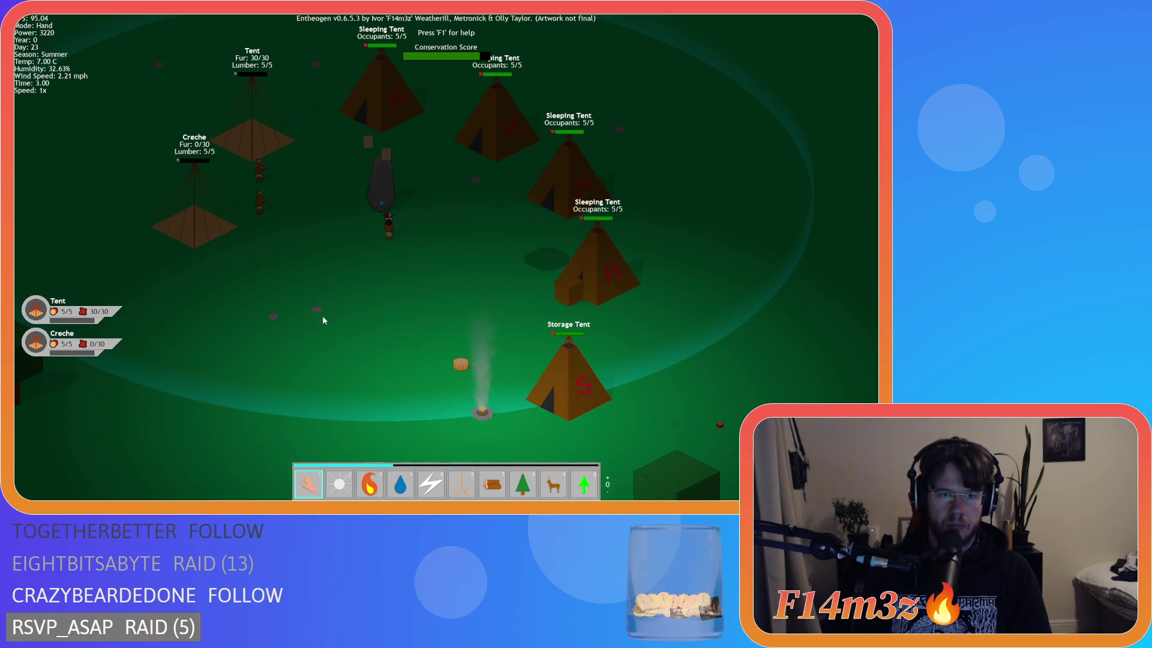
pyautogui.press('w')
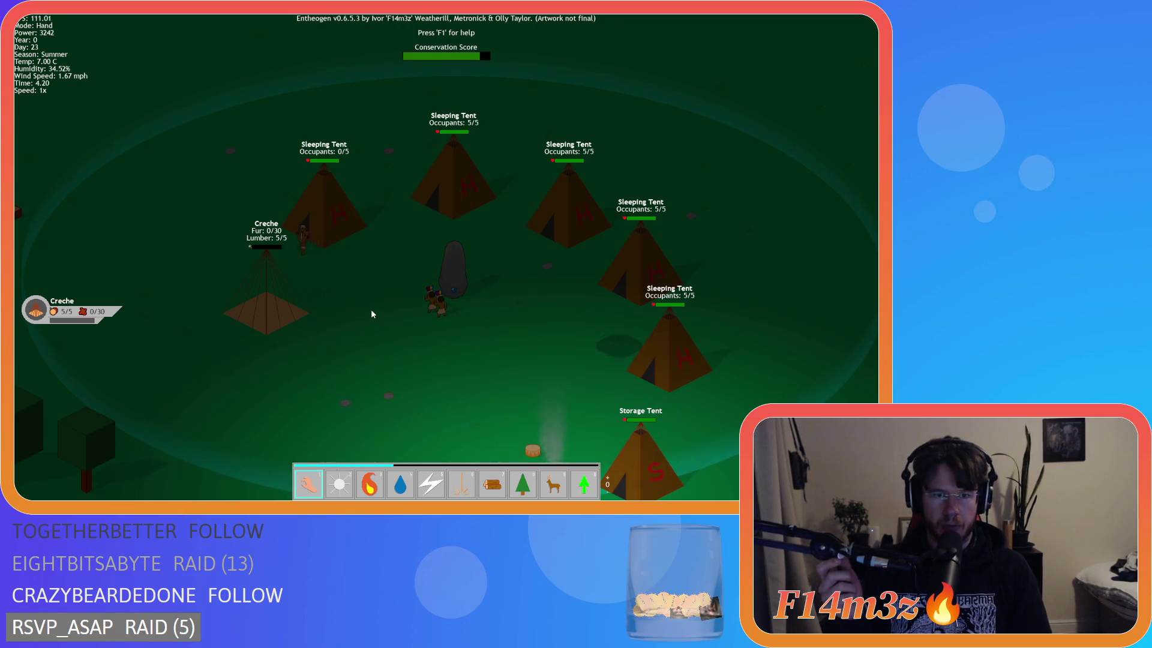
pyautogui.press('d')
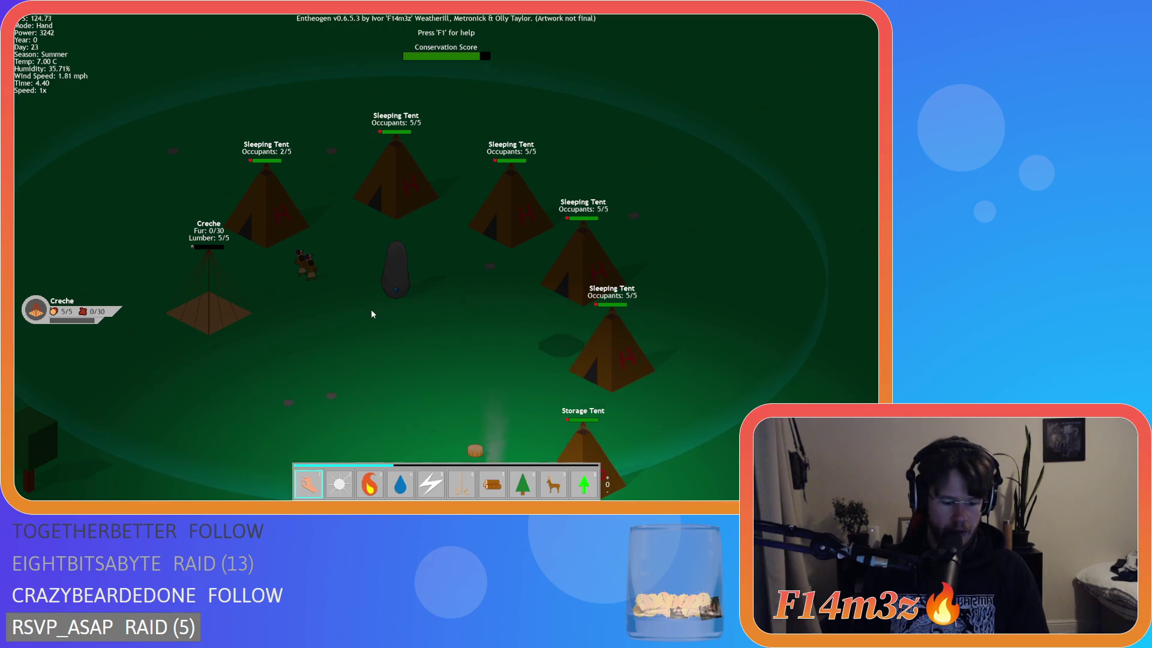
# Scroll through the Camp buildings overview, then quit the game with Escape and Y
pyautogui.press('c')
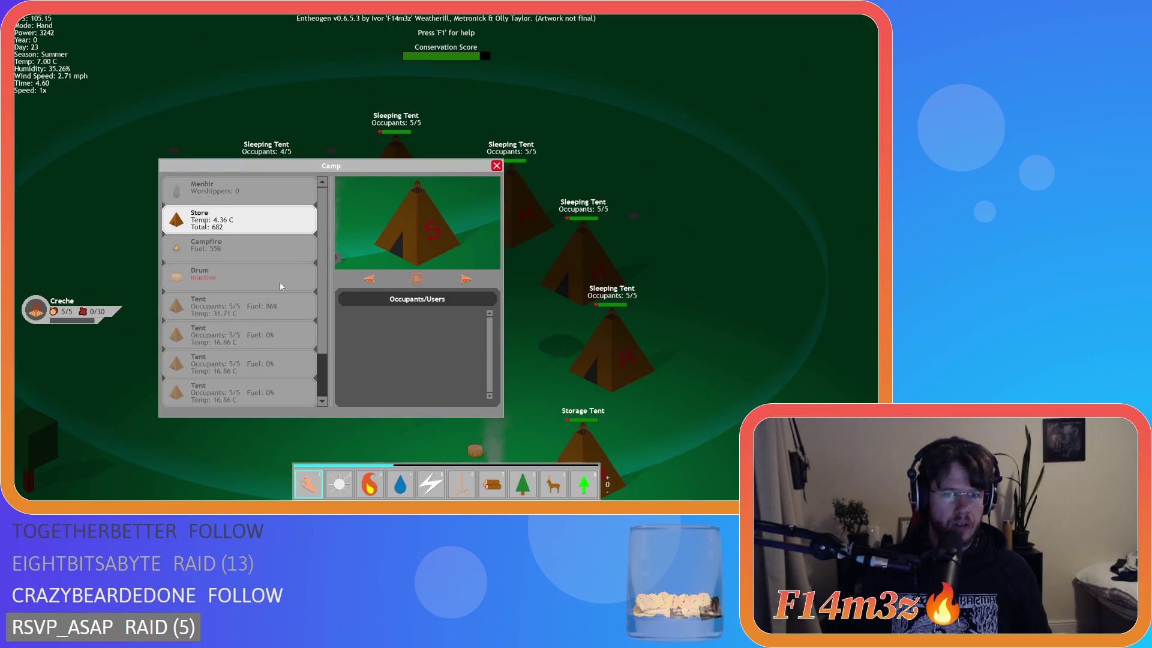
pyautogui.scroll(-3, 278, 359)
pyautogui.scroll(-1, 277, 363)
pyautogui.scroll(2, 277, 364)
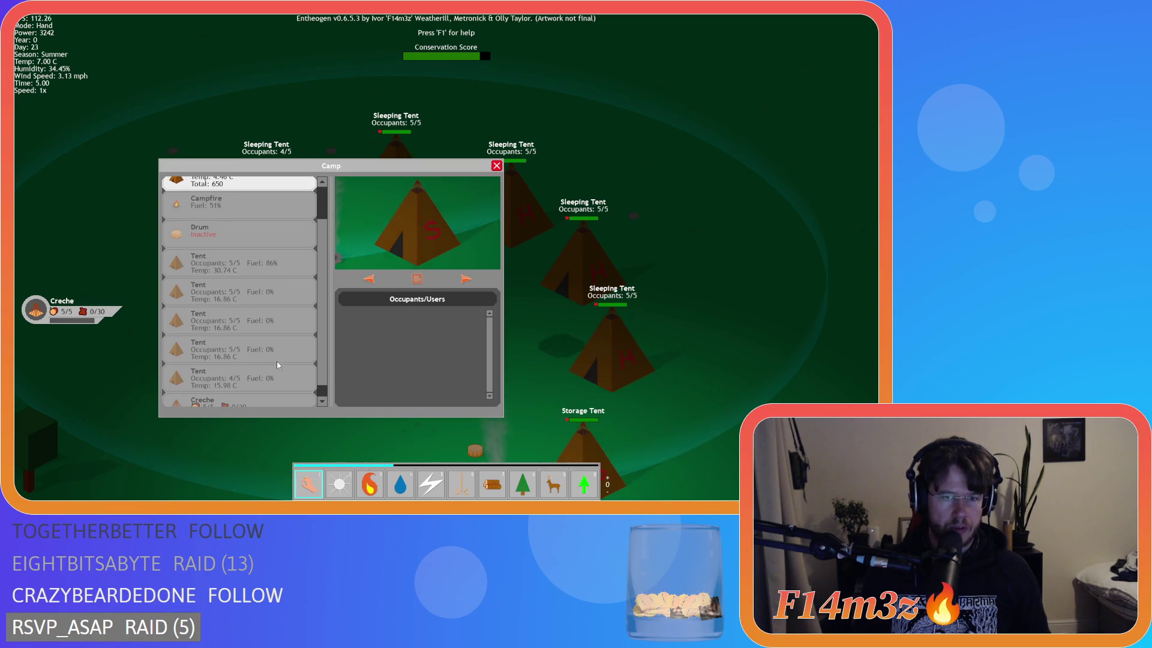
pyautogui.press('Escape')
pyautogui.press('Escape')
pyautogui.press('y')
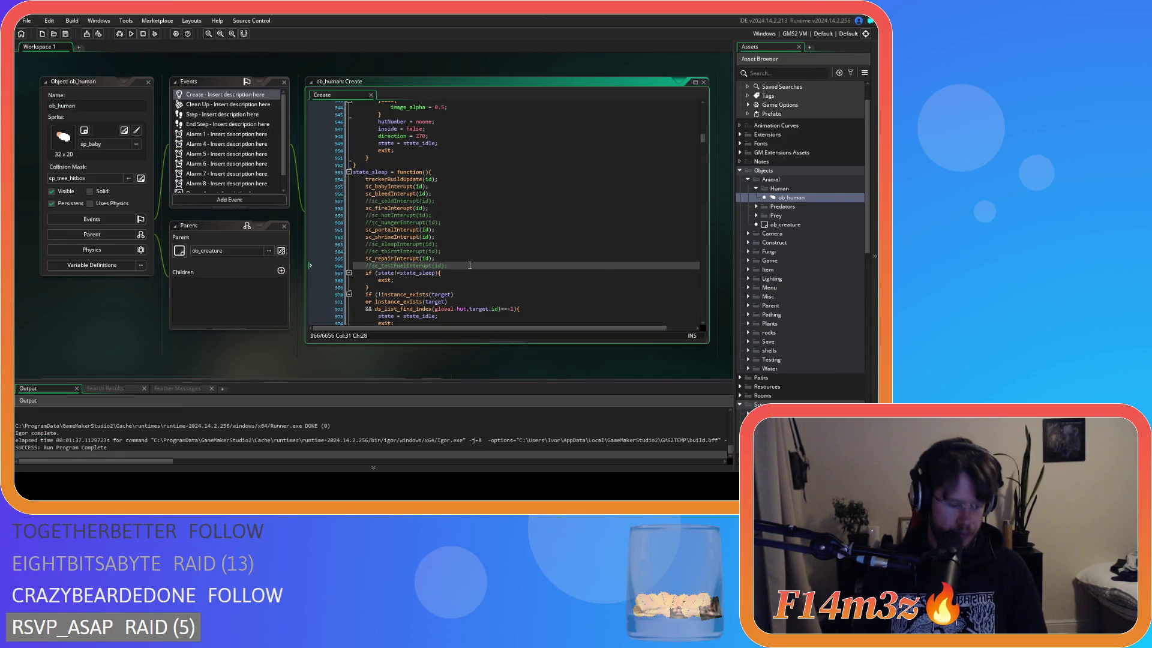
# Uncomment the sc_tentFuelInterupt(id) calls in state_sleep and on line 1090
pyautogui.hotkey('ctrl', 'k')
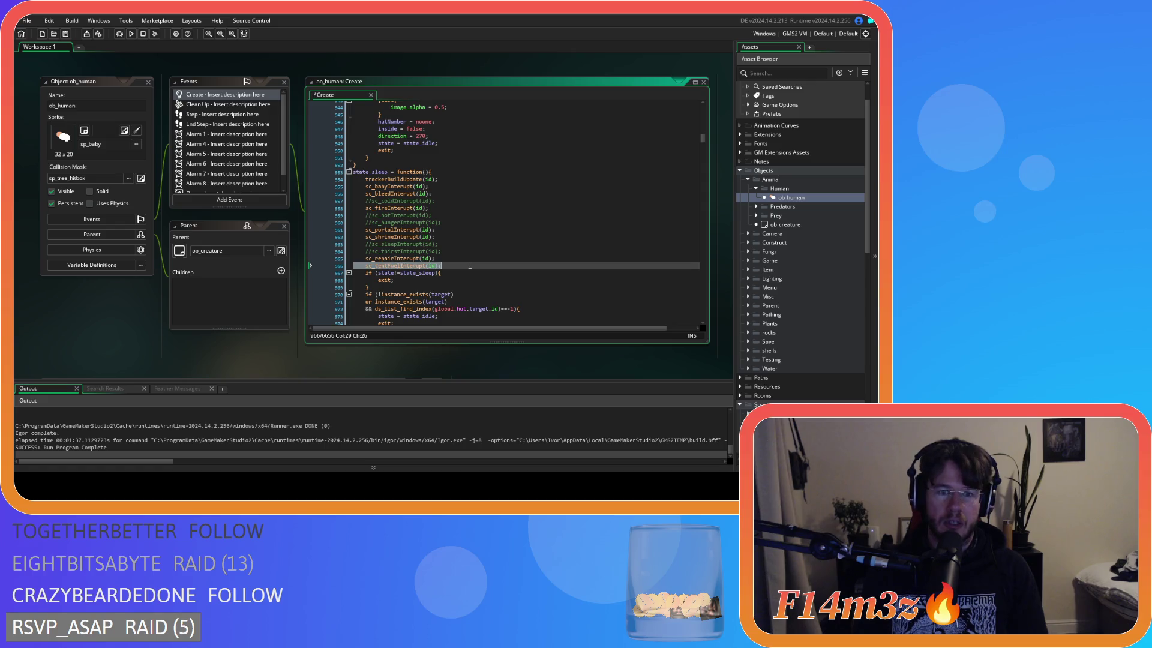
pyautogui.scroll(-15, 469, 266)
pyautogui.scroll(-14, 470, 265)
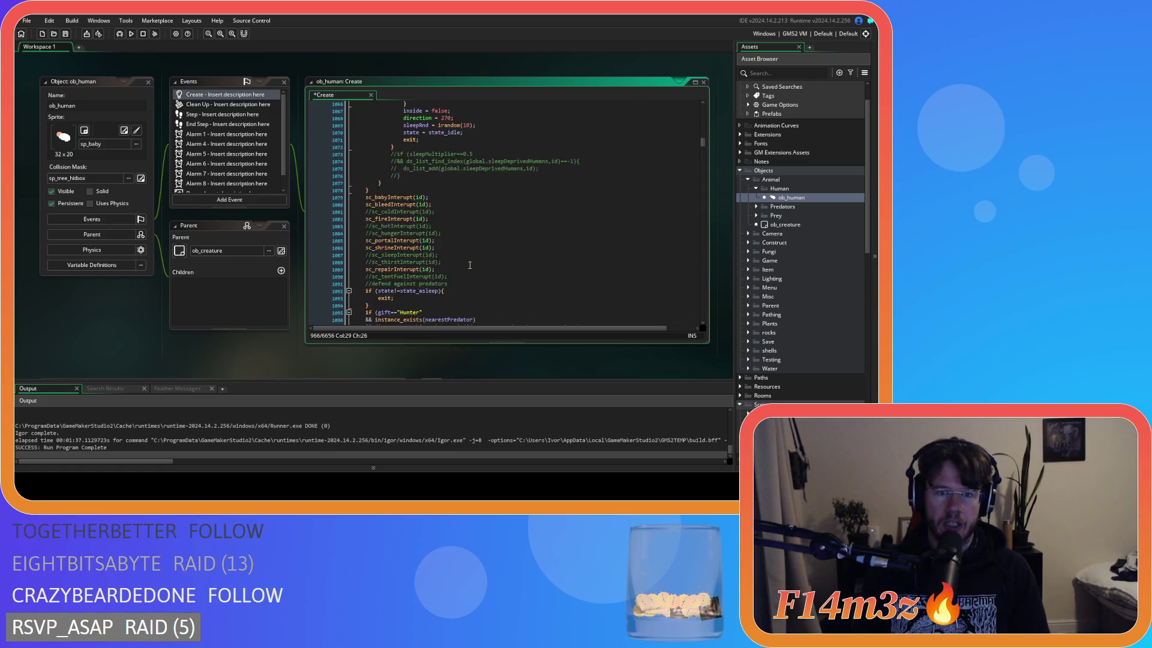
pyautogui.click(469, 185)
pyautogui.hotkey('ctrl', 'k')
# Open the sc_tentFuelInterupt script and review its carpenter condition line
pyautogui.middleClick(402, 187)
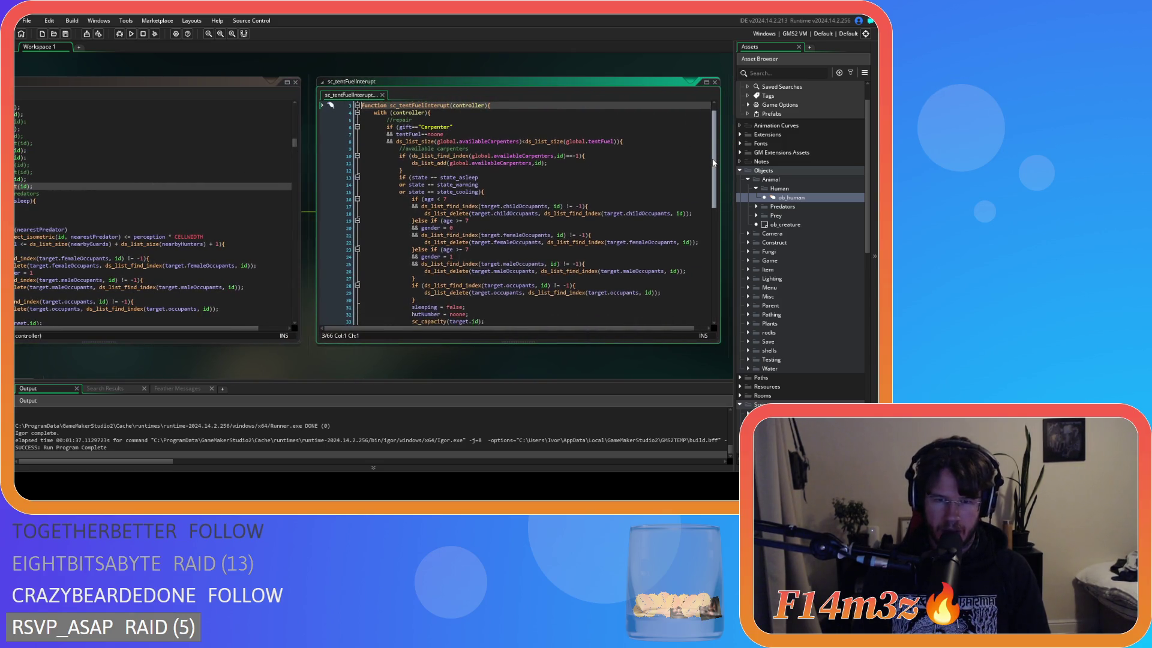
pyautogui.click(674, 155)
pyautogui.press('Left')
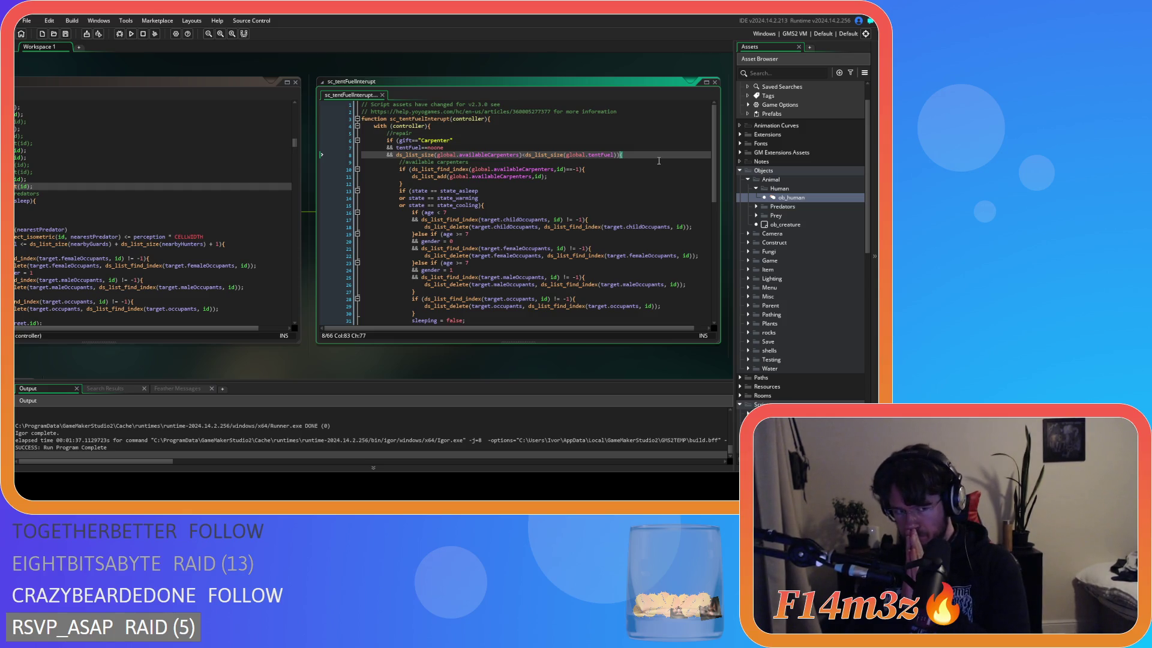
pyautogui.scroll(-2, 769, 157)
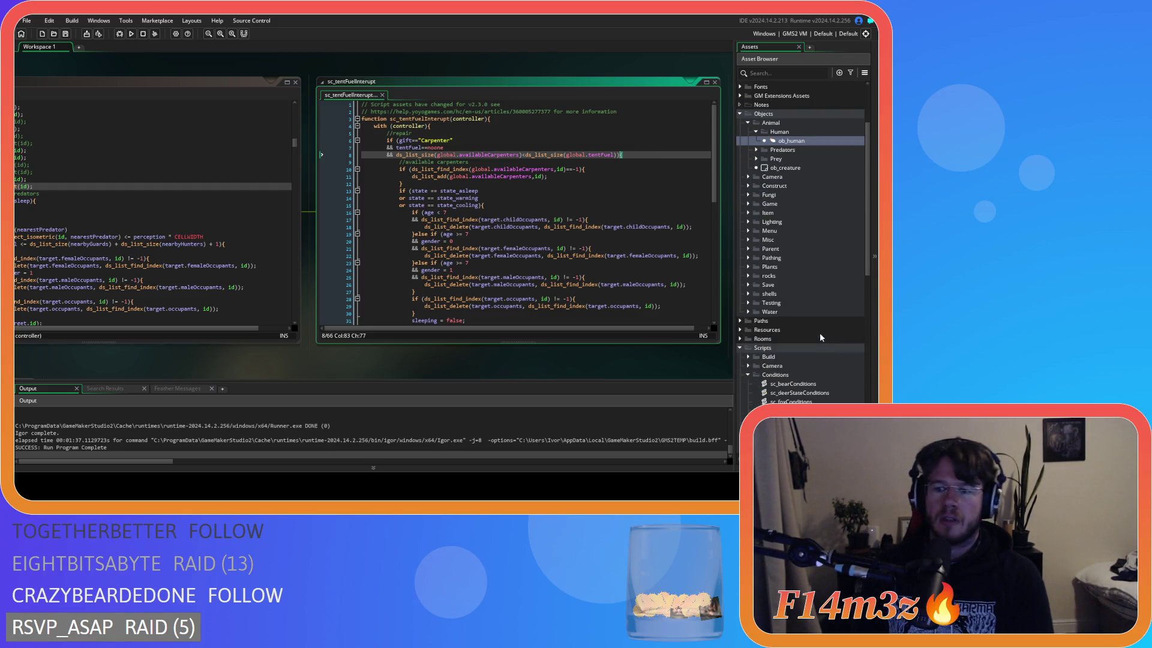
pyautogui.scroll(-2, 747, 363)
# Open sc_stateConditions and inspect the tentFuel==noone check and its ds_list_find_value call
pyautogui.doubleClick(793, 357)
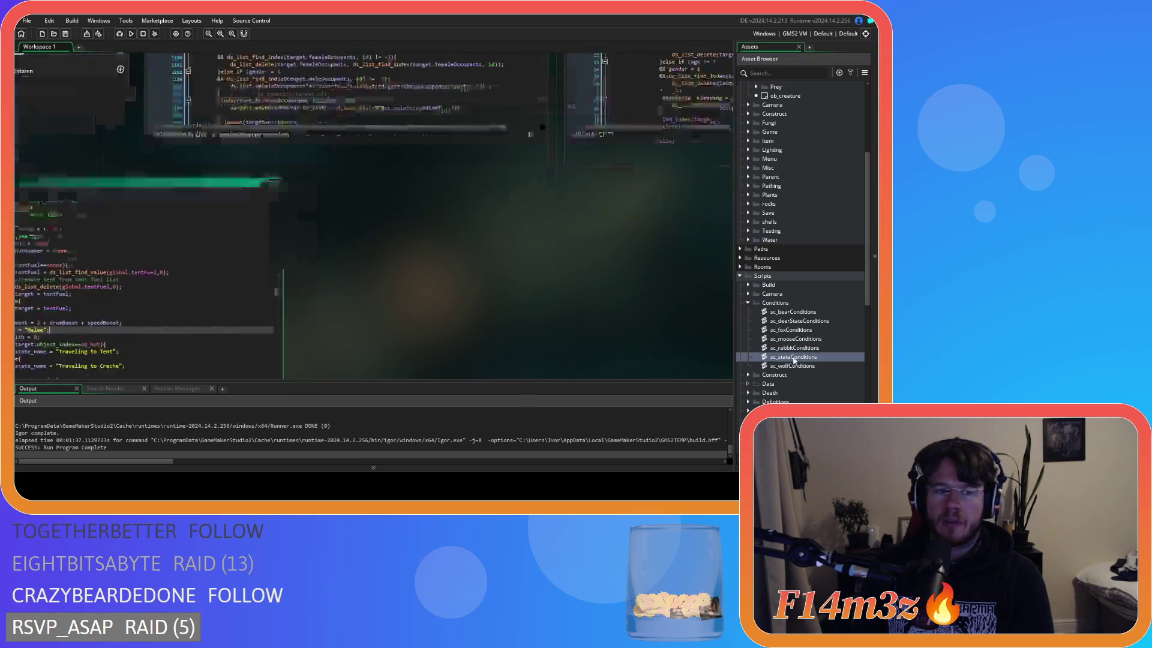
pyautogui.scroll(4, 320, 231)
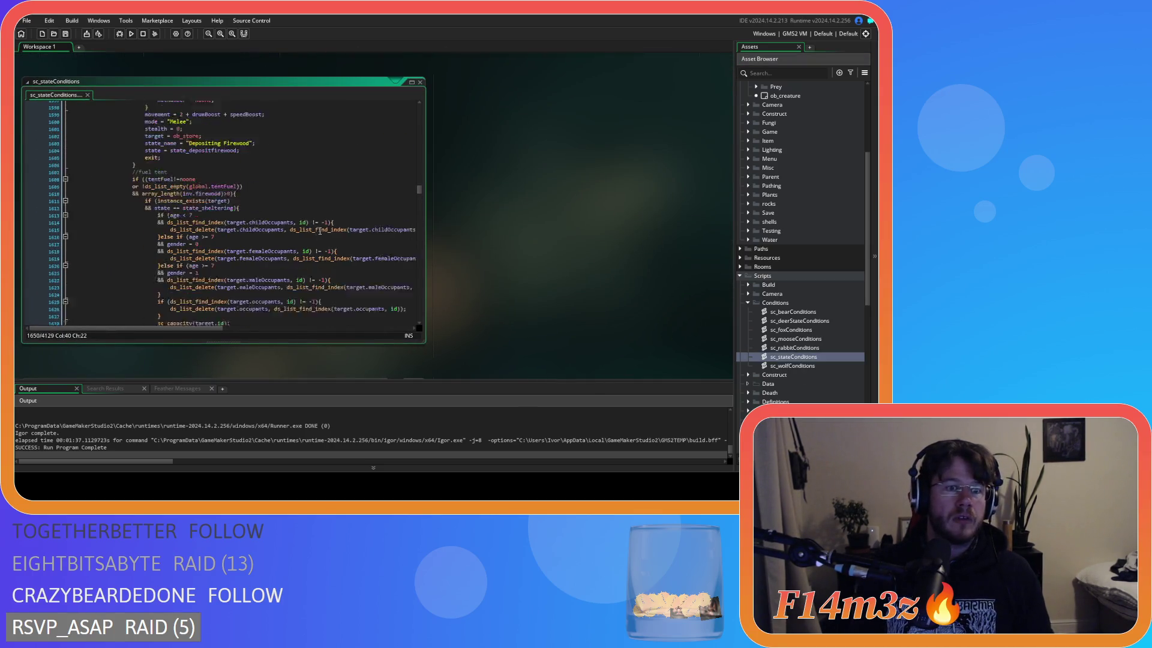
pyautogui.scroll(-2, 320, 231)
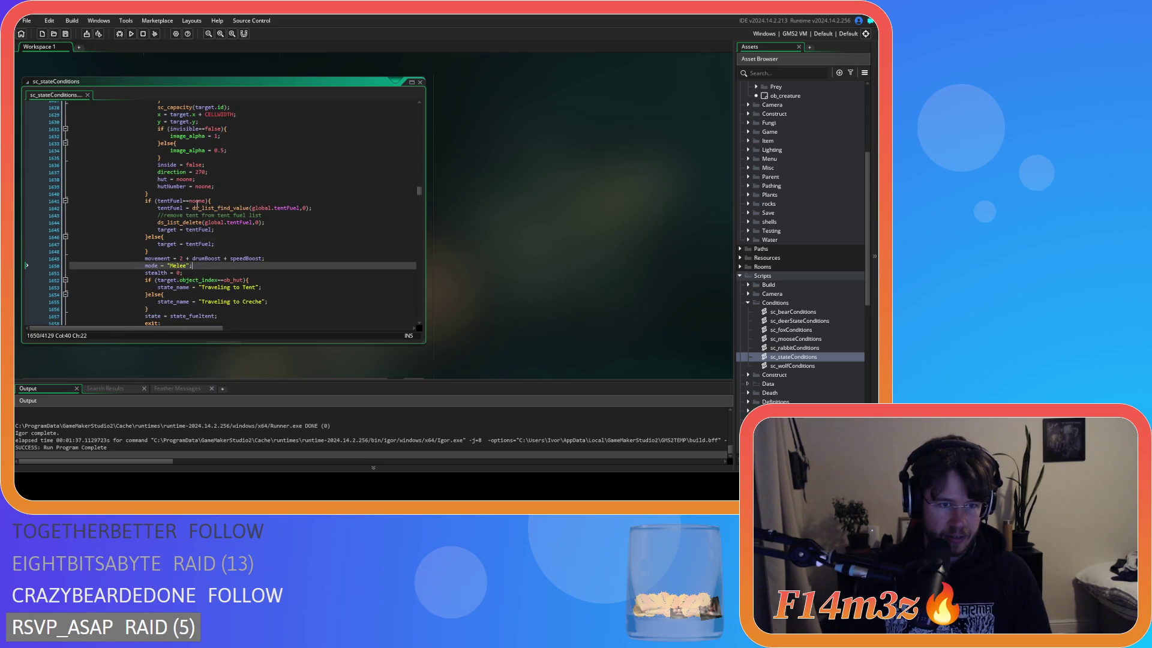
pyautogui.moveTo(164, 201); pyautogui.dragTo(211, 201)
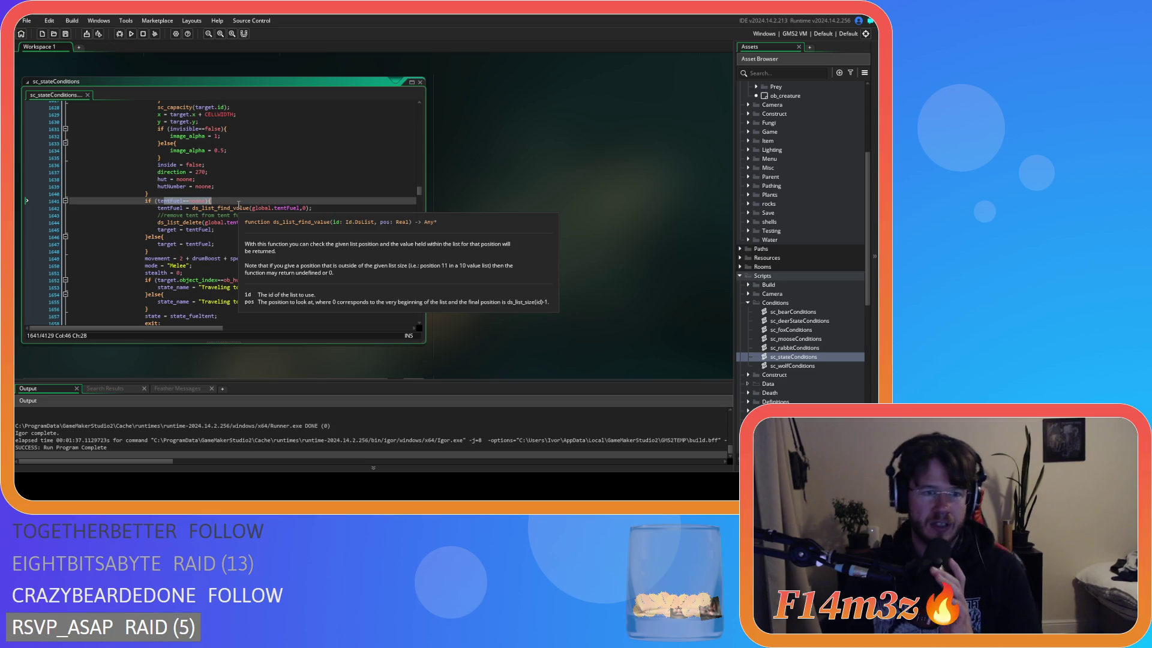
pyautogui.click(239, 205)
pyautogui.moveTo(313, 209)
pyautogui.mouseDown()
pyautogui.moveTo(209, 209)
pyautogui.moveTo(265, 223)
pyautogui.mouseUp()
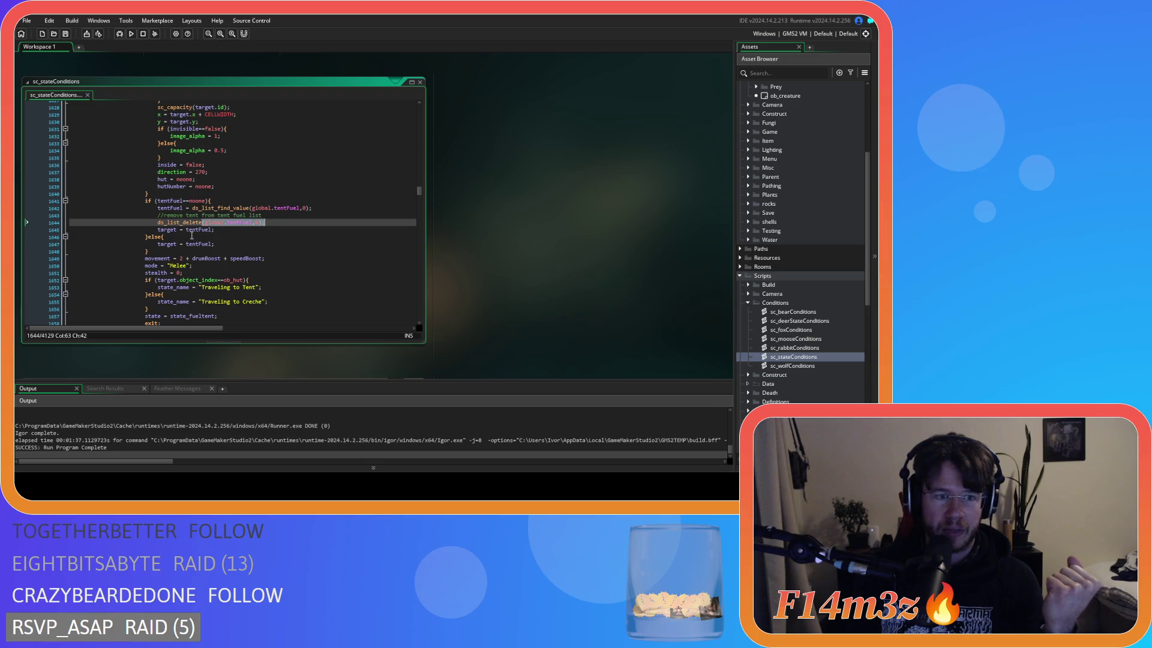
# Check the target = tentFuel assignments, then bring sc_tentFuelInterupt back into view
pyautogui.click(221, 246)
pyautogui.click(230, 230)
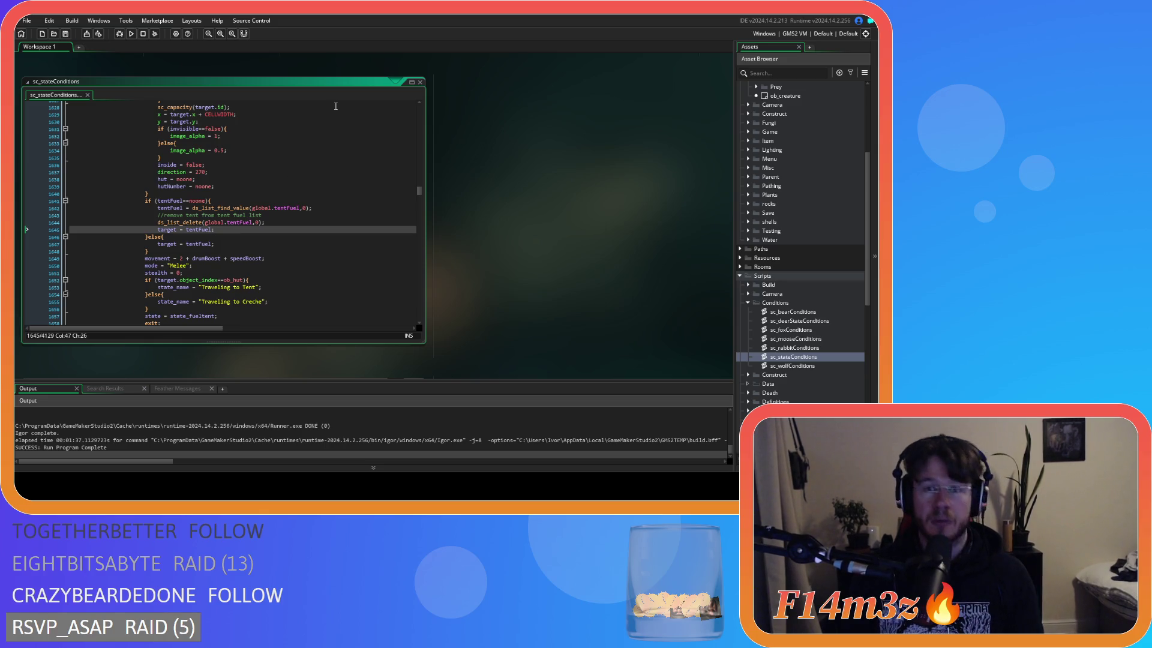
pyautogui.hotkey('ctrl', 'Tab')
pyautogui.moveTo(542, 342); pyautogui.dragTo(186, 346)
# Examine line 8's ds_list_size comparison of available carpenters against global.tentFuel
pyautogui.moveTo(331, 355); pyautogui.dragTo(264, 343)
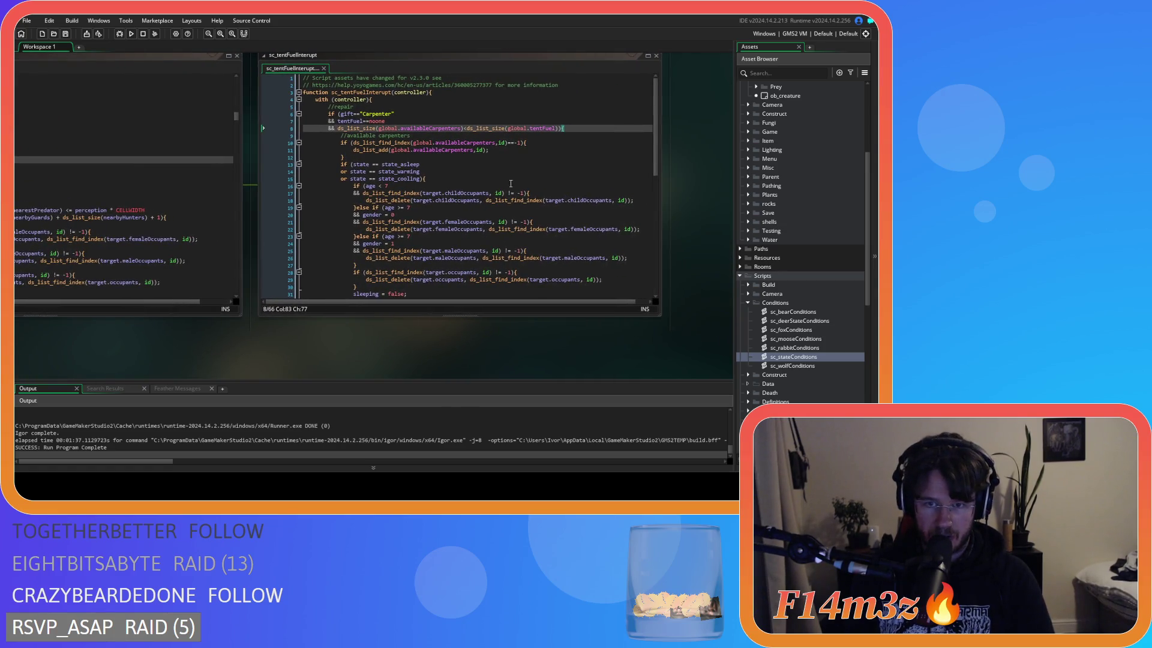
pyautogui.click(557, 128)
pyautogui.click(558, 130)
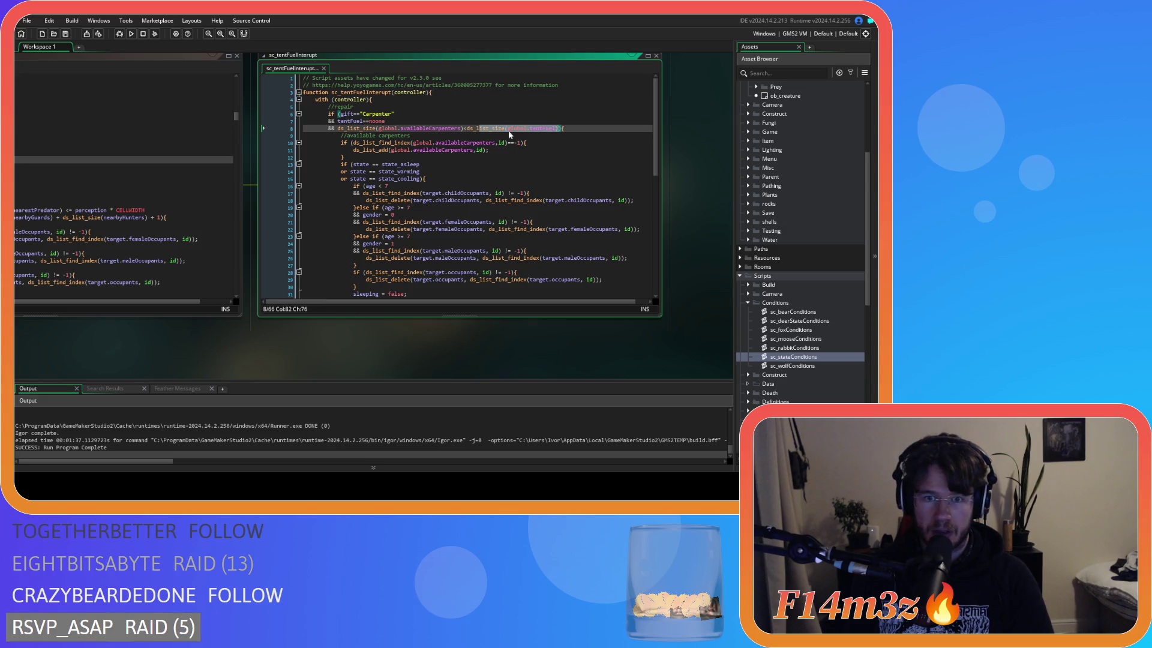
pyautogui.click(463, 129)
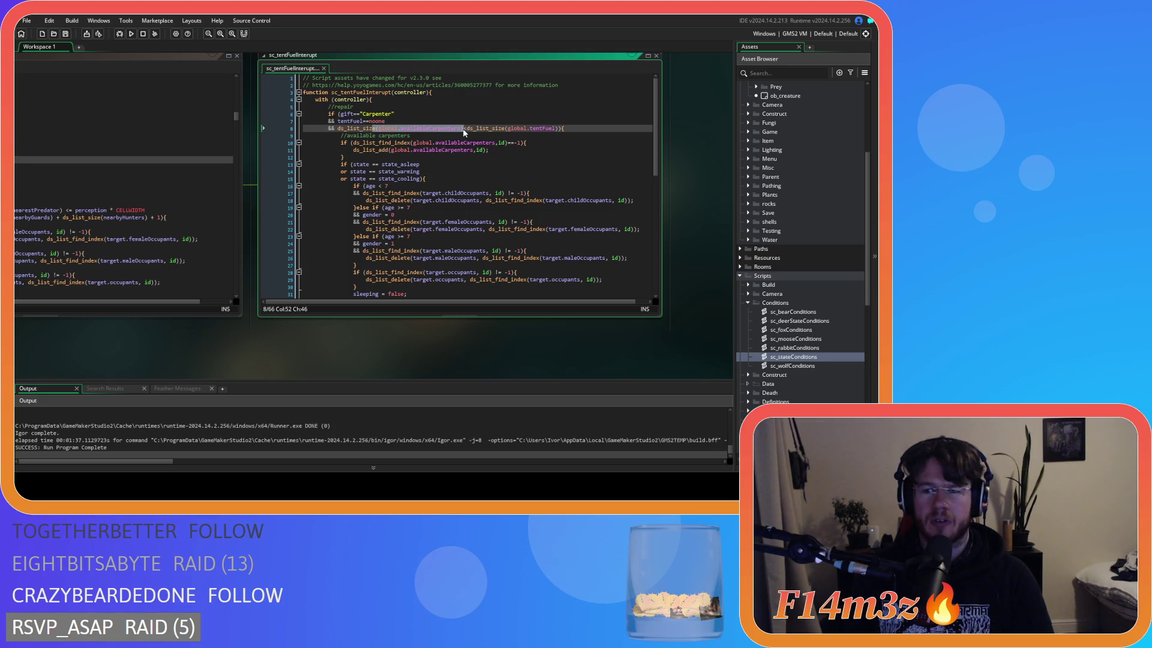
# Reopen sc_stateConditions from the Asset Browser at its fuel-tent check
pyautogui.scroll(1, 807, 336)
pyautogui.scroll(-1, 807, 336)
pyautogui.click(808, 359)
pyautogui.doubleClick(809, 359)
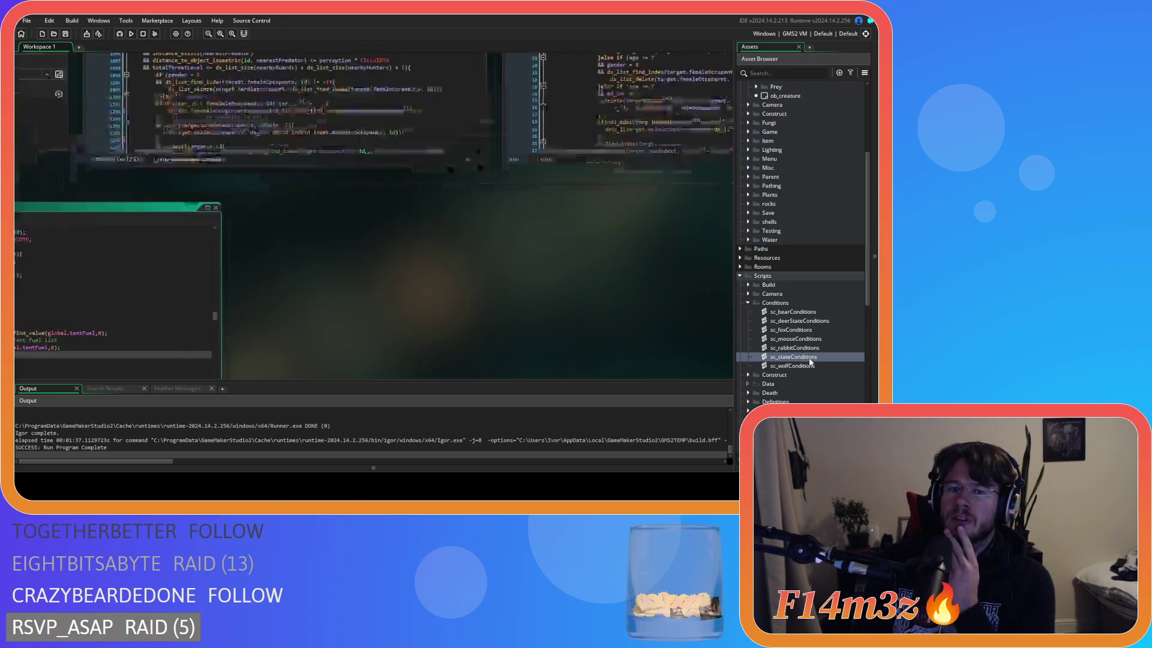
pyautogui.scroll(5, 363, 202)
pyautogui.scroll(15, 363, 202)
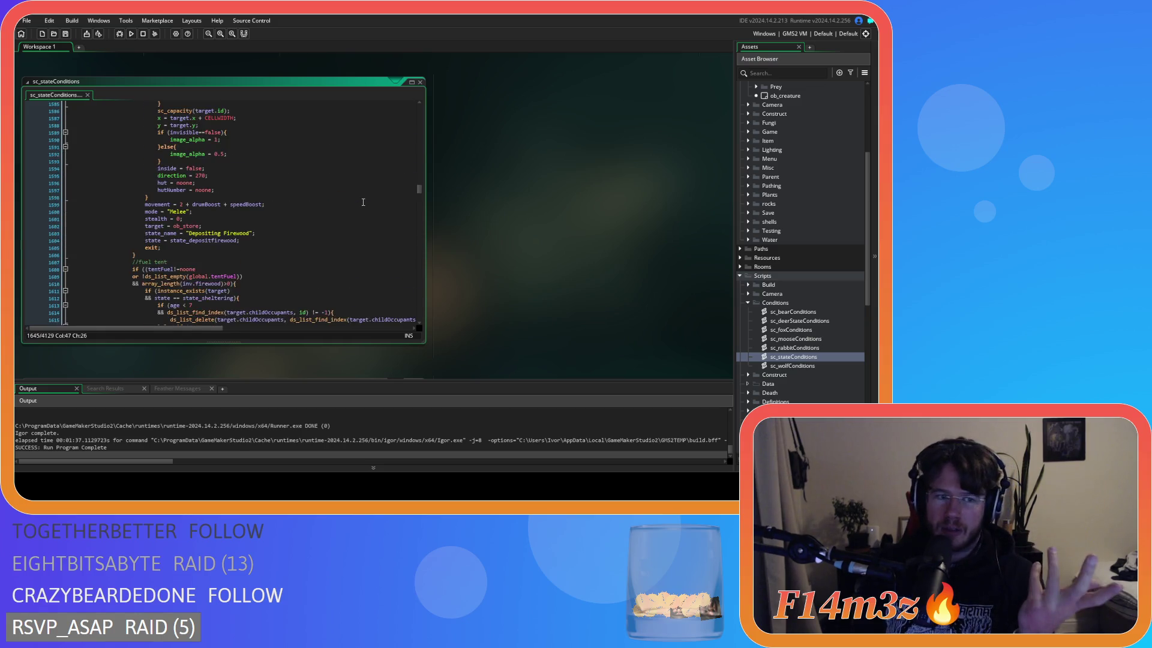
# Scroll back and forth through sc_stateConditions' firewood and fuel-tent carpenter condition blocks
pyautogui.scroll(12, 369, 206)
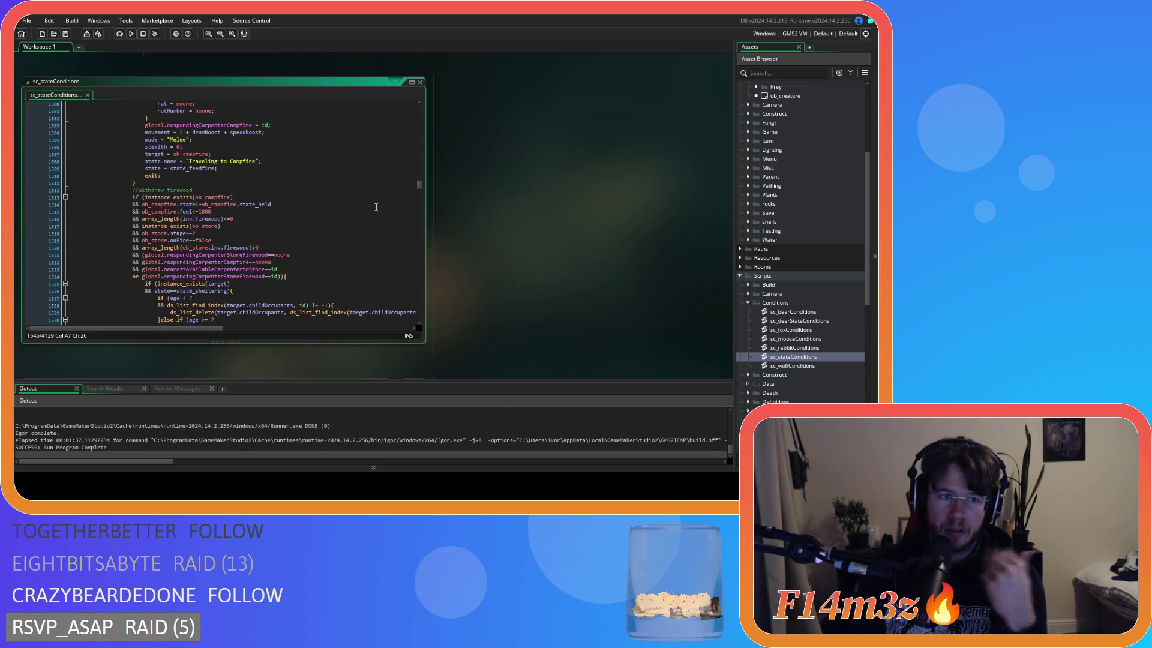
pyautogui.scroll(10, 376, 207)
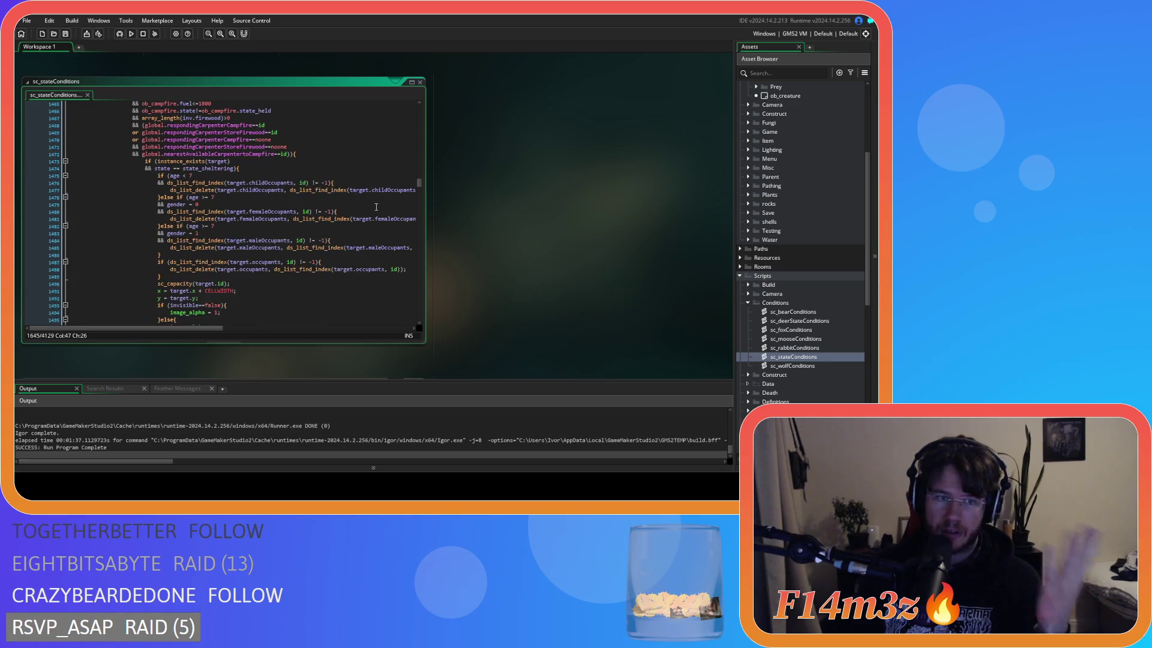
pyautogui.scroll(-5, 381, 208)
pyautogui.scroll(-20, 381, 209)
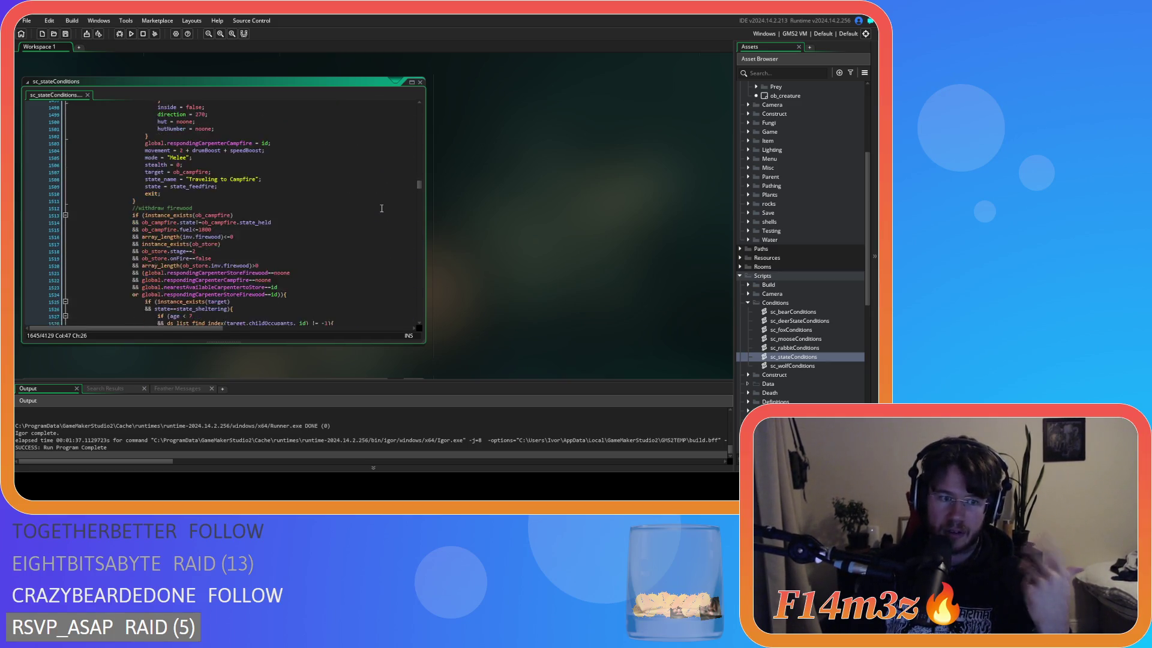
pyautogui.scroll(-19, 382, 208)
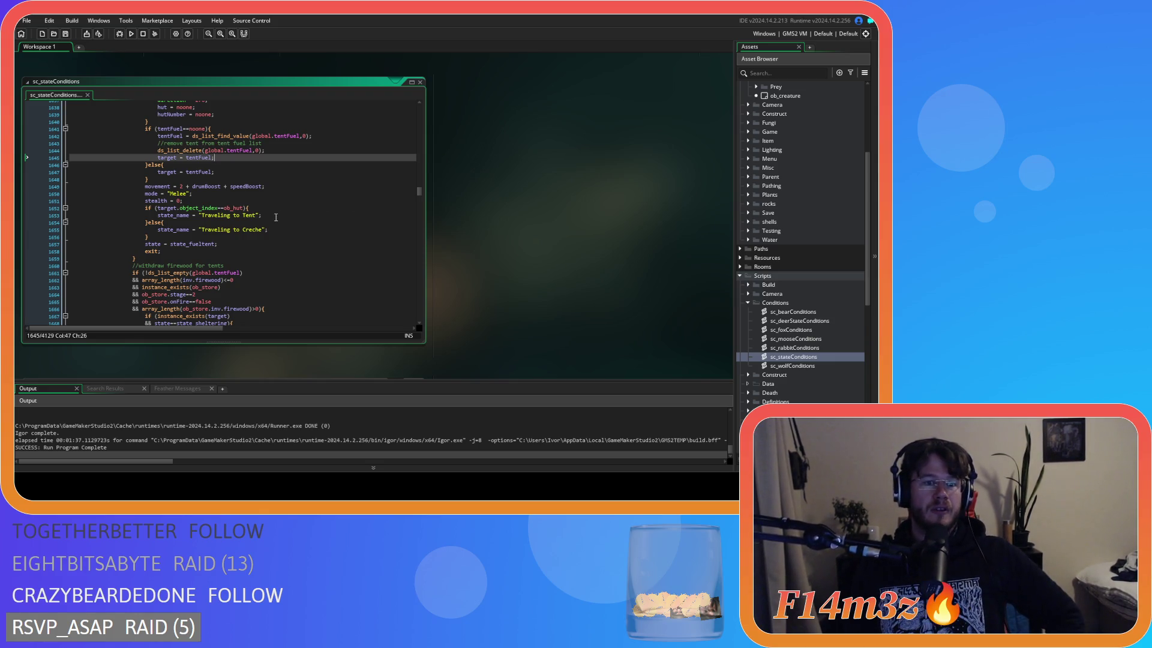
pyautogui.scroll(16, 276, 217)
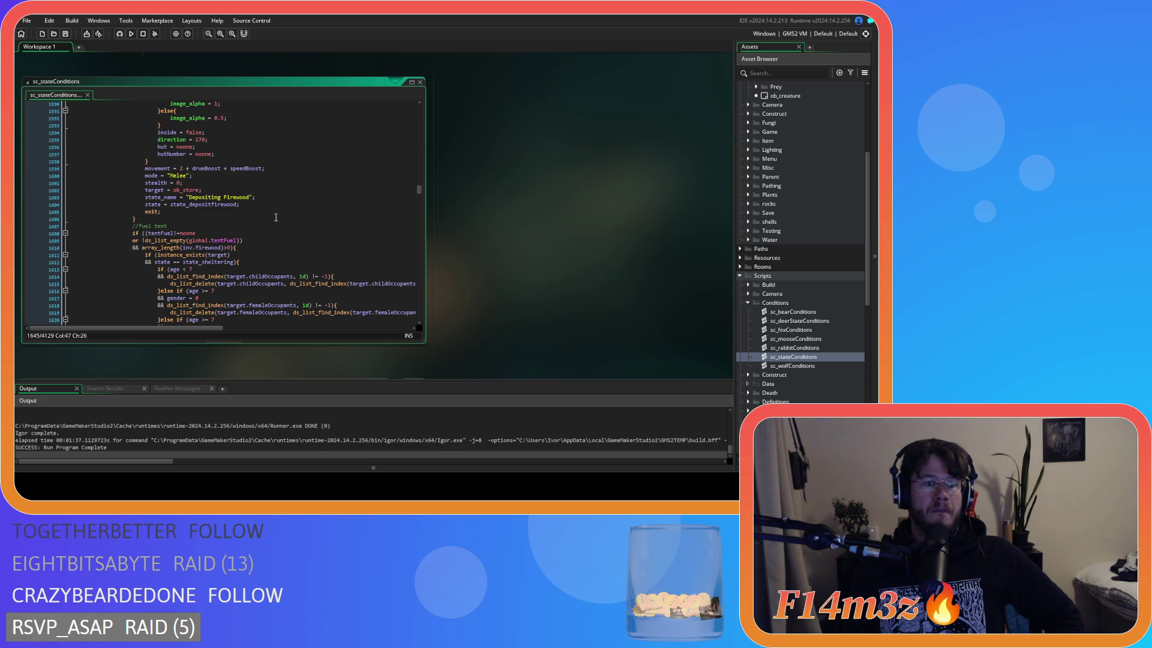
pyautogui.scroll(5, 276, 217)
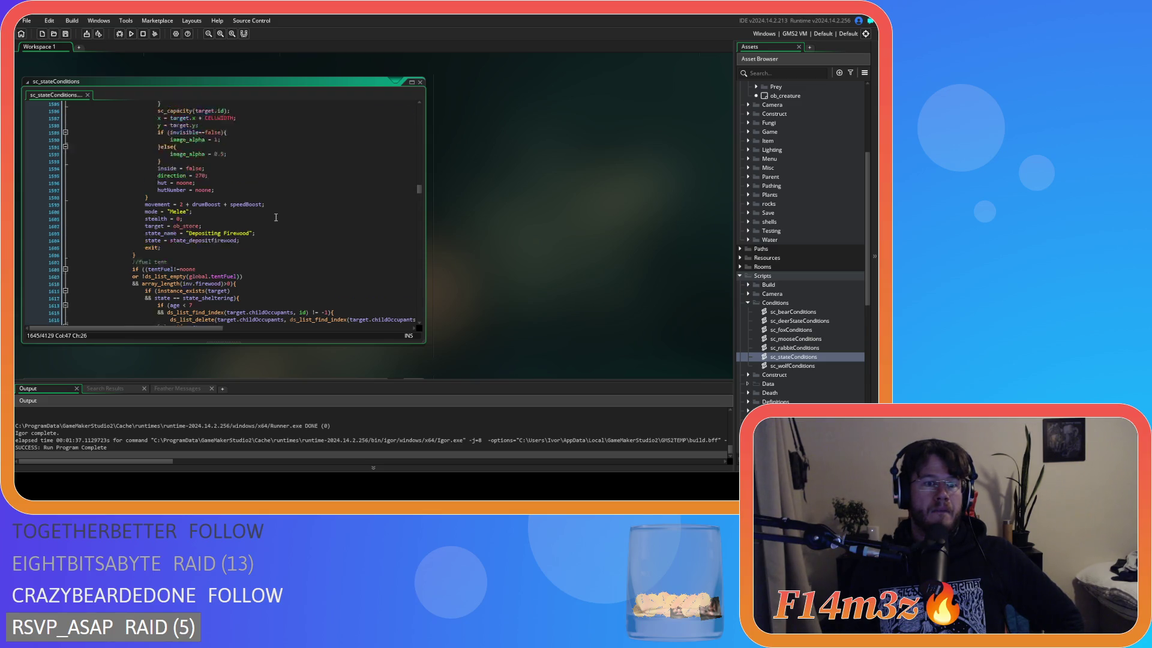
pyautogui.scroll(10, 276, 217)
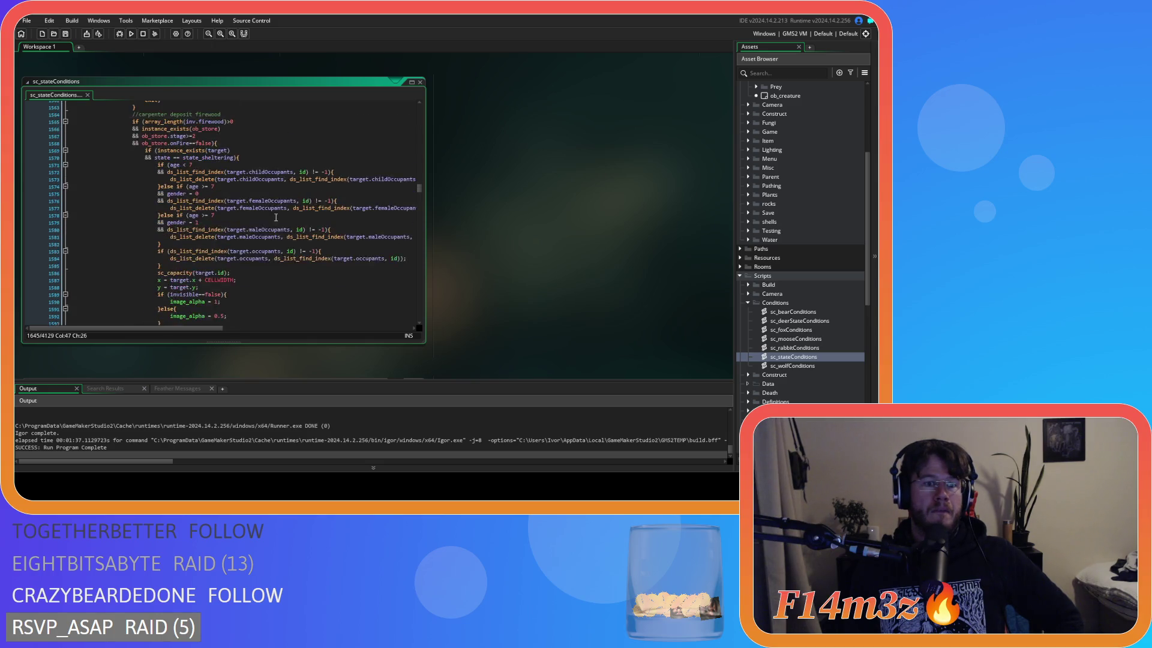
pyautogui.scroll(-18, 276, 217)
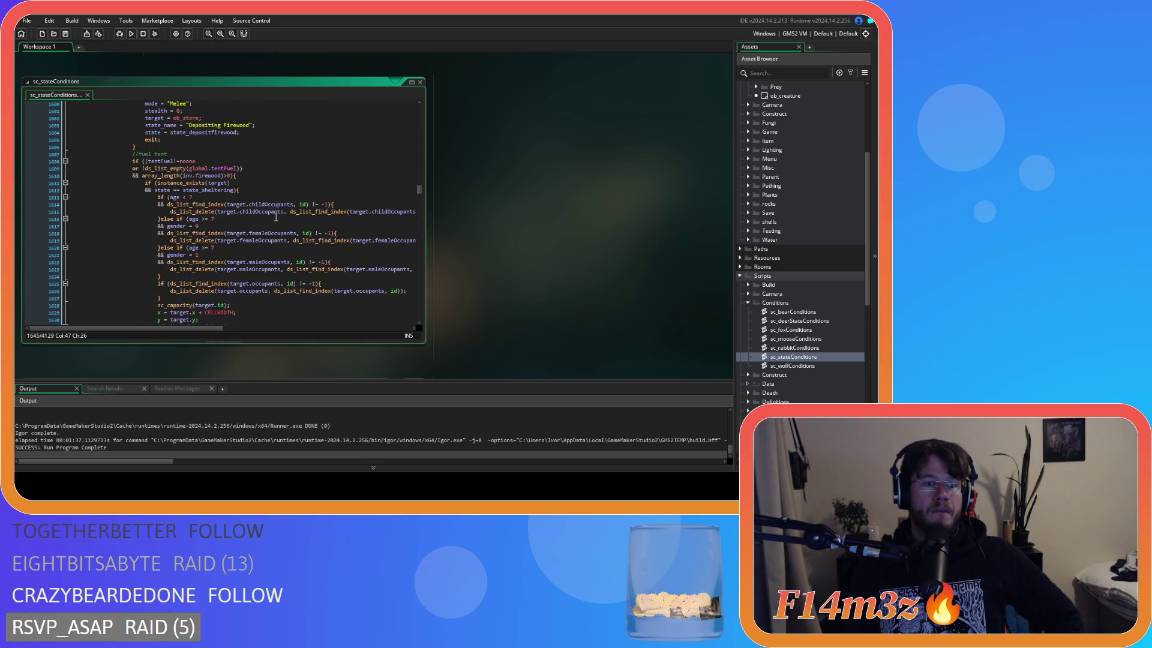
pyautogui.scroll(-1, 276, 217)
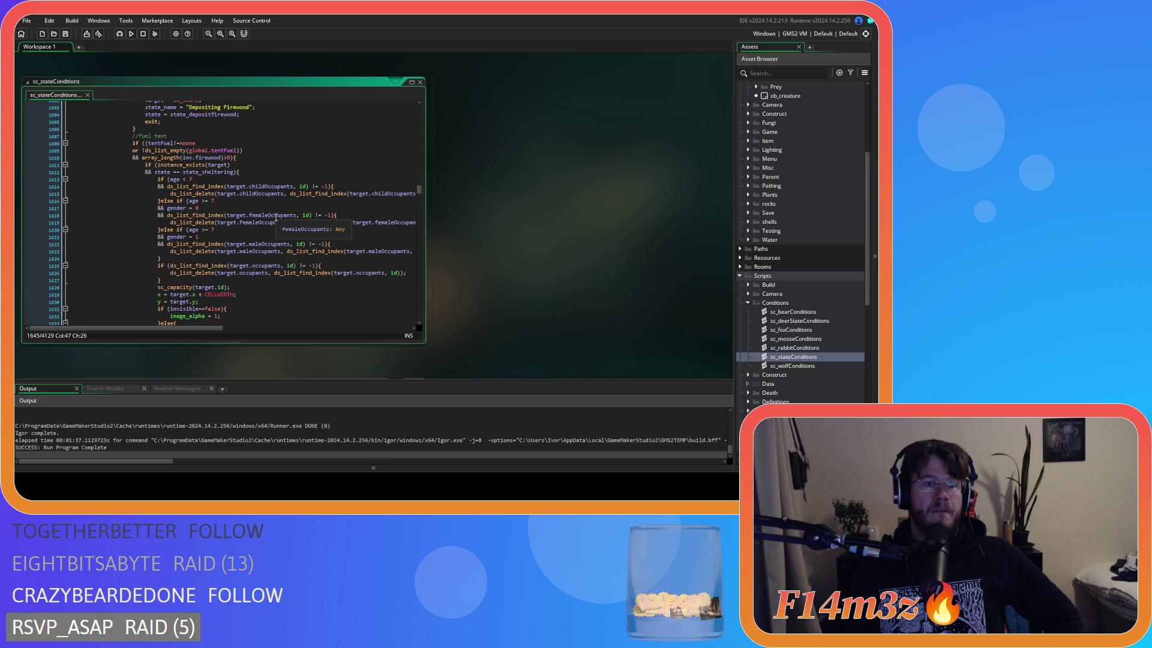
pyautogui.scroll(-16, 276, 217)
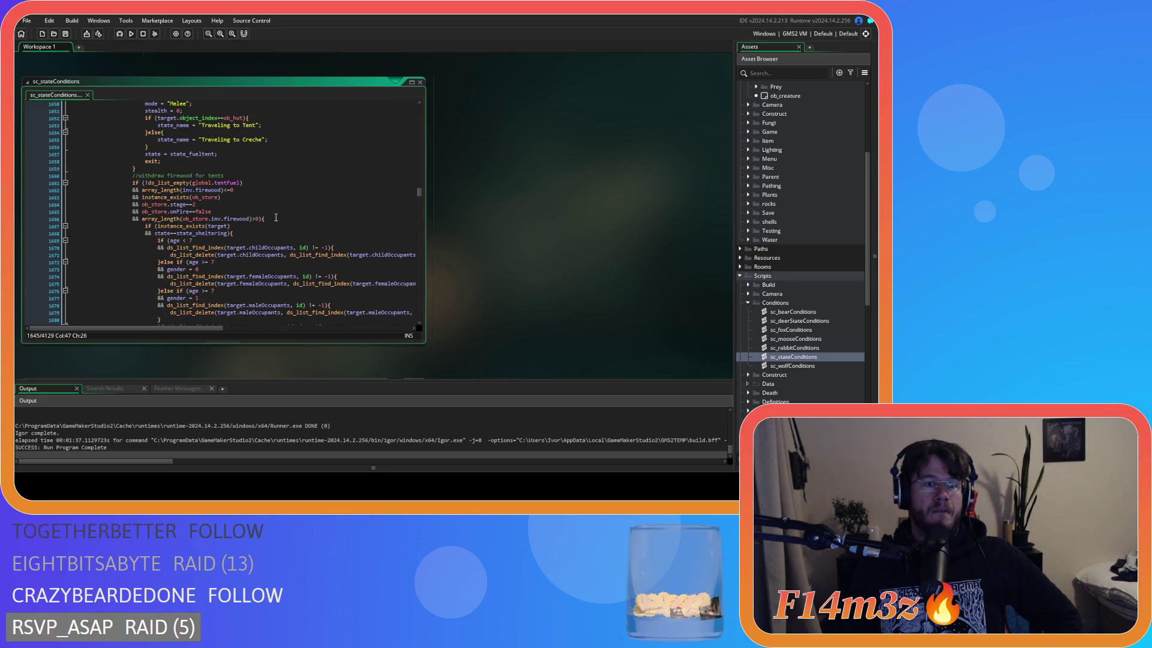
pyautogui.scroll(-8, 276, 217)
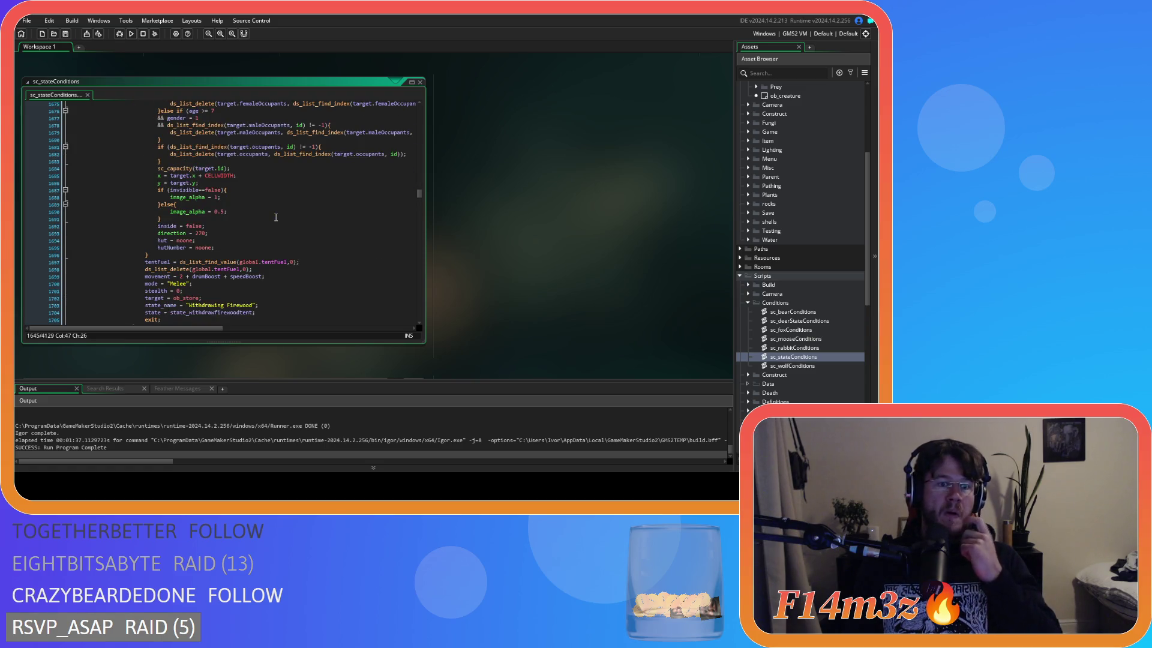
pyautogui.scroll(-3, 276, 217)
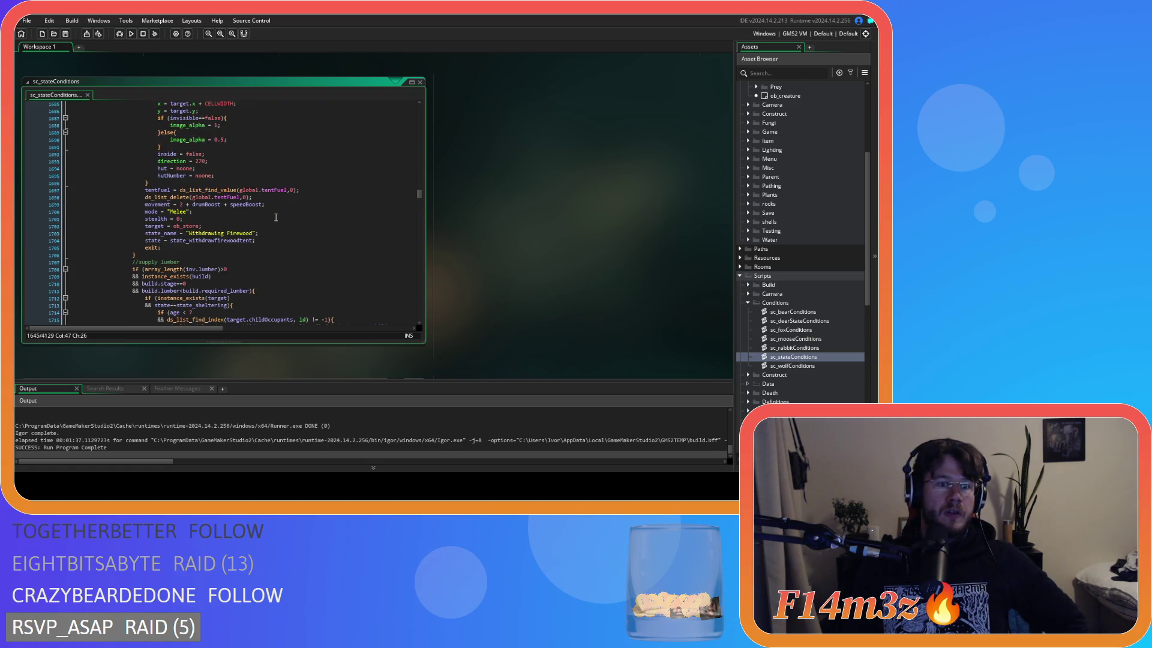
pyautogui.scroll(14, 276, 217)
pyautogui.scroll(15, 275, 217)
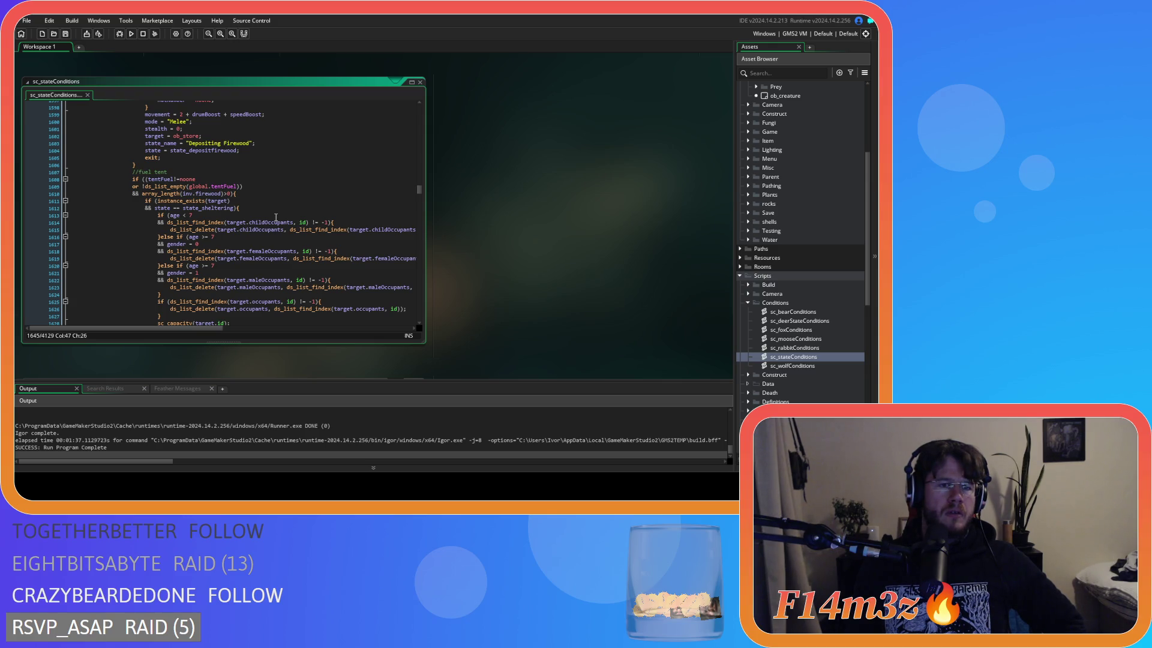
pyautogui.scroll(-19, 276, 217)
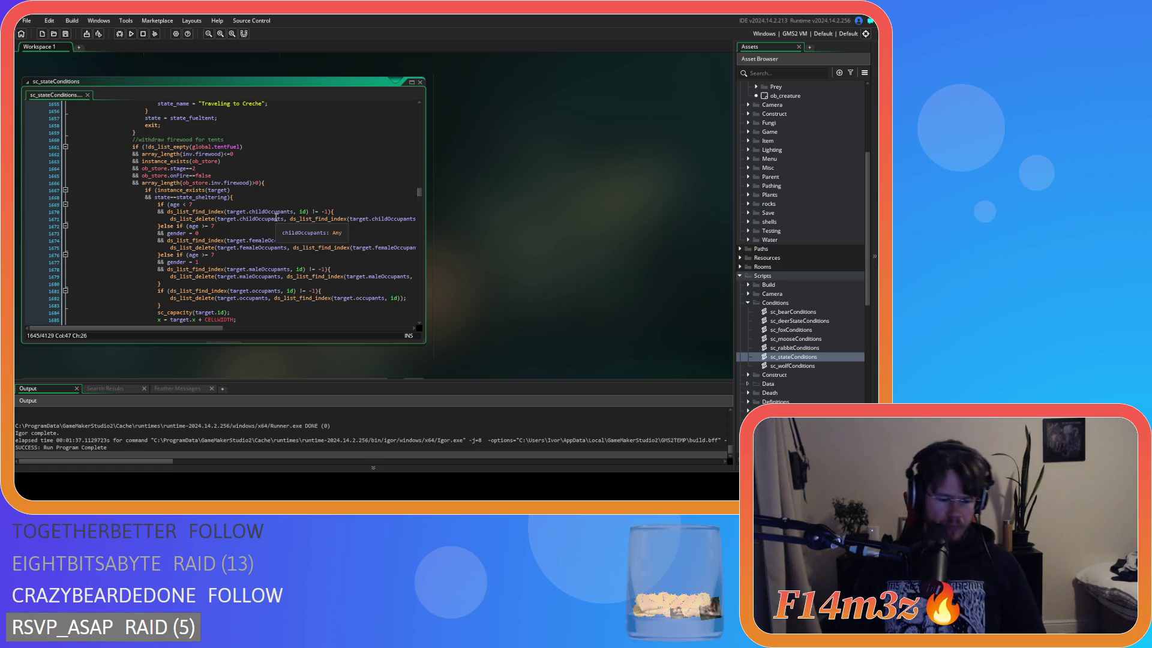
# Run the game build, close the inventory, and quit with Escape then Y
pyautogui.press('F5')
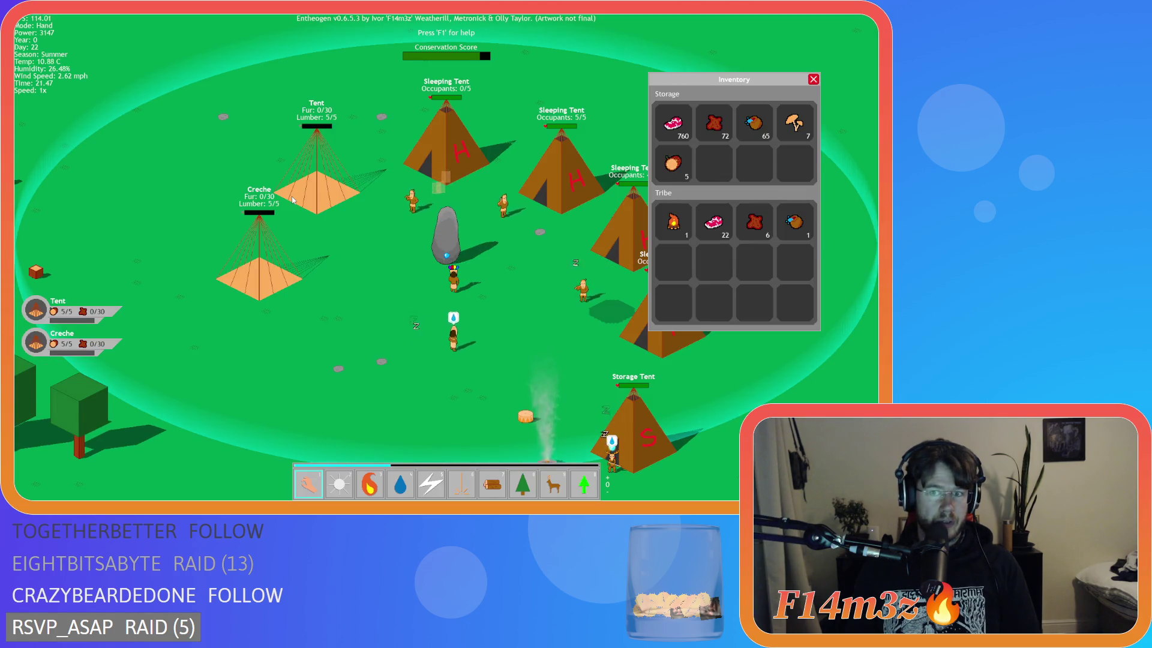
pyautogui.press('i')
pyautogui.press('Escape')
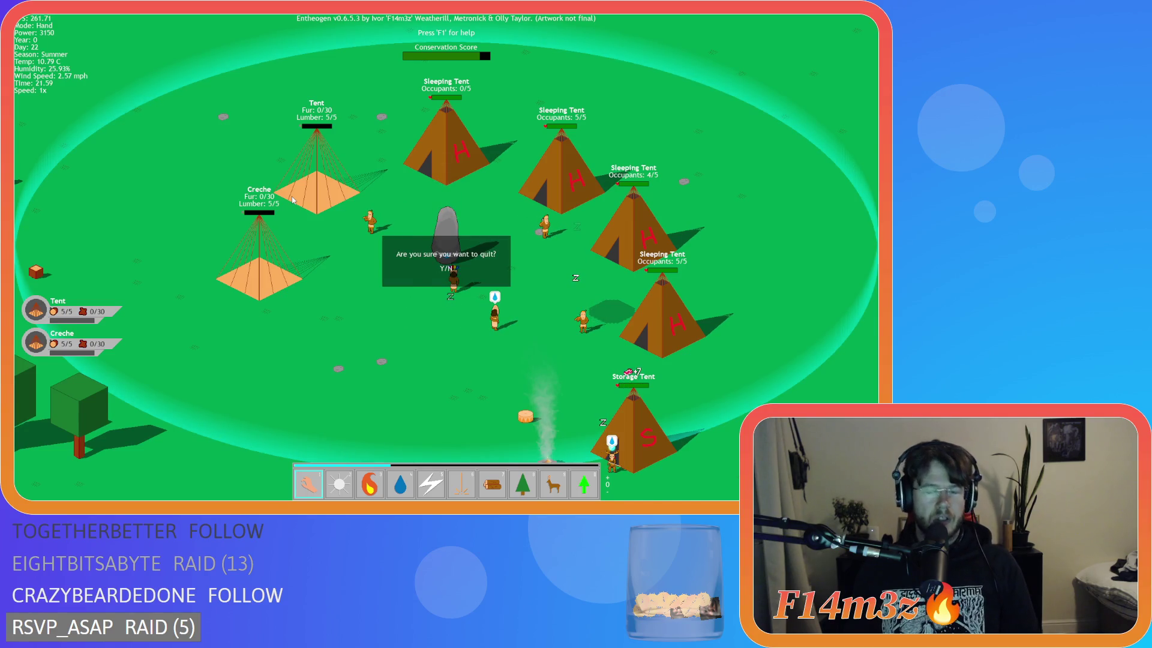
pyautogui.press('y')
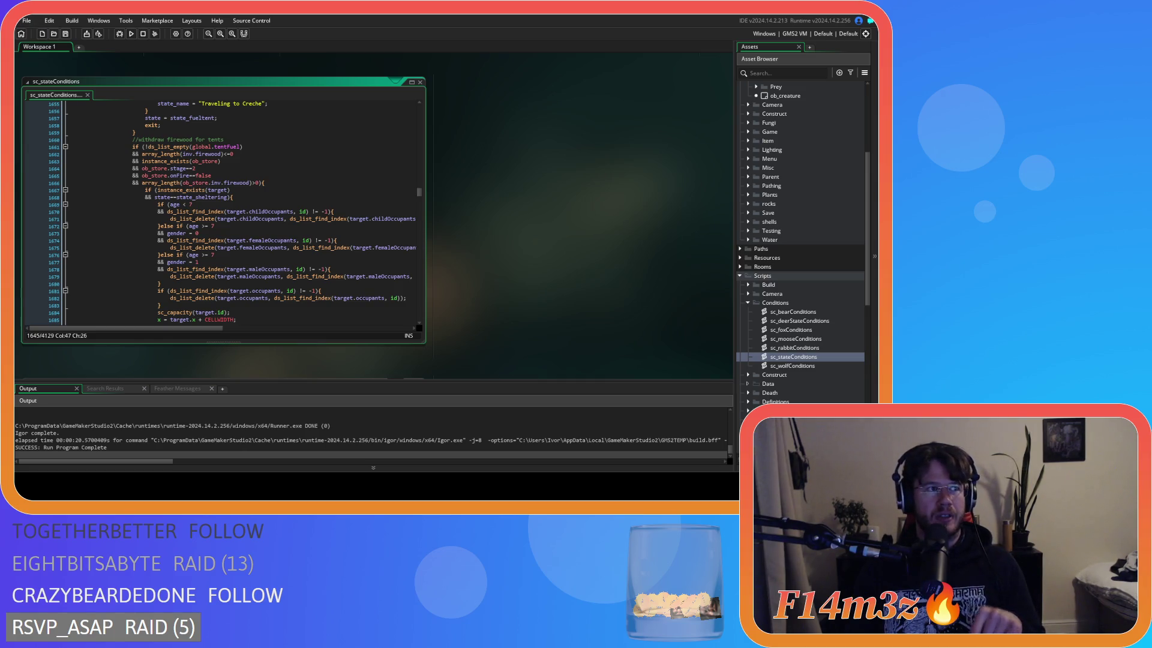
# Review the onFire and firewood-withdrawal checks near line 1665, then scroll back to ob_human's Create code
pyautogui.click(209, 176)
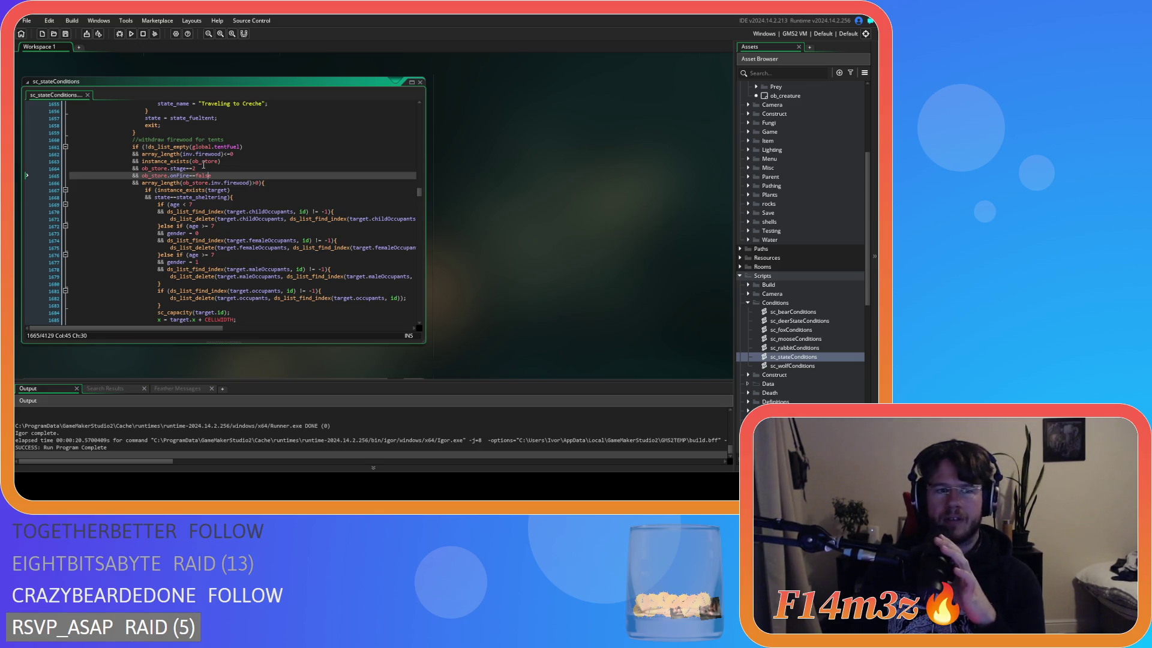
pyautogui.scroll(-10, 206, 162)
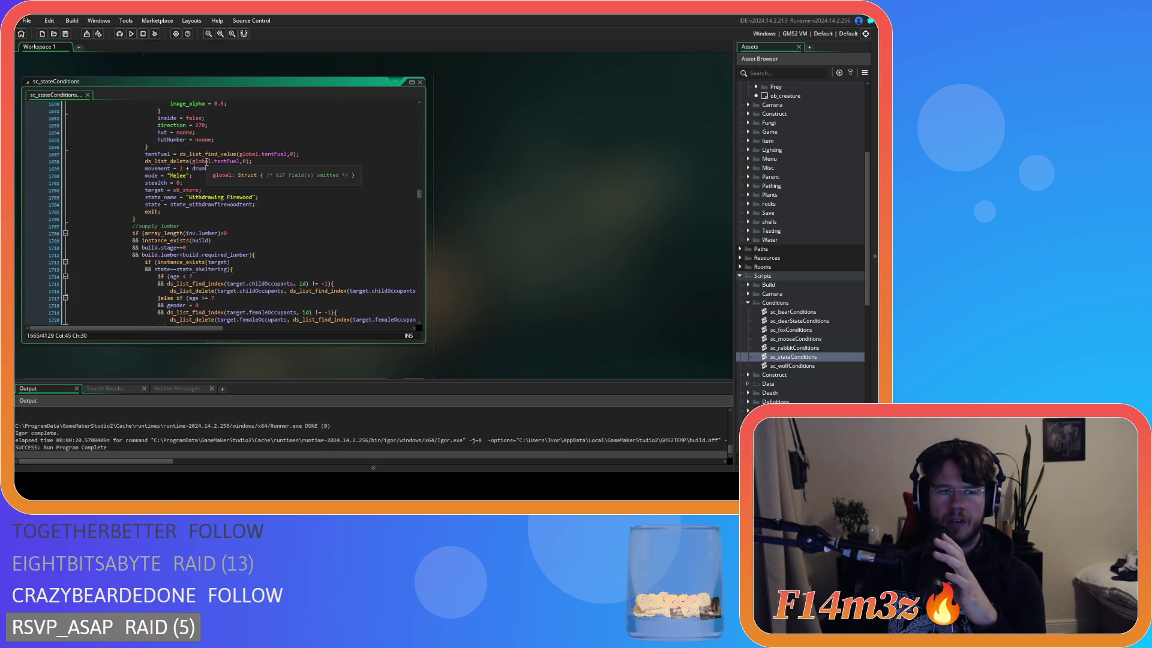
pyautogui.scroll(-5, 206, 162)
pyautogui.scroll(-4, 207, 162)
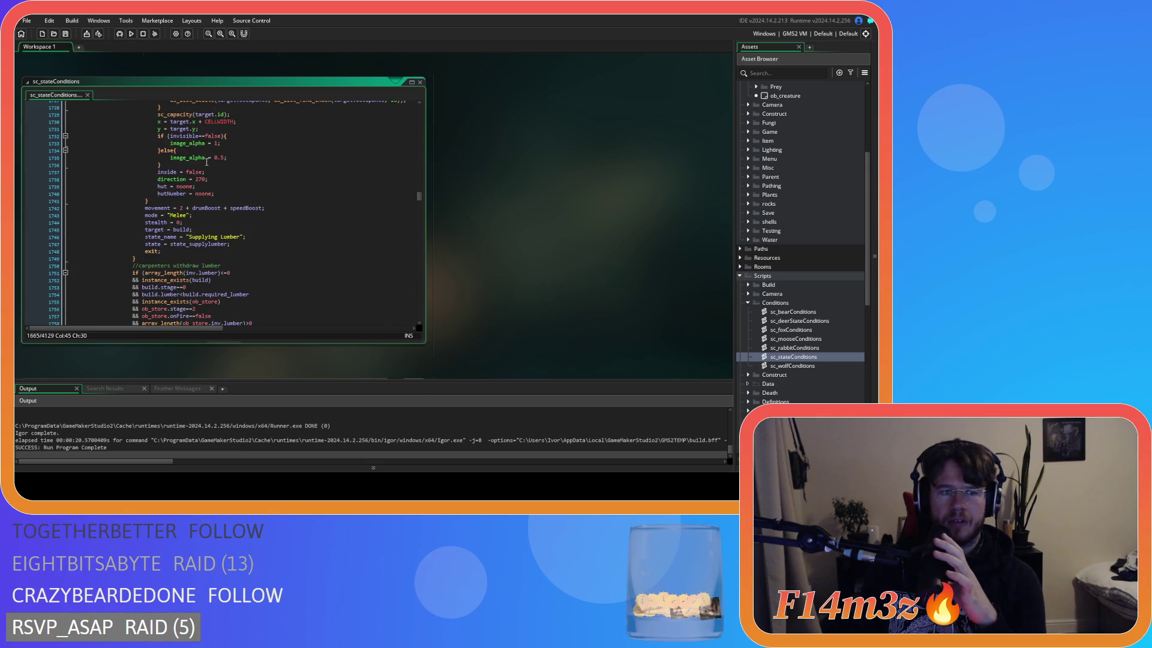
pyautogui.scroll(20, 206, 162)
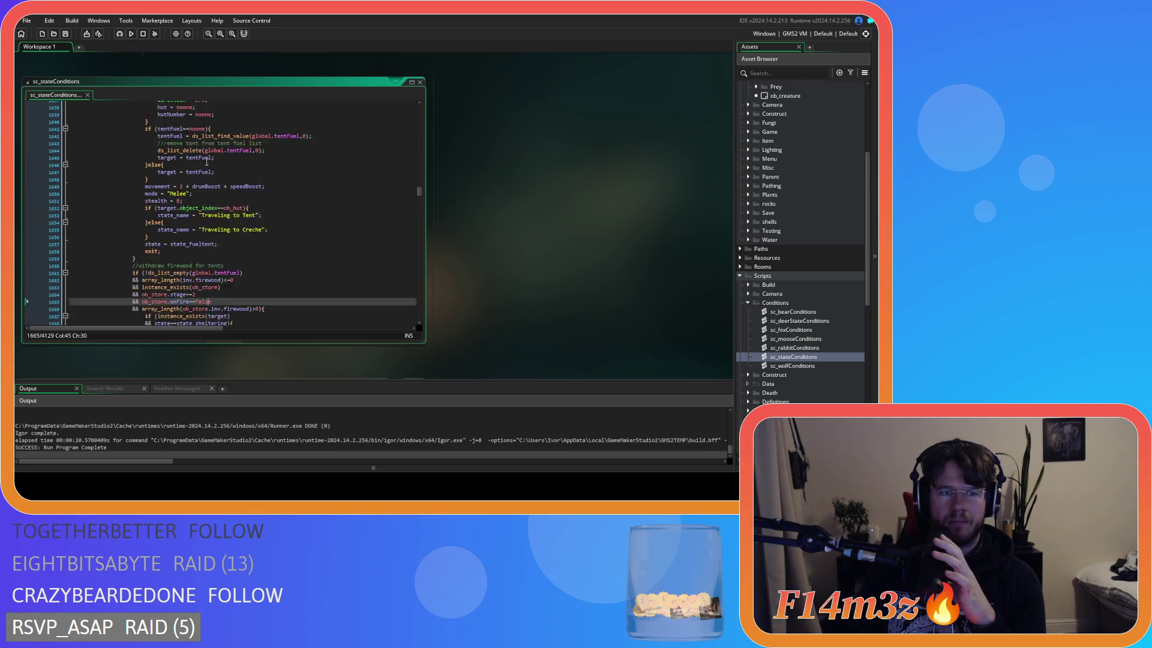
pyautogui.scroll(5, 525, 238)
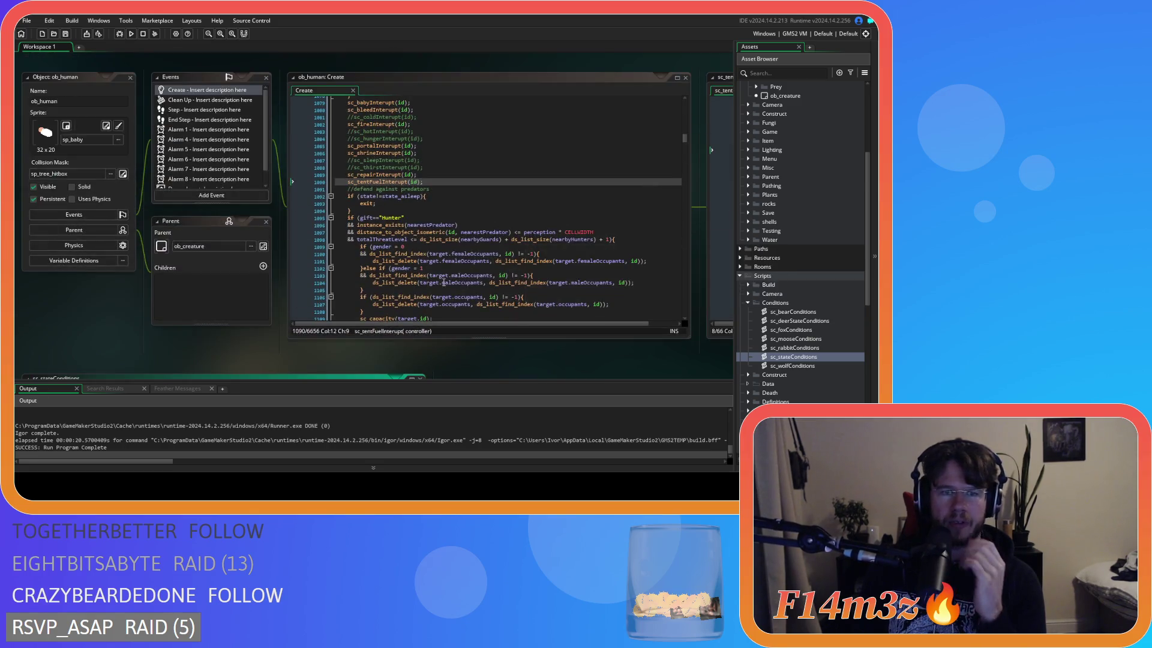
# Pan the workspace to centre sc_tentFuelInterupt at its tentFuel==noone line
pyautogui.moveTo(406, 361); pyautogui.dragTo(31, 360)
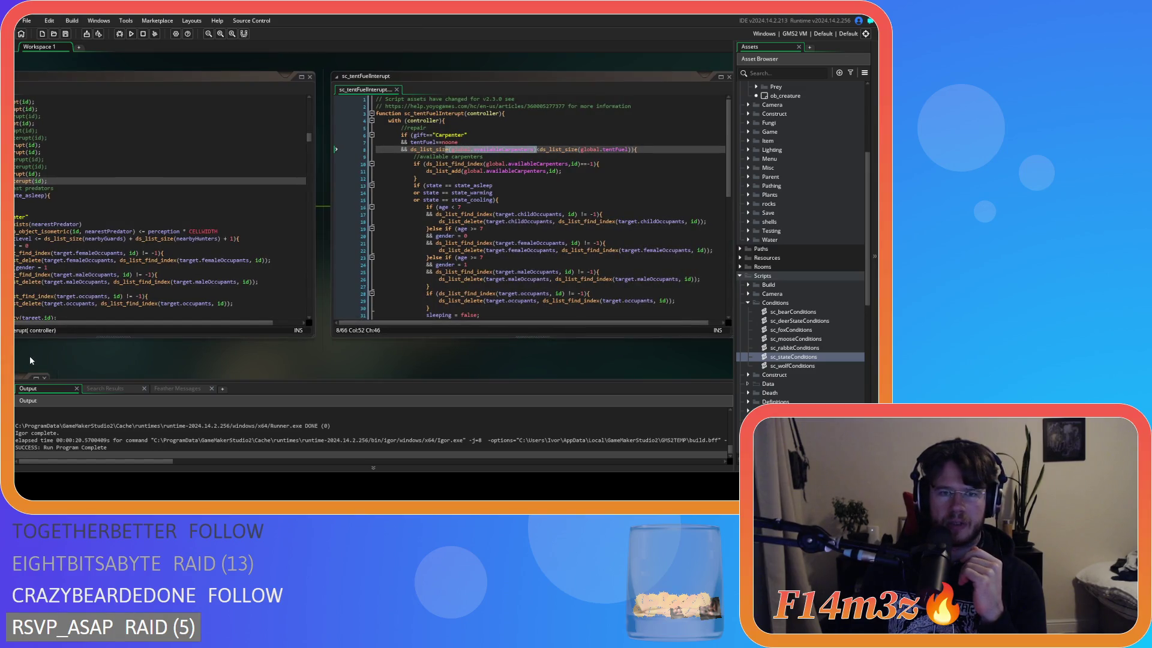
pyautogui.scroll(1, 30, 358)
pyautogui.moveTo(367, 376)
pyautogui.mouseDown()
pyautogui.moveTo(197, 355)
pyautogui.moveTo(255, 342)
pyautogui.mouseUp()
pyautogui.click(306, 154)
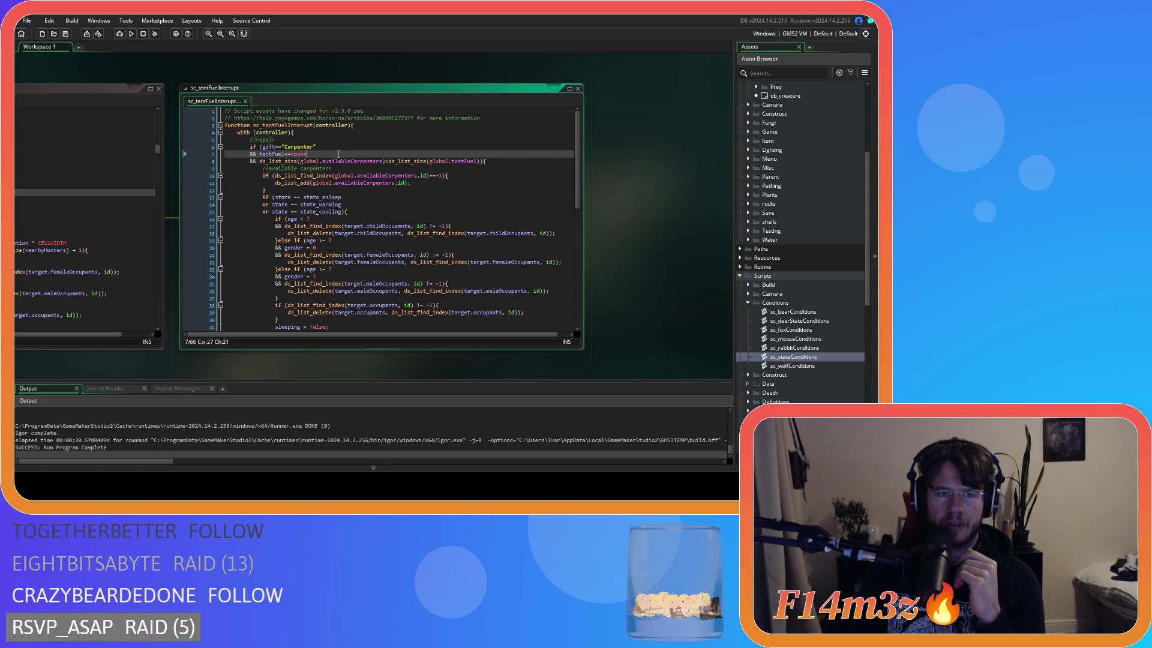
pyautogui.moveTo(100, 369); pyautogui.dragTo(139, 362)
# Copy the four ob_store firewood condition lines (1663–1666) from sc_stateConditions, then return to sc_tentFuelInterupt
pyautogui.hotkey('ctrl', 'Tab')
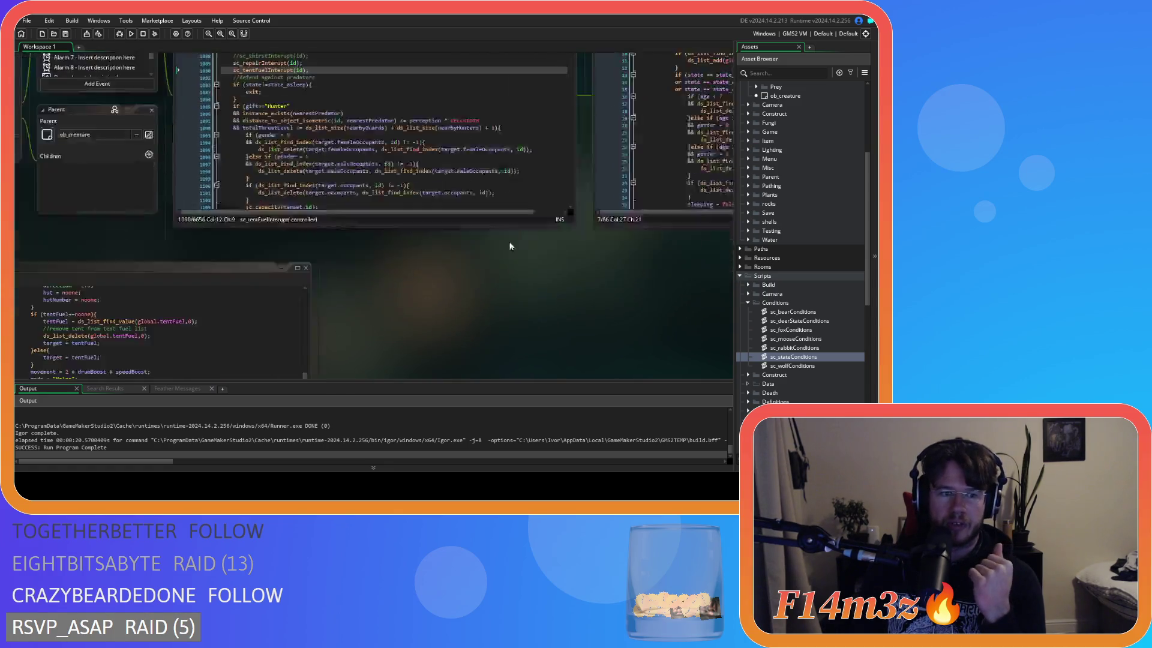
pyautogui.scroll(-1, 342, 265)
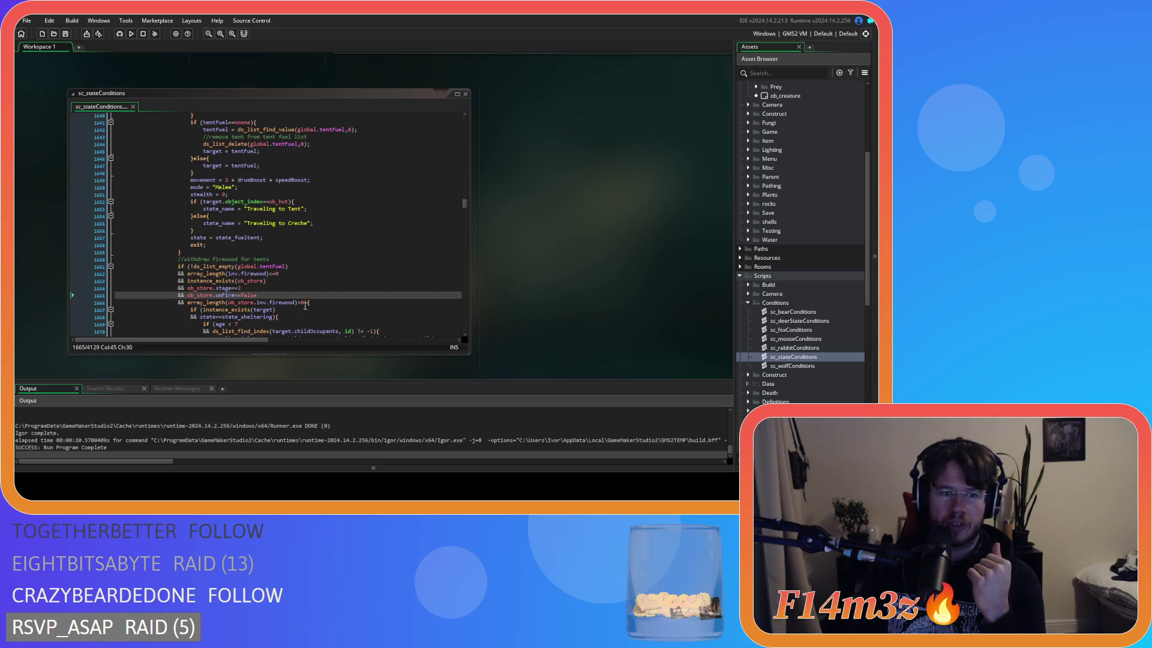
pyautogui.moveTo(307, 303)
pyautogui.mouseDown()
pyautogui.moveTo(240, 303)
pyautogui.moveTo(174, 281)
pyautogui.mouseUp()
pyautogui.rightClick(195, 293)
pyautogui.click(229, 302)
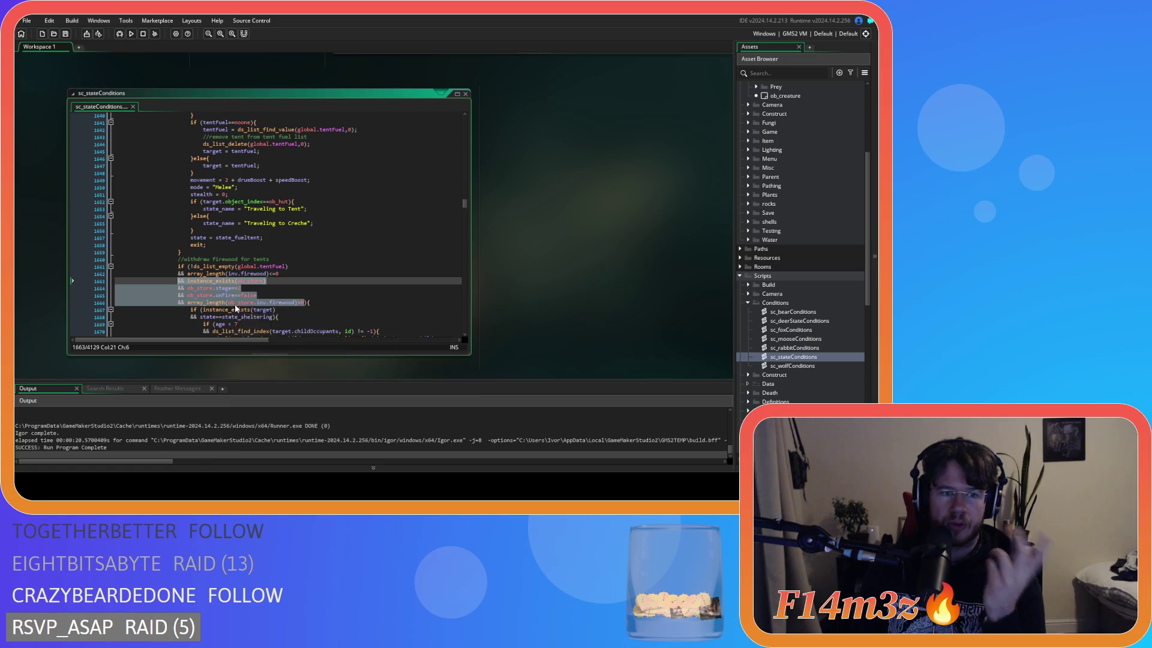
pyautogui.moveTo(546, 196)
pyautogui.mouseDown()
pyautogui.moveTo(334, 270)
pyautogui.moveTo(519, 222)
pyautogui.moveTo(312, 340)
pyautogui.moveTo(354, 329)
pyautogui.moveTo(274, 392)
pyautogui.mouseUp()
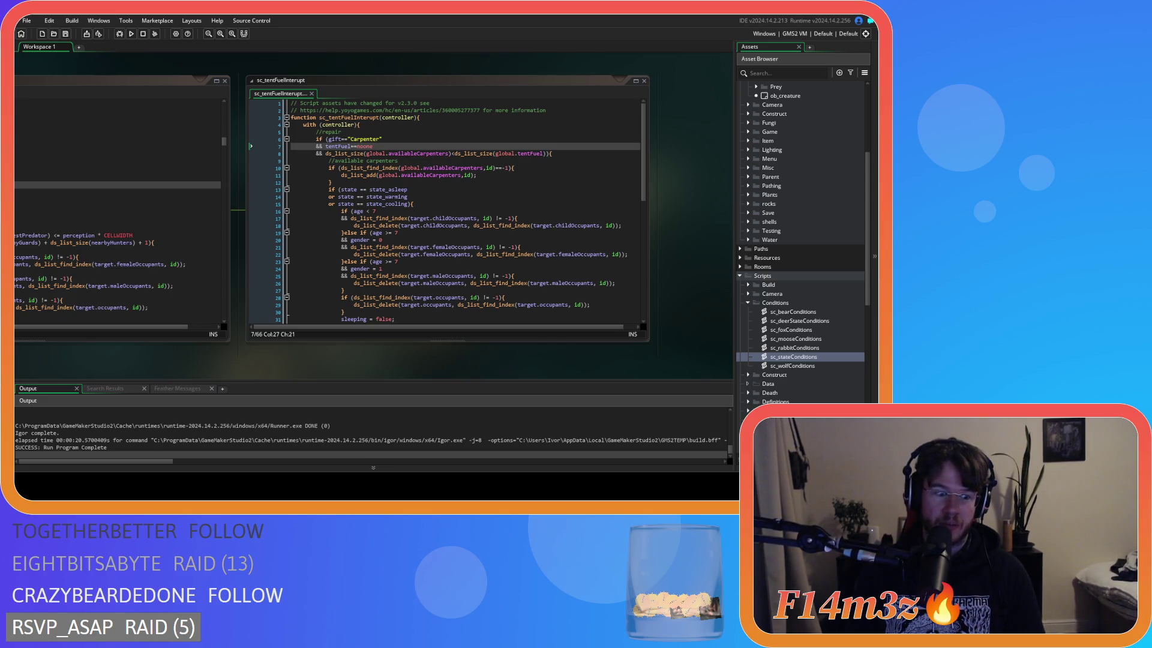
pyautogui.click(474, 191)
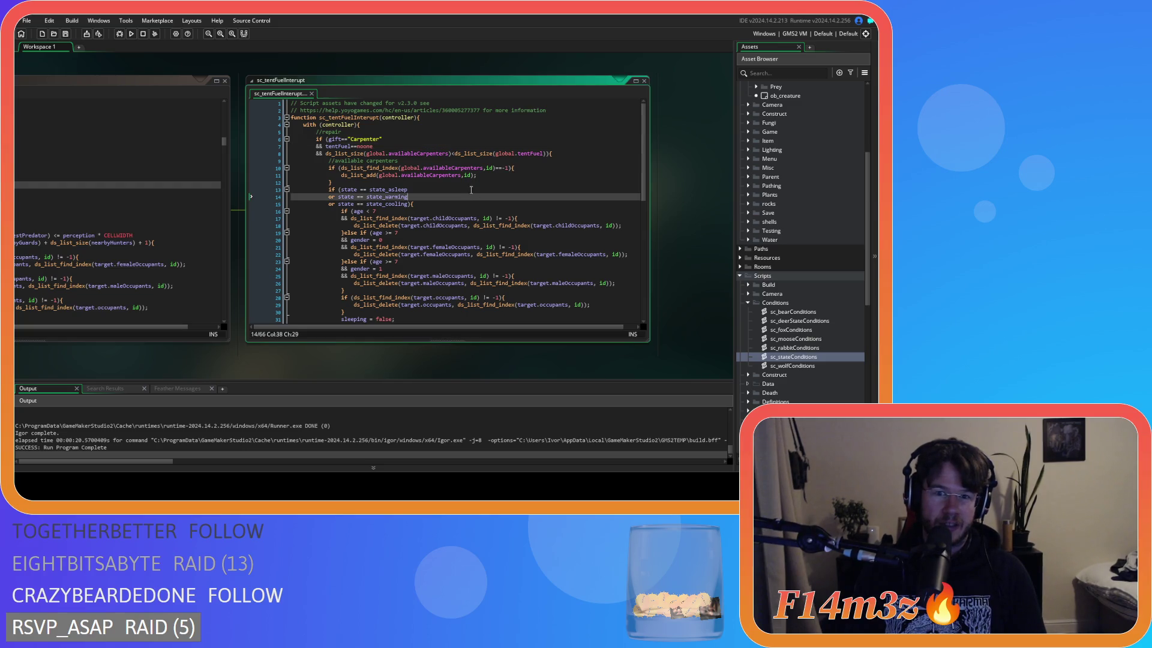
# Paste the copied ob_store firewood conditions below the tentFuel==noone check and unindent them to match
pyautogui.click(406, 146)
pyautogui.press('Return')
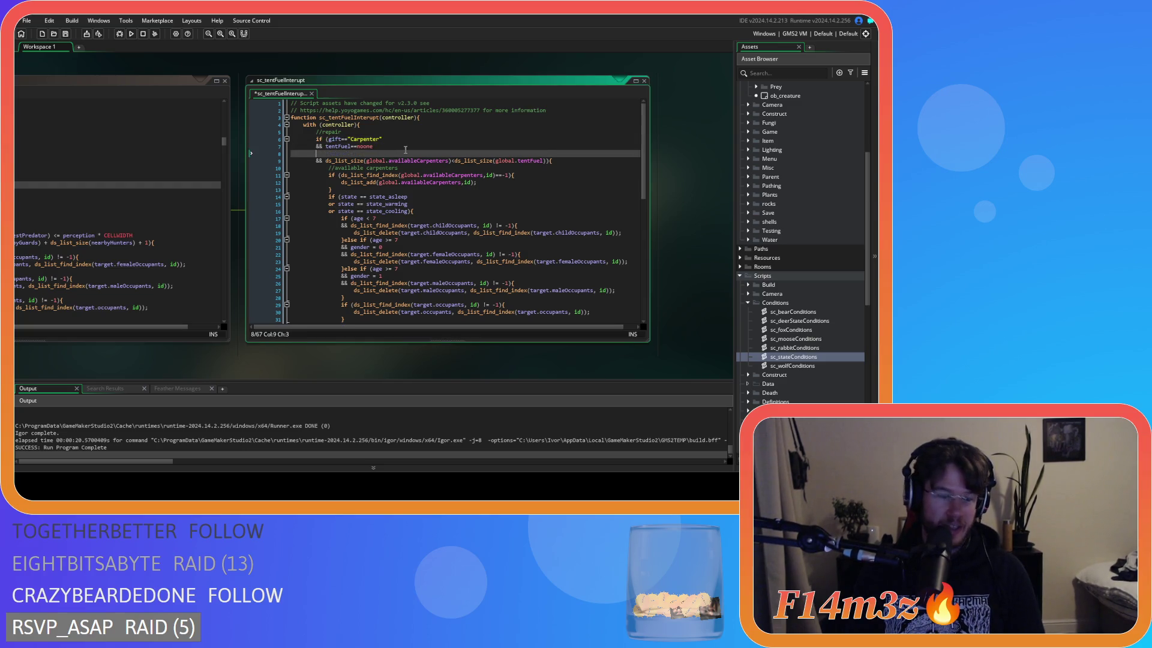
pyautogui.hotkey('ctrl', 'v')
pyautogui.moveTo(485, 173); pyautogui.dragTo(261, 157)
pyautogui.hotkey('shift', 'Tab')
pyautogui.hotkey('shift', 'Tab')
pyautogui.hotkey('shift', 'Tab')
pyautogui.click(448, 166)
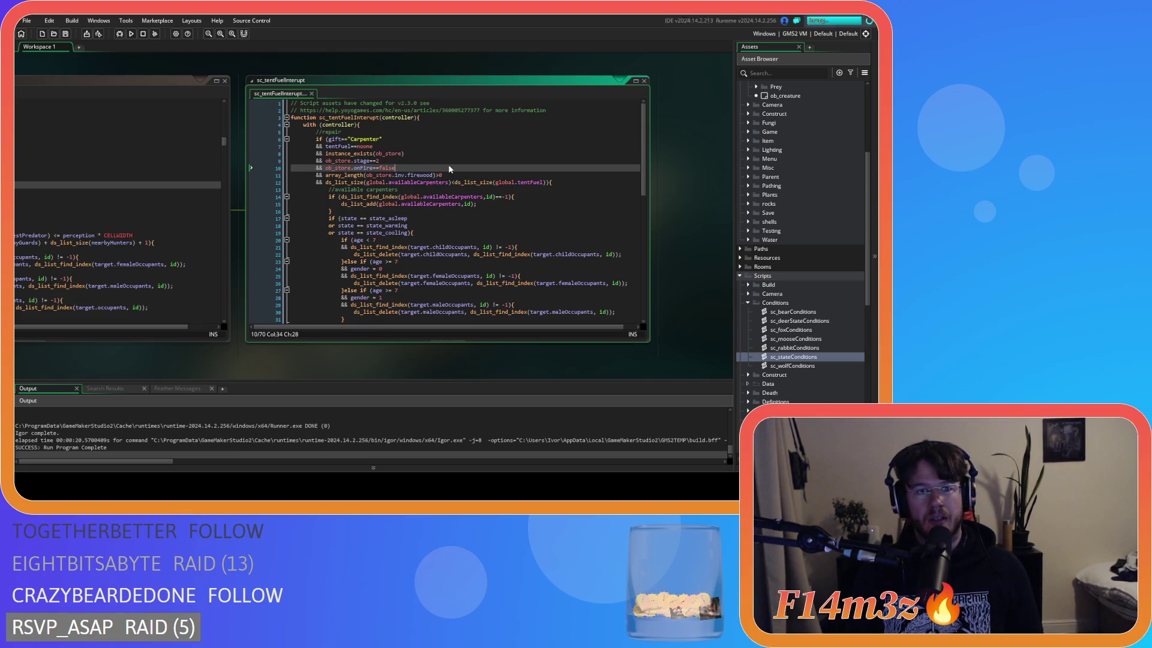
# Review the carpenter repair conditions, from the gift and tentFuel checks through the store firewood count
pyautogui.click(436, 146)
pyautogui.click(434, 141)
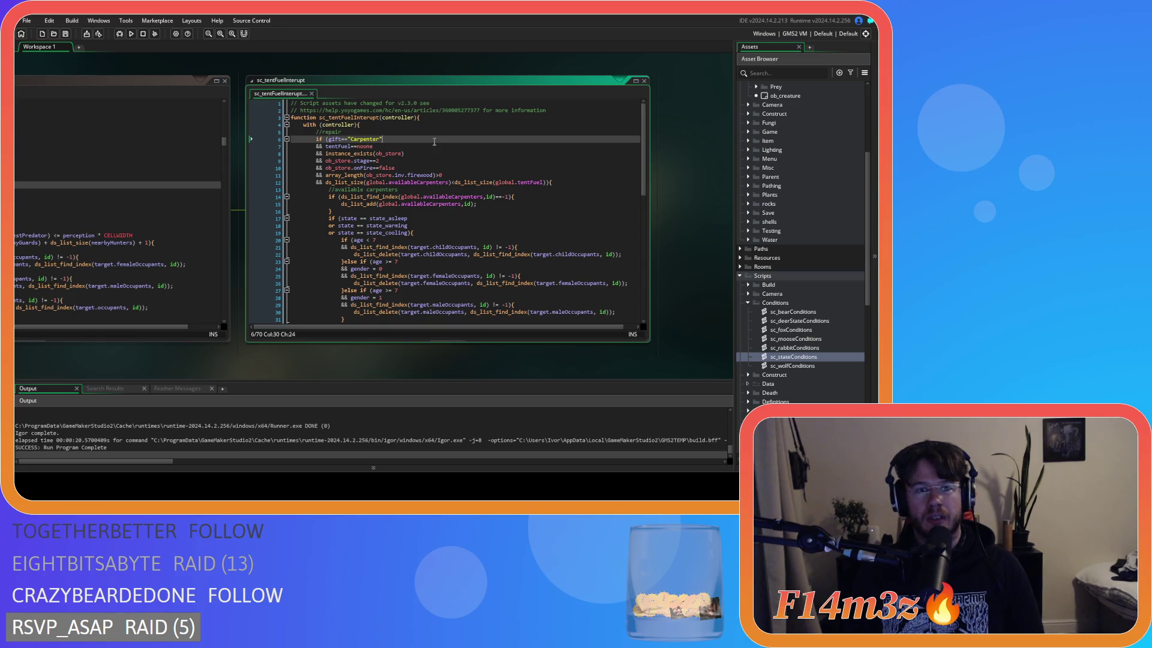
pyautogui.click(415, 146)
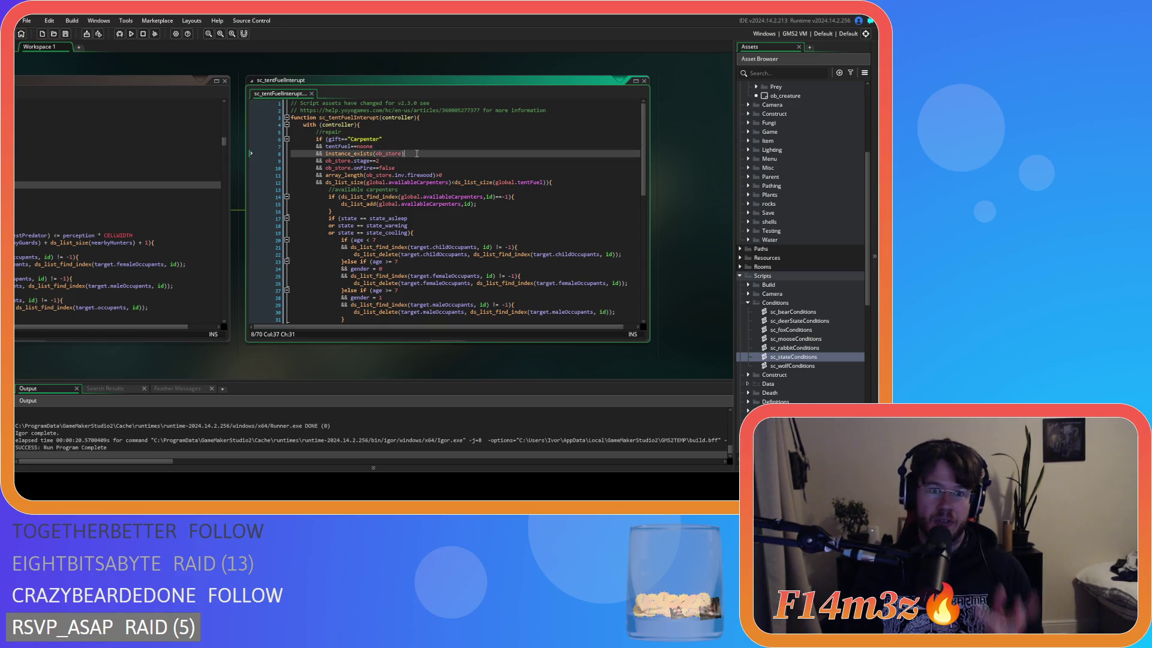
pyautogui.click(417, 154)
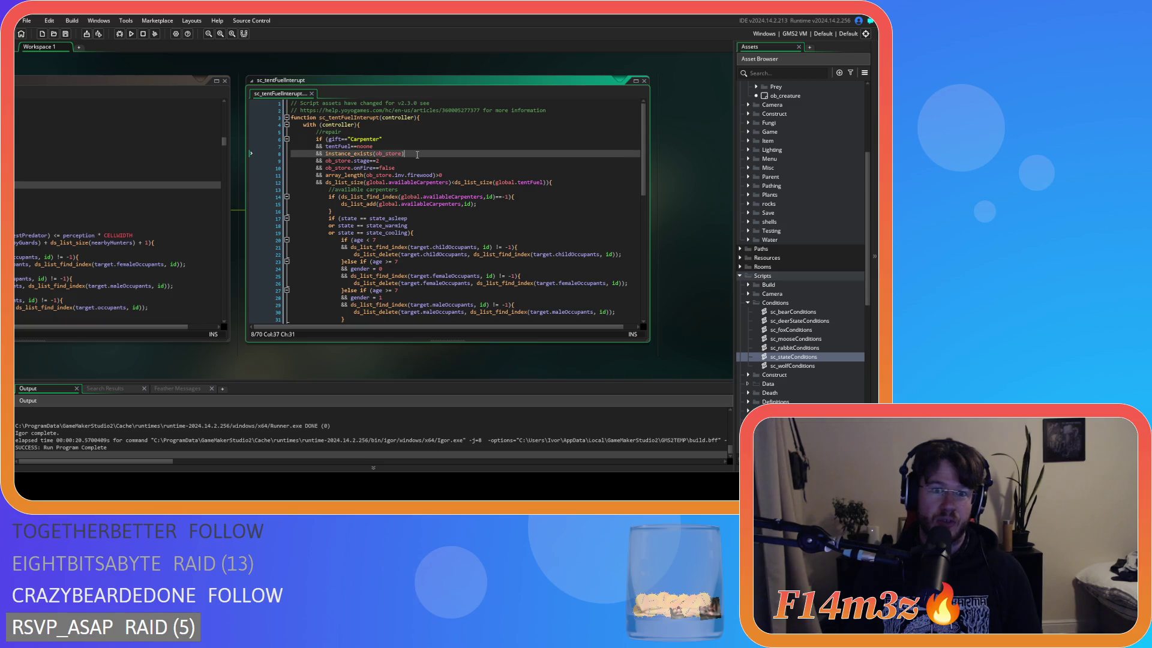
pyautogui.click(409, 169)
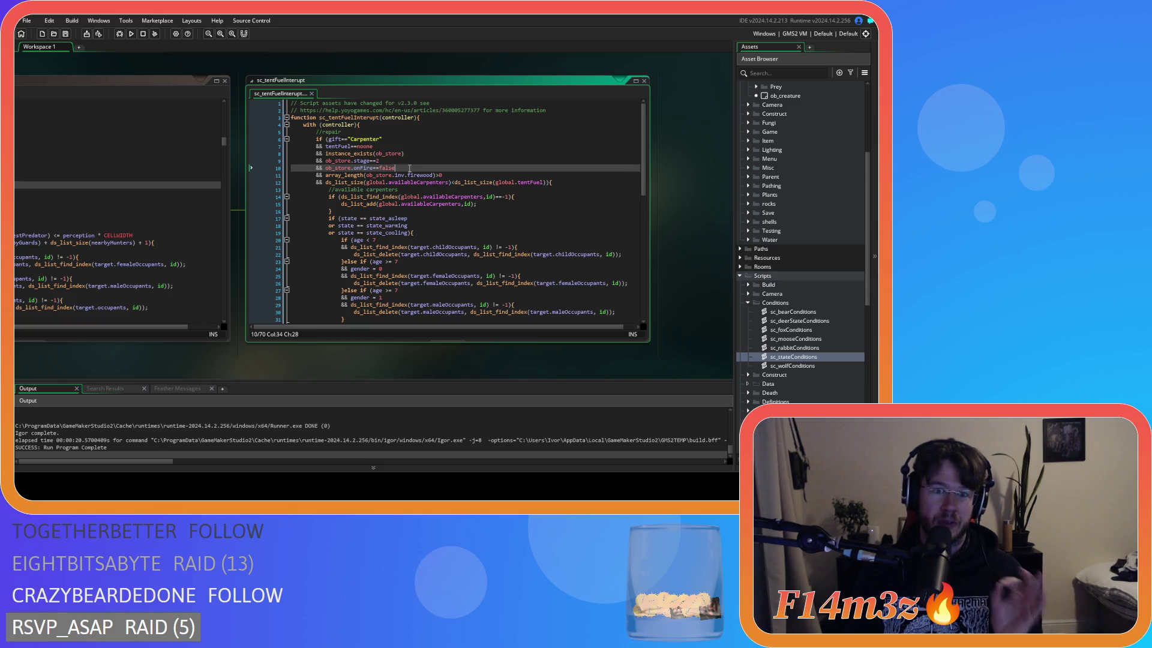
pyautogui.click(451, 176)
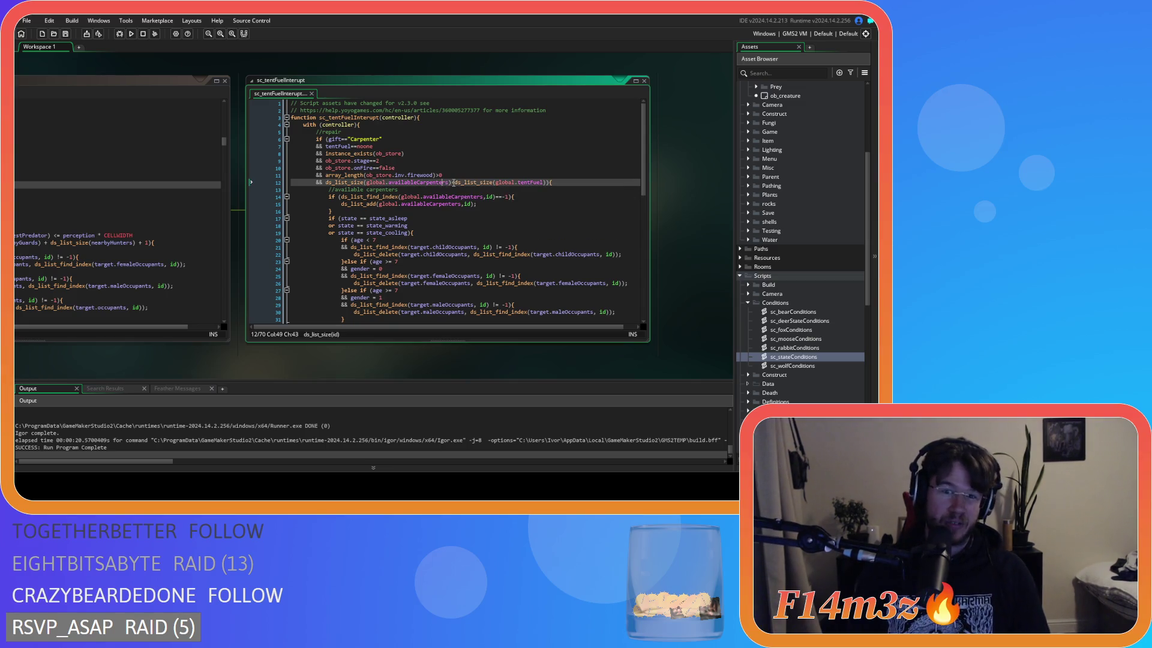
pyautogui.click(505, 183)
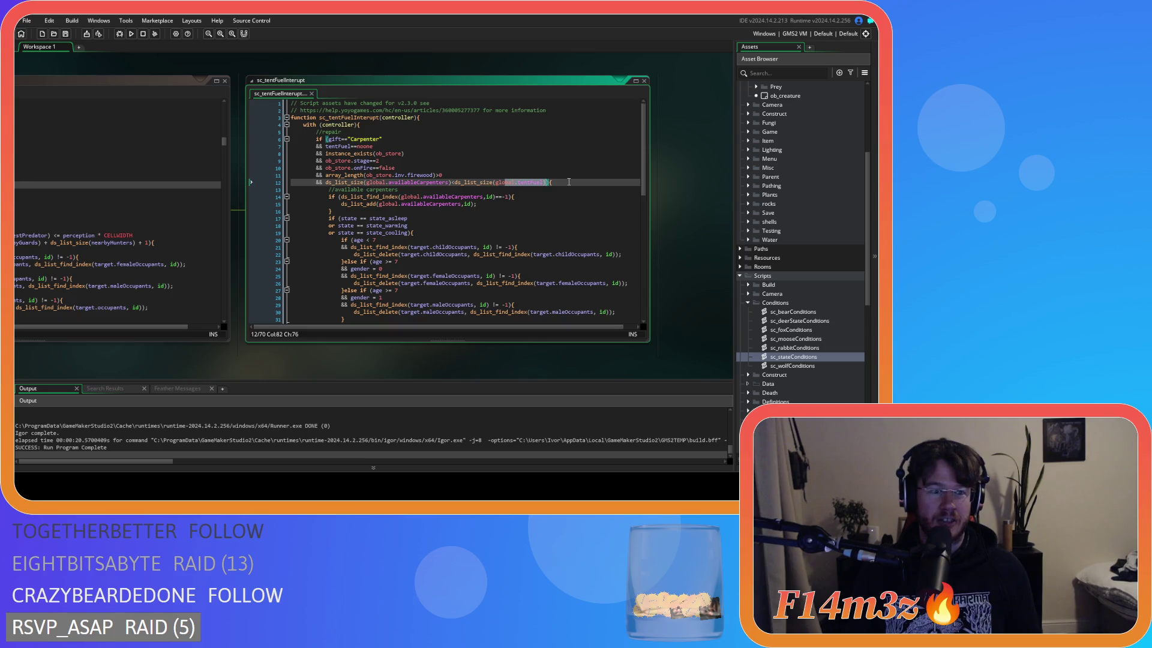
# Run the game to test the updated sc_tentFuelInterupt carpenter check
pyautogui.click(489, 218)
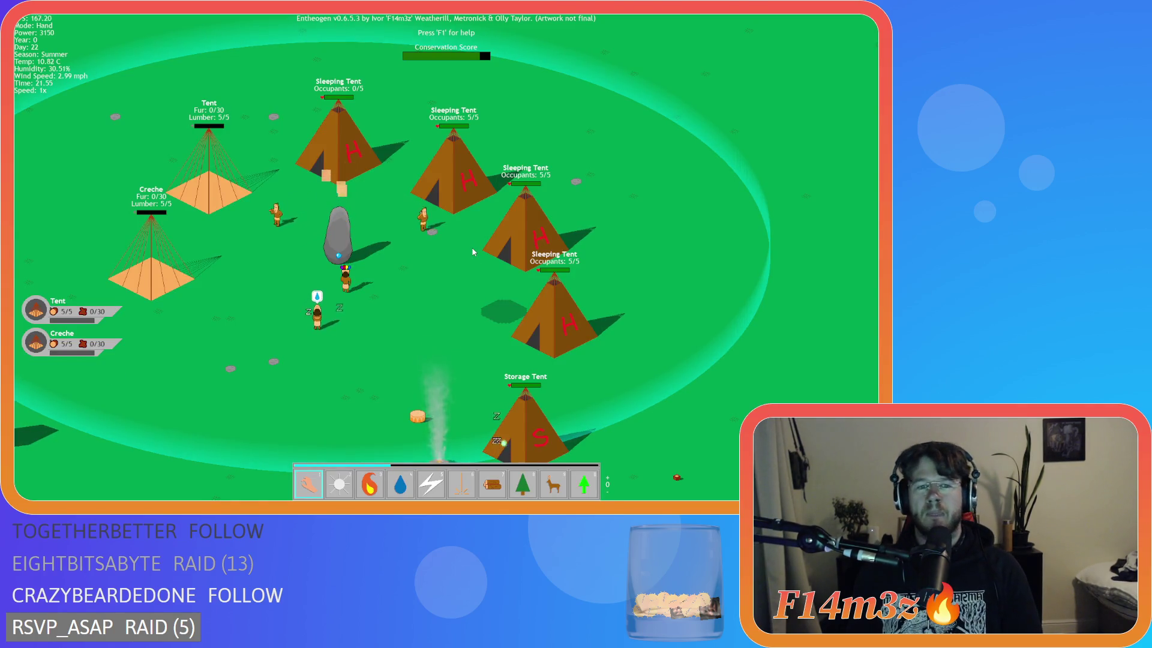
# Pan the camera around the running camp to look over the trees, villagers and storage tent
pyautogui.press('s')
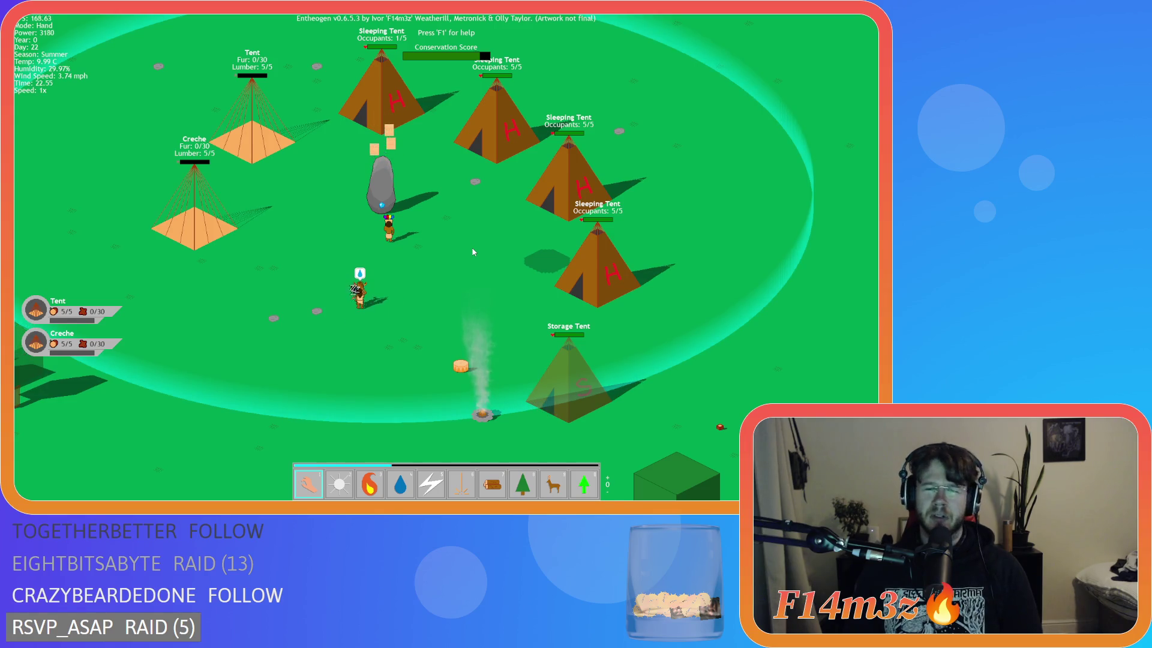
pyautogui.moveTo(509, 204)
pyautogui.mouseDown()
pyautogui.moveTo(435, 259)
pyautogui.moveTo(383, 266)
pyautogui.mouseUp()
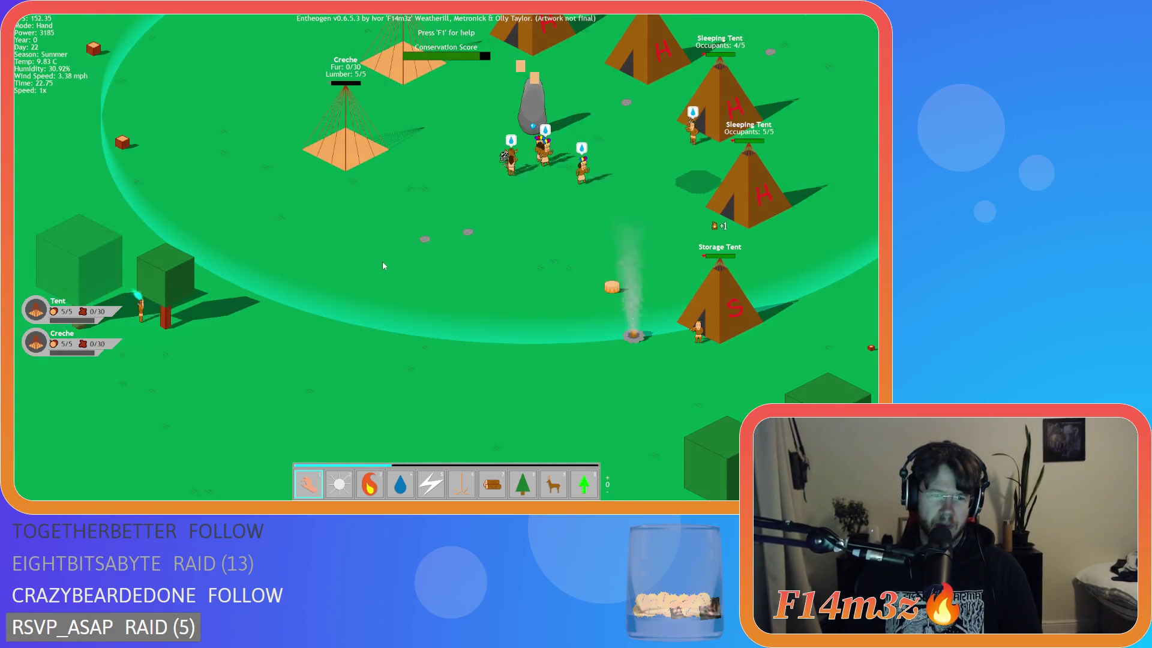
pyautogui.press('w')
pyautogui.press('d')
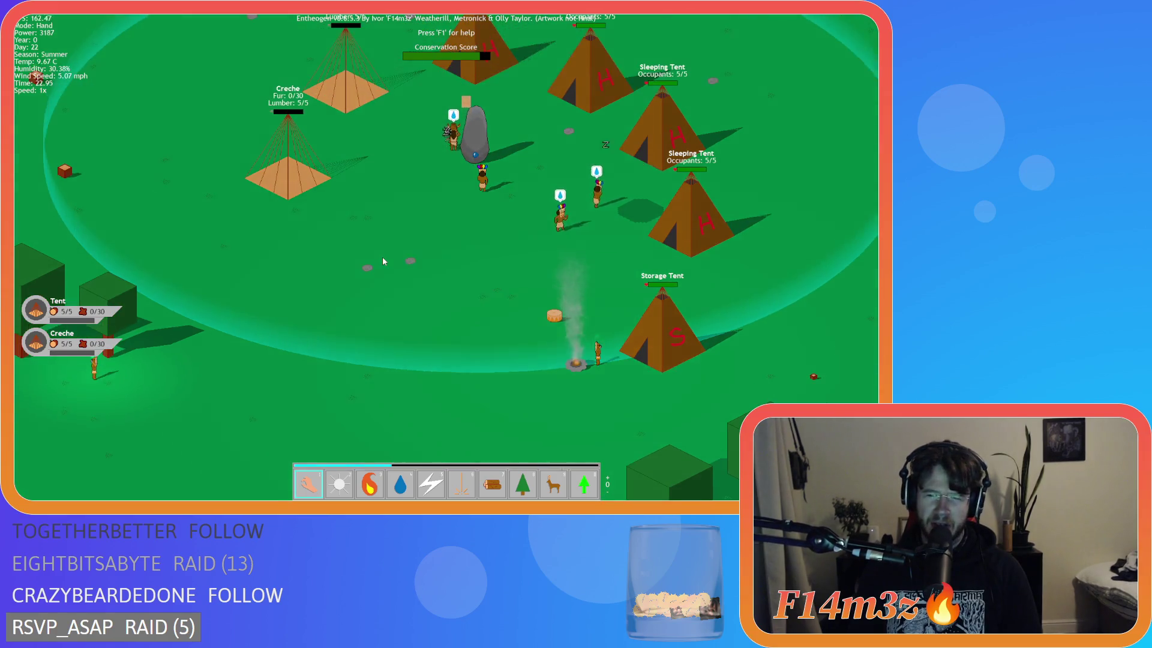
pyautogui.press('w')
pyautogui.press('d')
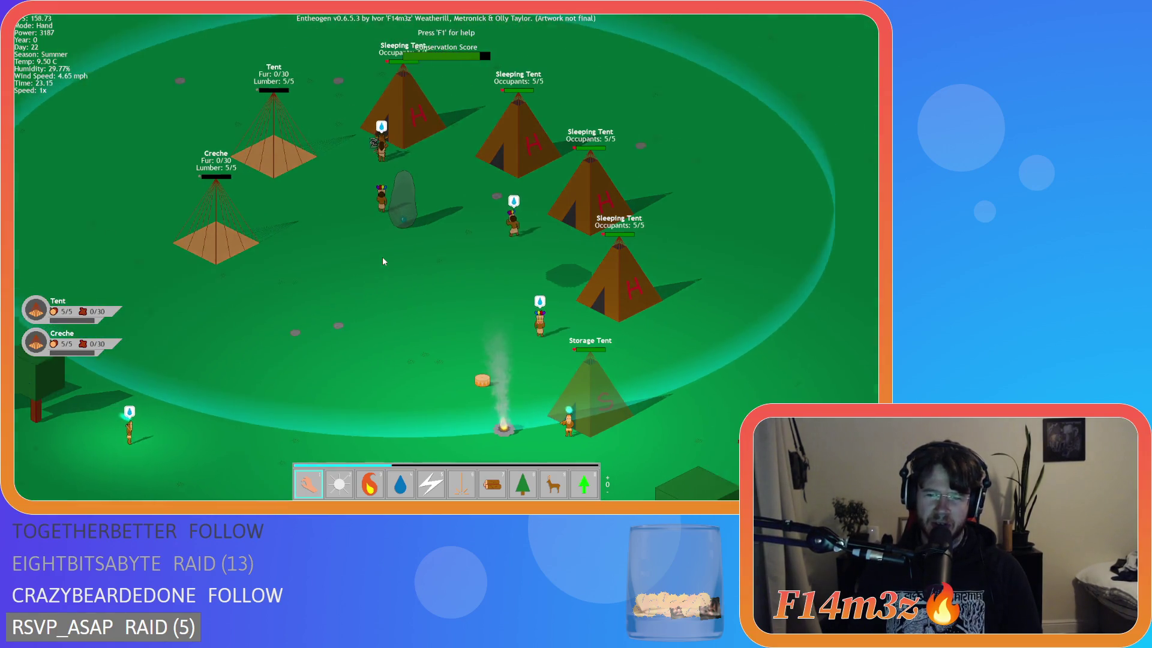
pyautogui.press('s')
pyautogui.press('s')
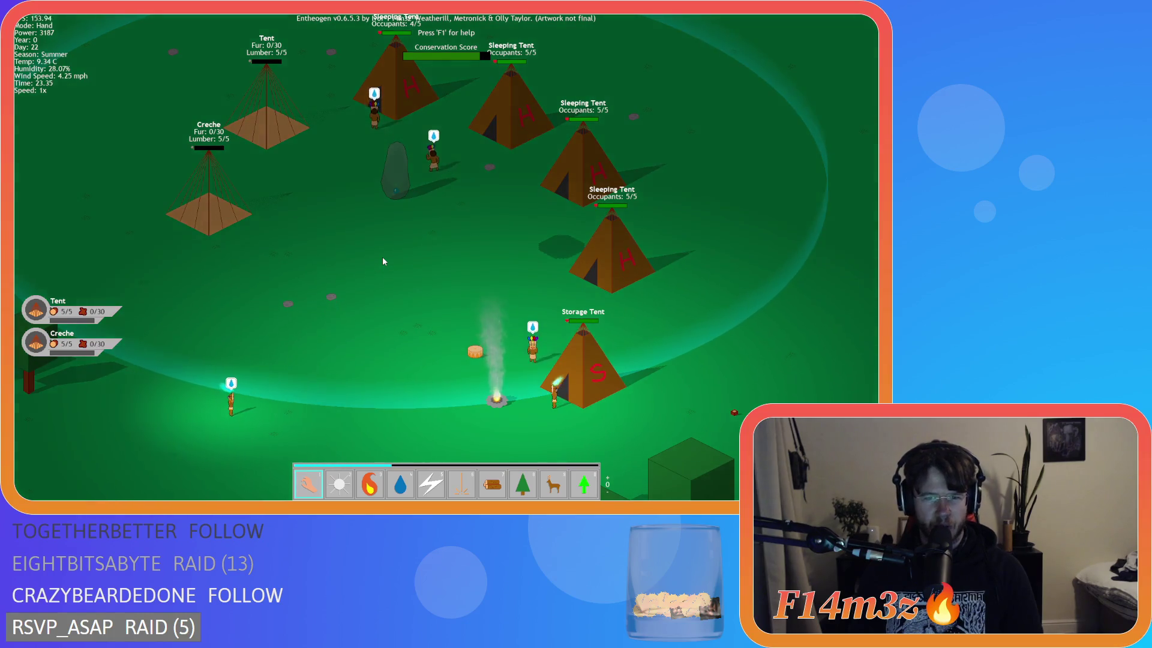
pyautogui.press('d')
pyautogui.press('s')
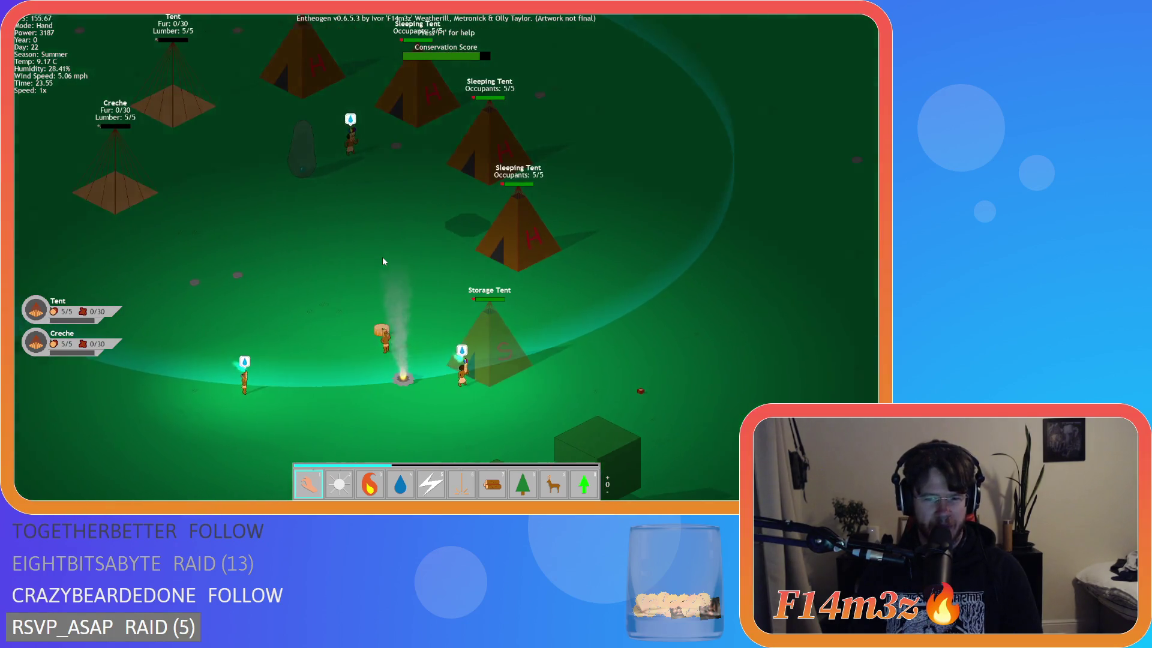
pyautogui.press('d')
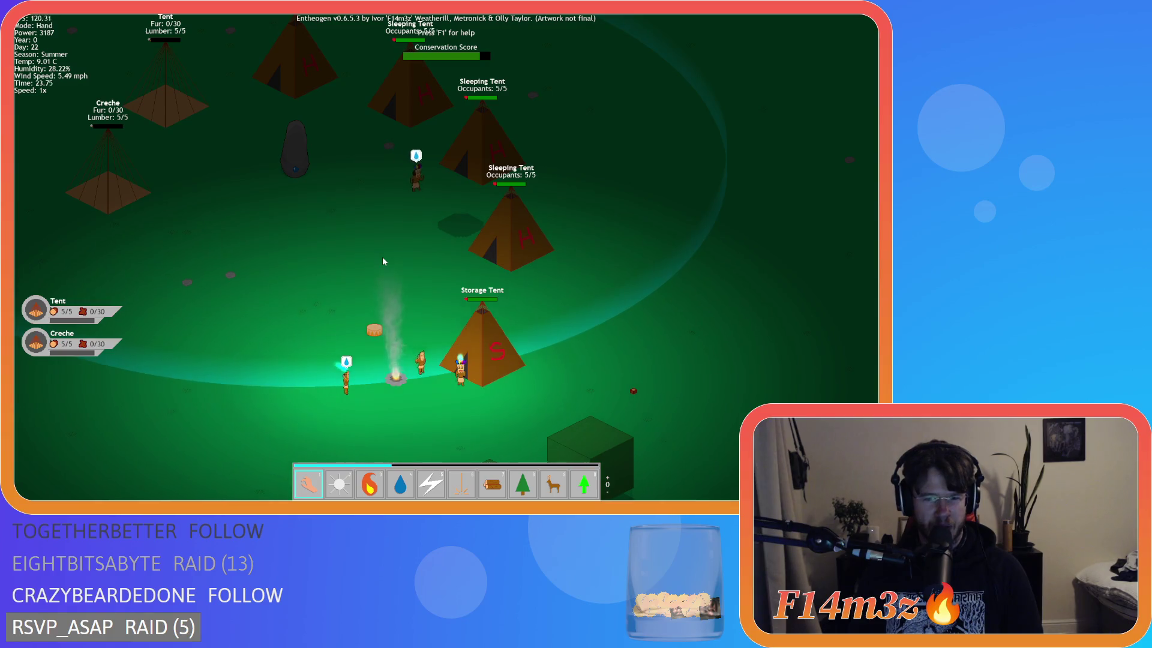
pyautogui.press('d')
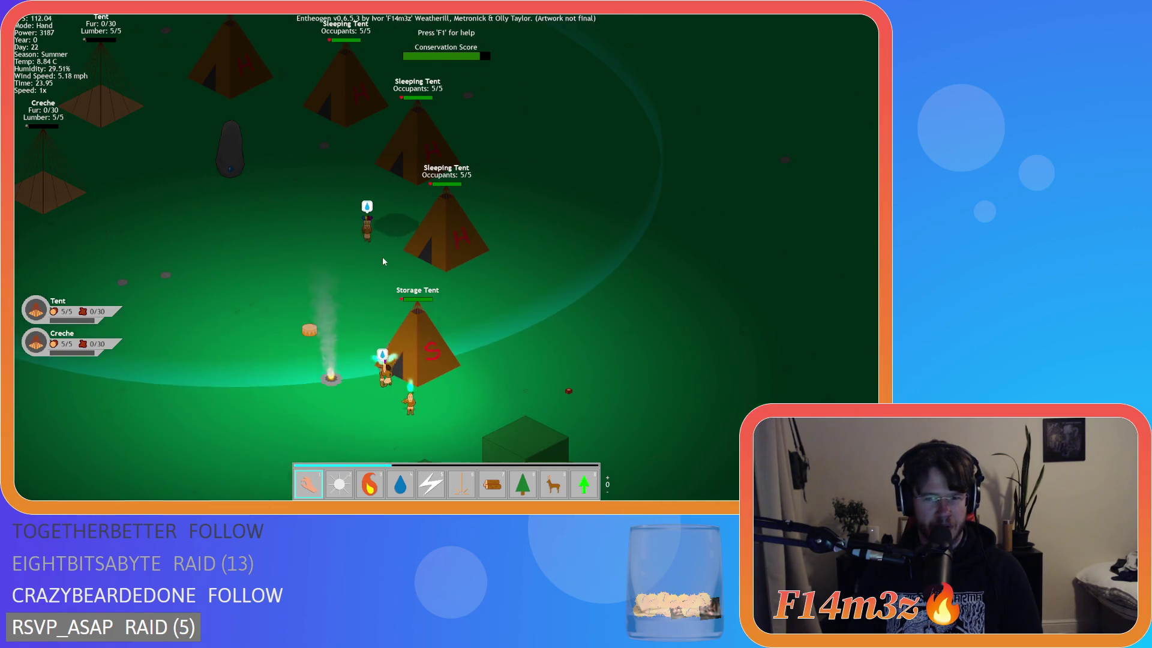
pyautogui.press('s')
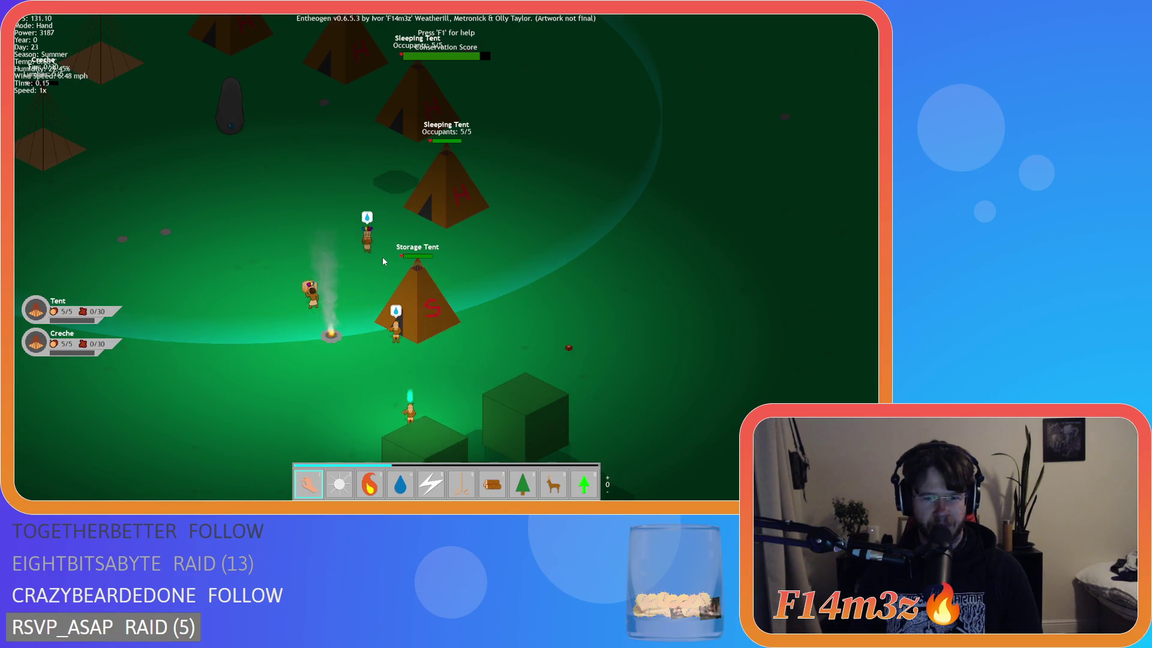
pyautogui.press('a')
pyautogui.press('w')
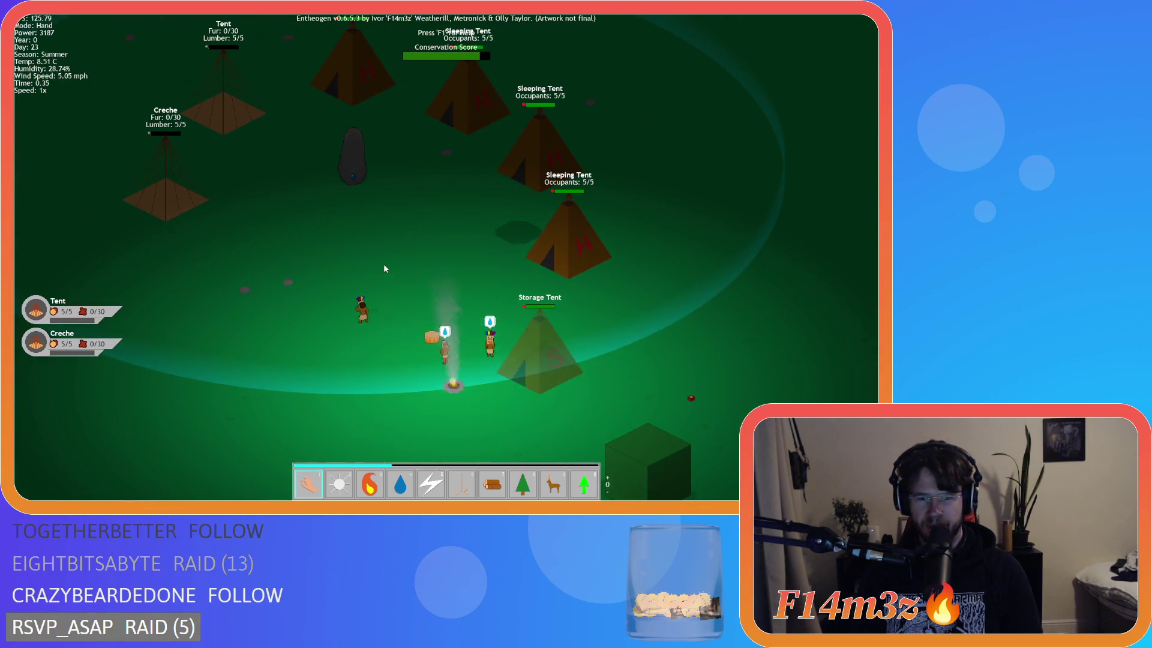
pyautogui.press('w')
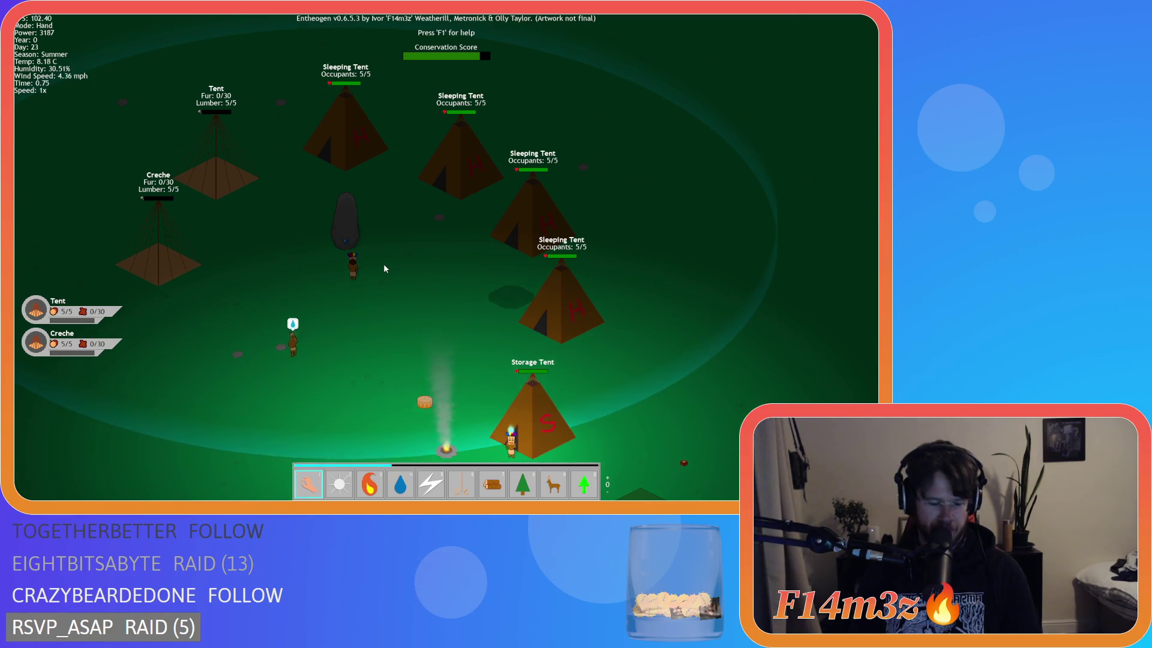
# Check the Camp overview, then select the Storage Tent to show the tribe followers
pyautogui.press('c')
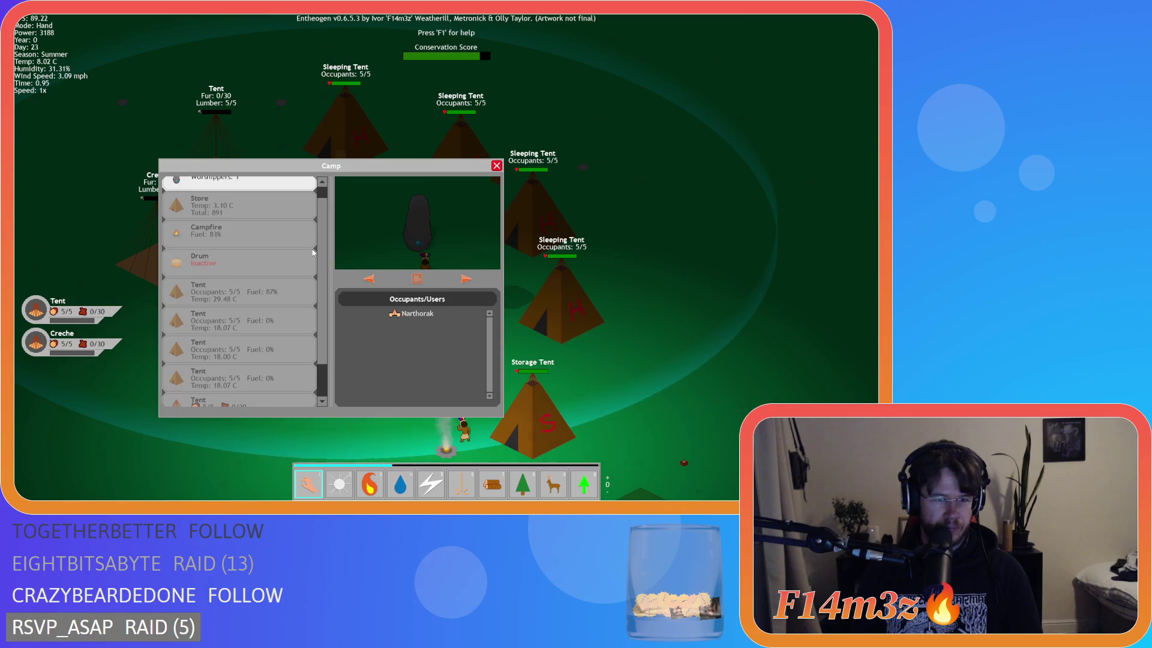
pyautogui.scroll(-2, 313, 253)
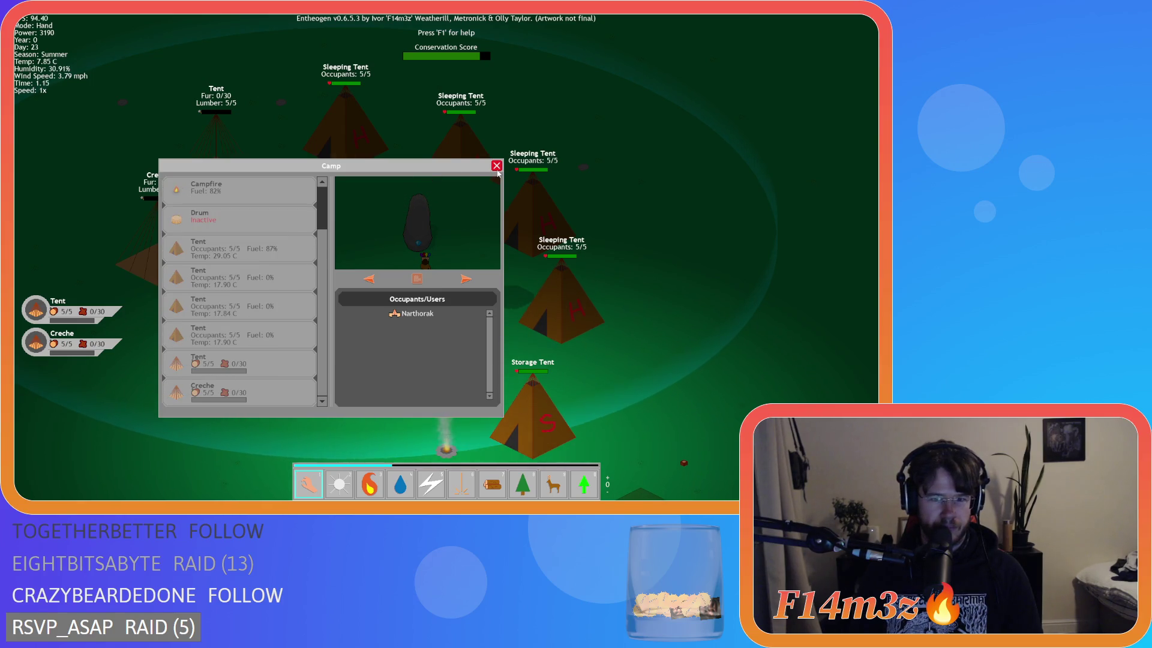
pyautogui.click(496, 166)
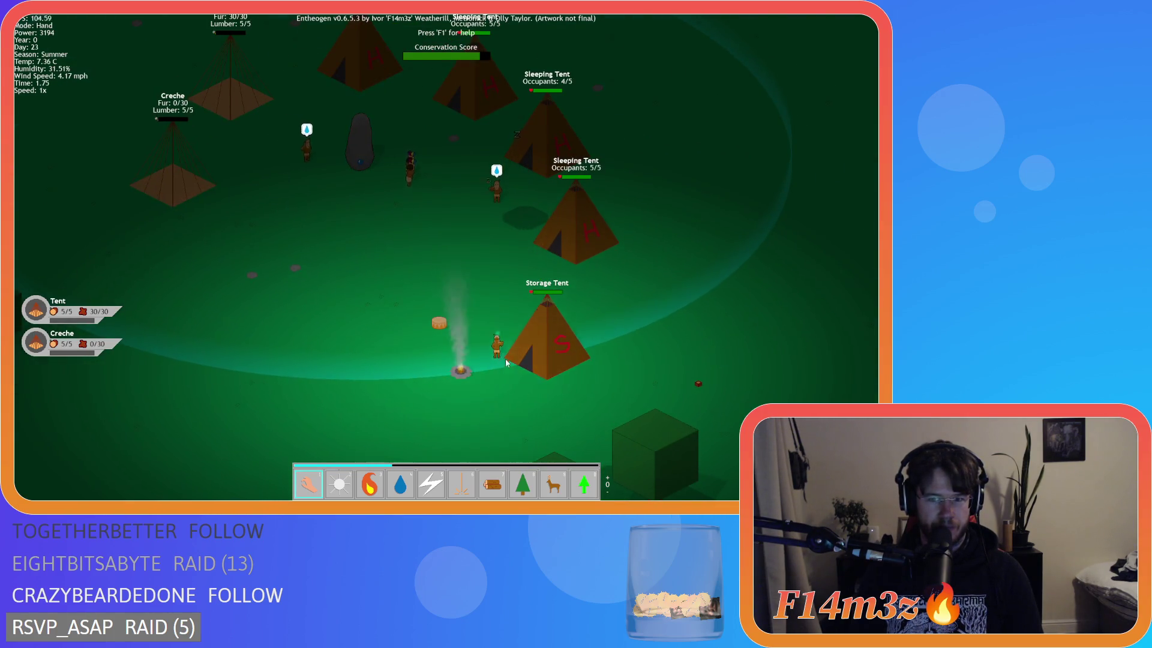
pyautogui.click(517, 309)
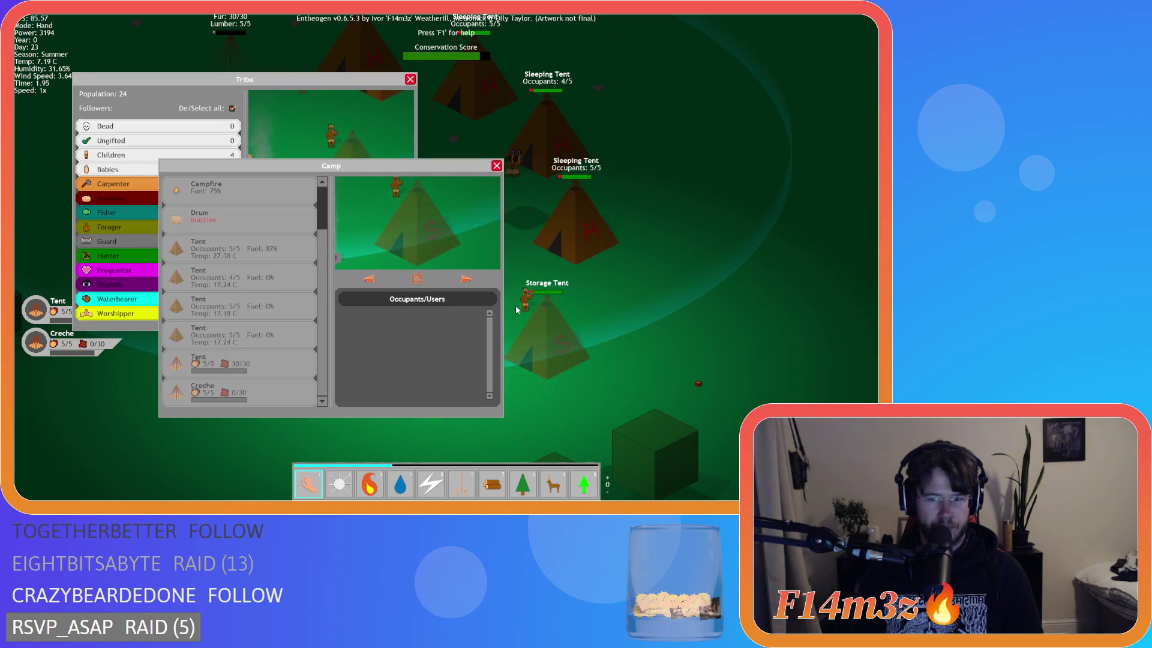
pyautogui.click(496, 166)
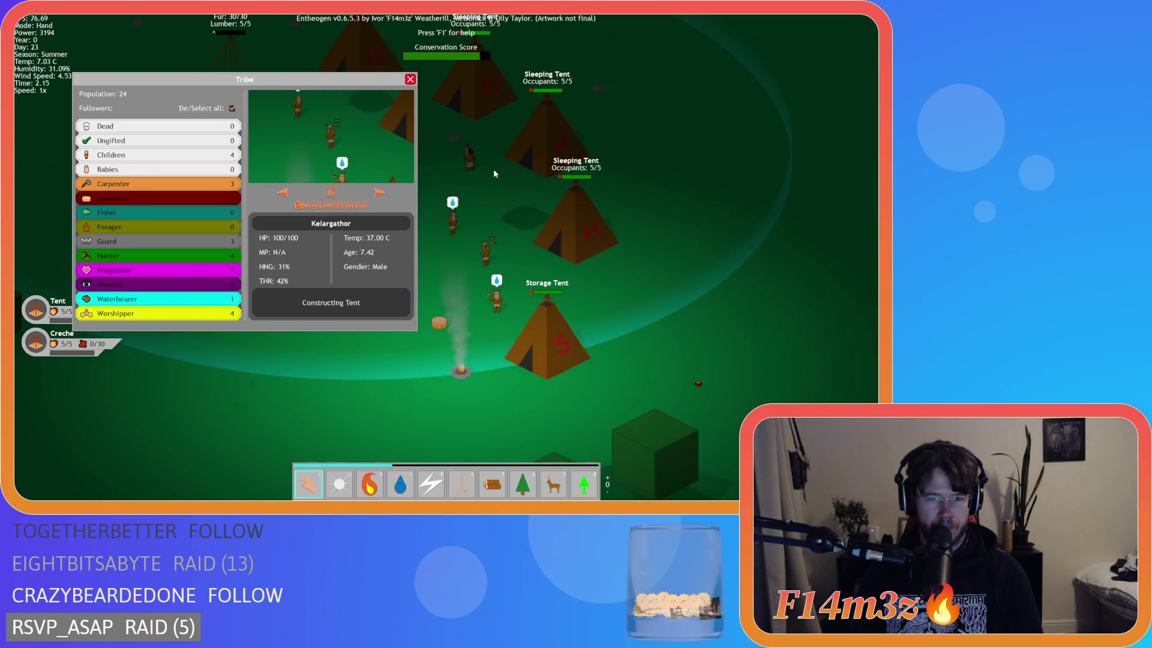
# Pan across the camp and close the tribe window to bring the Creche into view
pyautogui.press('a')
pyautogui.press('a')
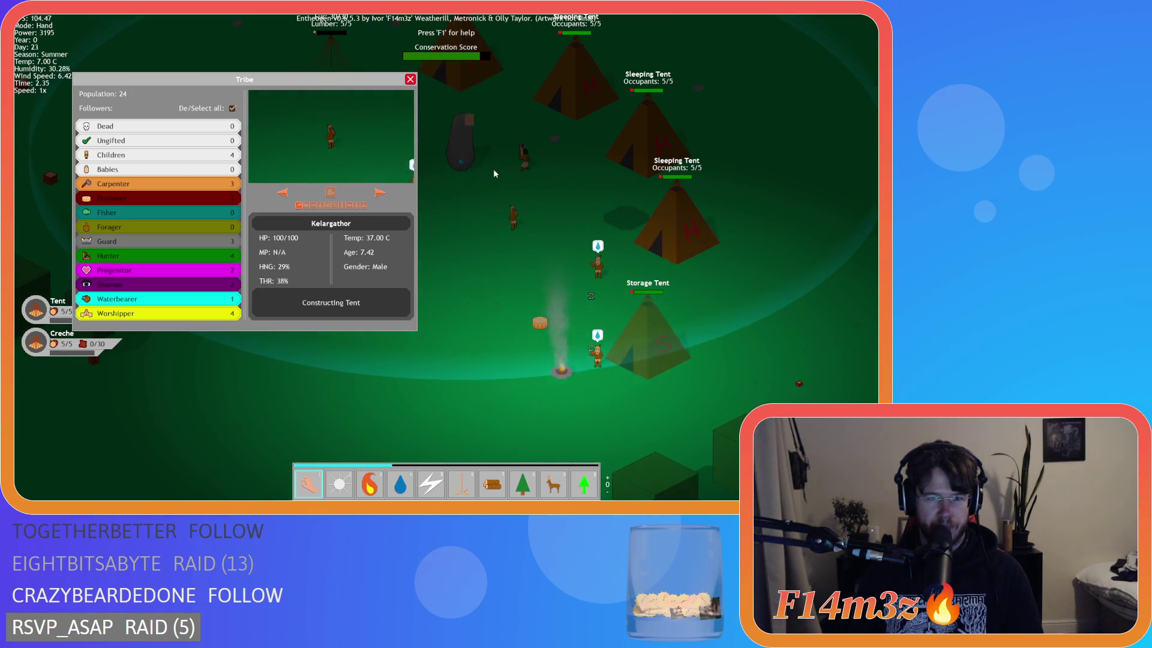
pyautogui.press('a')
pyautogui.press('a')
pyautogui.press('a')
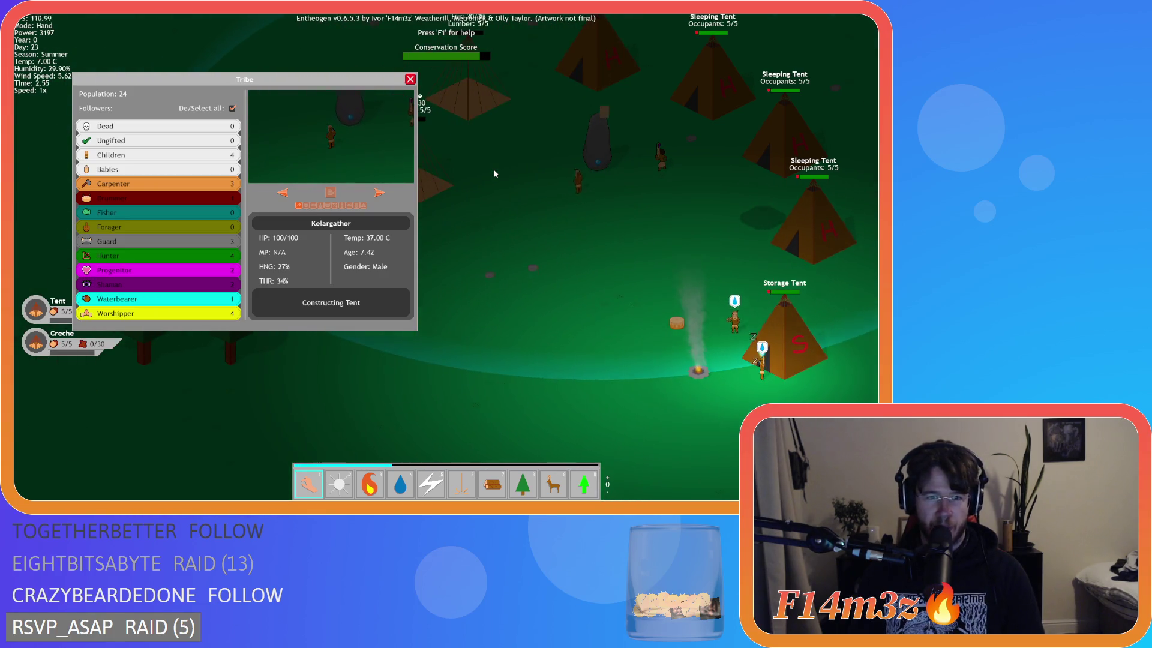
pyautogui.press('a')
pyautogui.press('d')
pyautogui.press('w')
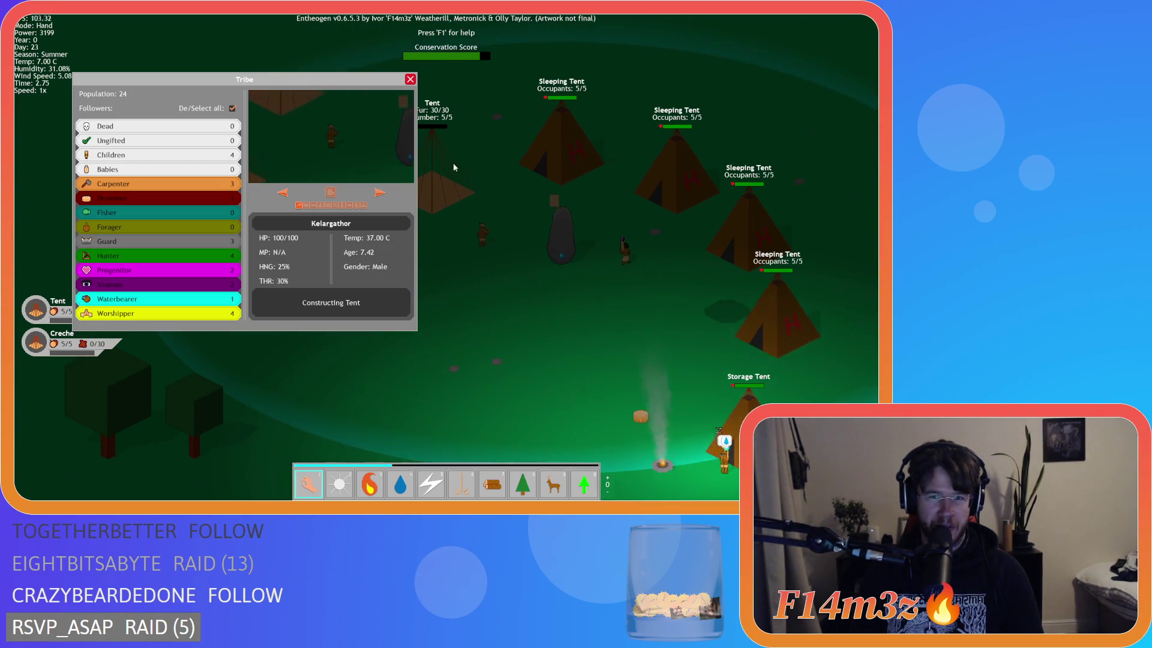
pyautogui.press('w')
pyautogui.press('Escape')
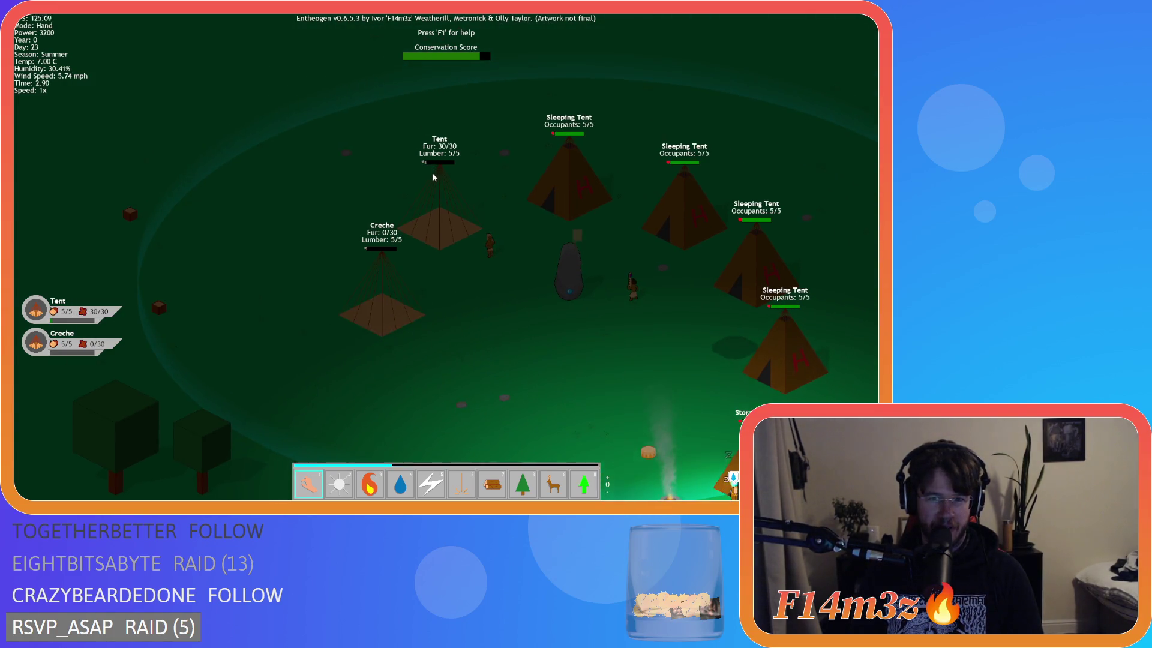
# Zoom onto the Storage Tent, reopen the Tribe details and close the Camp overview
pyautogui.press('d')
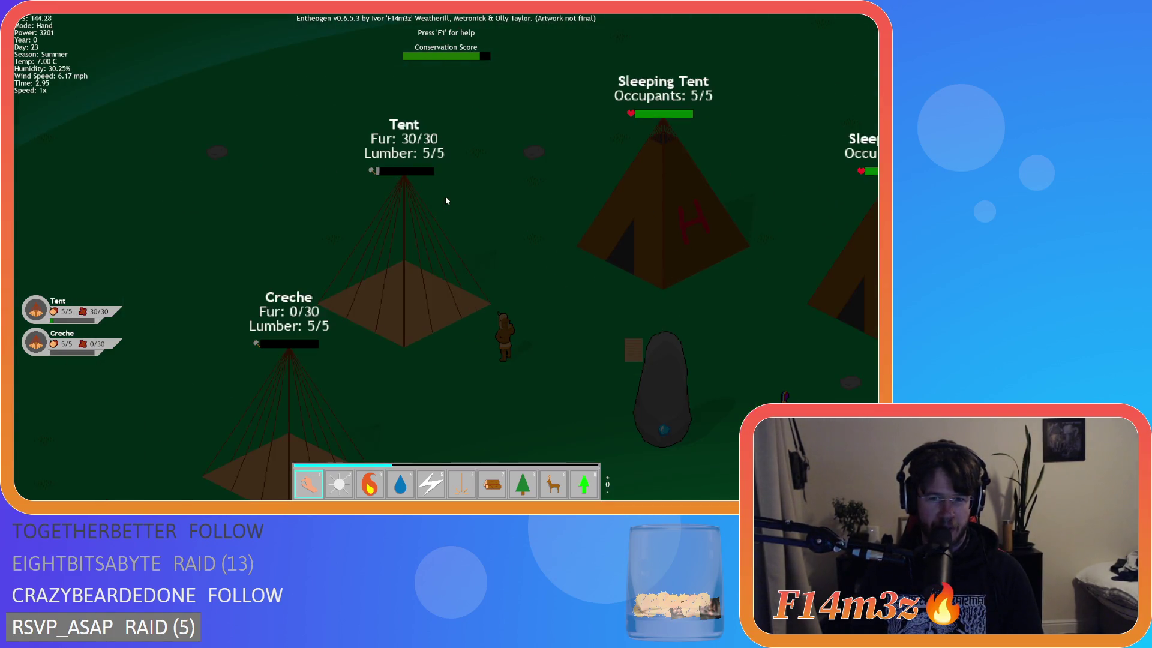
pyautogui.press('s')
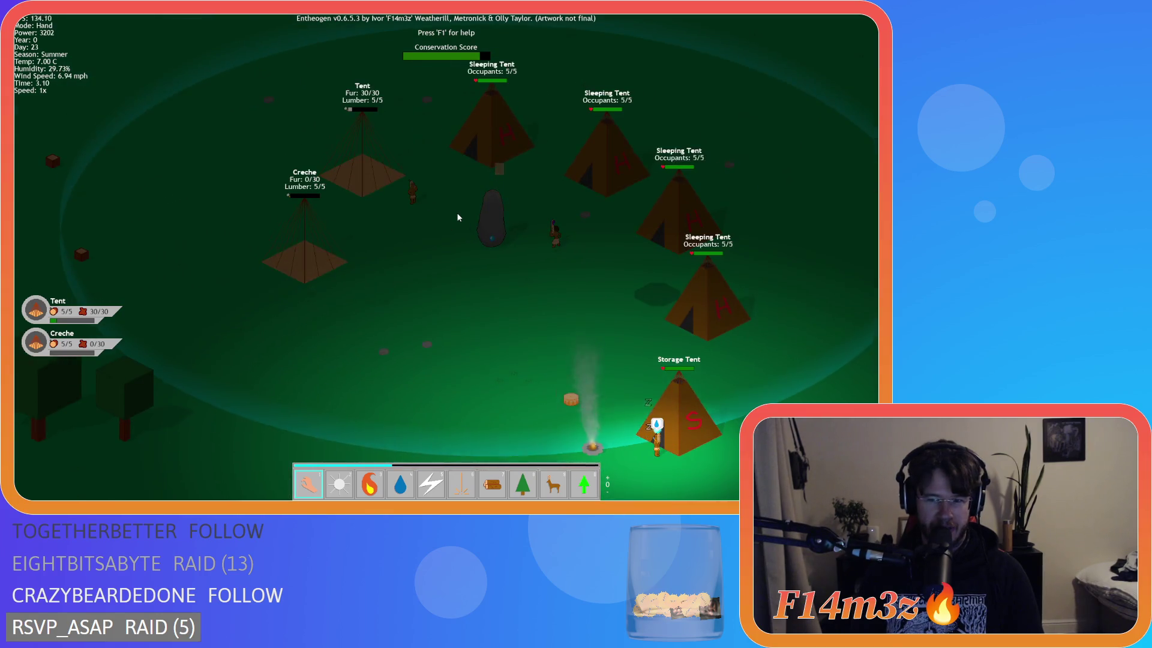
pyautogui.press('d')
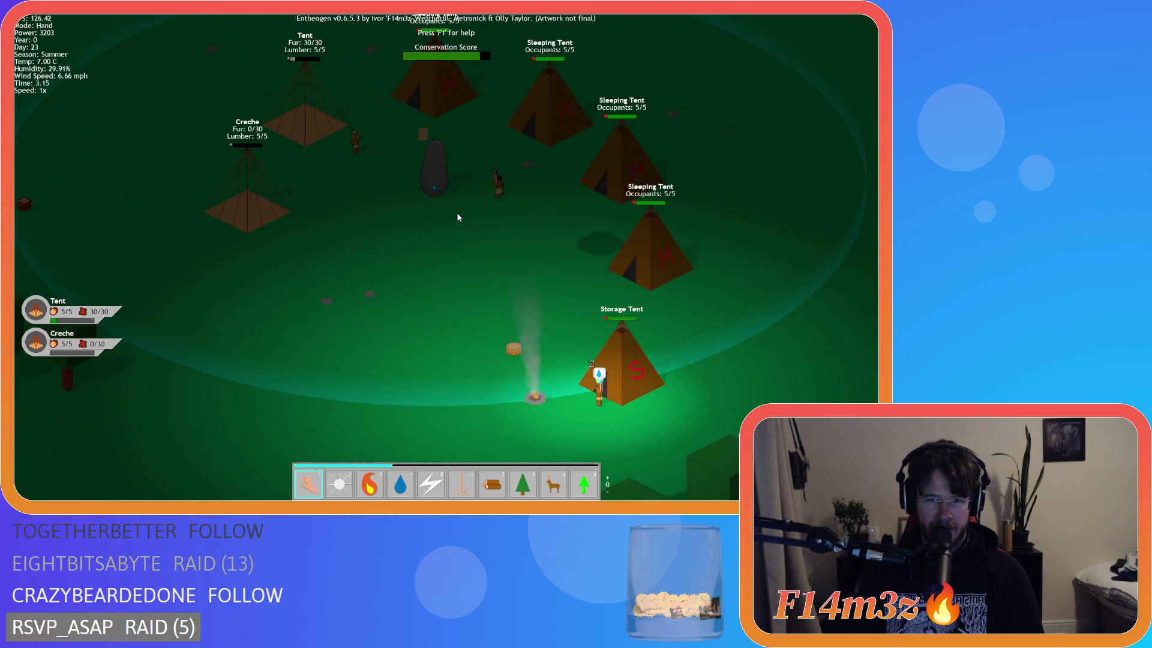
pyautogui.press('w')
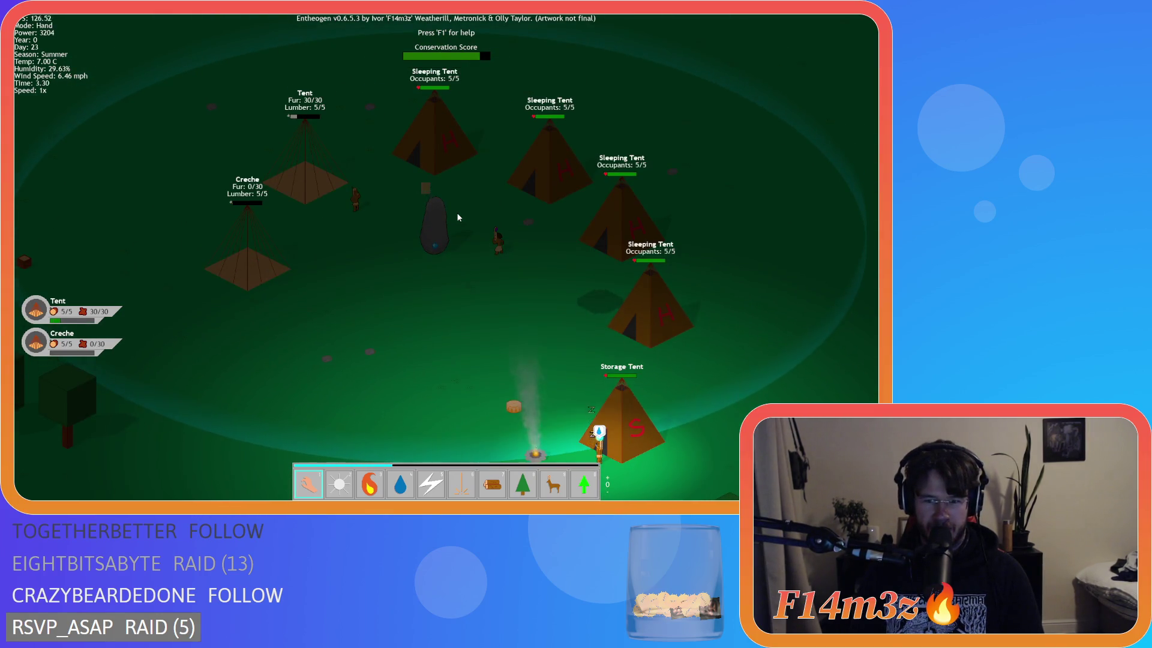
pyautogui.press('d')
pyautogui.press('s')
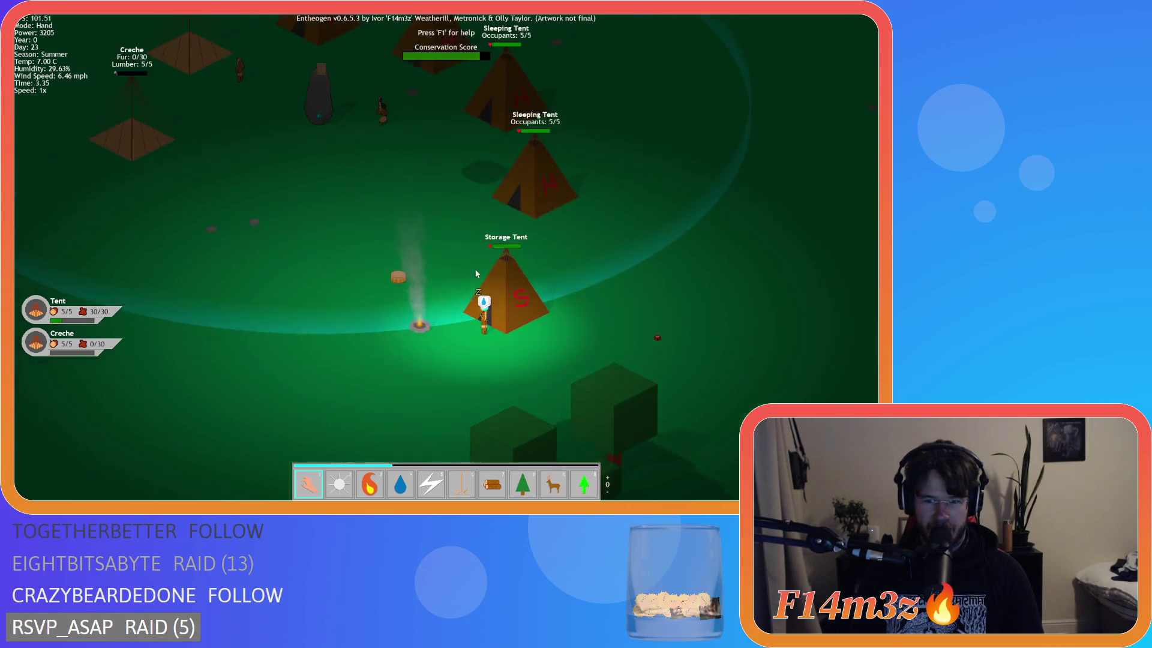
pyautogui.scroll(5, 474, 267)
pyautogui.press('t')
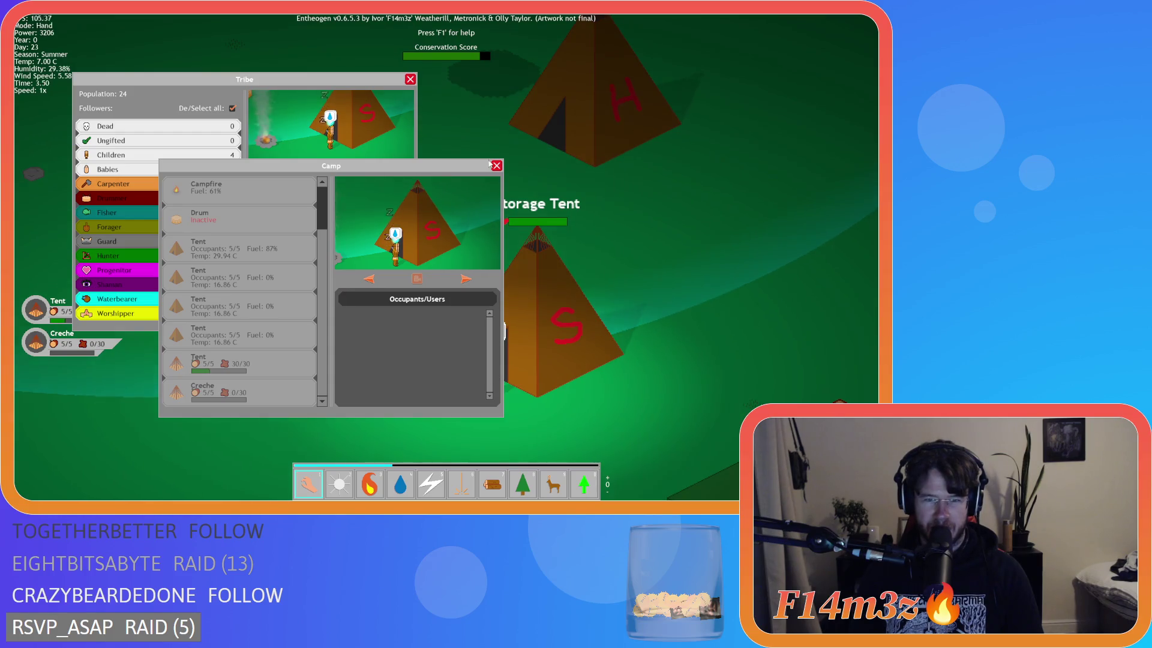
pyautogui.click(496, 166)
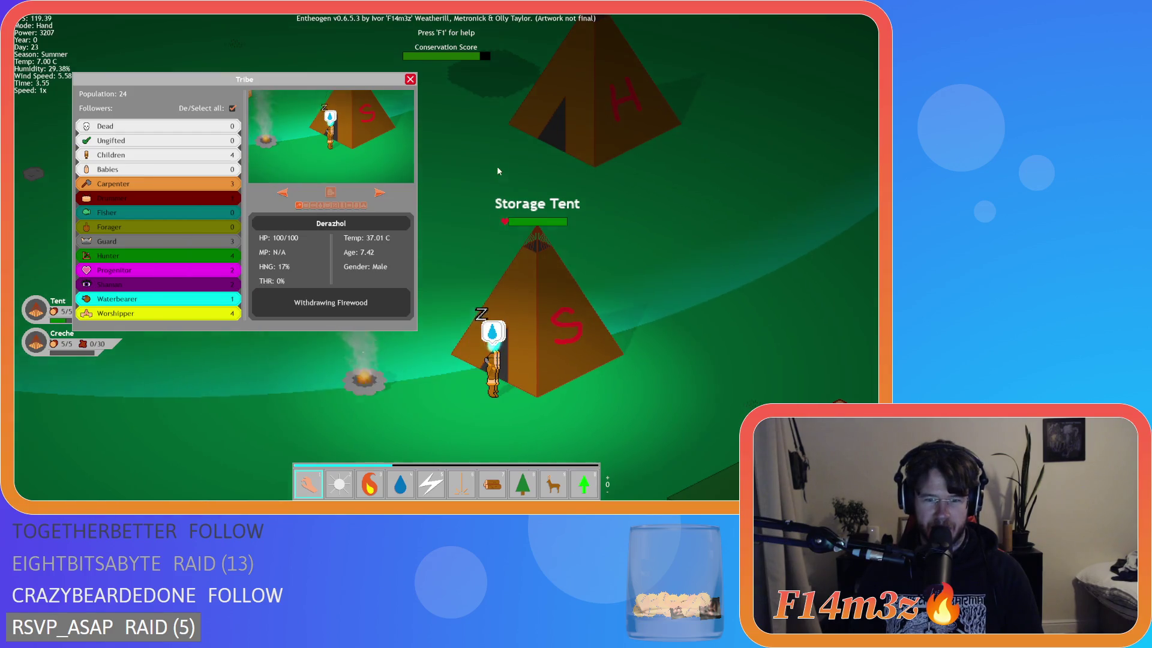
# Move the tribe follower window aside, close it, and zoom out toward the campfire
pyautogui.press('a')
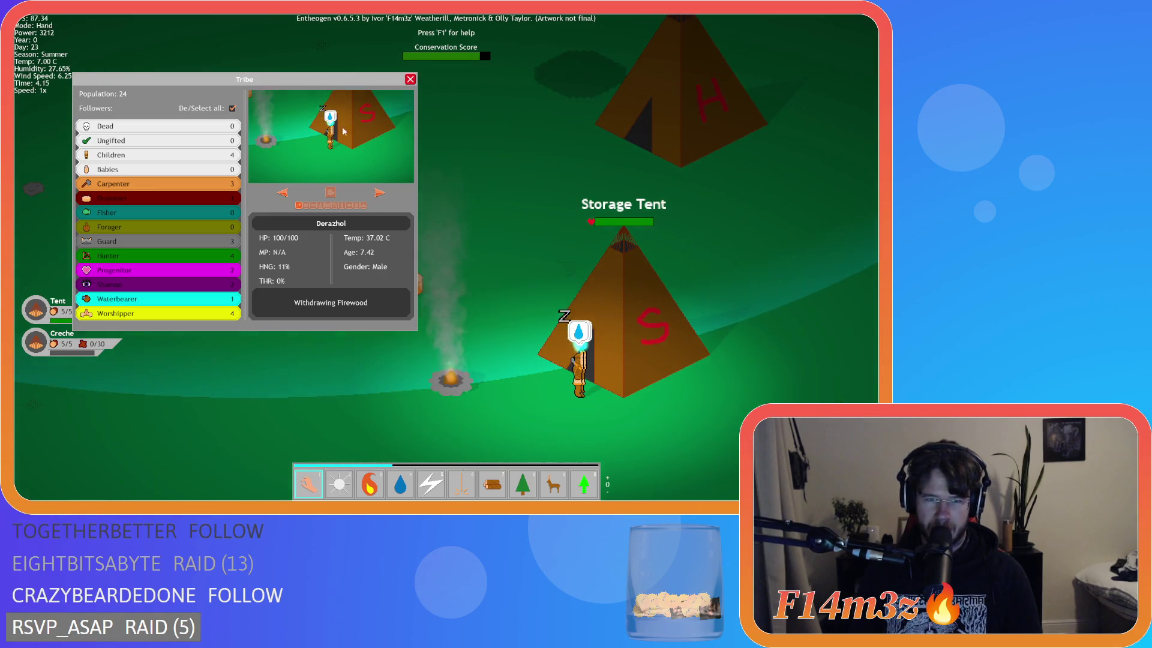
pyautogui.moveTo(246, 84); pyautogui.dragTo(205, 36)
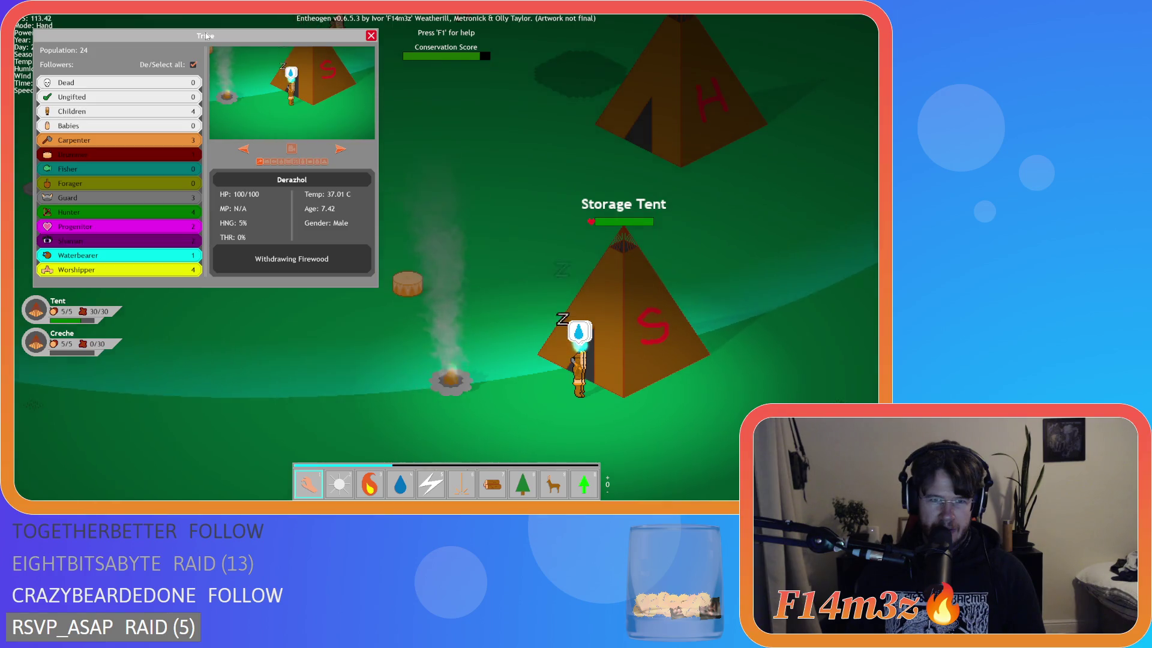
pyautogui.click(370, 35)
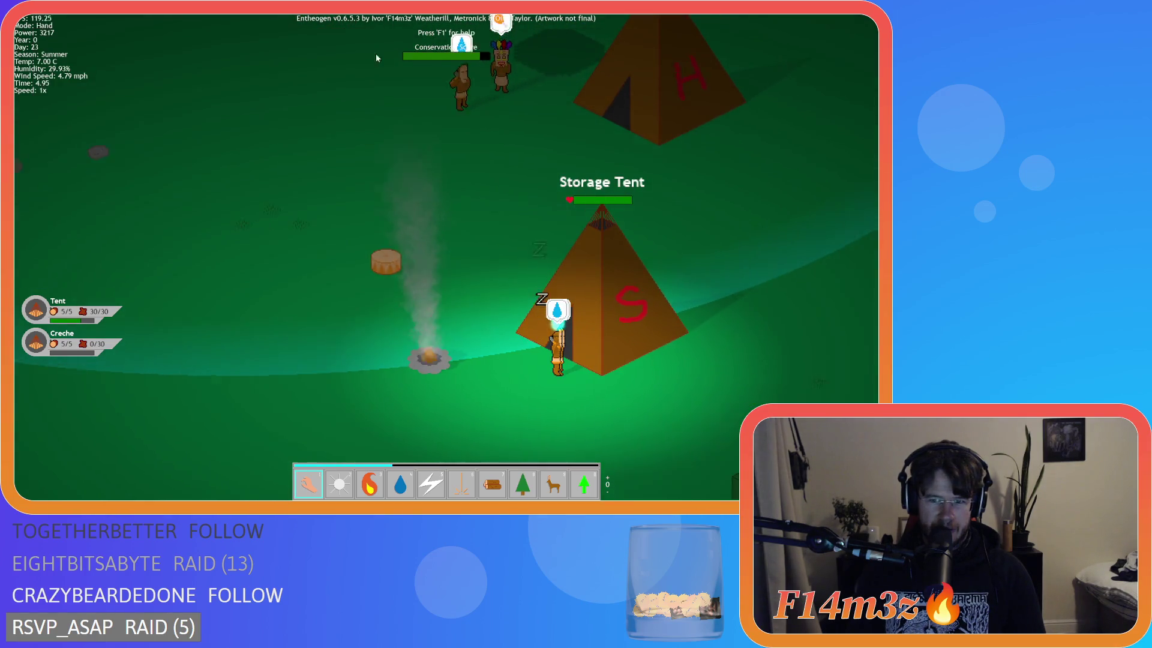
pyautogui.scroll(-2, 406, 160)
pyautogui.scroll(-3, 406, 160)
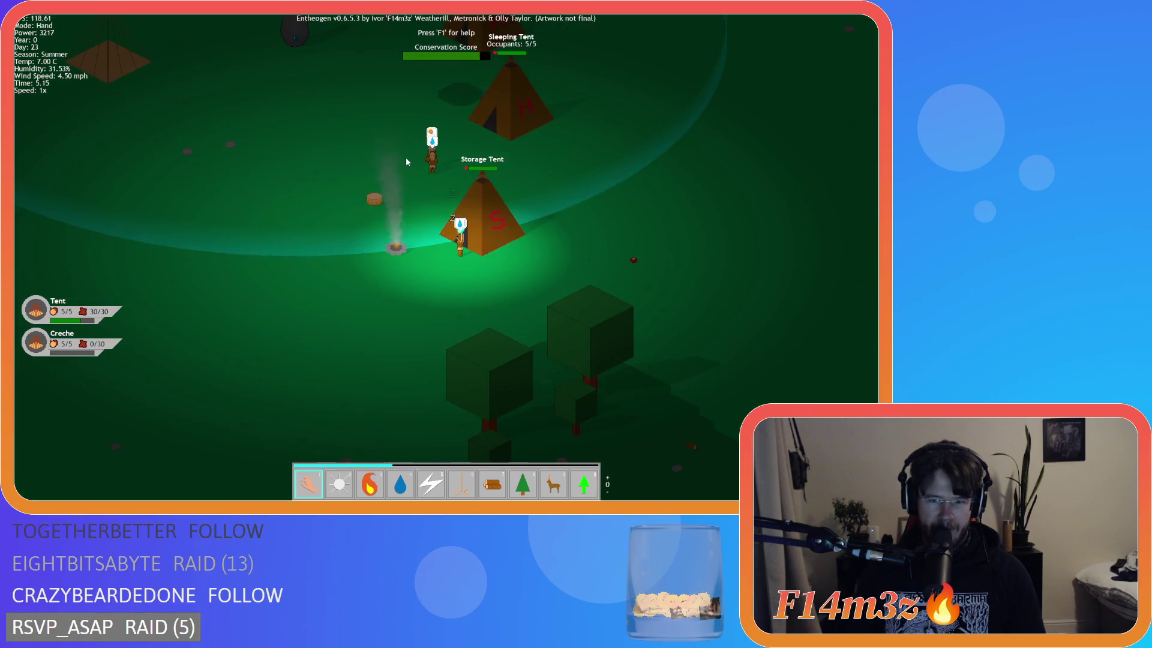
# Open the storage inventory, reopen Tribe and Camp, then close both with the campfire in view
pyautogui.press('a')
pyautogui.press('w')
pyautogui.press('i')
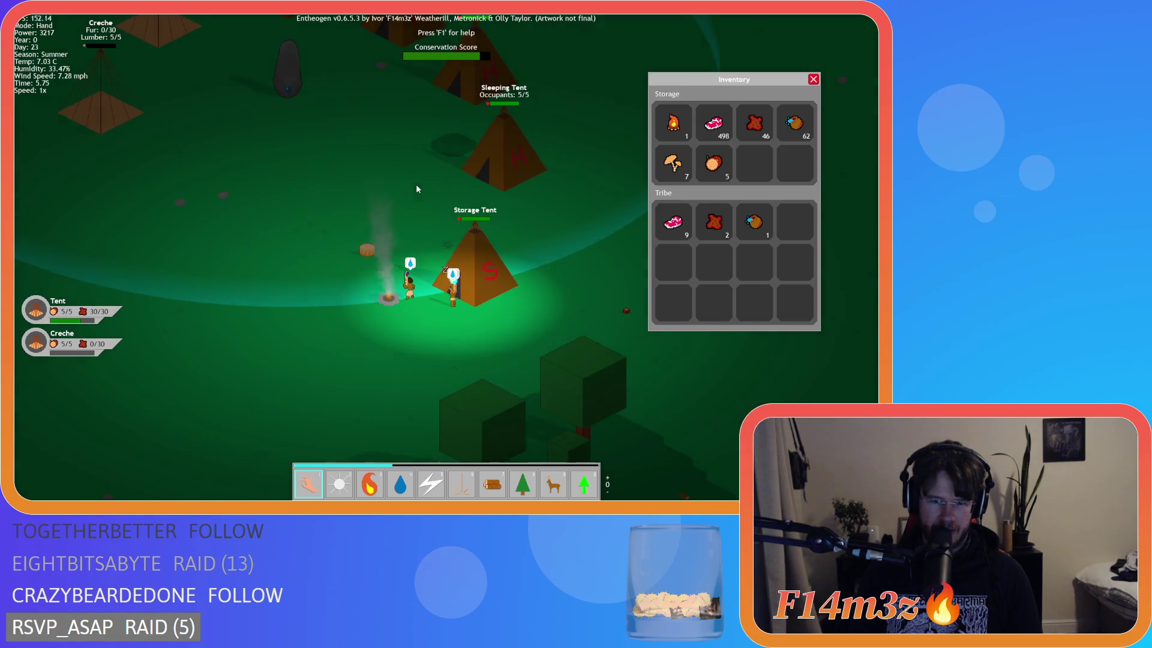
pyautogui.scroll(3, 444, 270)
pyautogui.press('t')
pyautogui.press('c')
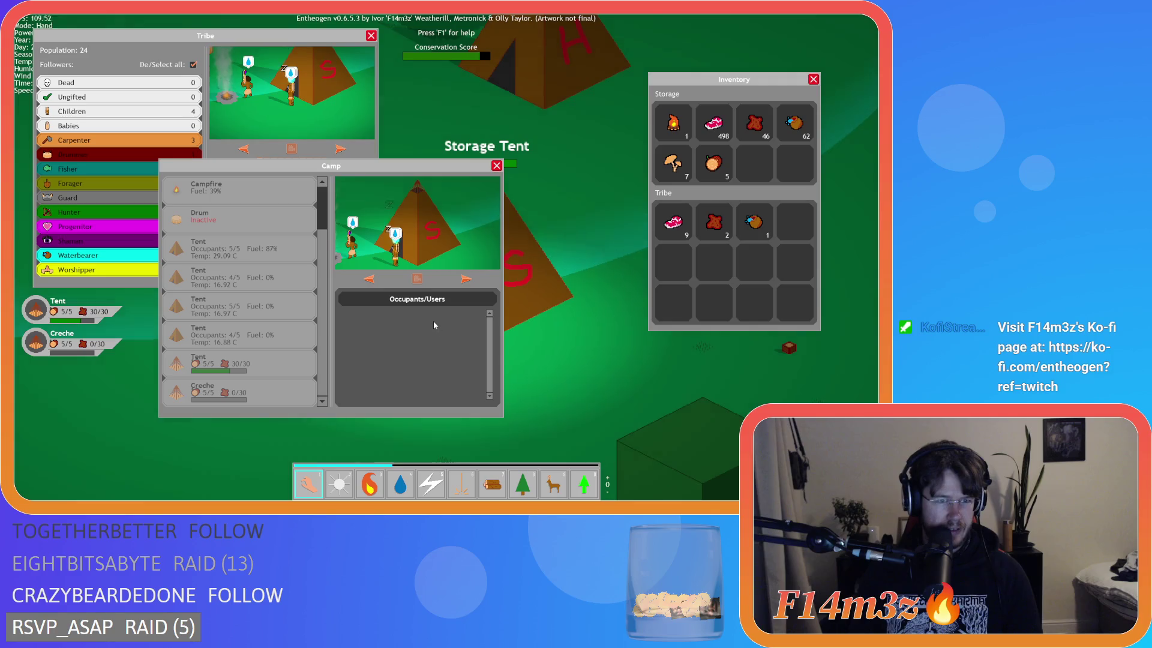
pyautogui.click(497, 166)
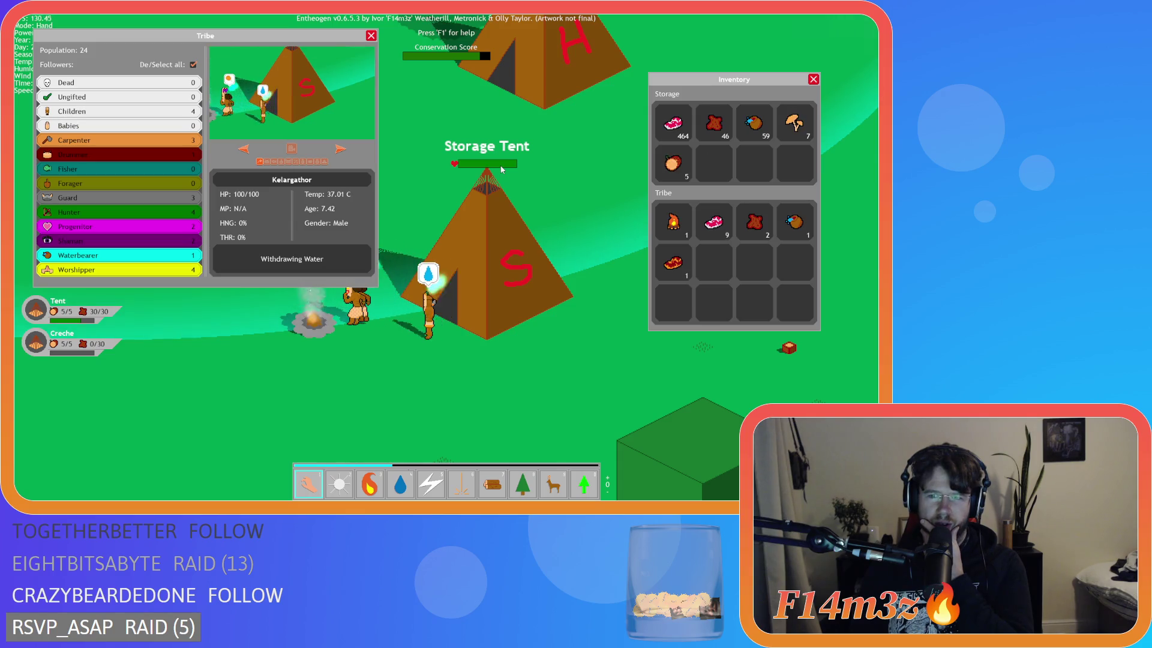
pyautogui.moveTo(336, 393); pyautogui.dragTo(594, 431)
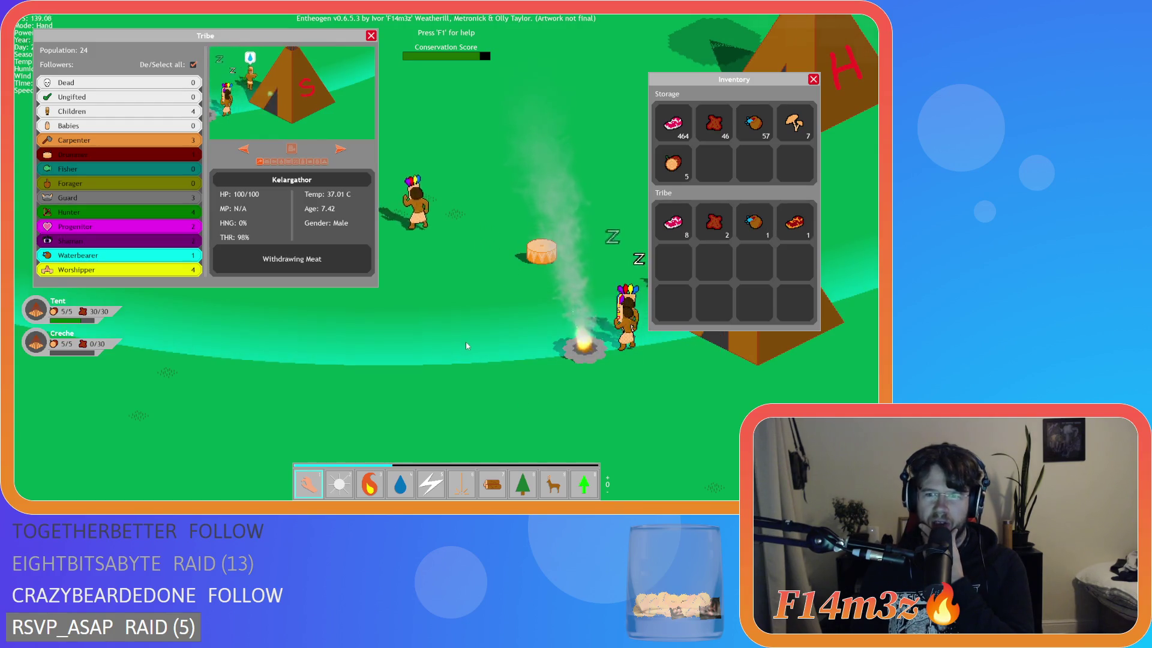
pyautogui.click(371, 36)
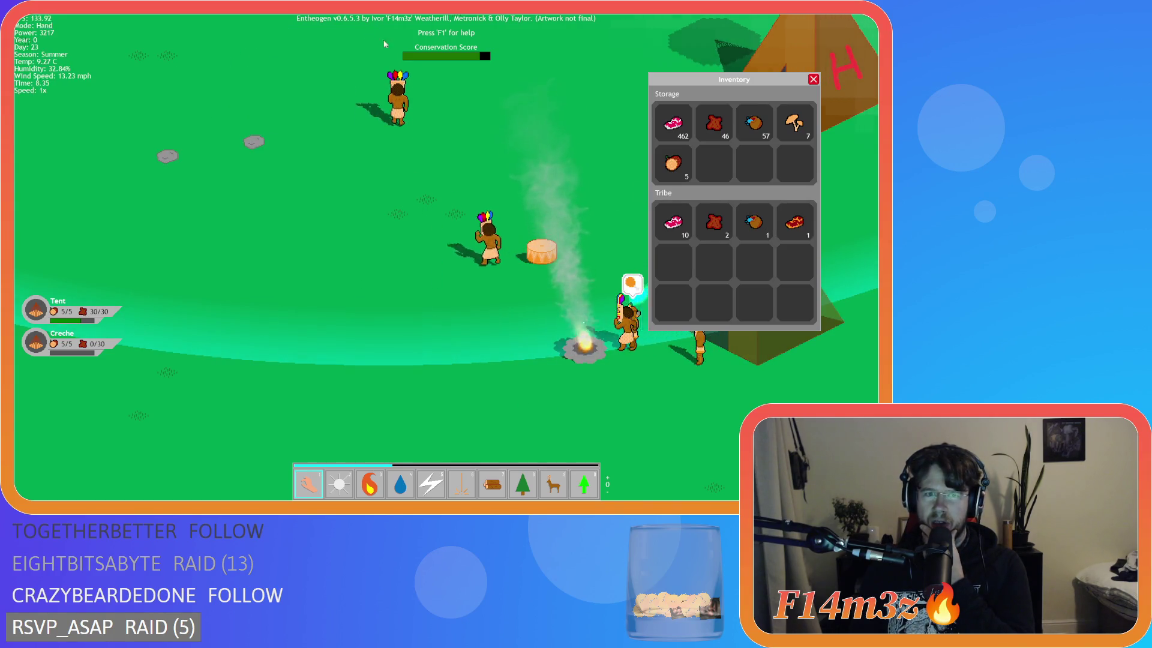
# Close the inventory and look over the village's tents, standing stone and campfire
pyautogui.click(813, 80)
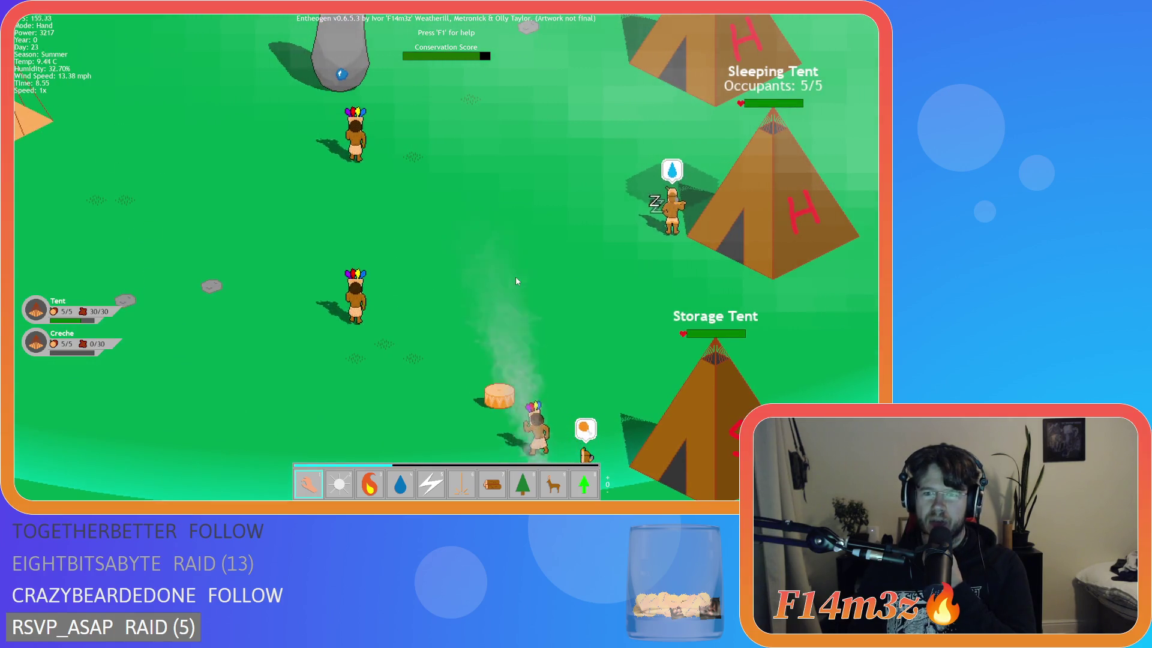
pyautogui.moveTo(516, 277)
pyautogui.mouseDown()
pyautogui.moveTo(495, 178)
pyautogui.moveTo(463, 142)
pyautogui.mouseUp()
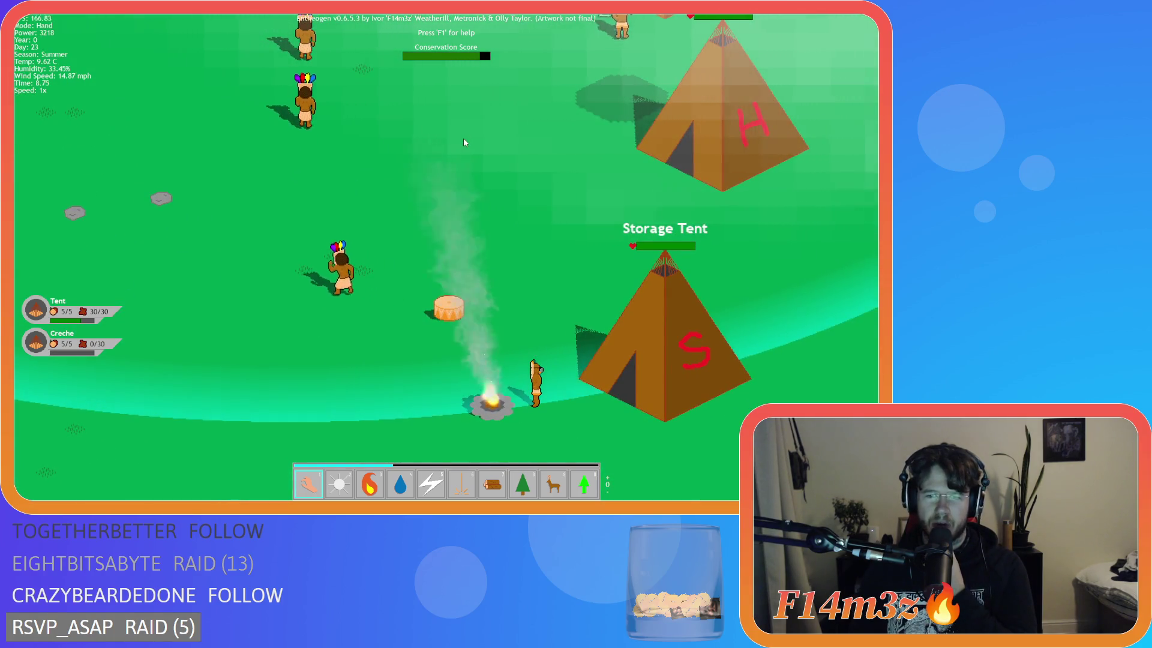
pyautogui.scroll(-5, 476, 220)
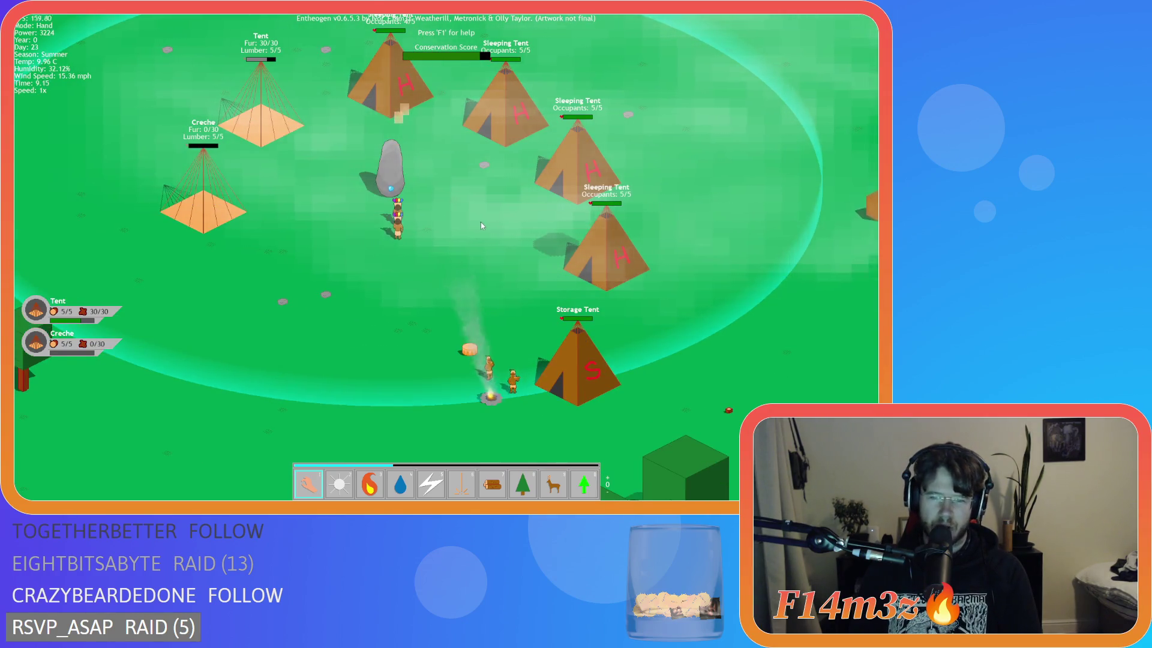
pyautogui.scroll(3, 485, 318)
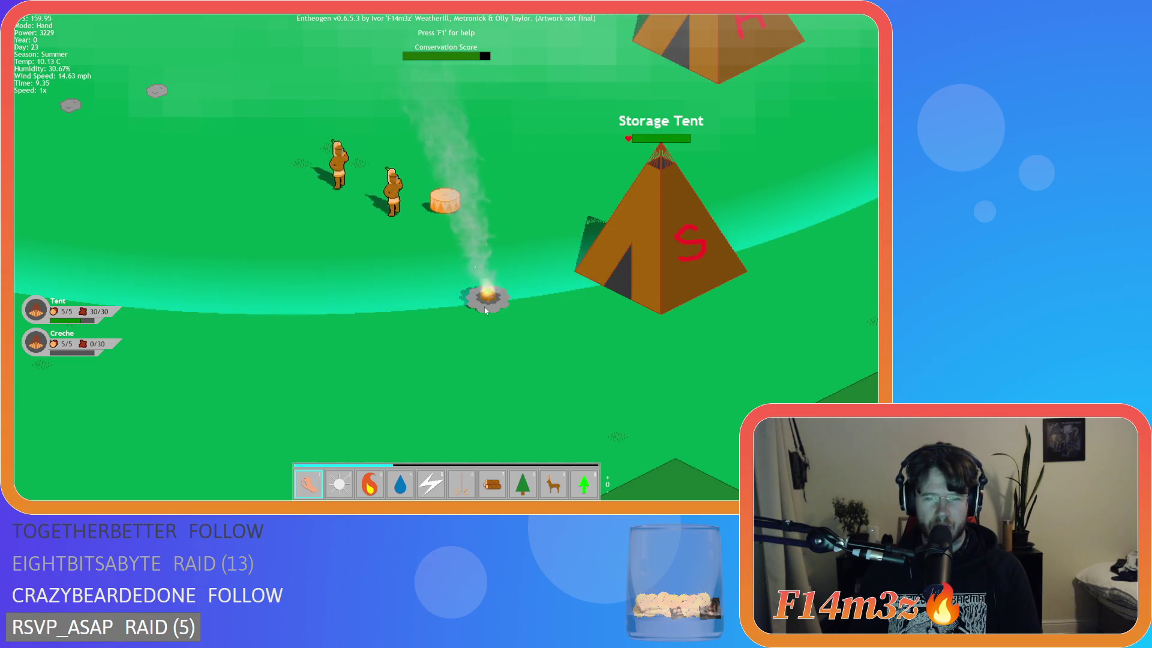
pyautogui.moveTo(485, 310); pyautogui.dragTo(551, 344)
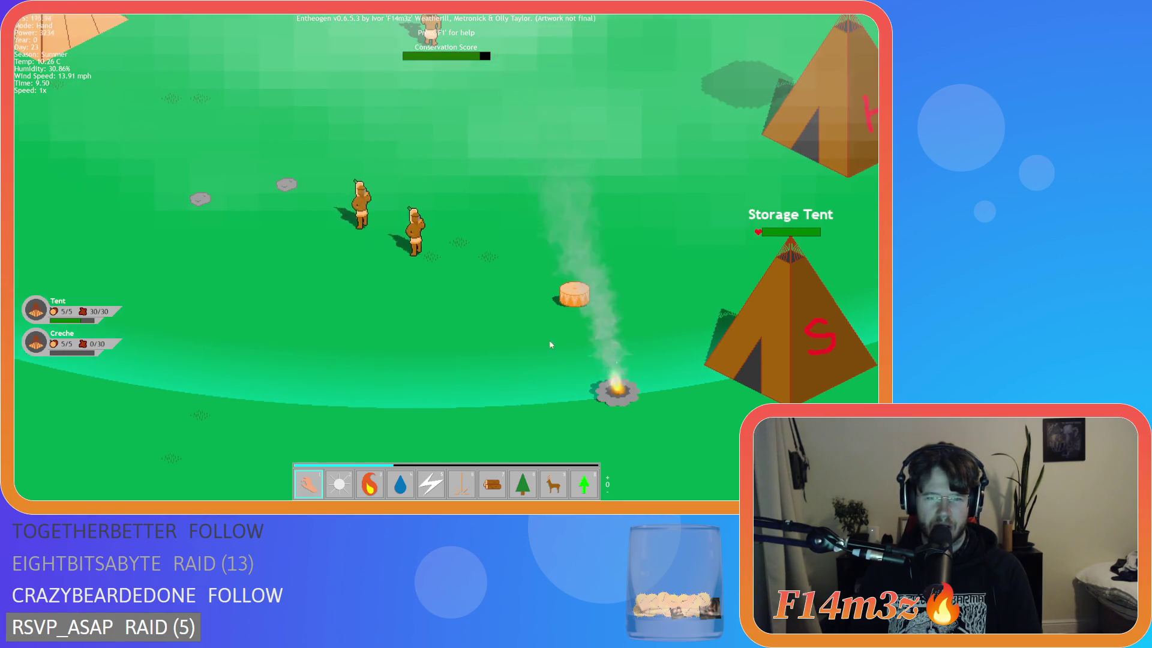
pyautogui.scroll(3, 550, 344)
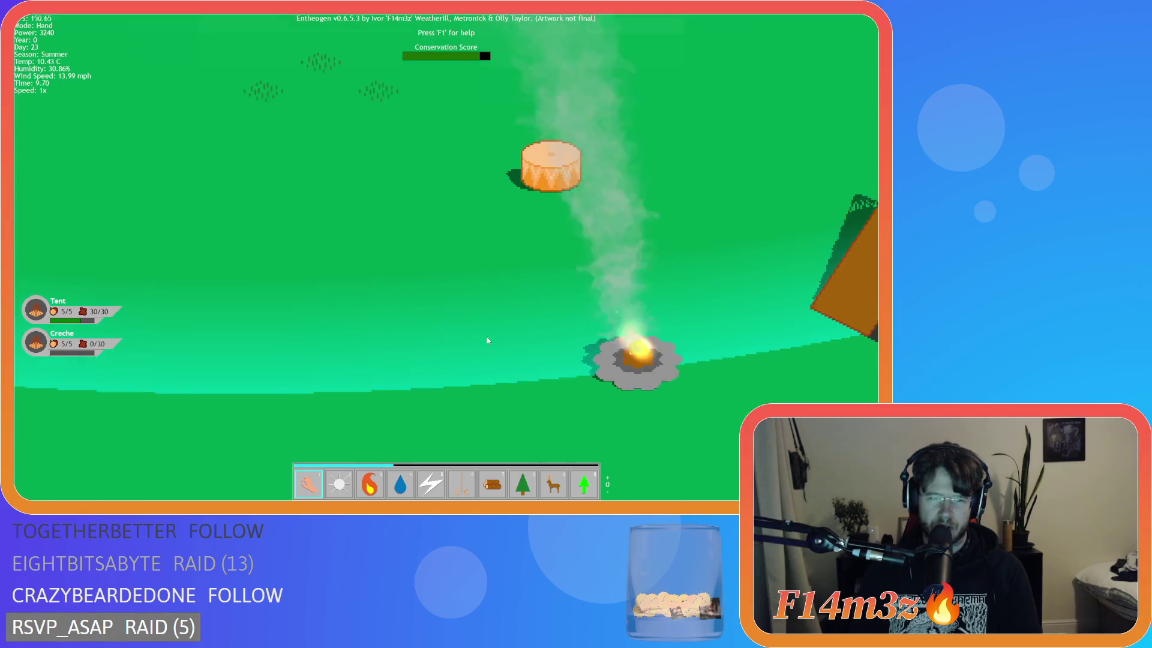
pyautogui.scroll(-5, 487, 340)
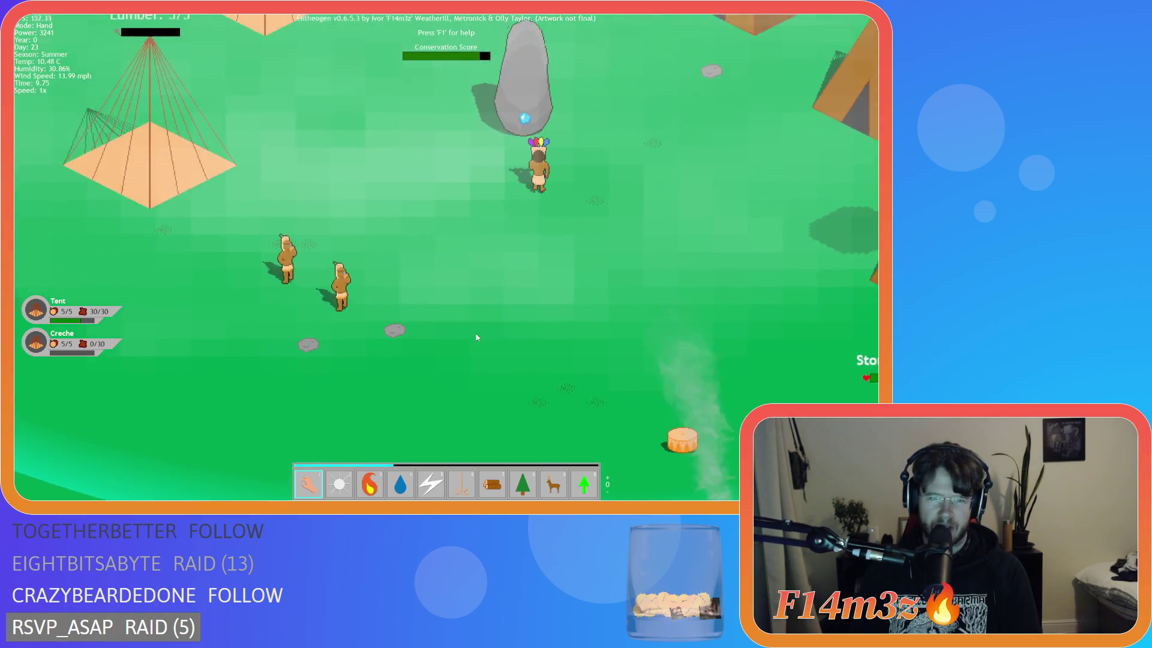
pyautogui.scroll(3, 476, 334)
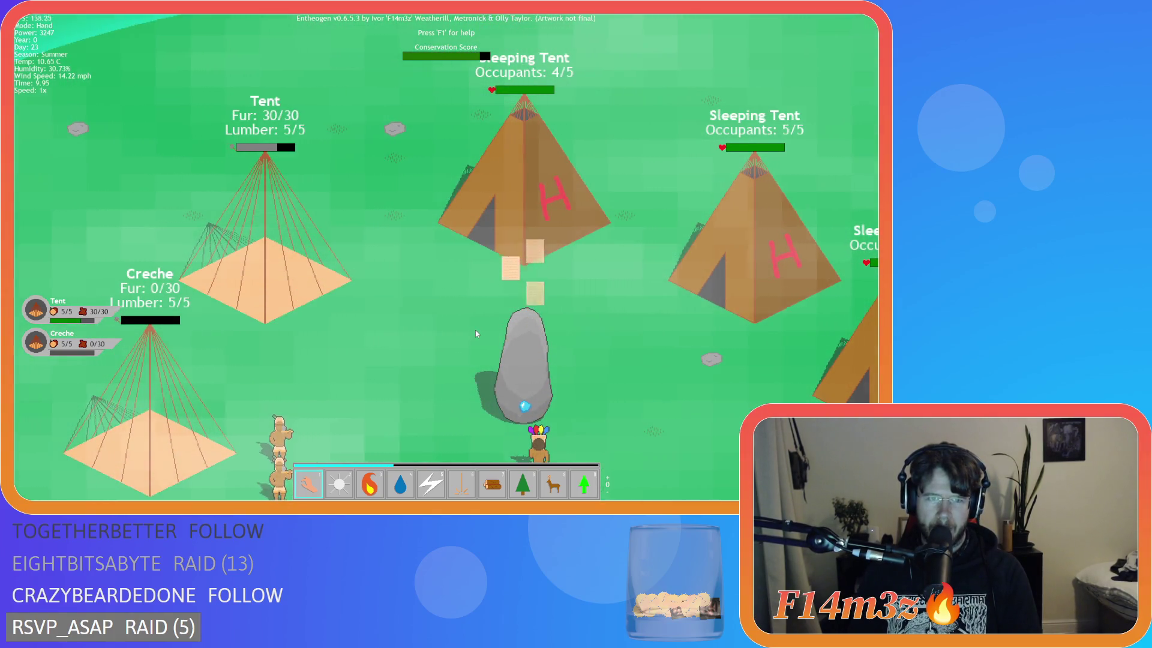
pyautogui.scroll(-3, 476, 333)
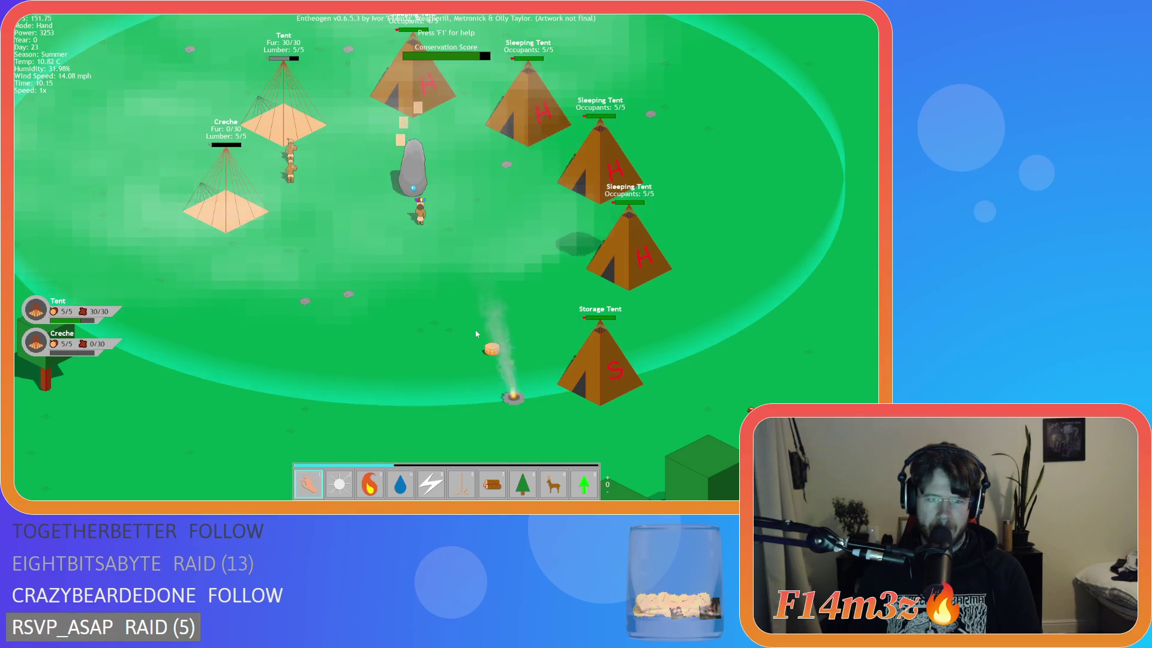
# Pan toward the tents and quit the running game
pyautogui.press('w')
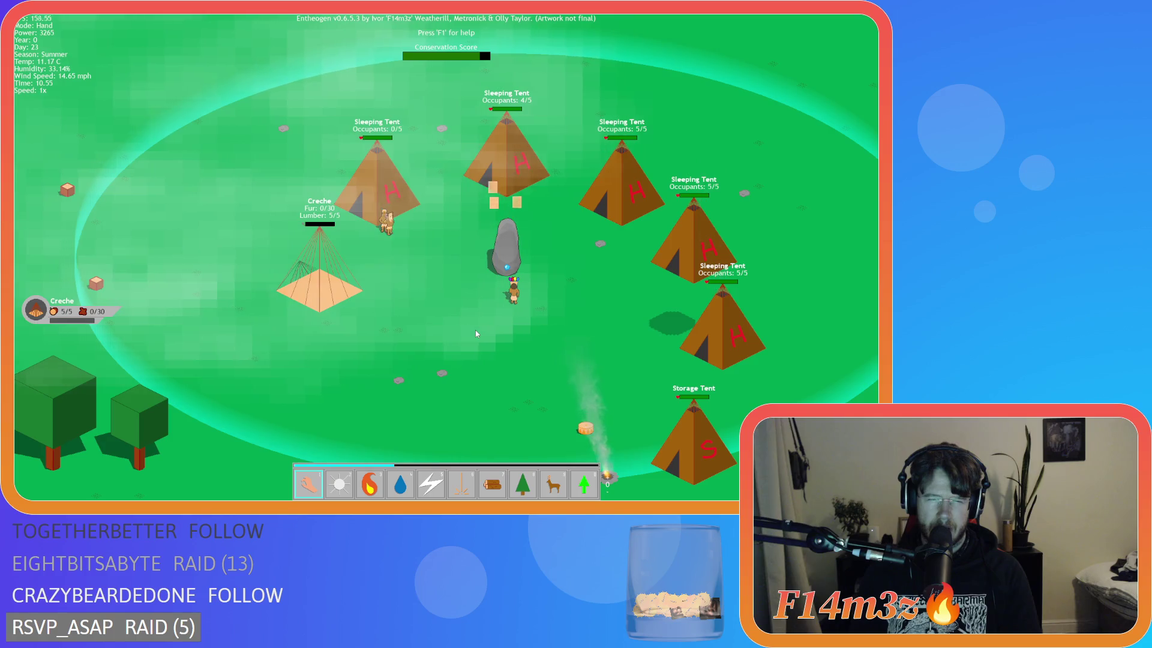
pyautogui.press('Escape')
pyautogui.press('y')
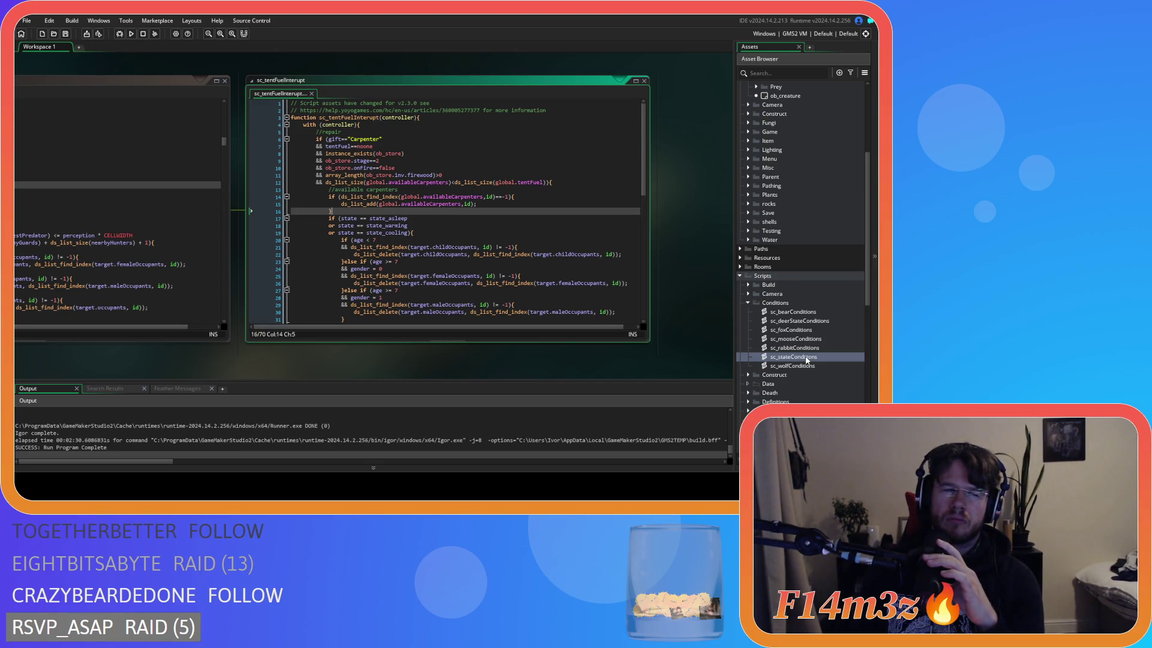
# Open ob_human's Create code and search it for state_withdrawfirewood
pyautogui.scroll(4, 794, 296)
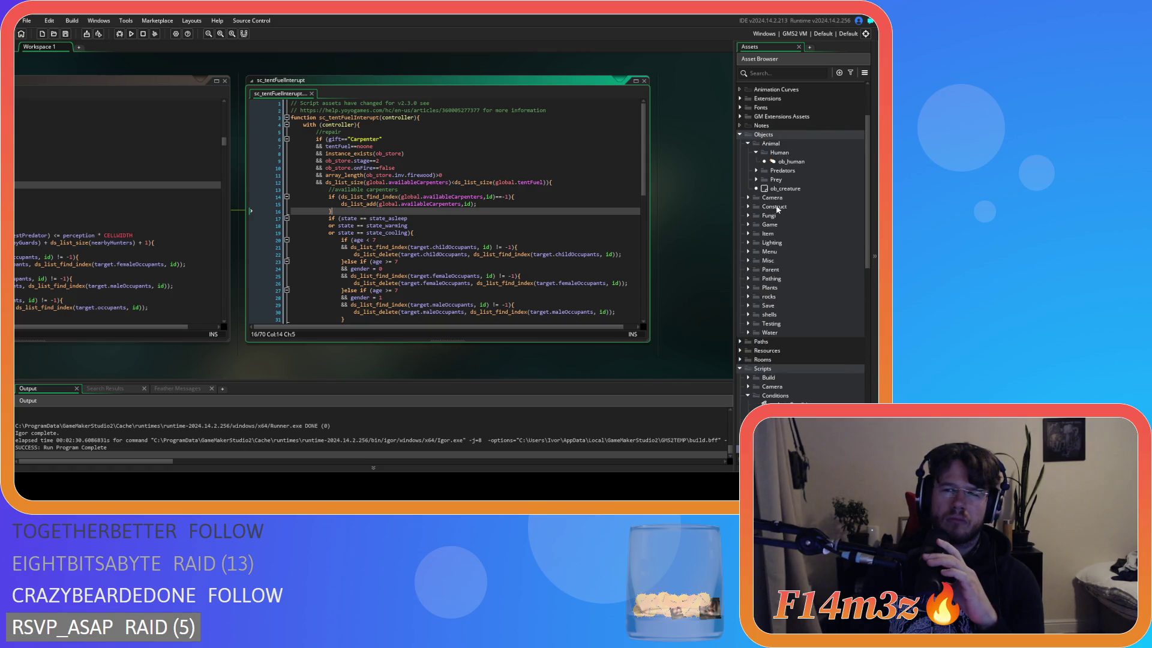
pyautogui.doubleClick(790, 161)
pyautogui.hotkey('ctrl', 'f')
pyautogui.write('stat')
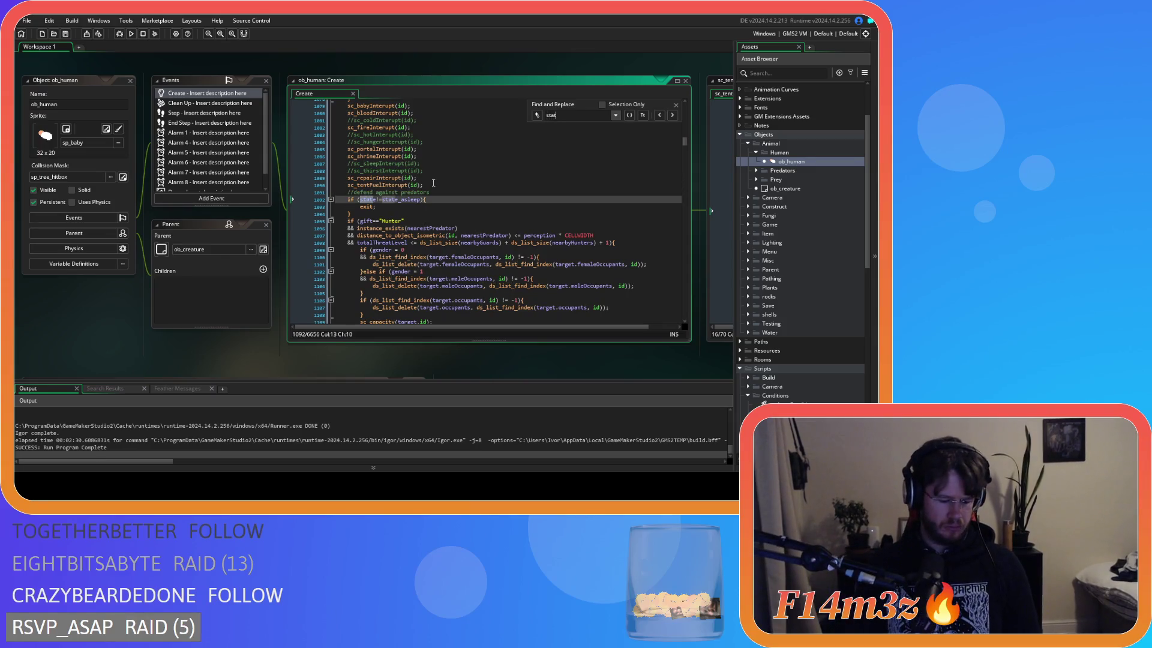
pyautogui.write('e_withdra')
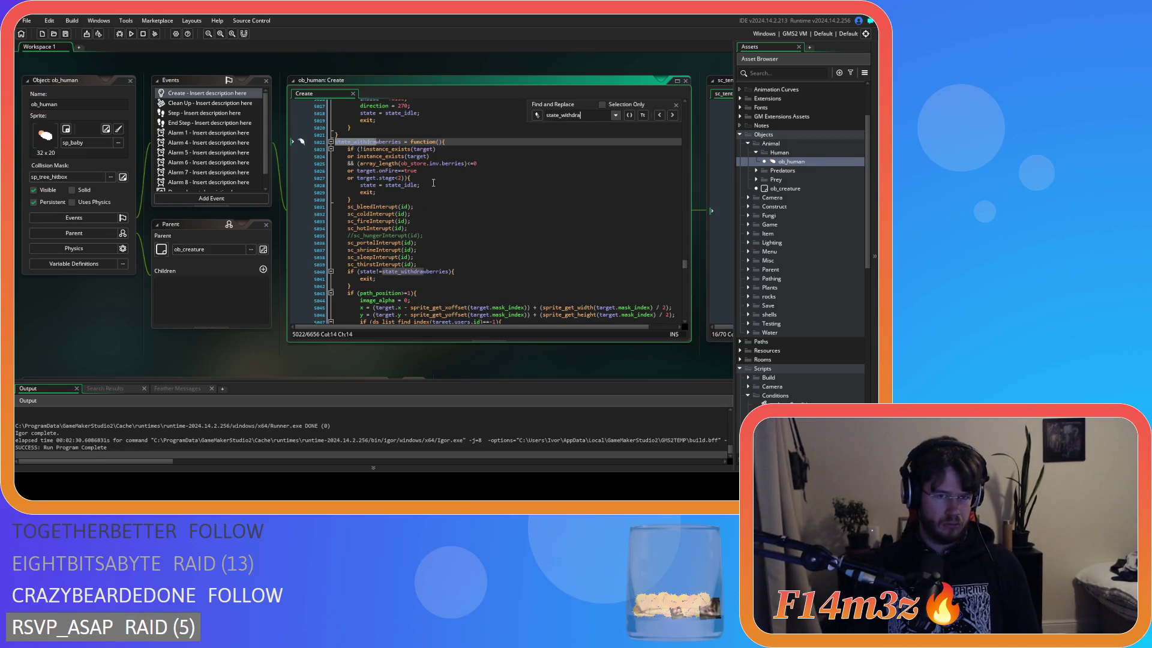
pyautogui.write('wfirewood')
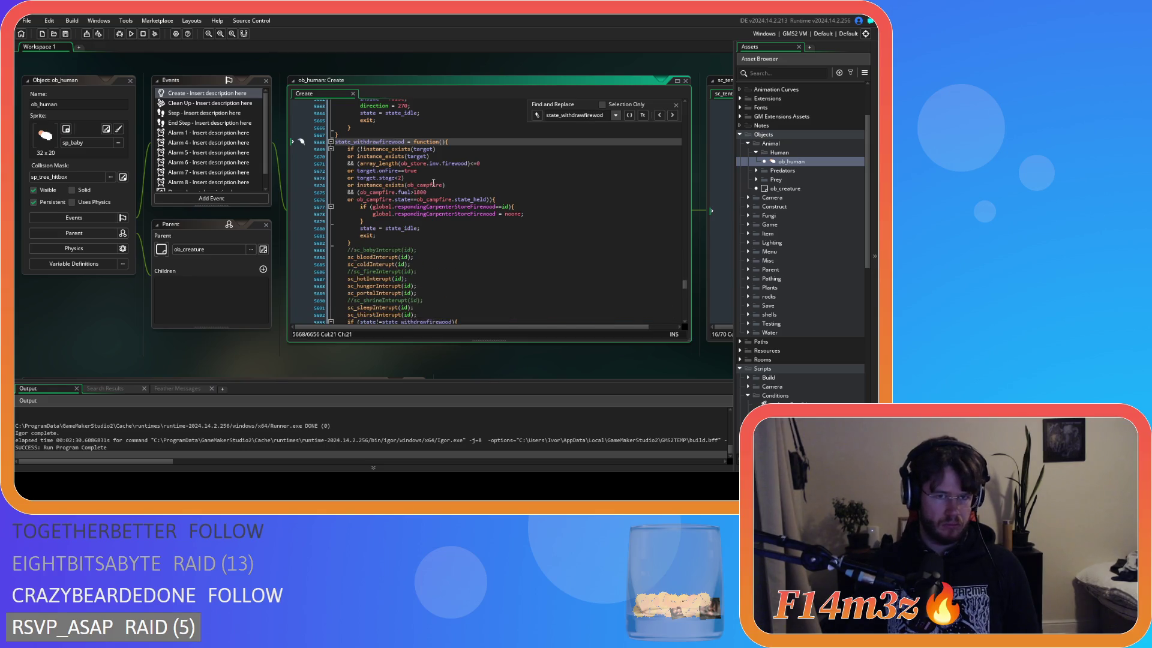
pyautogui.press('Escape')
pyautogui.click(574, 183)
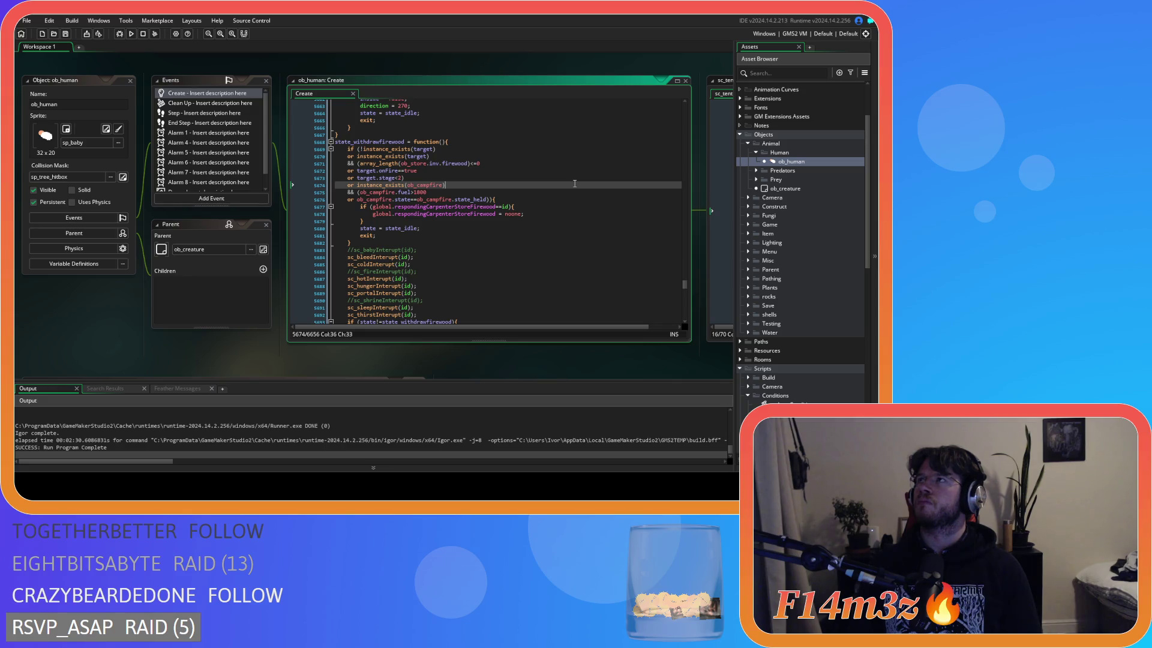
# Open the sc_sleepInterupt script from its call in the interrupt list
pyautogui.scroll(-3, 431, 244)
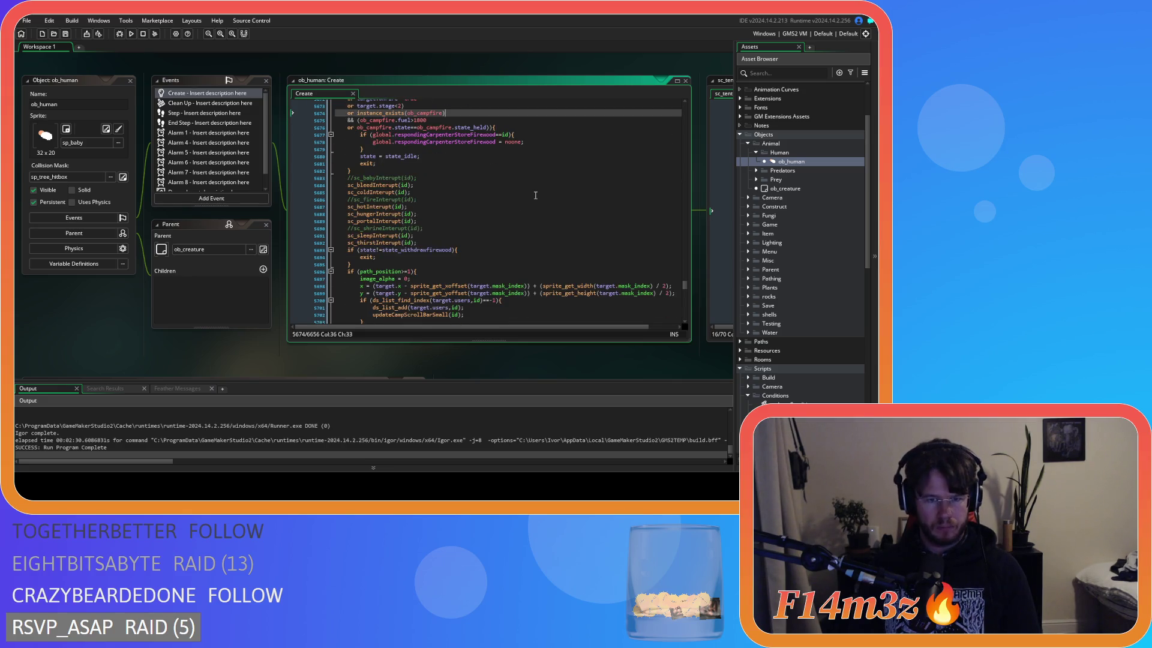
pyautogui.click(423, 235)
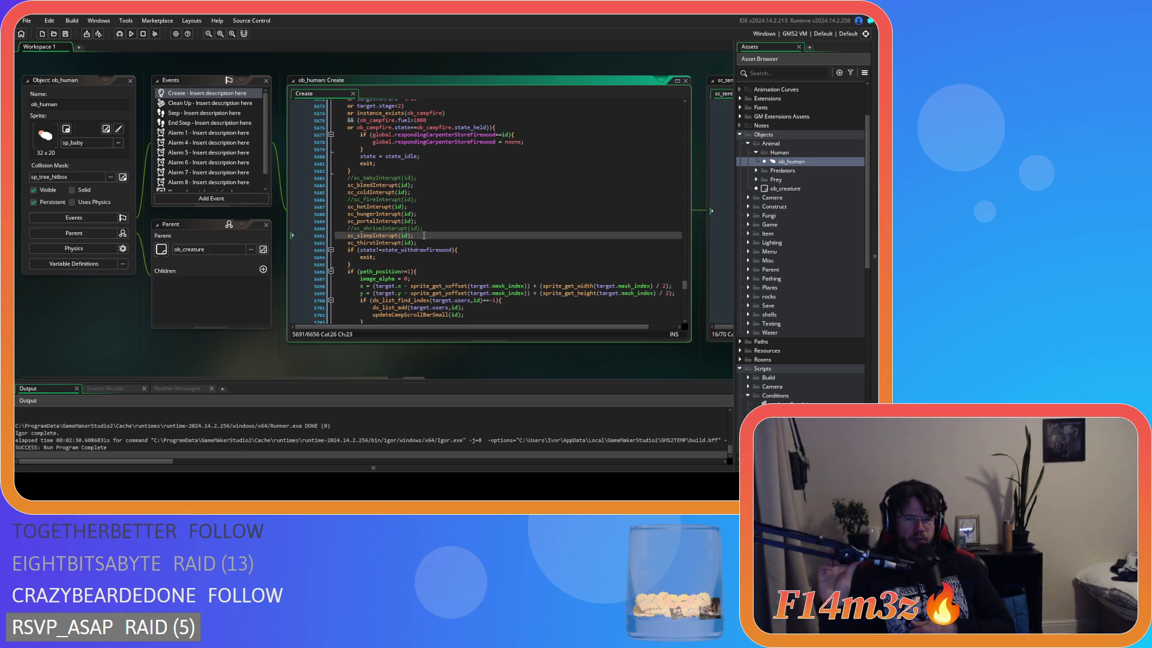
pyautogui.middleClick(372, 236)
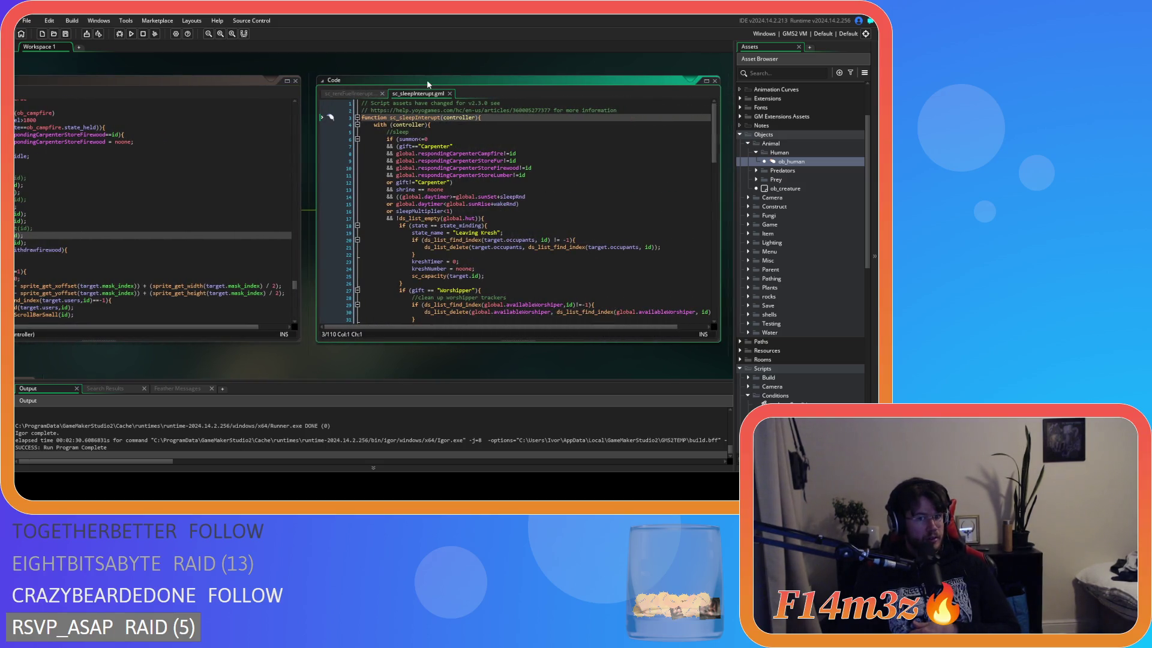
# Close the sc_sleepInterupt and sc_tentFuelInterupt script tabs, returning to ob_human's Create code
pyautogui.click(450, 94)
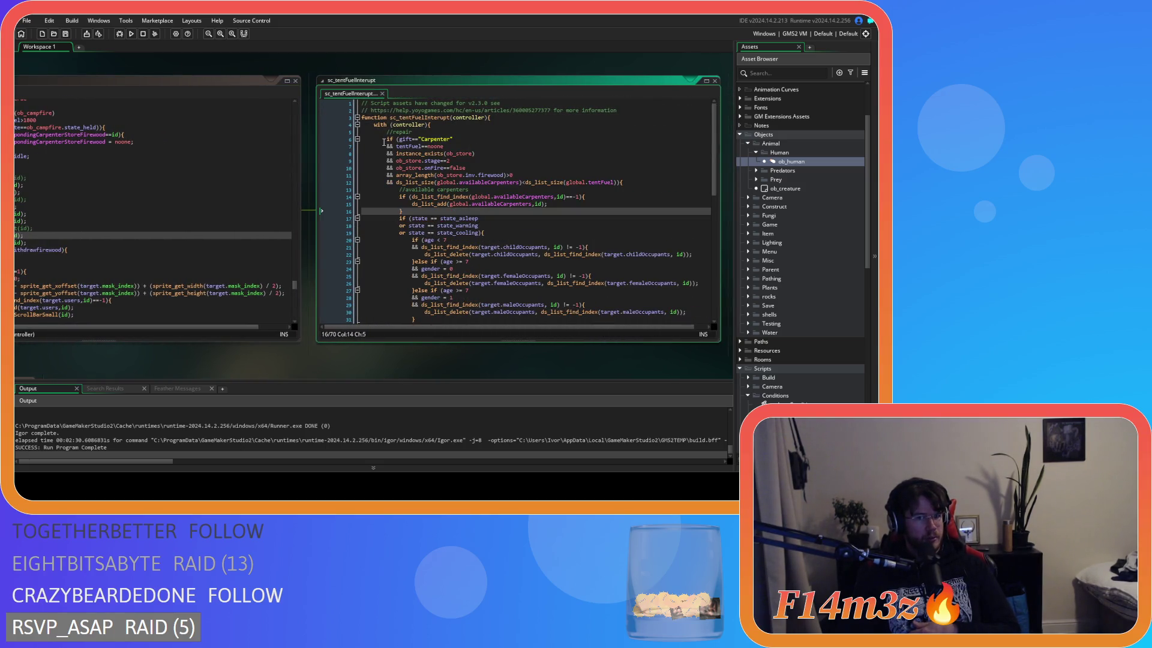
pyautogui.click(383, 93)
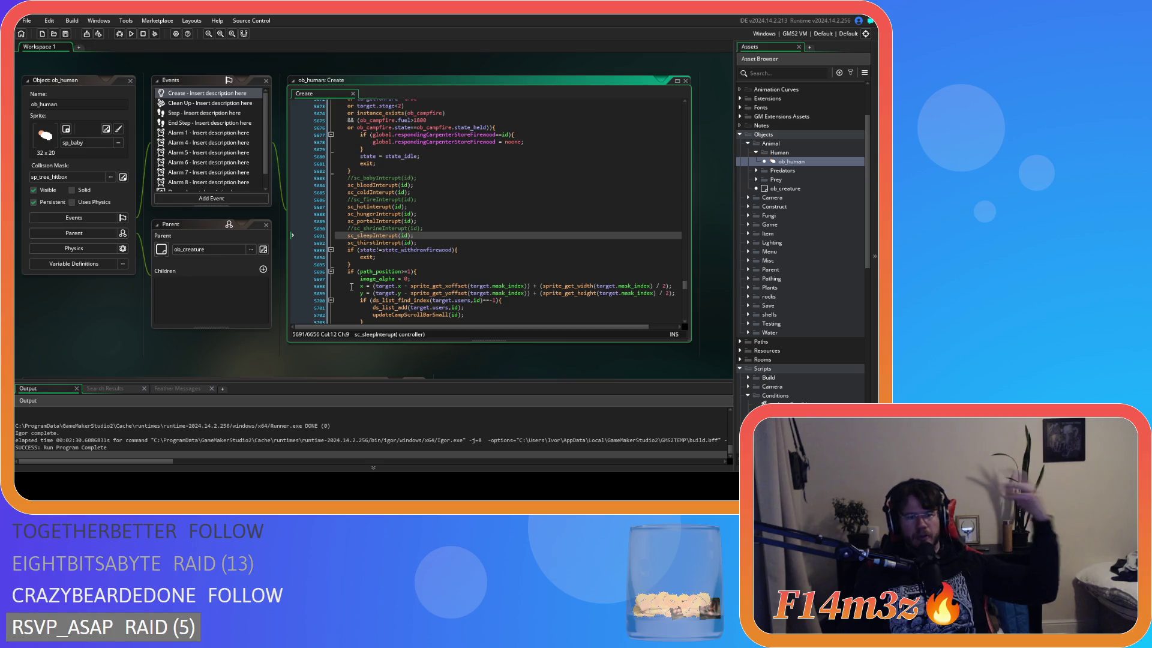
pyautogui.click(428, 236)
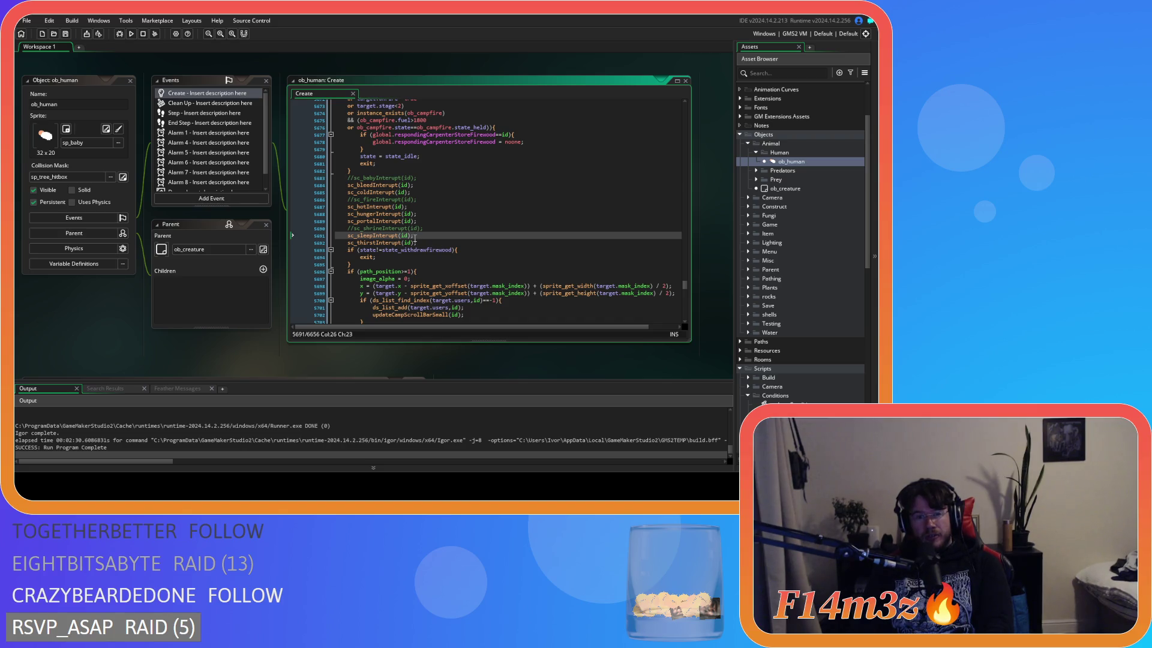
# Select and review the sc_sleepInterupt(id); call in the withdraw-firewood interrupt list
pyautogui.moveTo(340, 234); pyautogui.dragTo(420, 236)
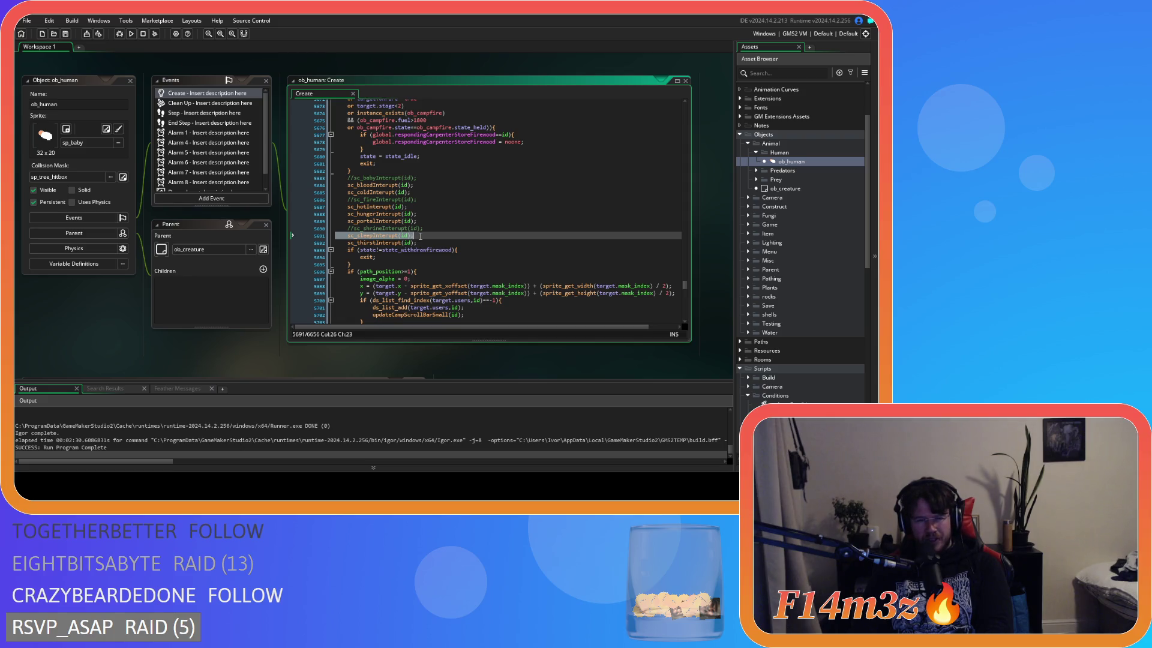
pyautogui.scroll(3, 420, 236)
pyautogui.scroll(-3, 420, 236)
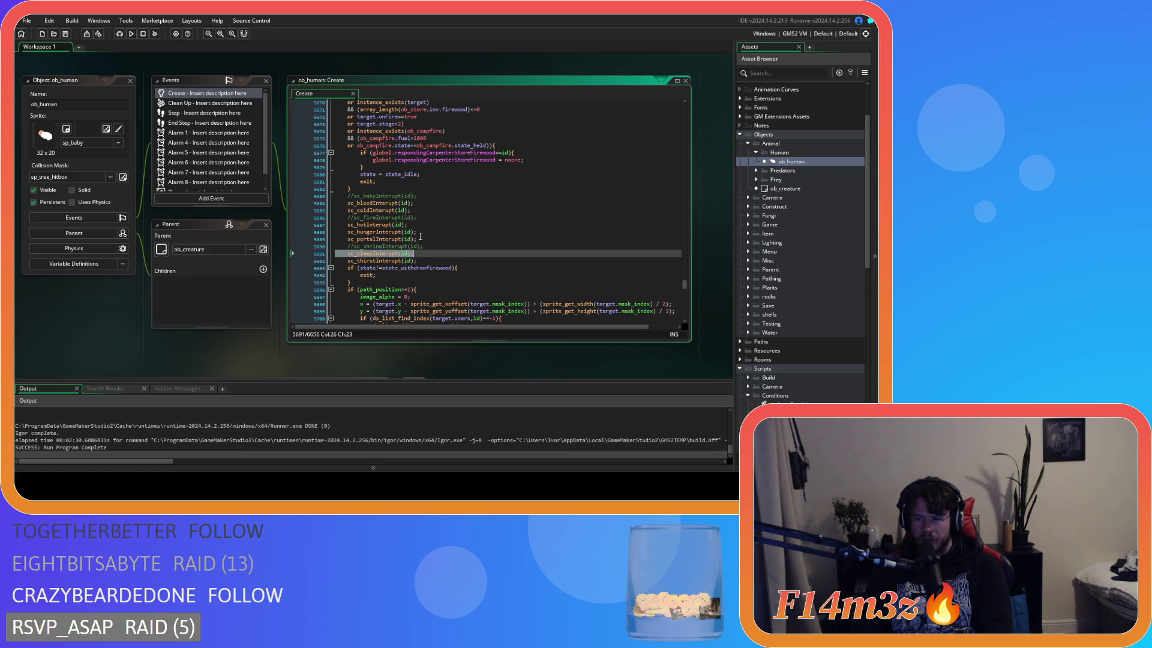
pyautogui.click(428, 254)
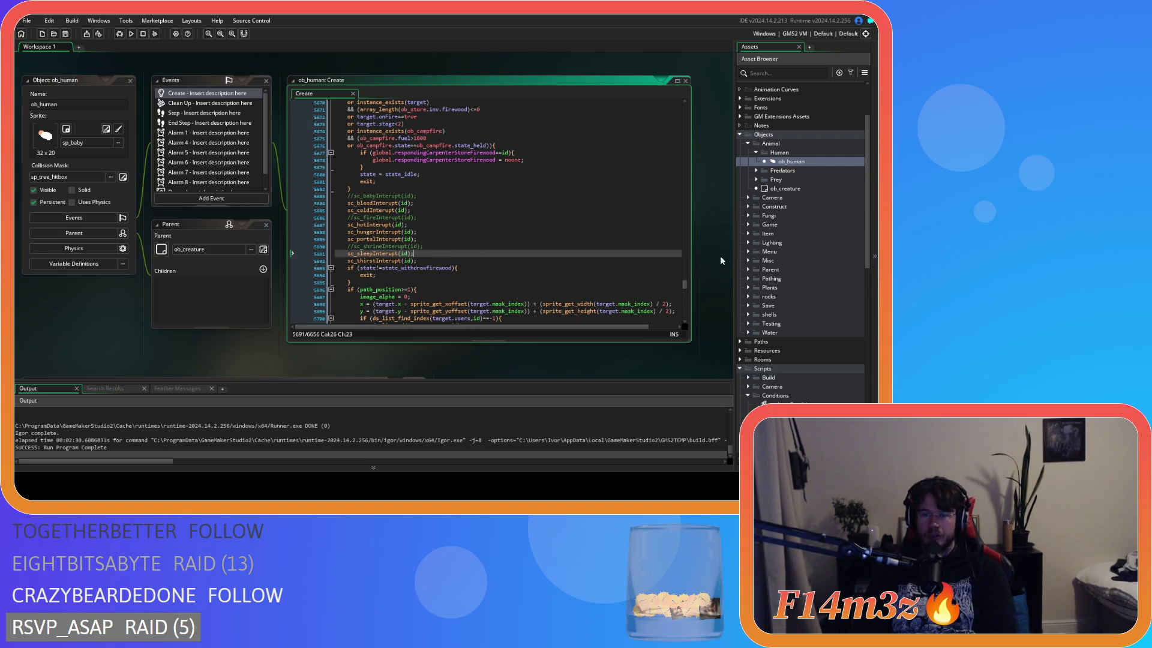
pyautogui.scroll(3, 617, 274)
pyautogui.scroll(-2, 617, 273)
pyautogui.scroll(-5, 830, 296)
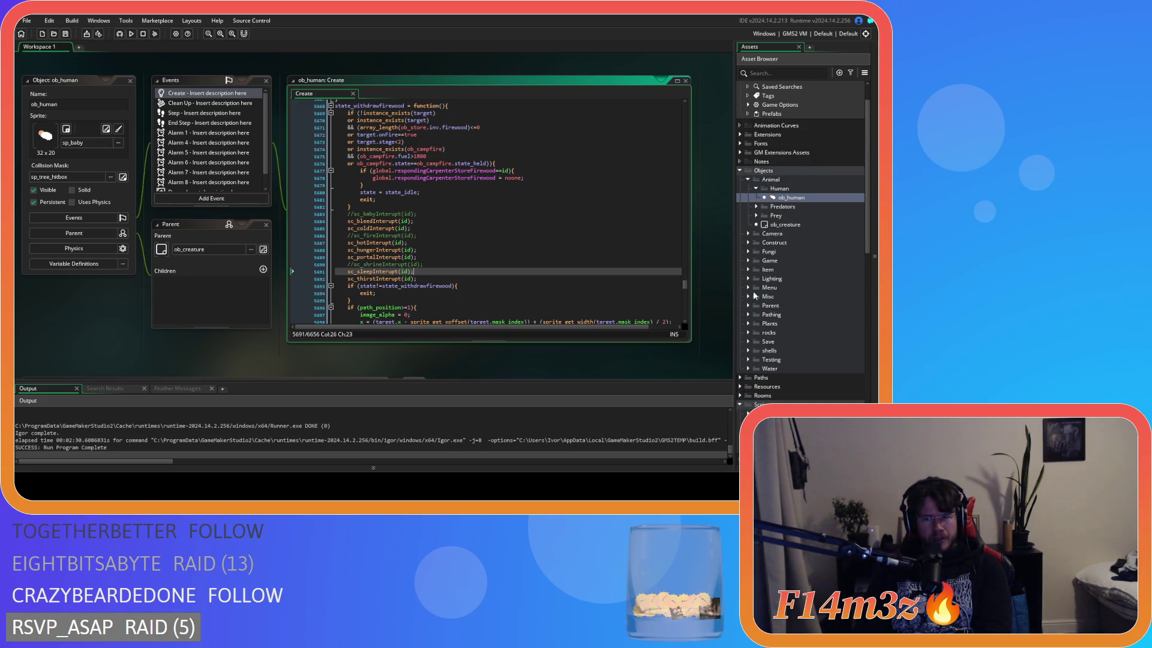
pyautogui.scroll(2, 768, 306)
pyautogui.doubleClick(793, 303)
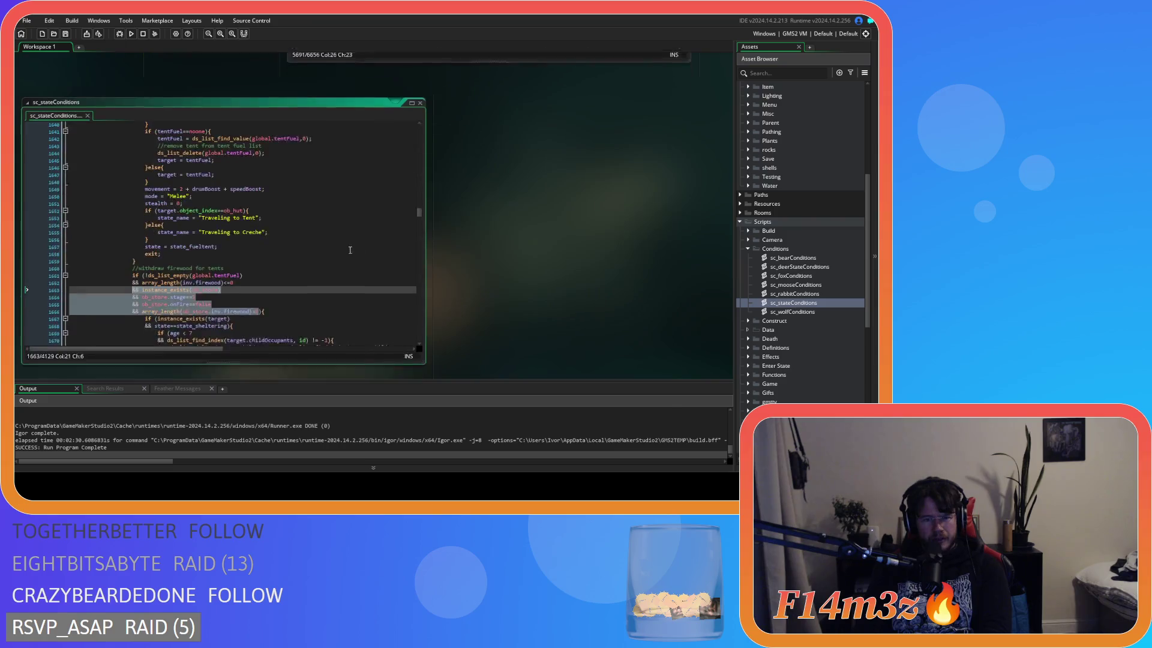
pyautogui.scroll(14, 336, 236)
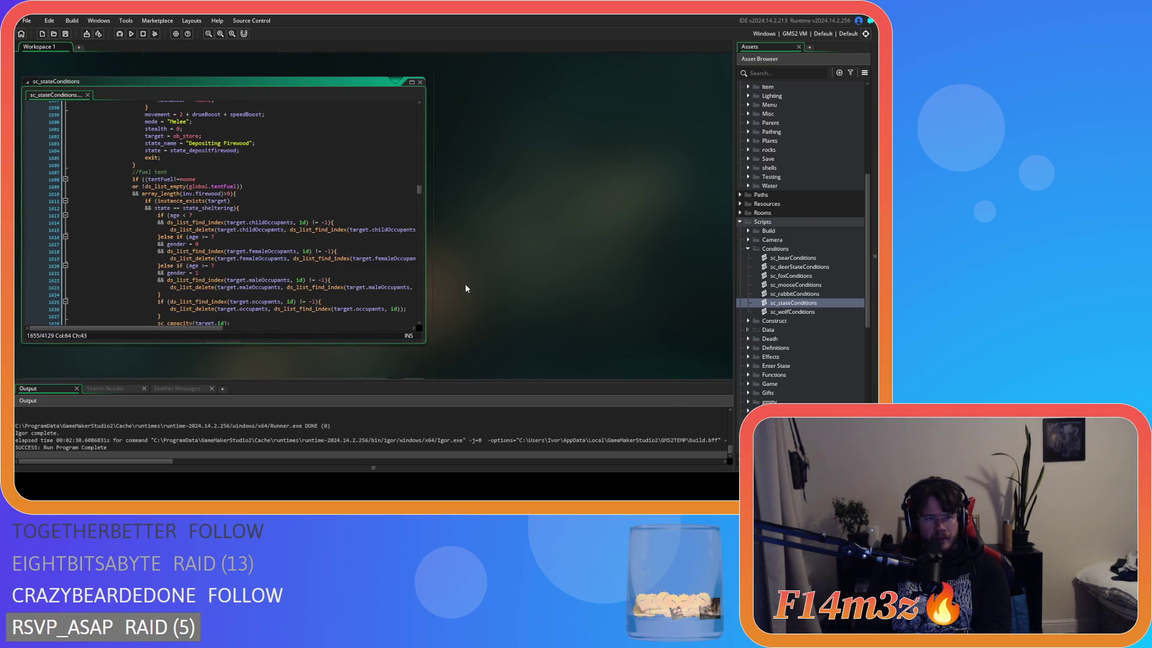
pyautogui.scroll(5, 466, 288)
pyautogui.scroll(-6, 494, 321)
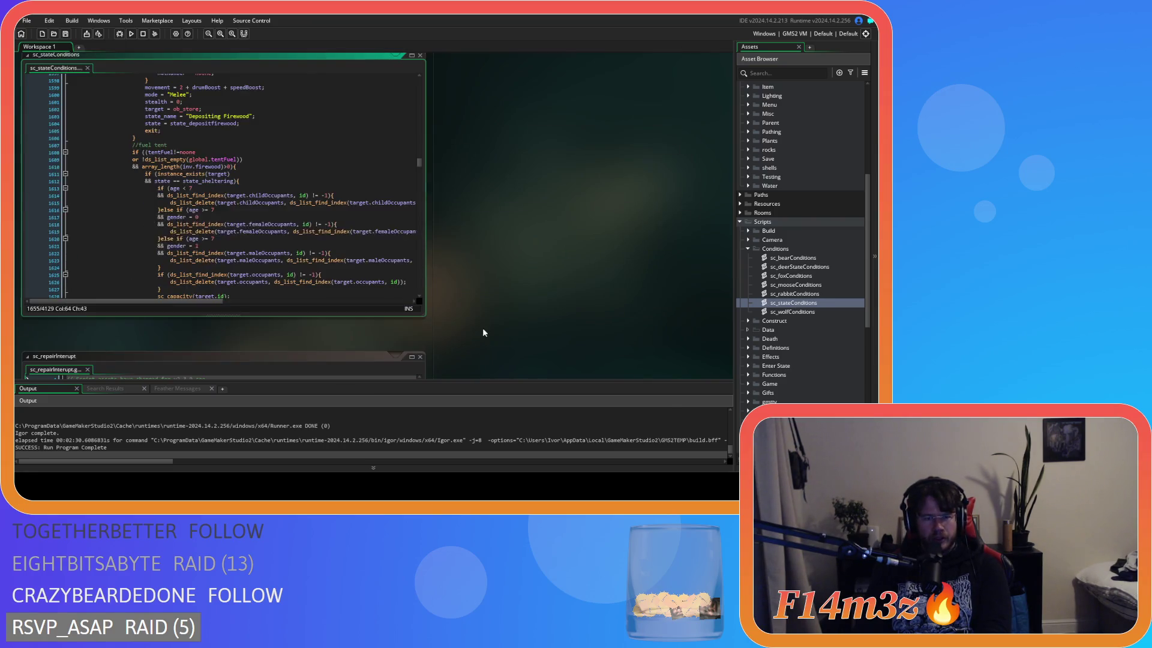
pyautogui.click(315, 240)
pyautogui.scroll(20, 315, 240)
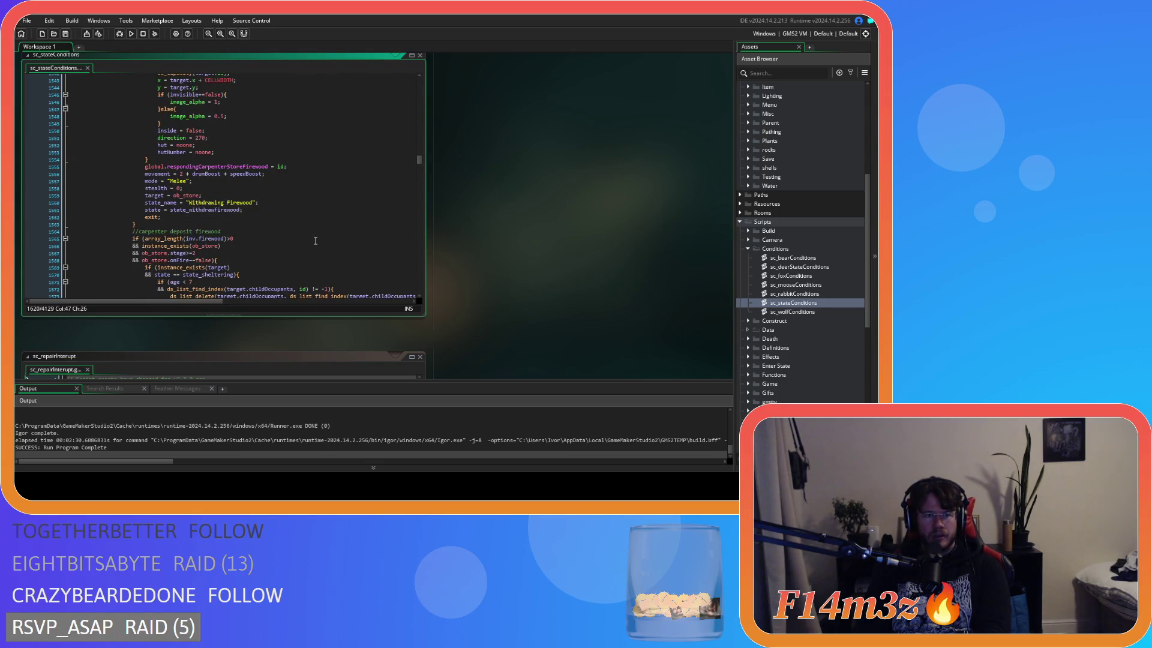
pyautogui.scroll(9, 315, 241)
pyautogui.scroll(-2, 315, 241)
pyautogui.click(315, 241)
pyautogui.scroll(-9, 312, 246)
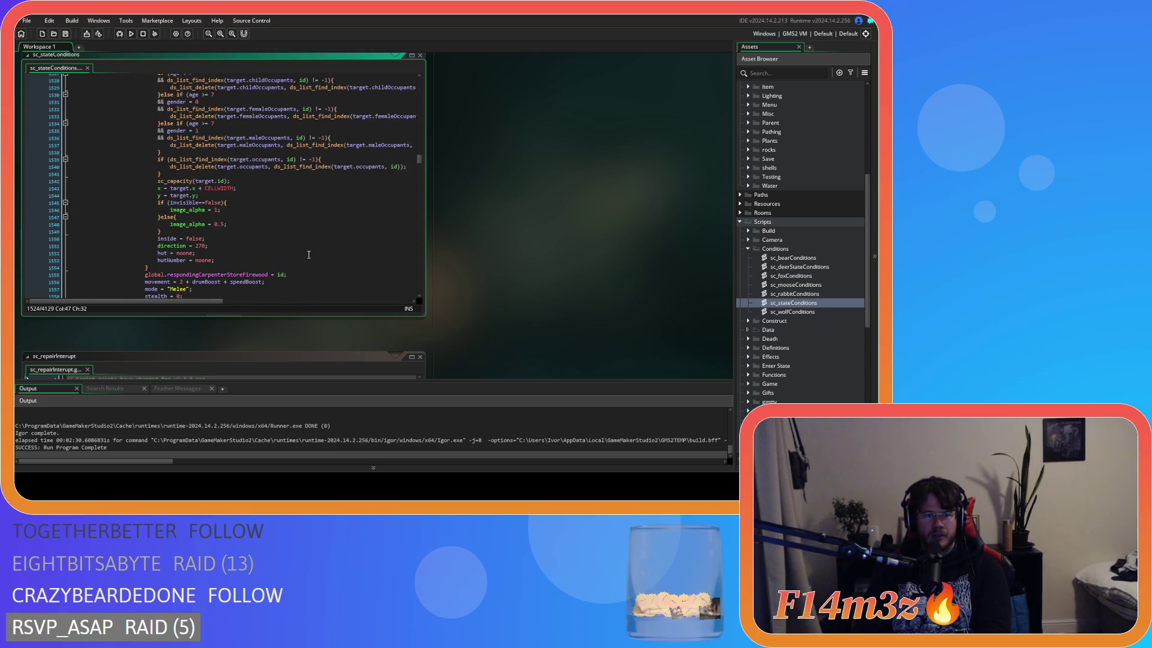
pyautogui.scroll(5, 496, 293)
pyautogui.scroll(-4, 481, 319)
pyautogui.click(342, 266)
pyautogui.scroll(4, 342, 266)
pyautogui.scroll(4, 343, 266)
pyautogui.scroll(5, 506, 297)
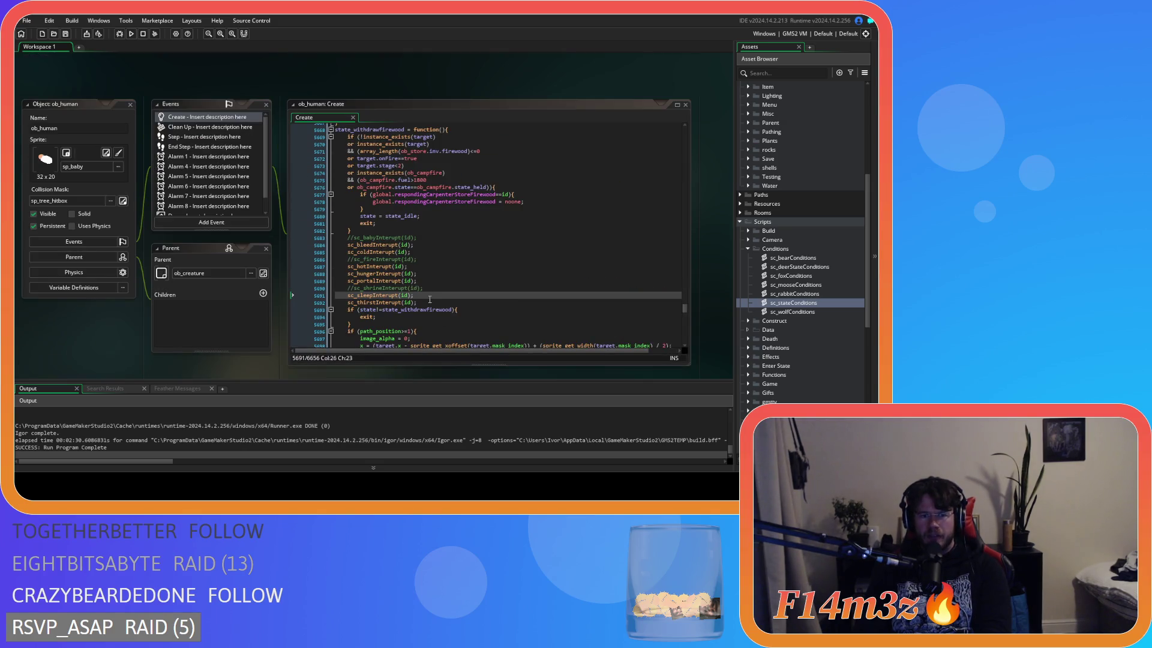
pyautogui.click(429, 299)
pyautogui.hotkey('ctrl', 'k')
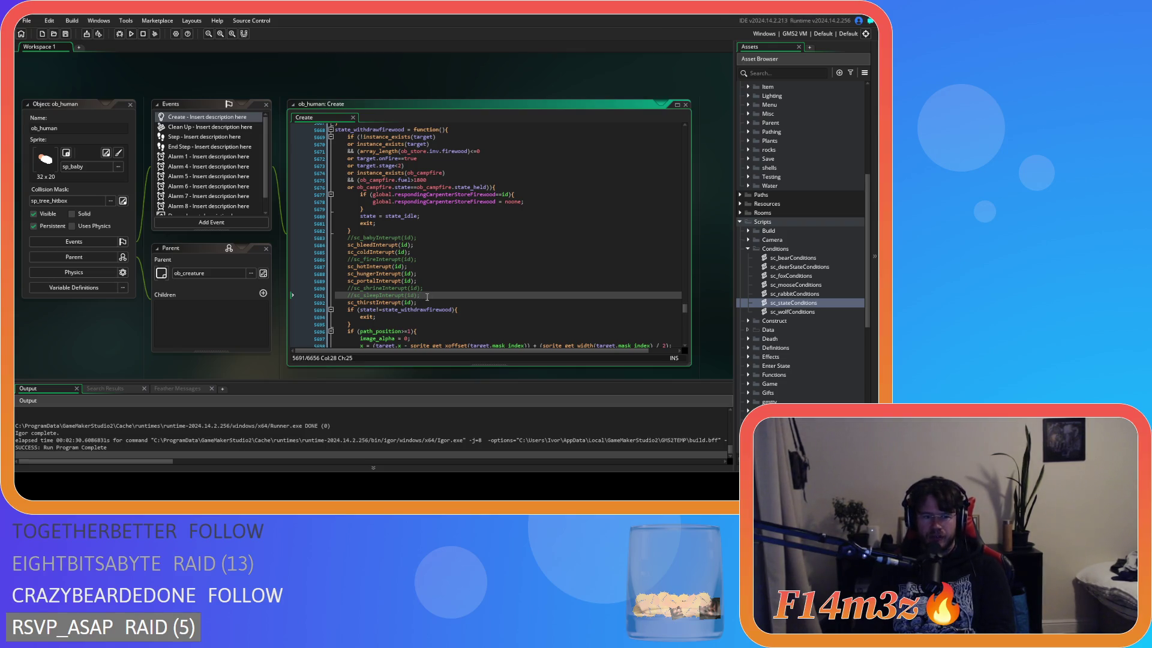
pyautogui.scroll(-5, 521, 340)
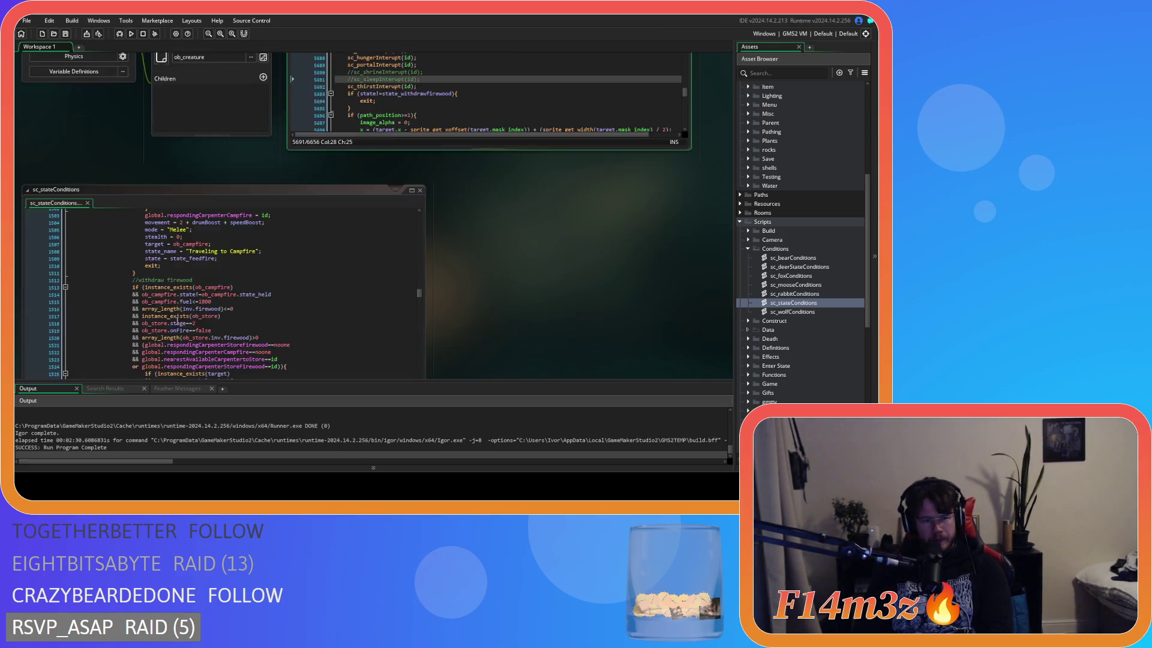
pyautogui.scroll(5, 521, 339)
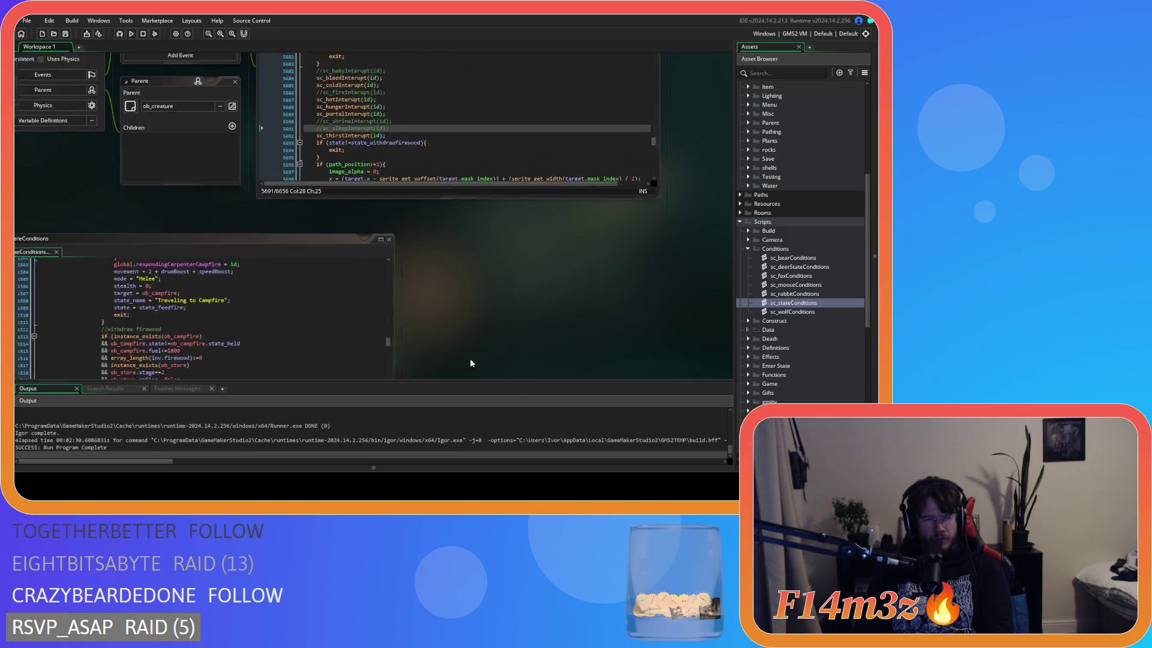
pyautogui.scroll(-5, 543, 358)
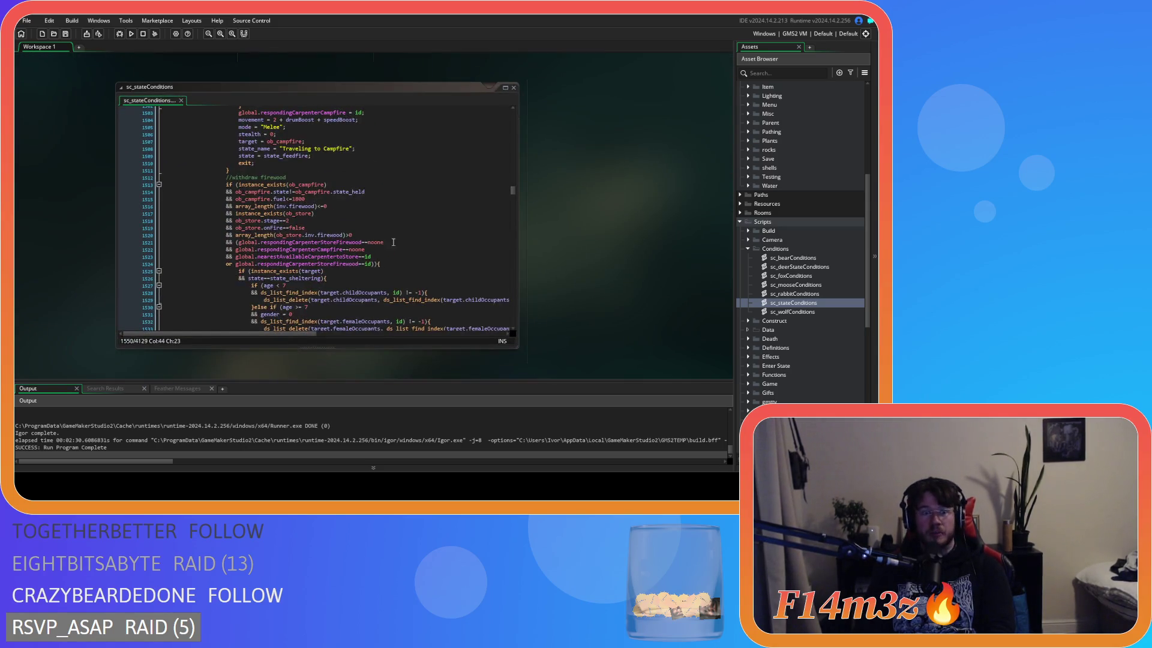
pyautogui.scroll(10, 377, 239)
pyautogui.scroll(14, 377, 239)
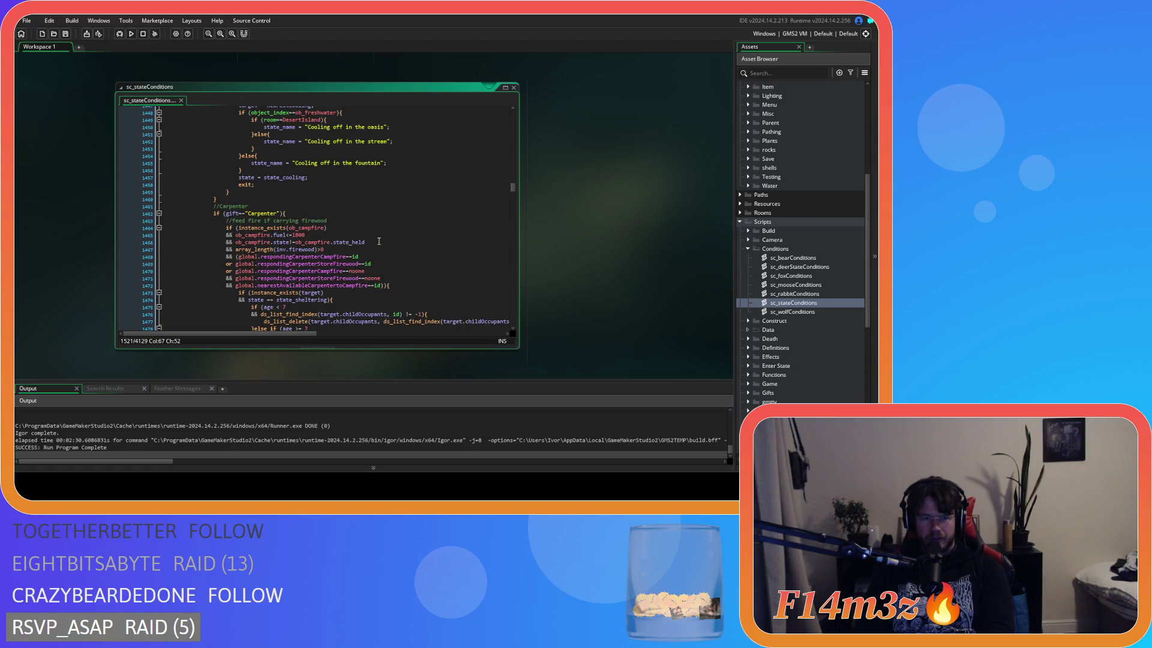
pyautogui.scroll(-7, 384, 243)
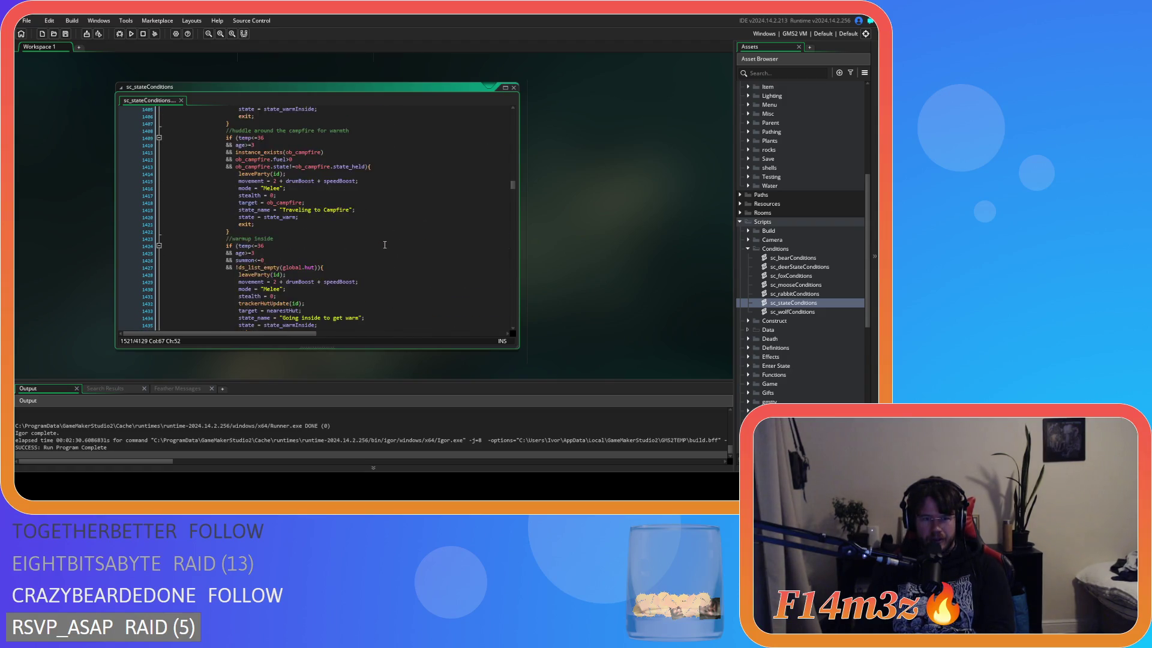
pyautogui.scroll(-3, 384, 245)
pyautogui.scroll(1, 385, 245)
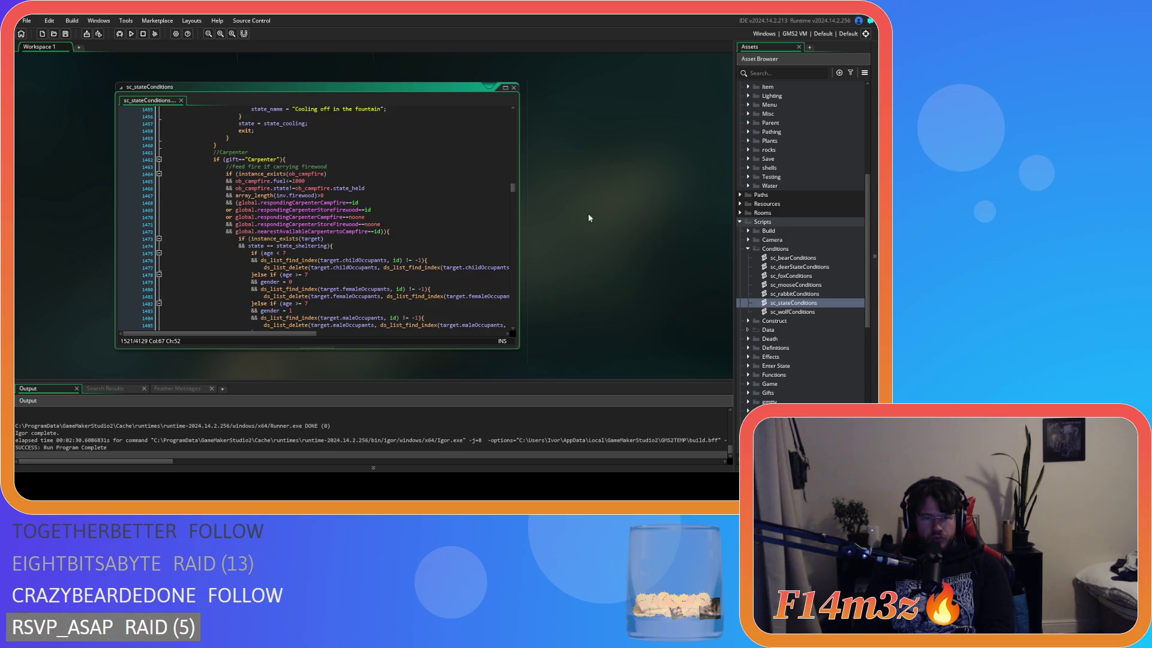
pyautogui.moveTo(576, 218); pyautogui.dragTo(473, 355)
pyautogui.click(444, 171)
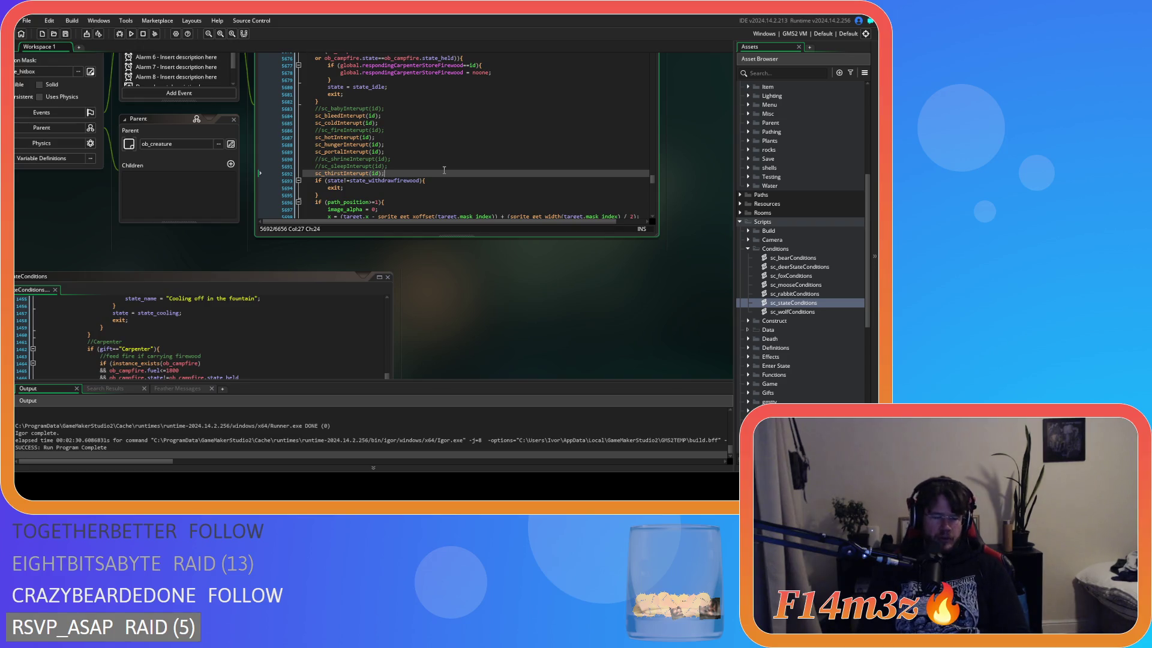
# Search ob_human's Create code for state_feedfire
pyautogui.scroll(2, 442, 301)
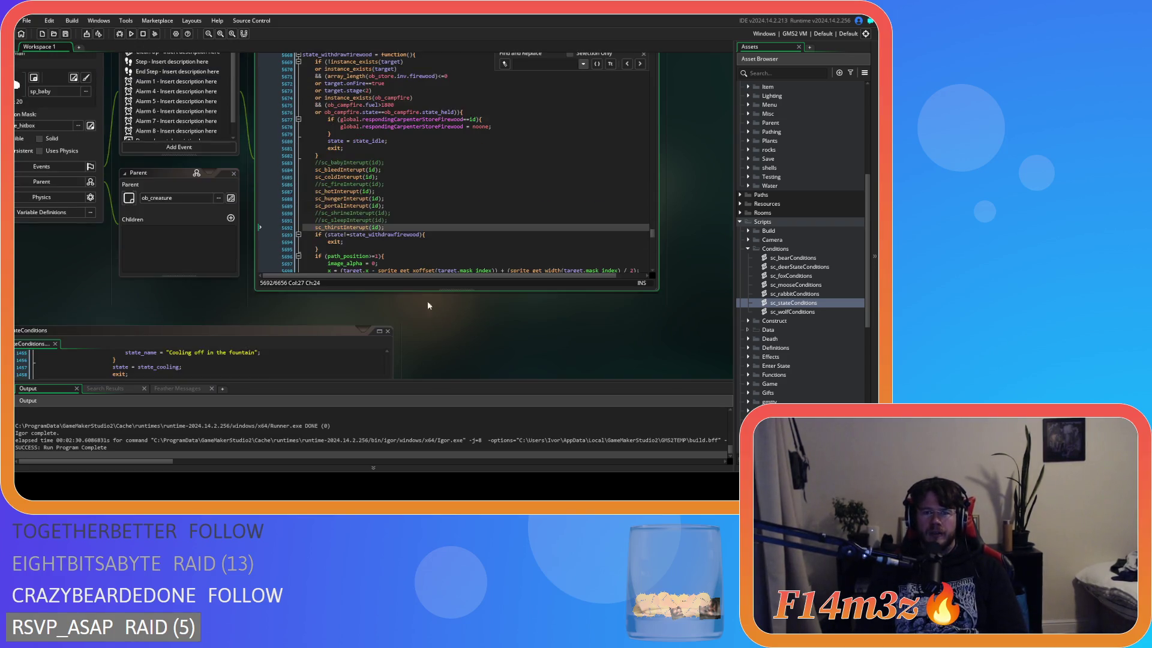
pyautogui.hotkey('ctrl', 'f')
pyautogui.write('state_fe')
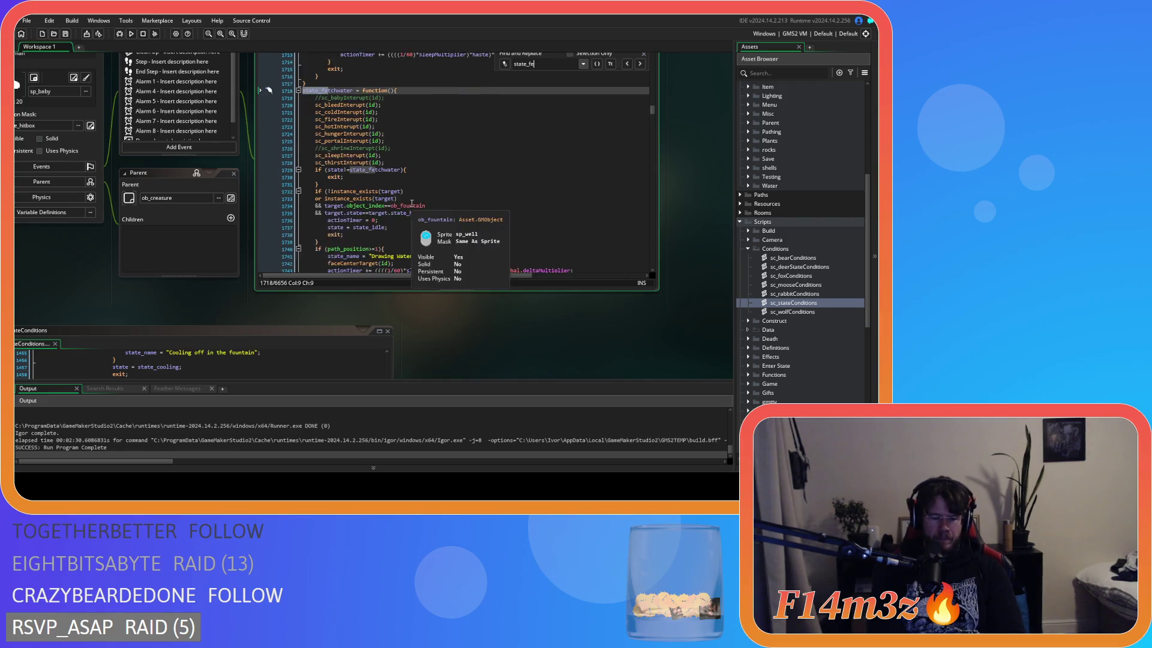
pyautogui.write('edfire')
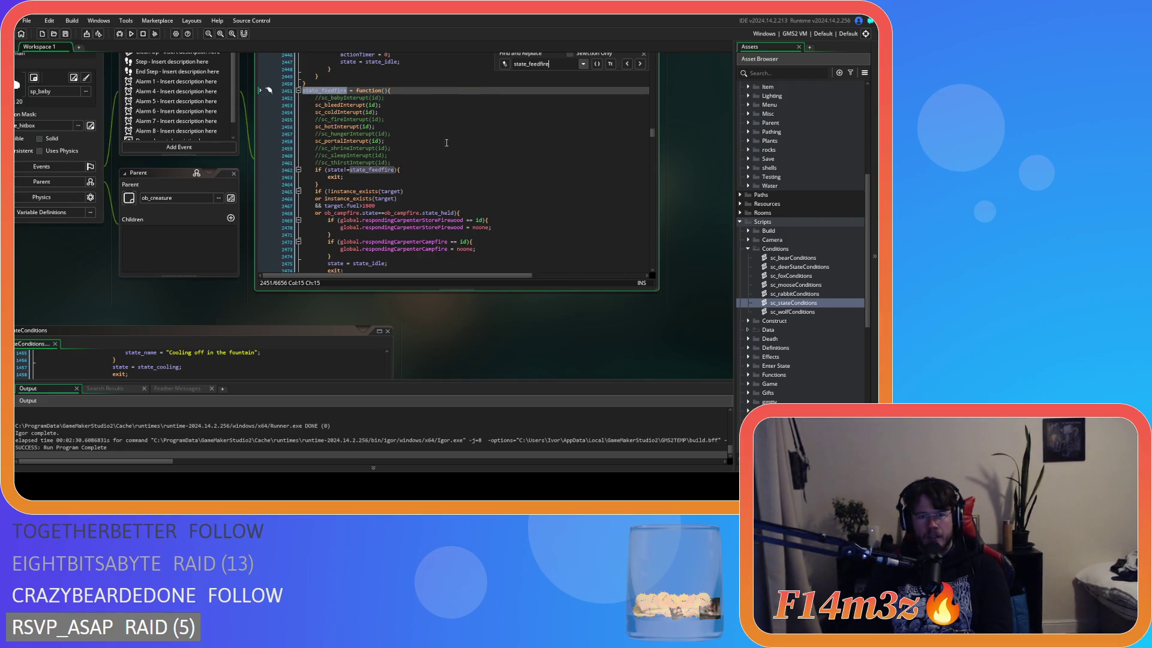
# Bring sc_stateConditions forward and scroll through its conditions around line 1484
pyautogui.moveTo(448, 349); pyautogui.dragTo(561, 212)
pyautogui.click(419, 286)
pyautogui.scroll(-2, 418, 286)
pyautogui.moveTo(581, 346); pyautogui.dragTo(592, 181)
pyautogui.moveTo(565, 237); pyautogui.dragTo(571, 307)
pyautogui.click(400, 261)
pyautogui.scroll(-5, 400, 260)
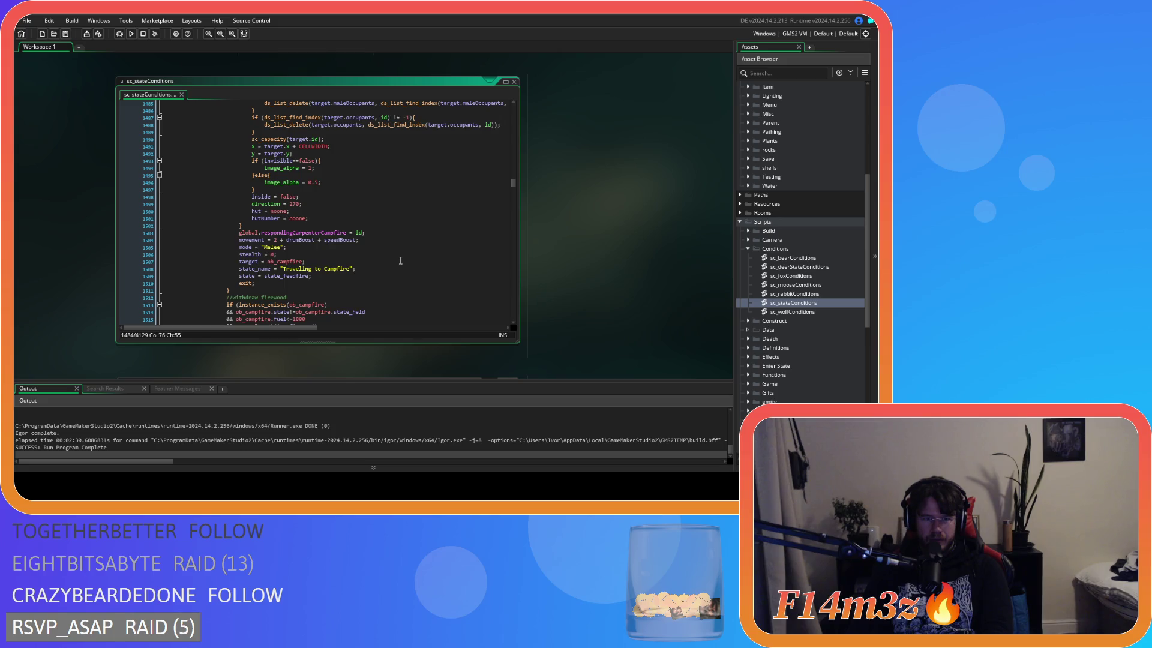
pyautogui.scroll(-4, 400, 260)
pyautogui.scroll(-12, 400, 260)
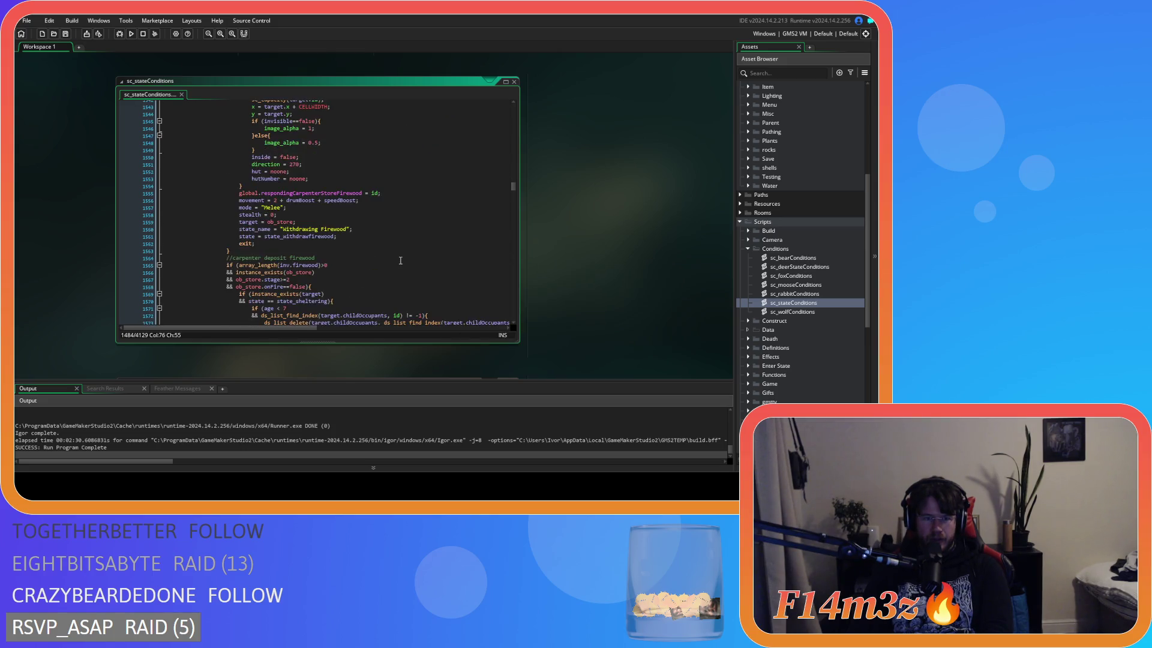
pyautogui.scroll(-1, 401, 260)
pyautogui.moveTo(585, 204)
pyautogui.mouseDown()
pyautogui.moveTo(438, 303)
pyautogui.moveTo(391, 393)
pyautogui.mouseUp()
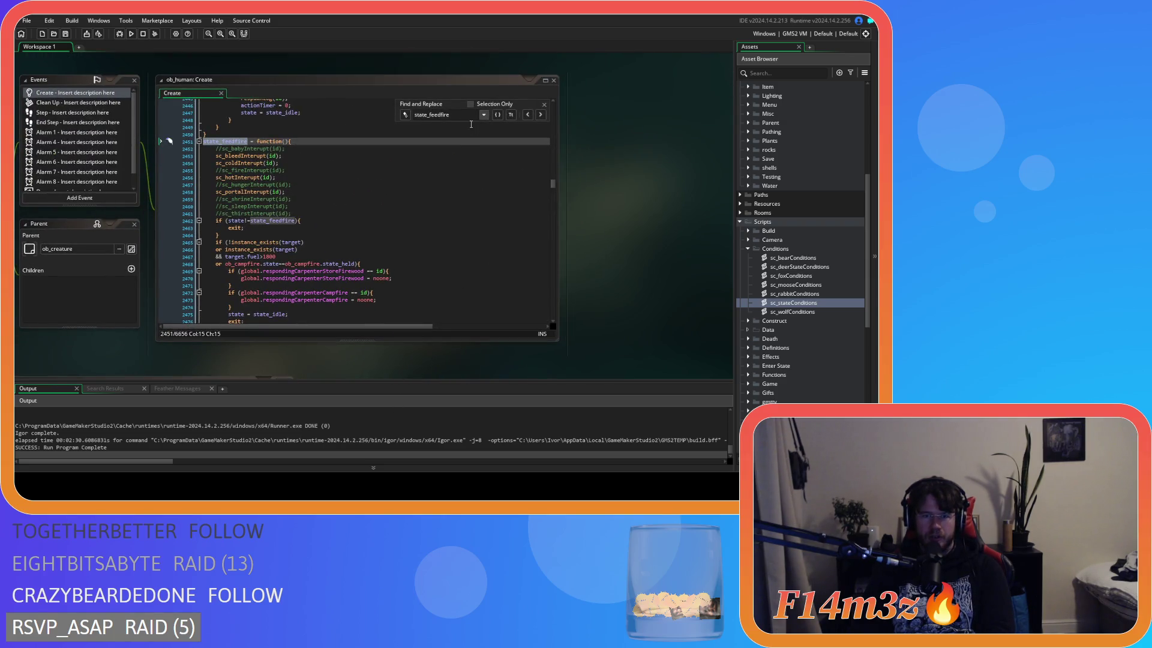
# Change the search to state_deposit and step through matches to the one at line 4037
pyautogui.moveTo(450, 116); pyautogui.dragTo(435, 116)
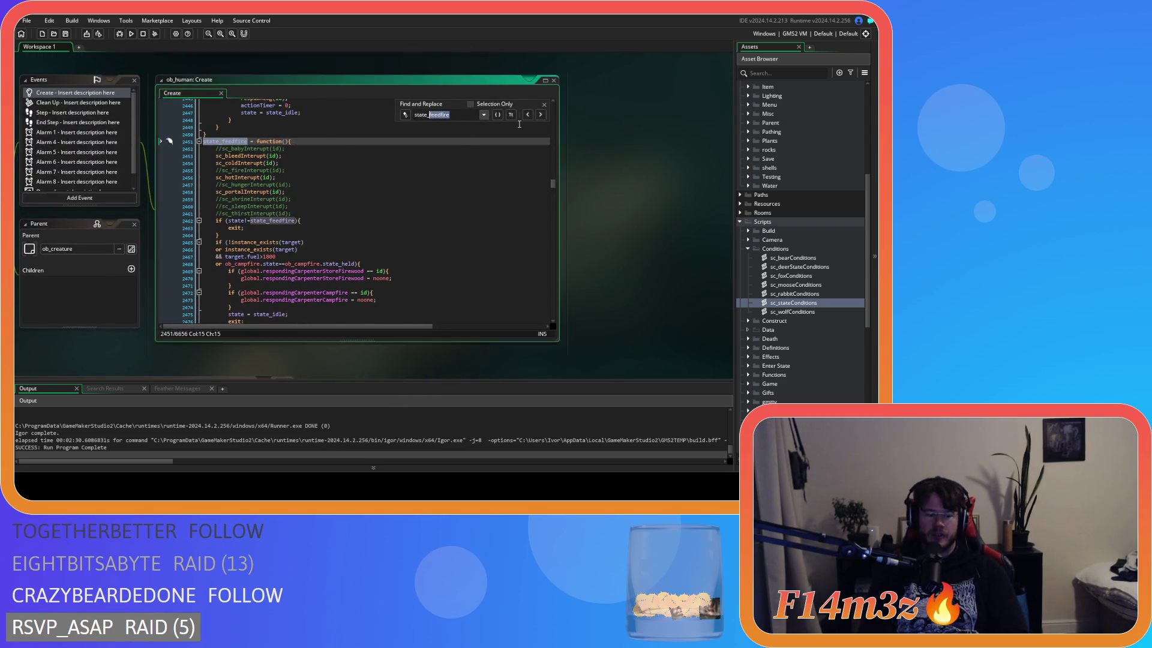
pyautogui.write('deposit')
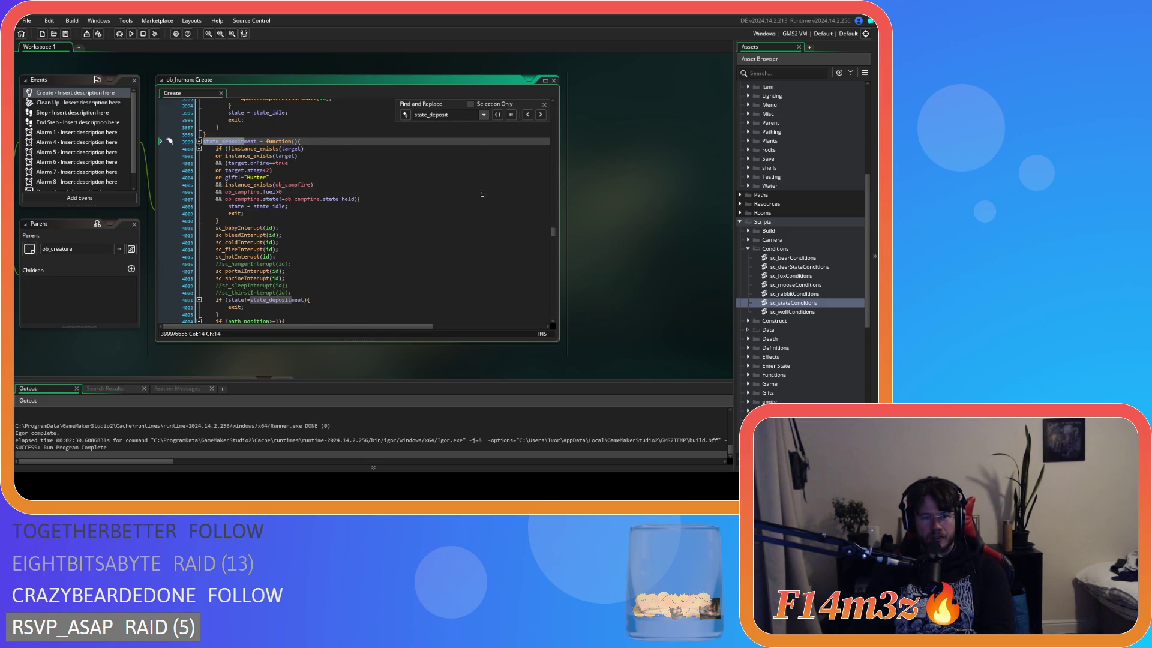
pyautogui.click(541, 115)
pyautogui.click(541, 115)
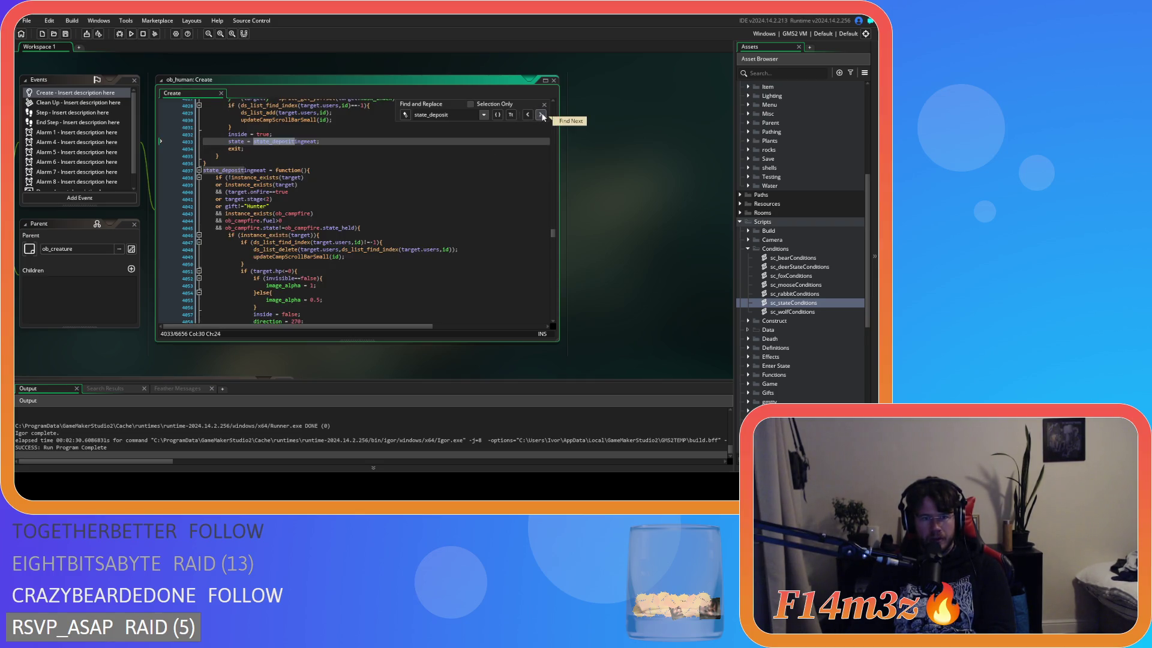
pyautogui.click(542, 116)
pyautogui.scroll(-6, 504, 225)
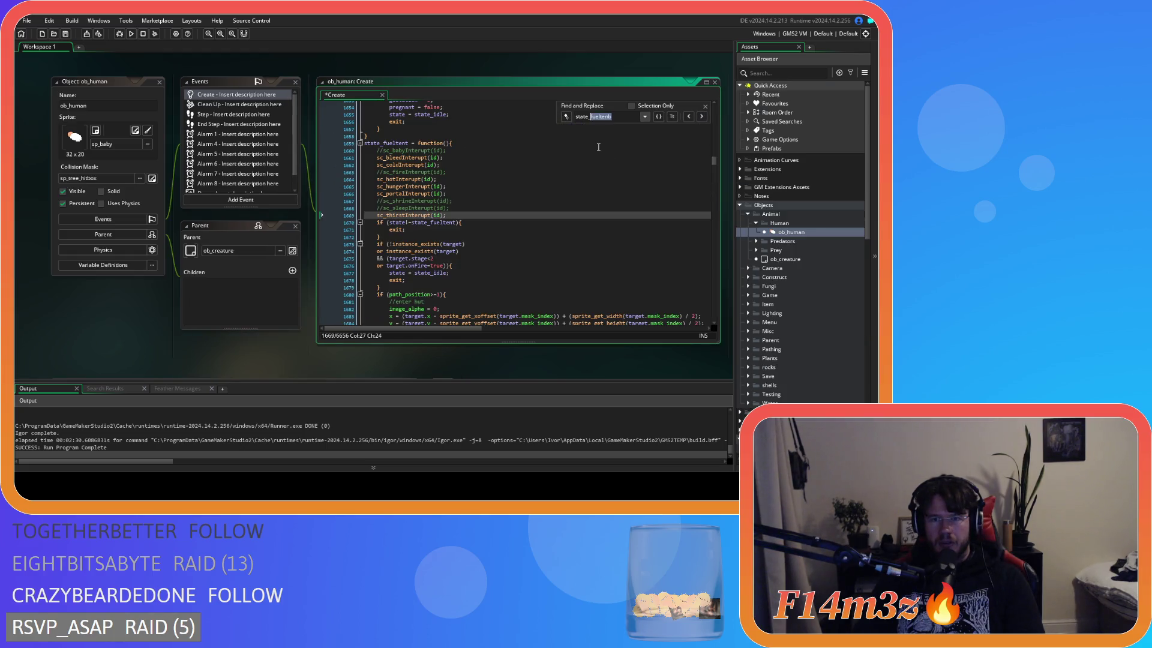
# Scroll through sc_stateConditions' tent and Carpenter condition blocks
pyautogui.scroll(-5, 546, 324)
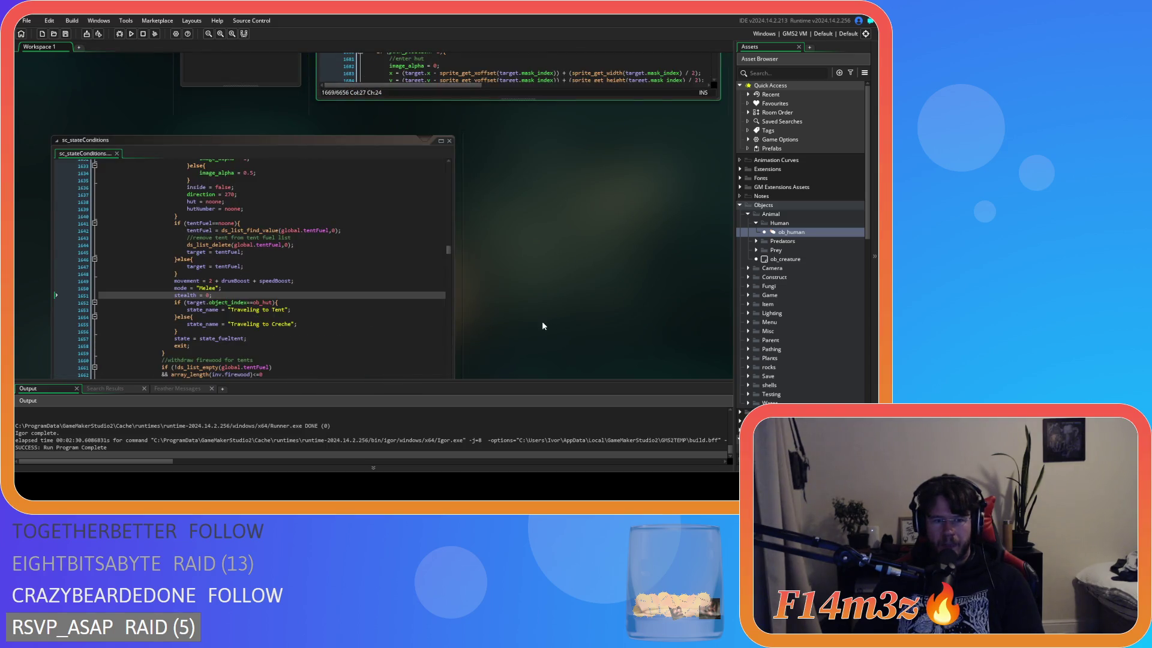
pyautogui.scroll(3, 541, 321)
pyautogui.scroll(-2, 535, 334)
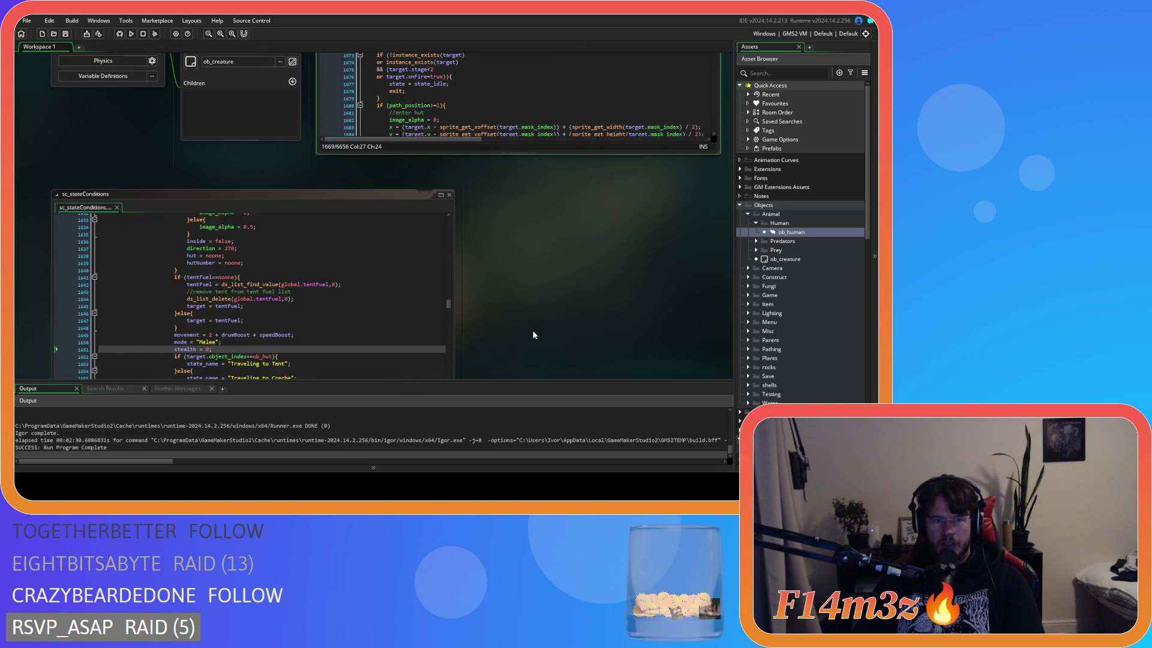
pyautogui.scroll(-2, 534, 335)
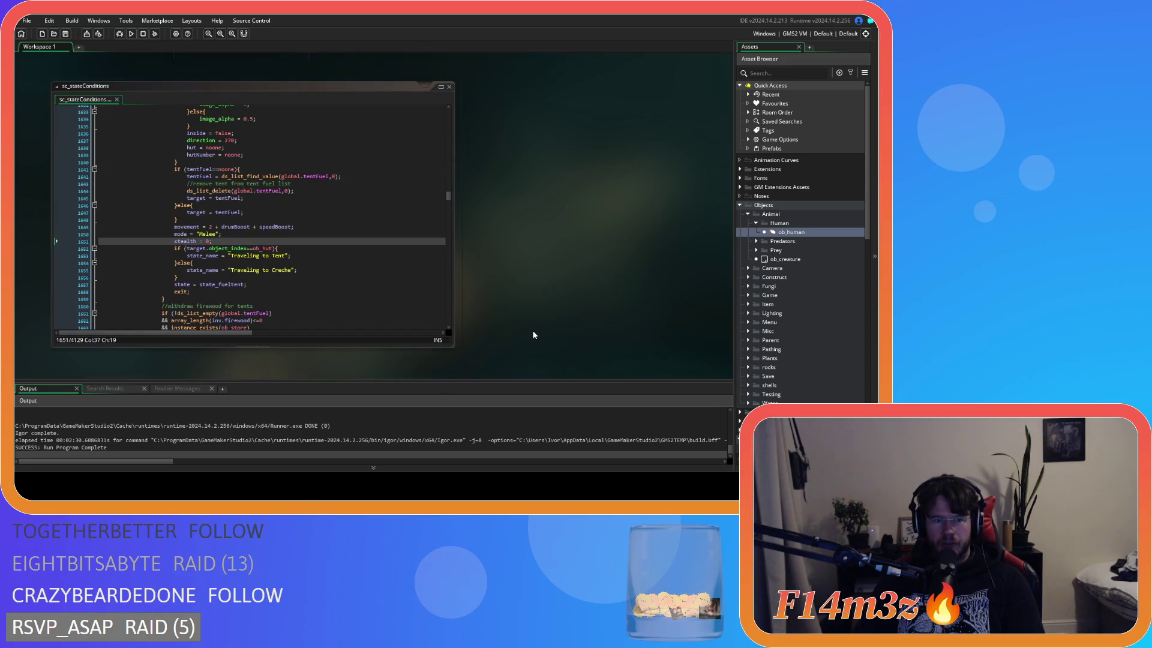
pyautogui.click(360, 277)
pyautogui.scroll(20, 324, 276)
pyautogui.scroll(20, 310, 275)
pyautogui.scroll(-13, 310, 278)
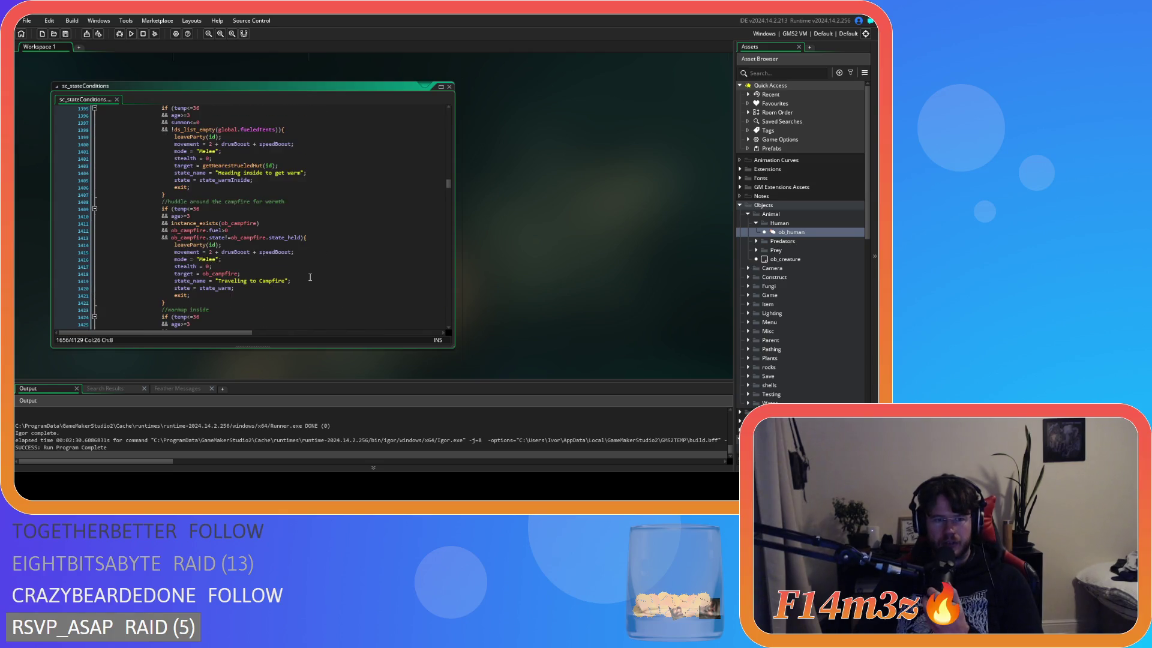
pyautogui.scroll(-2, 310, 277)
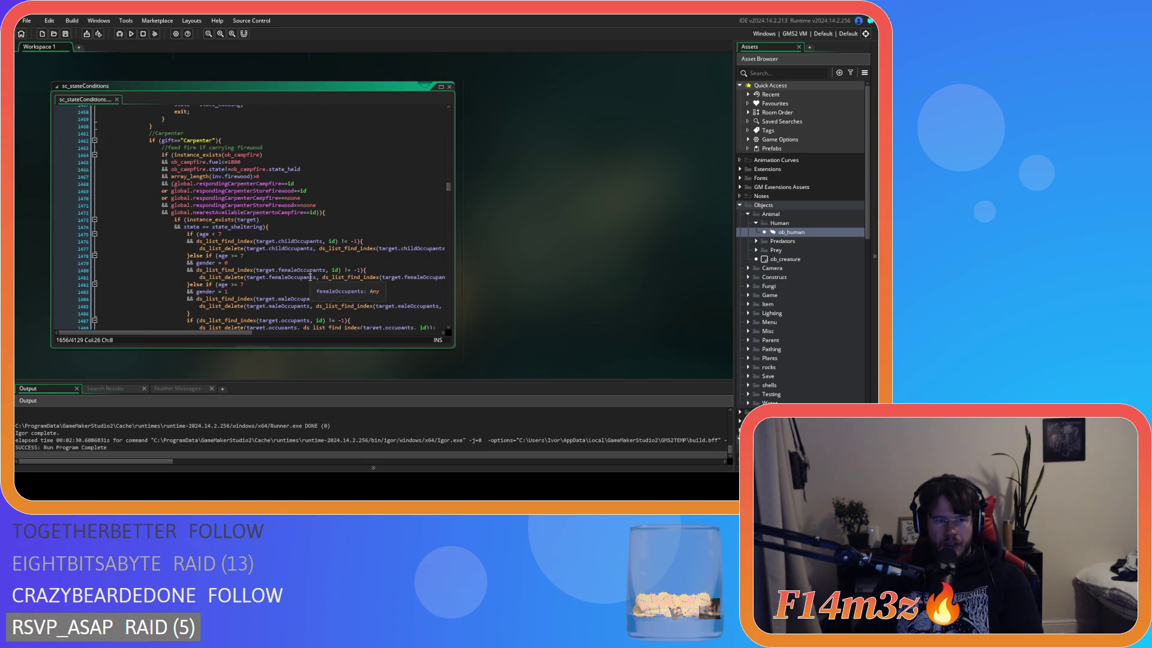
pyautogui.scroll(-8, 310, 277)
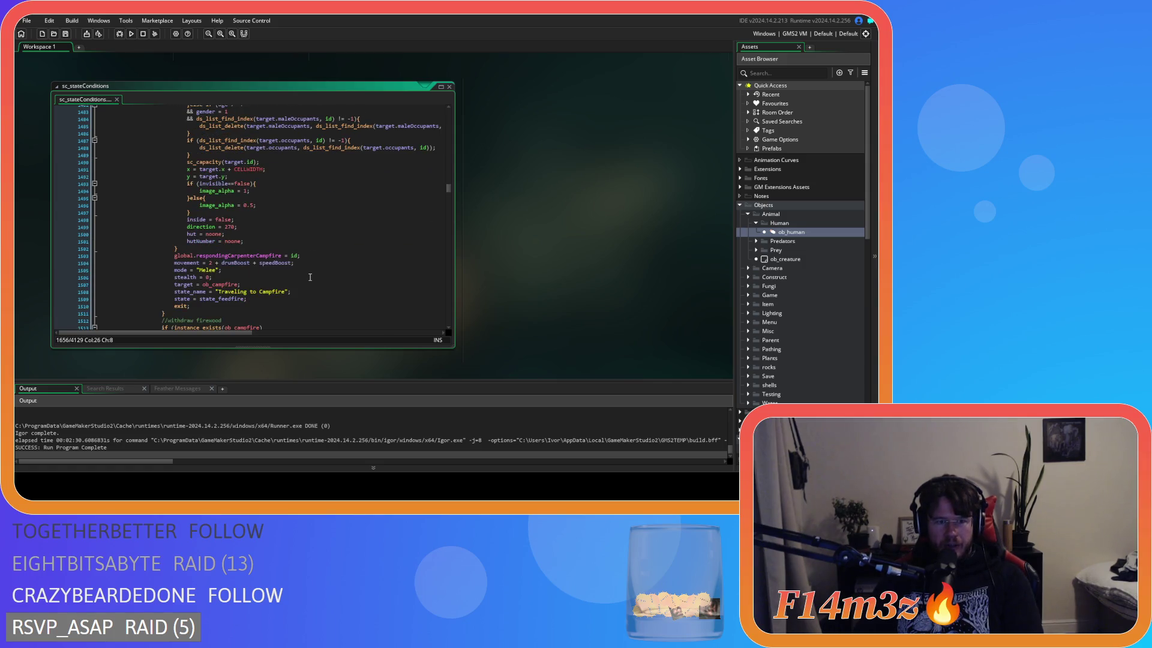
# Change the search back to state_feedfire and compare it against sc_stateConditions
pyautogui.moveTo(556, 220)
pyautogui.mouseDown()
pyautogui.moveTo(498, 300)
pyautogui.moveTo(487, 386)
pyautogui.mouseUp()
pyautogui.moveTo(547, 79); pyautogui.dragTo(527, 78)
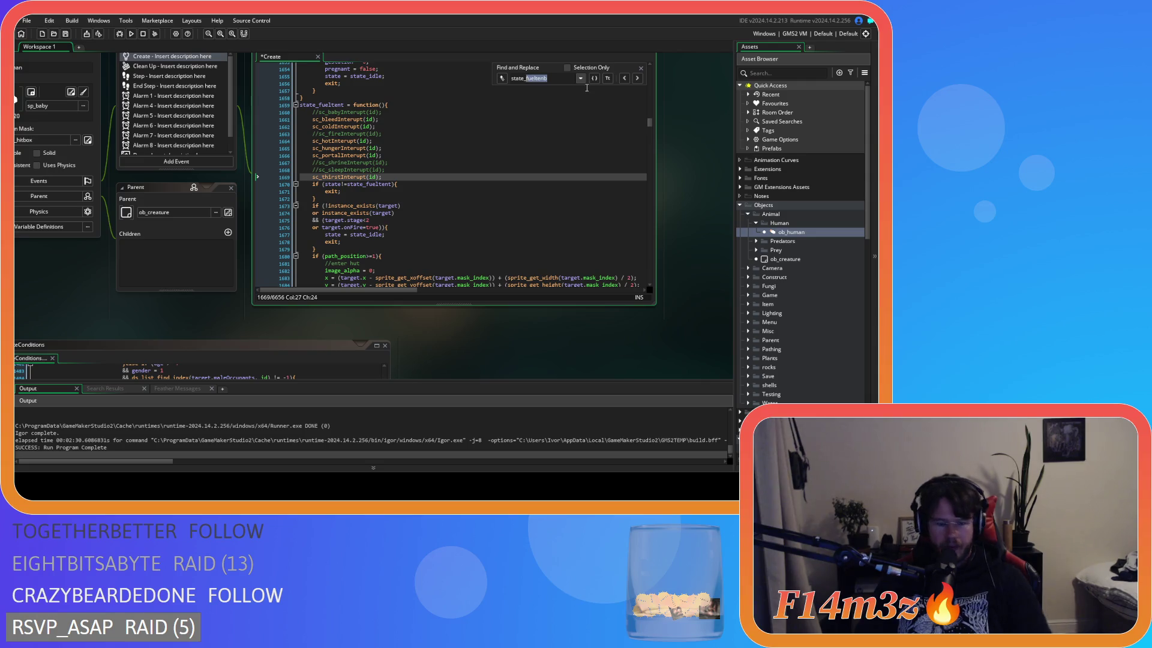
pyautogui.write('eedfire')
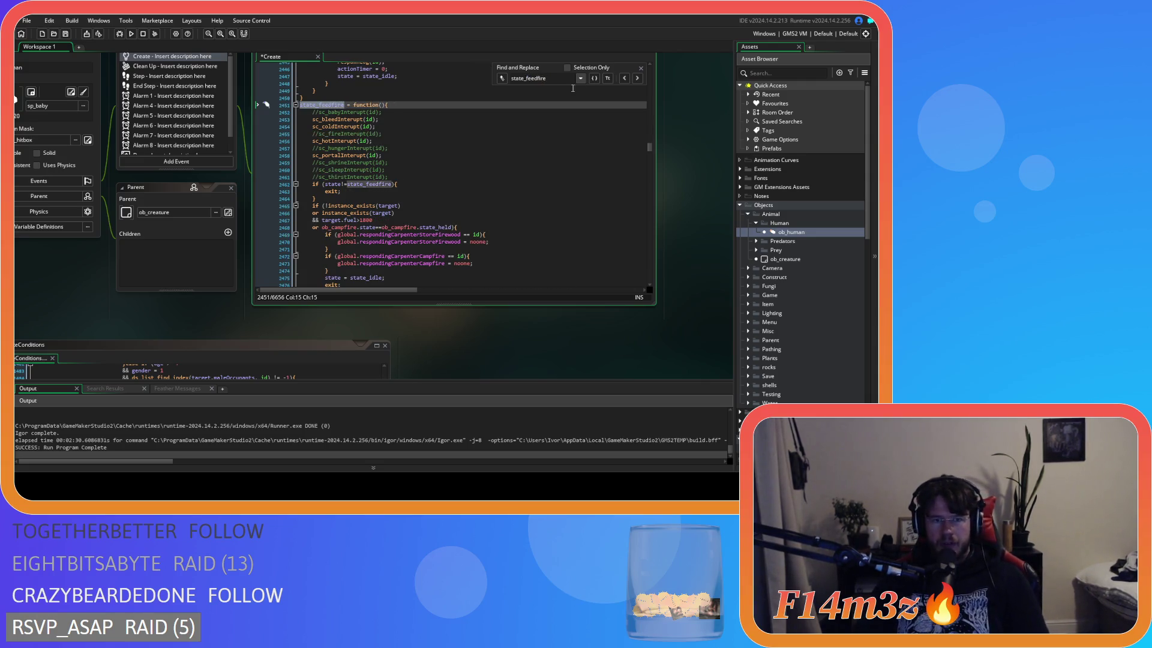
pyautogui.hotkey('ctrl', 'Tab')
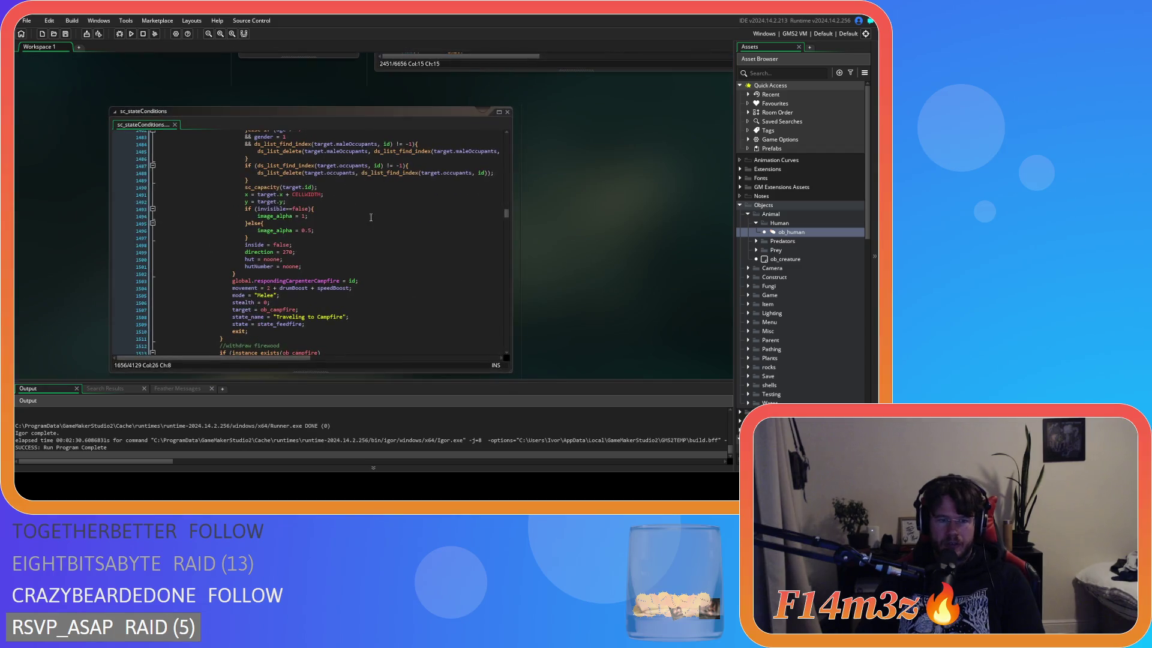
pyautogui.scroll(-5, 372, 215)
pyautogui.scroll(-6, 373, 214)
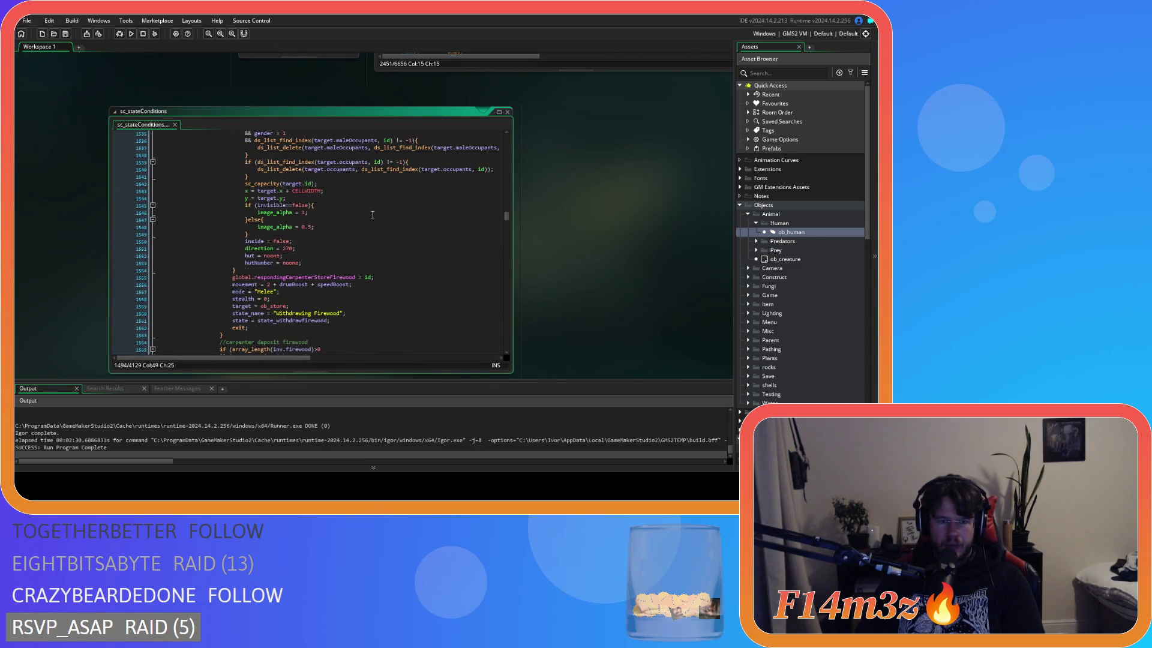
pyautogui.hotkey('ctrl', 'Tab')
# Search for state_withdrawfire and go to its sc_thirstInterupt call
pyautogui.press('BackSpace')
pyautogui.press('BackSpace')
pyautogui.press('BackSpace')
pyautogui.write('withdrawfirew')
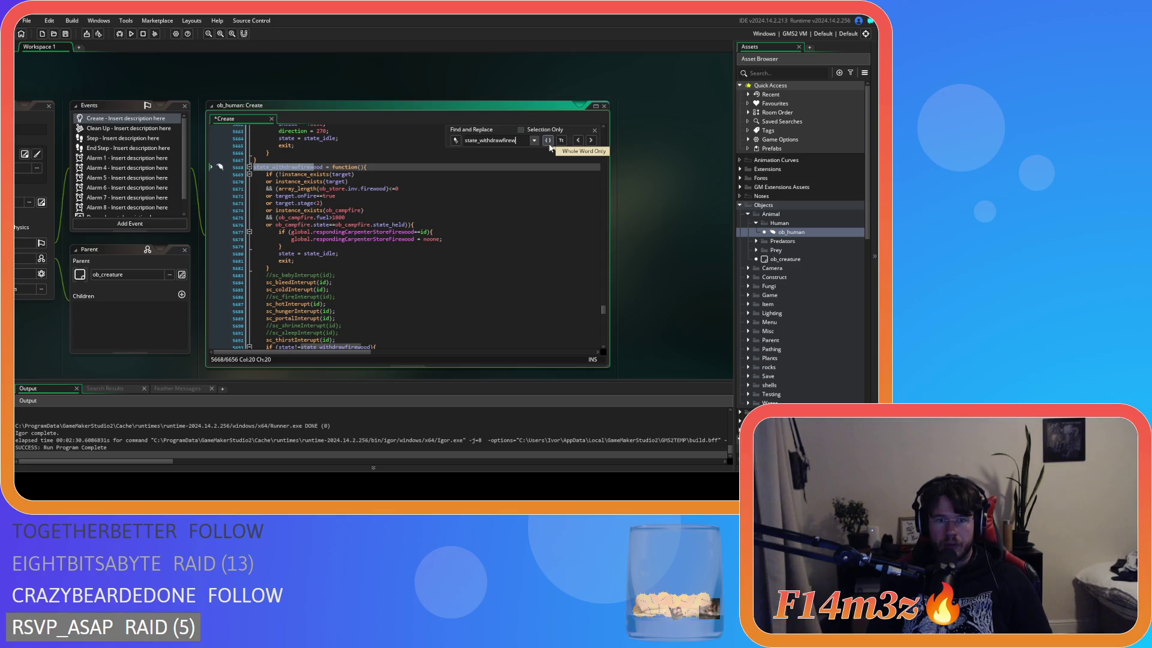
pyautogui.scroll(-3, 366, 284)
pyautogui.click(366, 285)
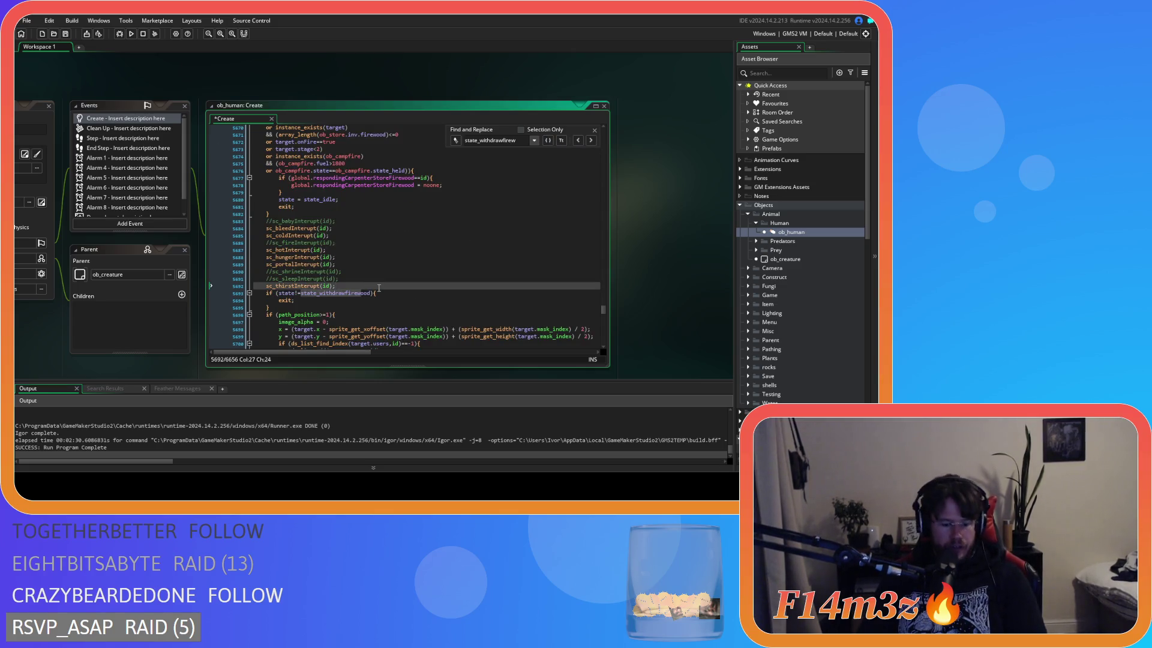
# Select the thirst and hunger interrupt lines and check them against sc_stateConditions
pyautogui.hotkey('shift', 'Home')
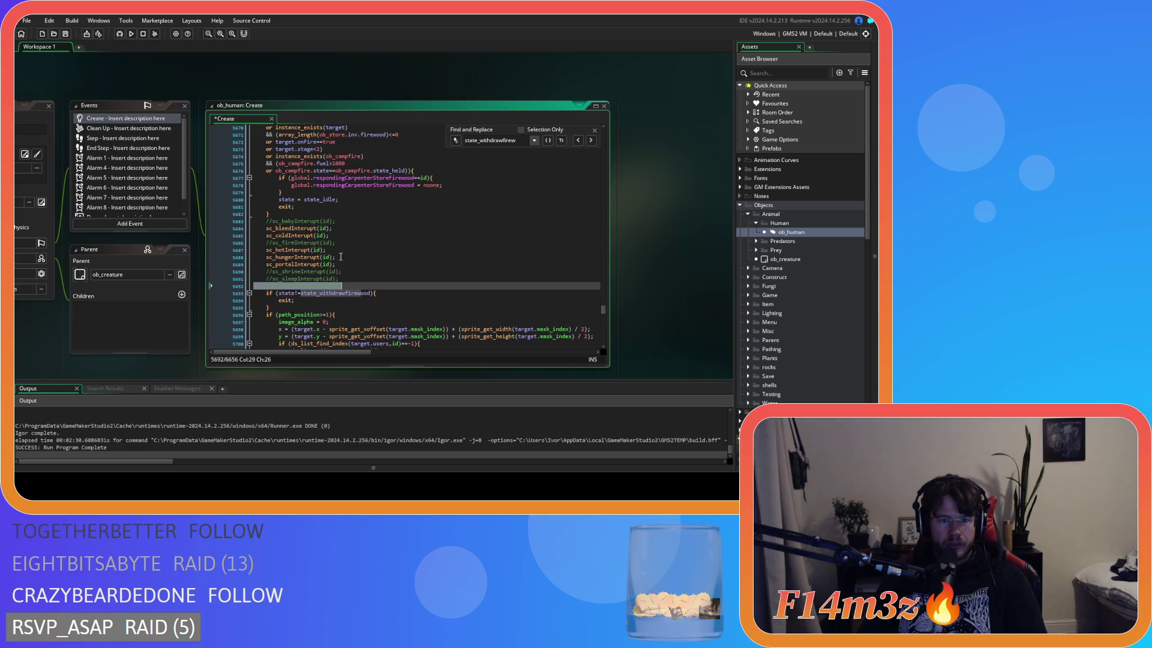
pyautogui.click(340, 256)
pyautogui.hotkey('shift', 'Home')
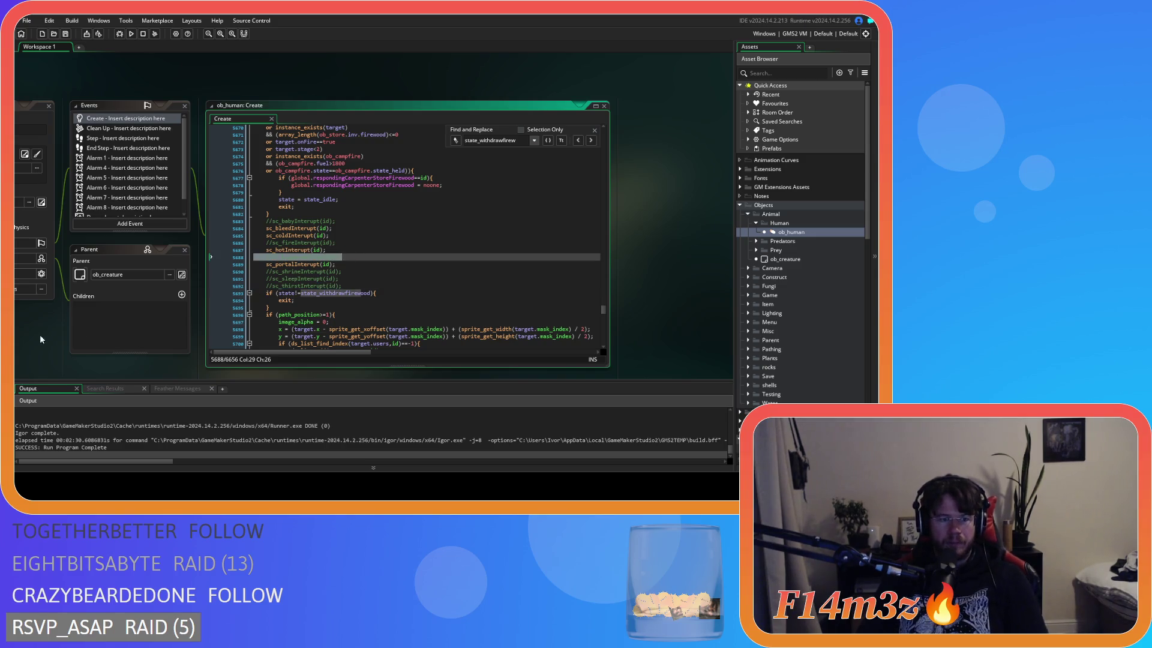
pyautogui.press('F12')
pyautogui.scroll(-5, 453, 216)
pyautogui.scroll(-6, 453, 216)
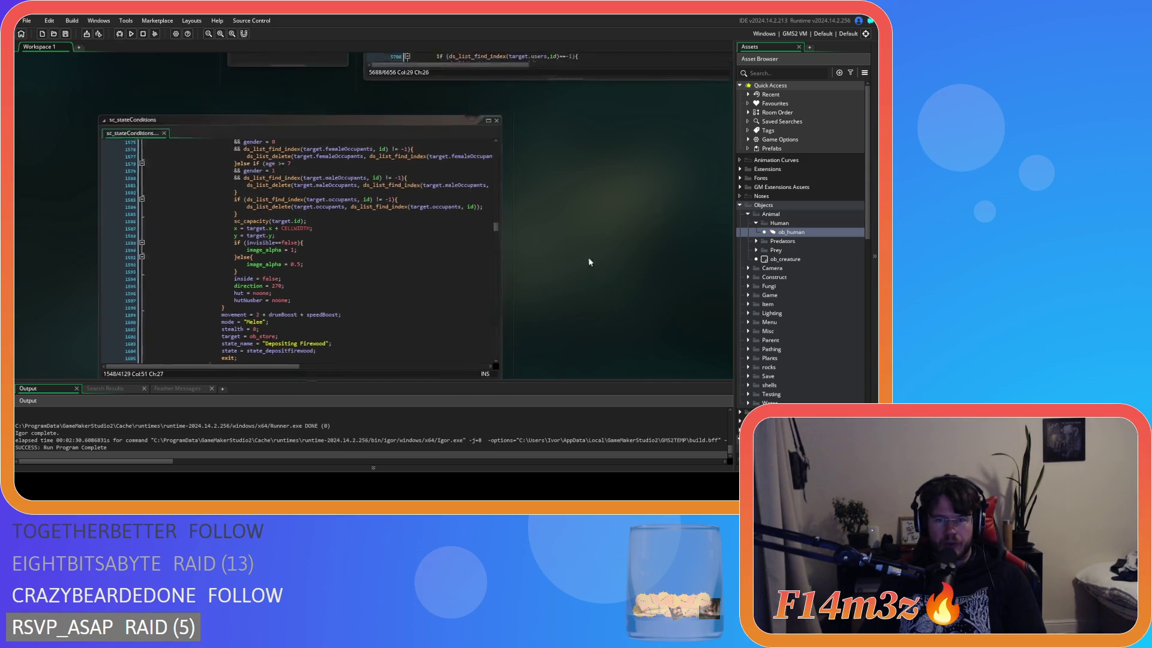
pyautogui.hotkey('ctrl', 'w')
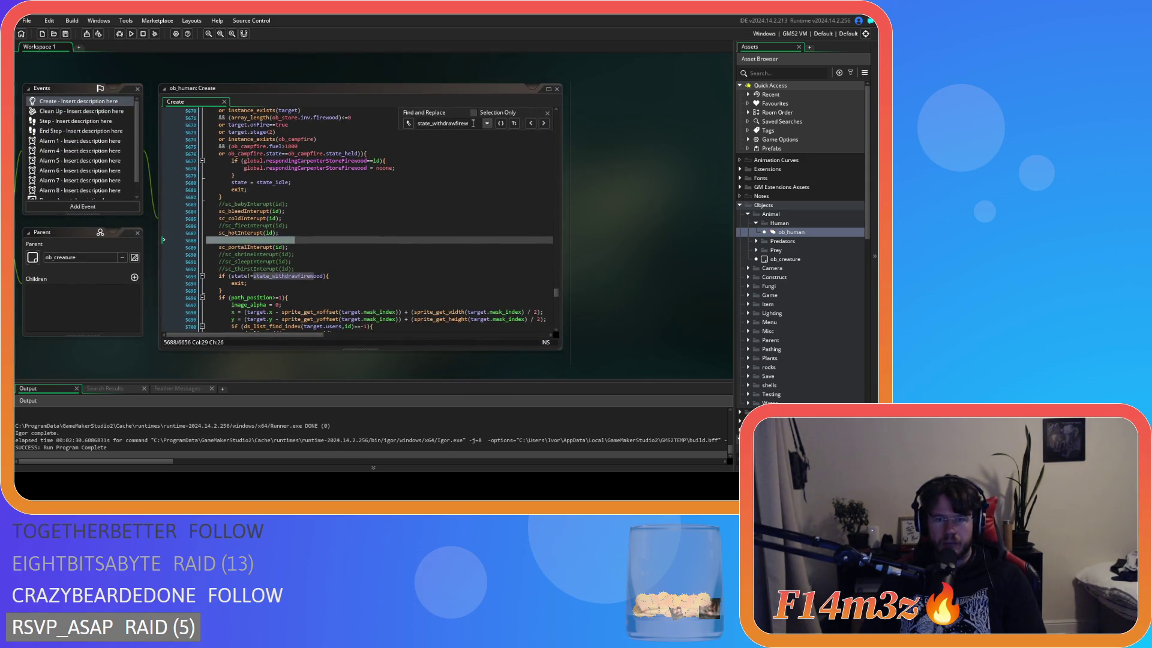
# Search for state_depositfirewood, review its interrupt calls, and open sc_stateConditions at its reference
pyautogui.moveTo(472, 123); pyautogui.dragTo(432, 126)
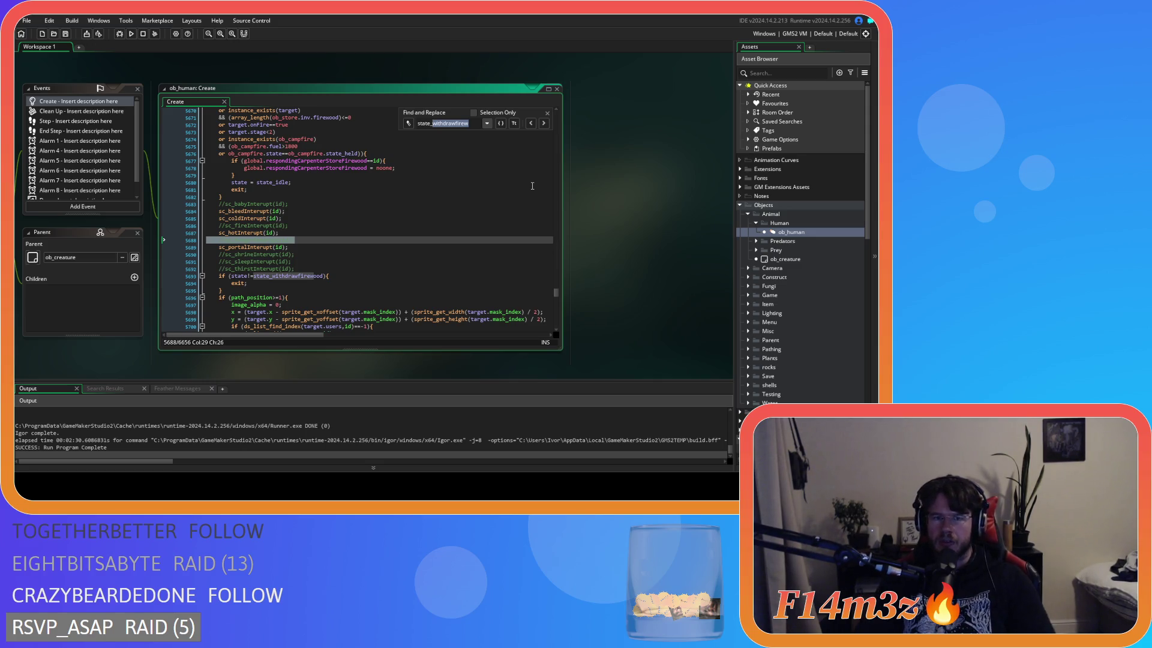
pyautogui.write('de')
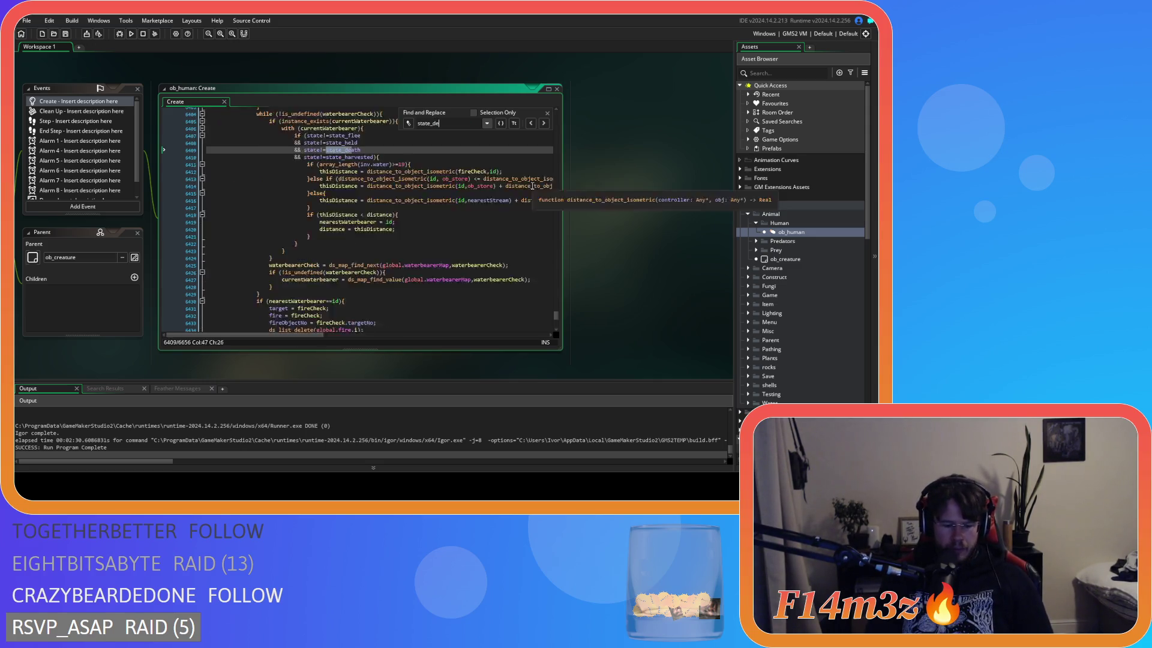
pyautogui.write('positfirewood')
pyautogui.scroll(-4, 359, 263)
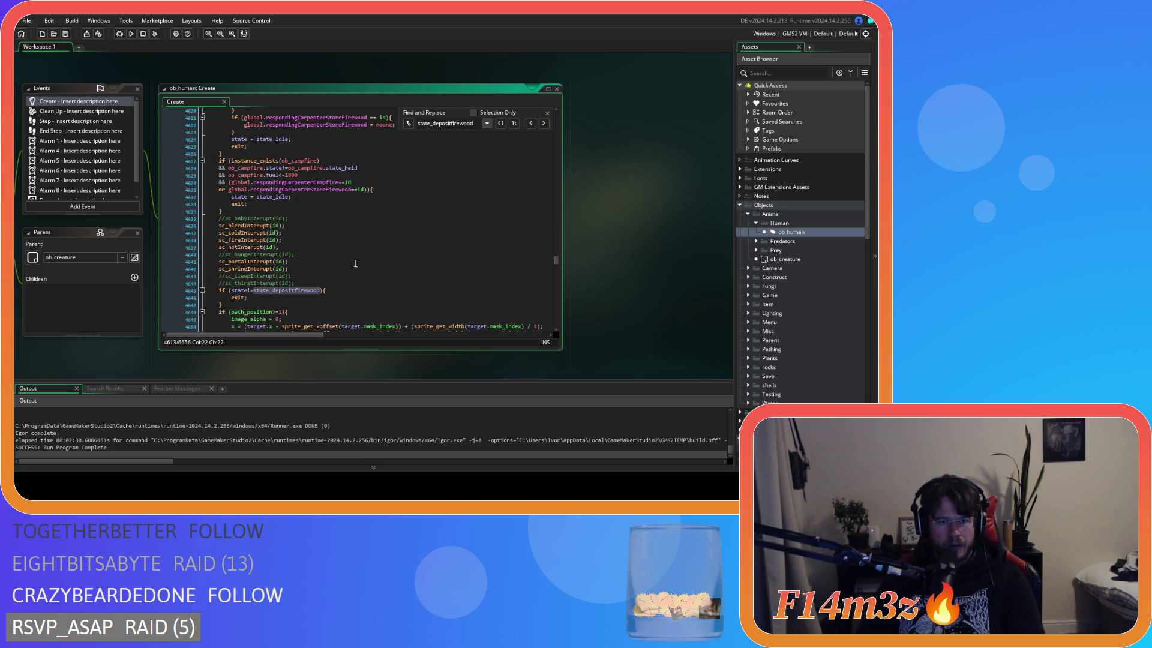
pyautogui.click(300, 247)
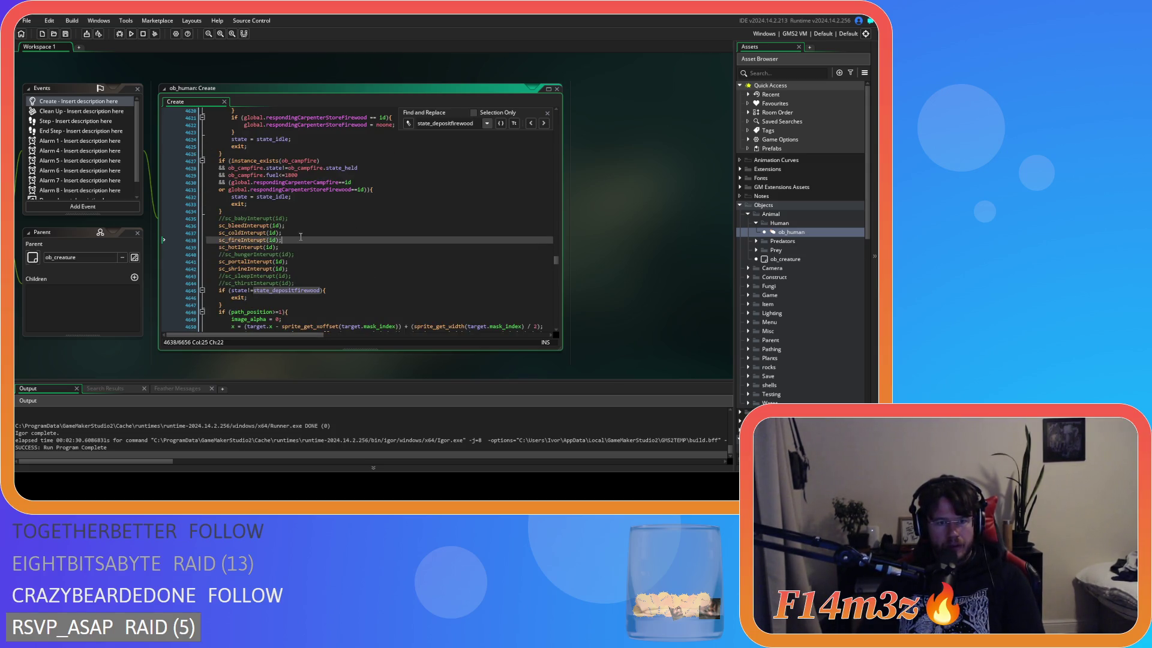
pyautogui.click(301, 226)
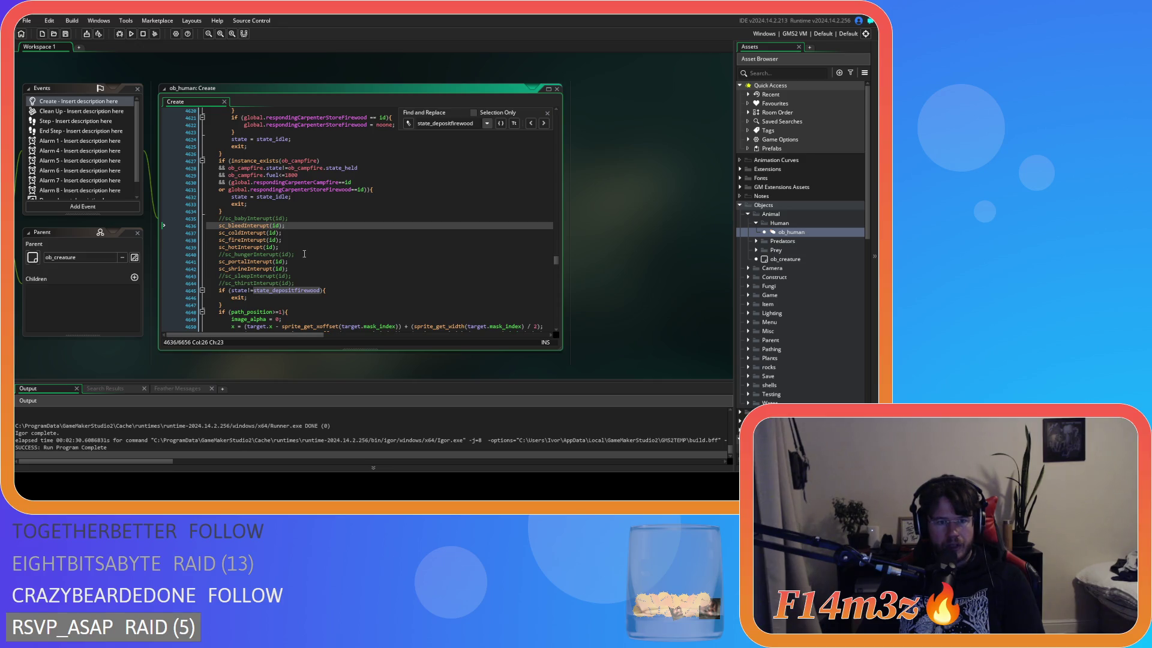
pyautogui.middleClick(345, 292)
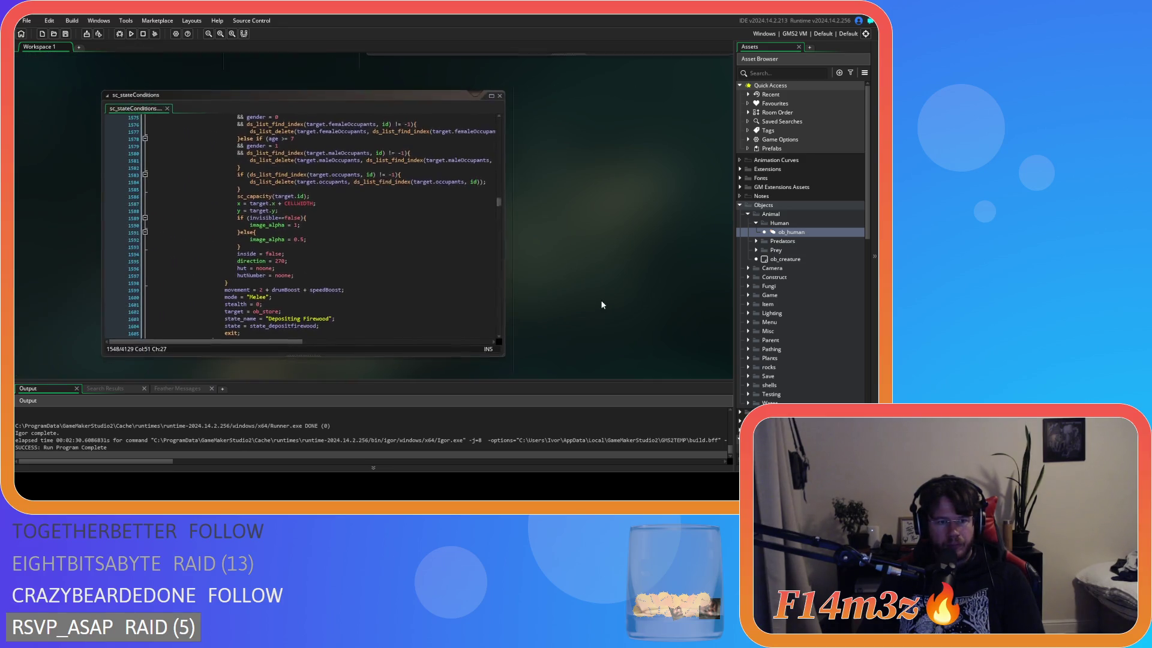
# Review the deposit-firewood condition, then search ob_human Create for state_fueltent
pyautogui.click(396, 253)
pyautogui.scroll(-15, 396, 250)
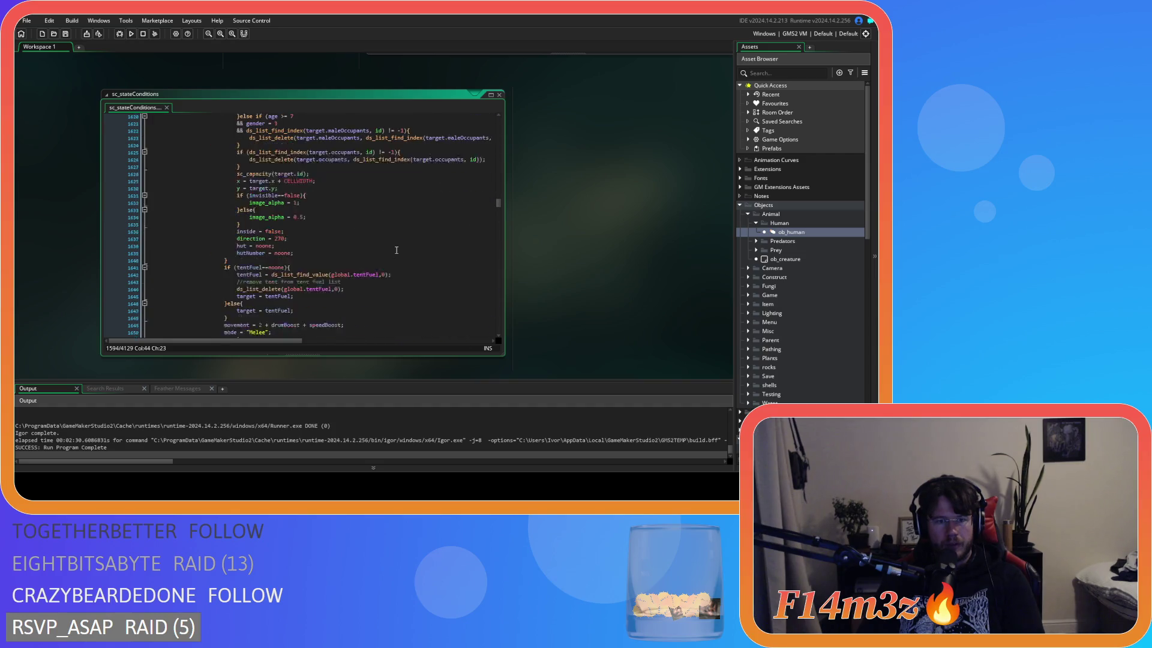
pyautogui.scroll(-2, 397, 250)
pyautogui.moveTo(561, 228)
pyautogui.mouseDown()
pyautogui.moveTo(525, 251)
pyautogui.moveTo(457, 352)
pyautogui.mouseUp()
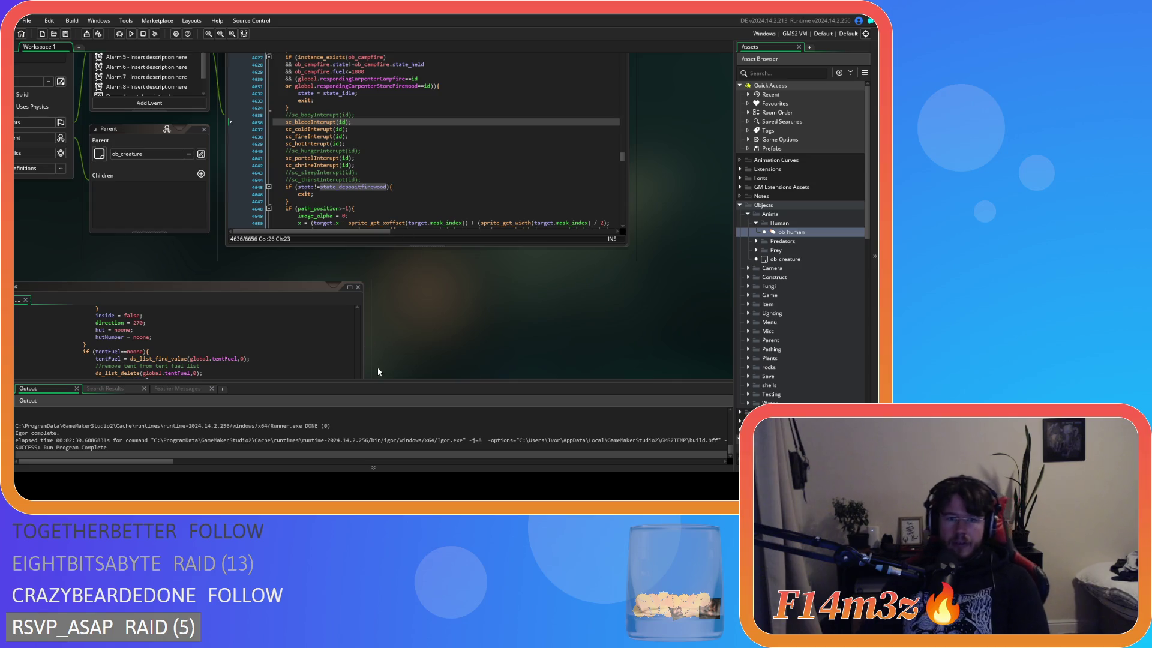
pyautogui.hotkey('ctrl', 'f')
pyautogui.moveTo(452, 370); pyautogui.dragTo(445, 373)
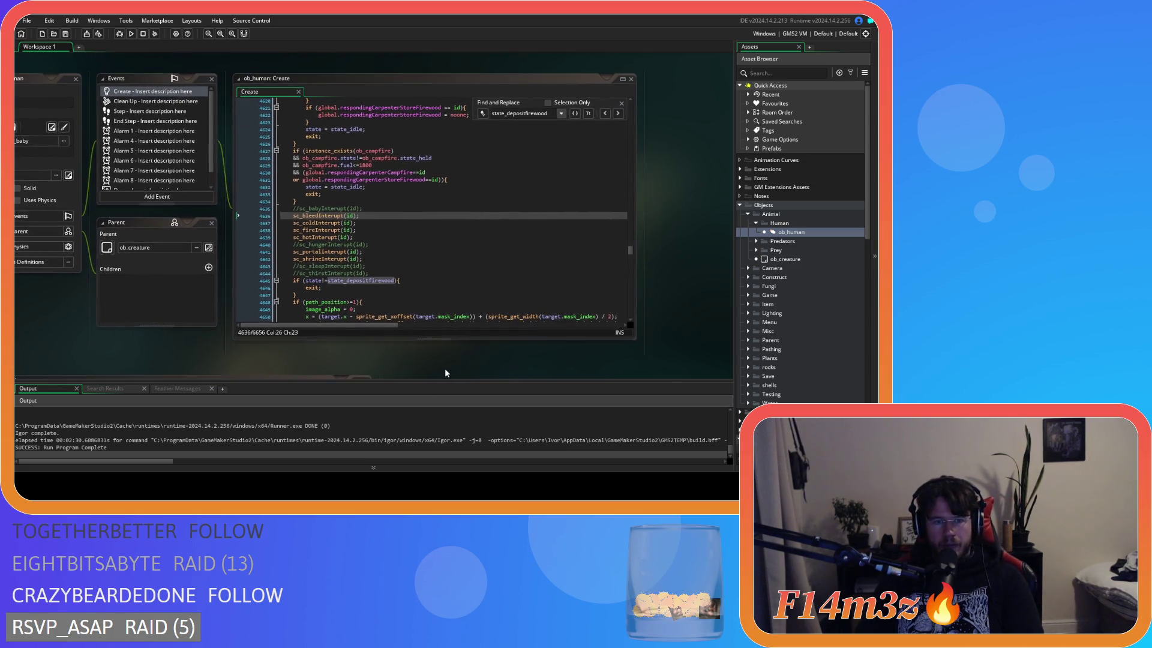
pyautogui.moveTo(506, 113); pyautogui.dragTo(554, 113)
pyautogui.write('fueltent')
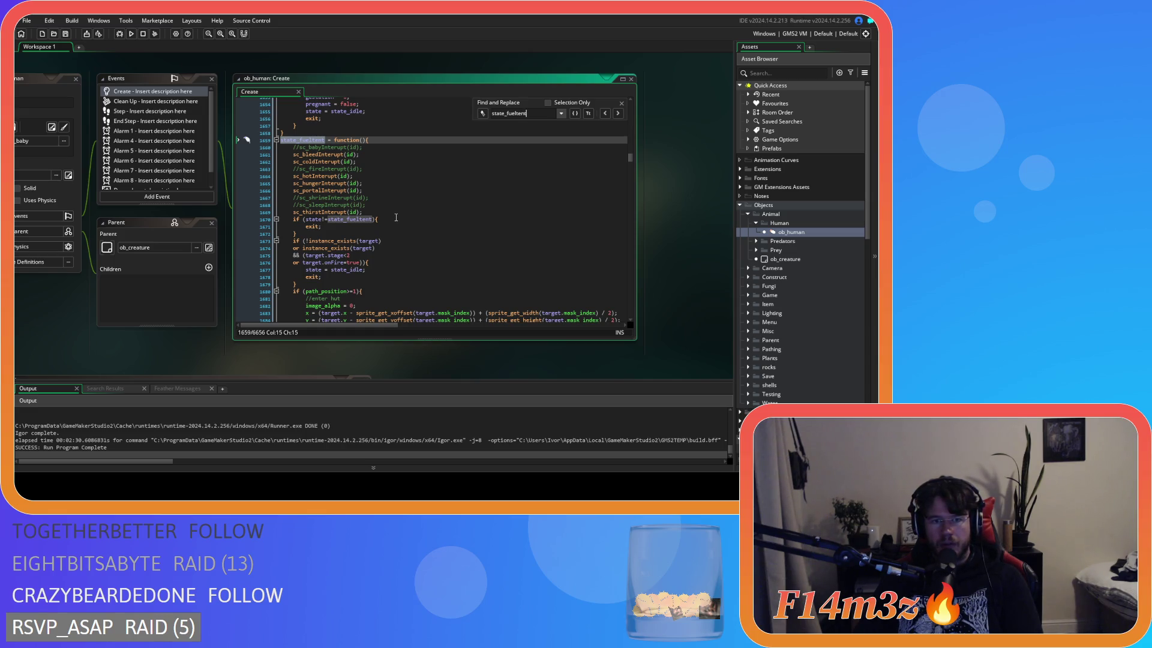
# Comment out the sc_thirstInterupt and sc_hungerInterupt calls in state_fueltent
pyautogui.click(372, 213)
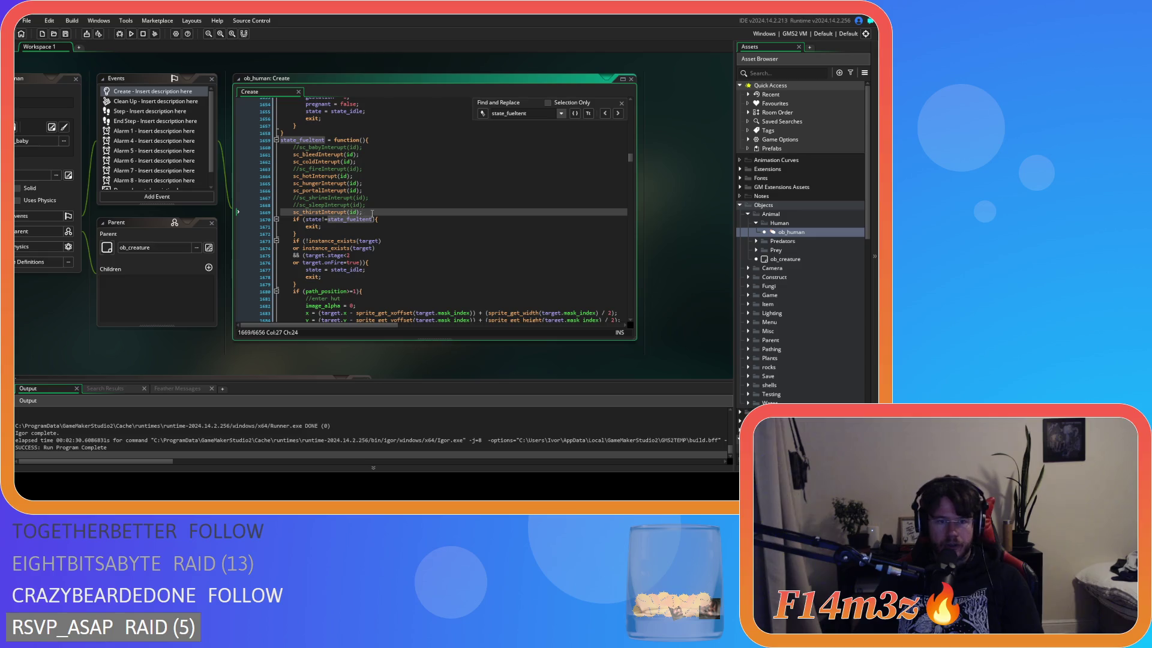
pyautogui.hotkey('ctrl', 'k')
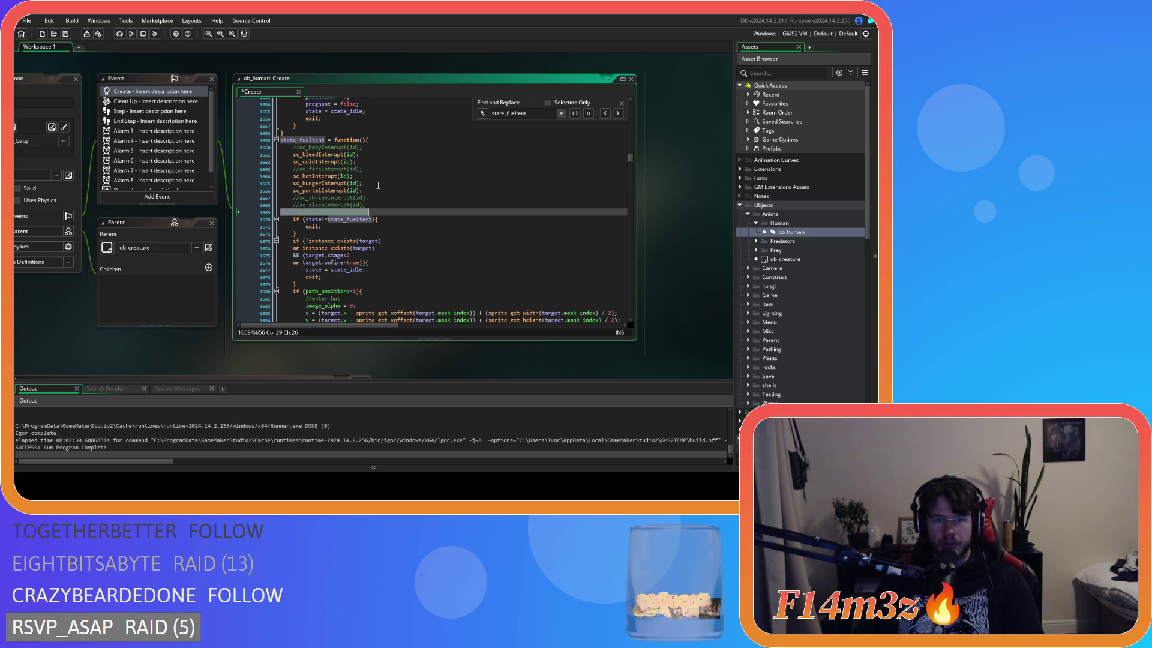
pyautogui.click(379, 184)
pyautogui.hotkey('ctrl', 'k')
# Check sc_stateConditions, then find state_withdrawfirewoodtent in ob_human Create
pyautogui.hotkey('ctrl', 'Tab')
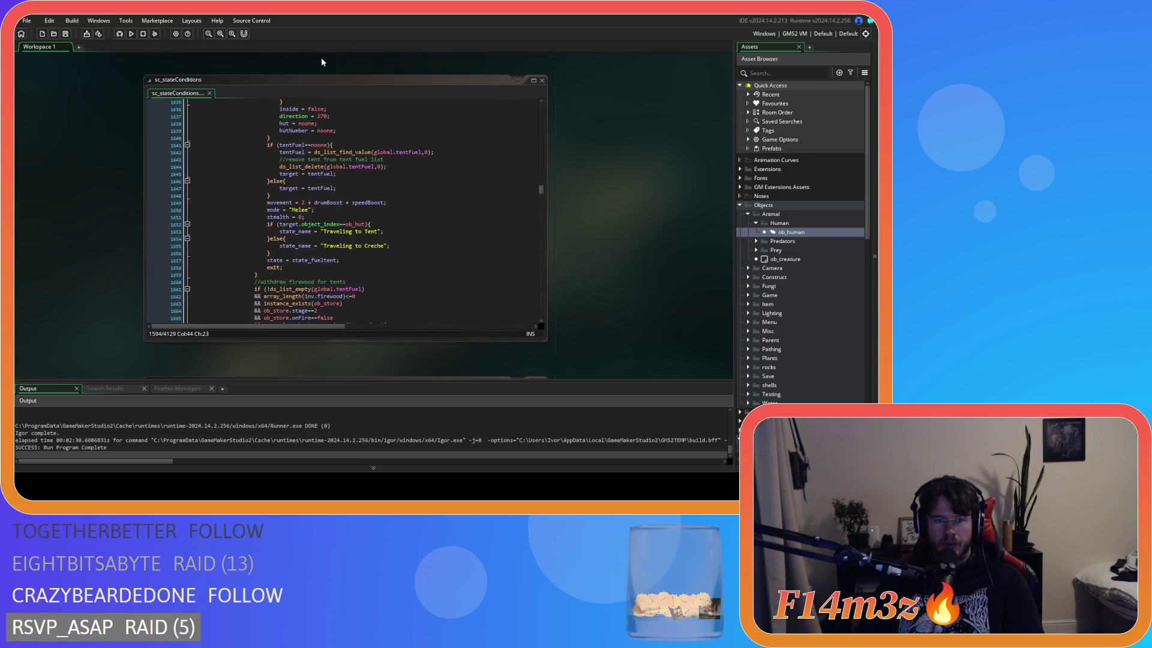
pyautogui.click(388, 251)
pyautogui.scroll(-10, 393, 246)
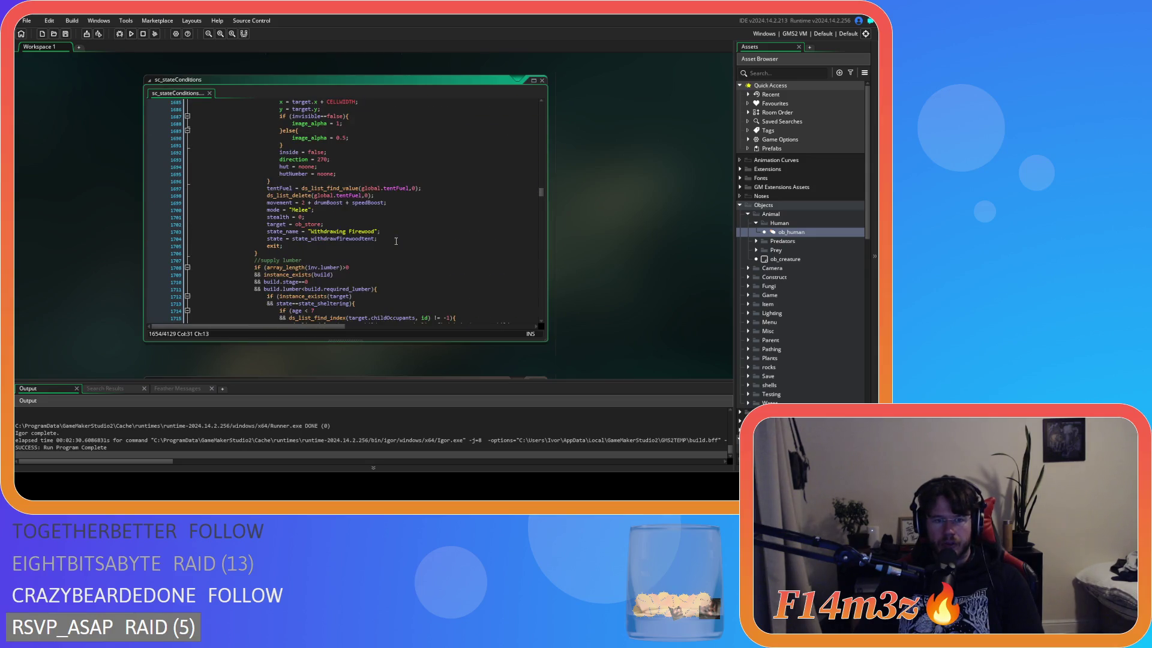
pyautogui.hotkey('ctrl', 'Tab')
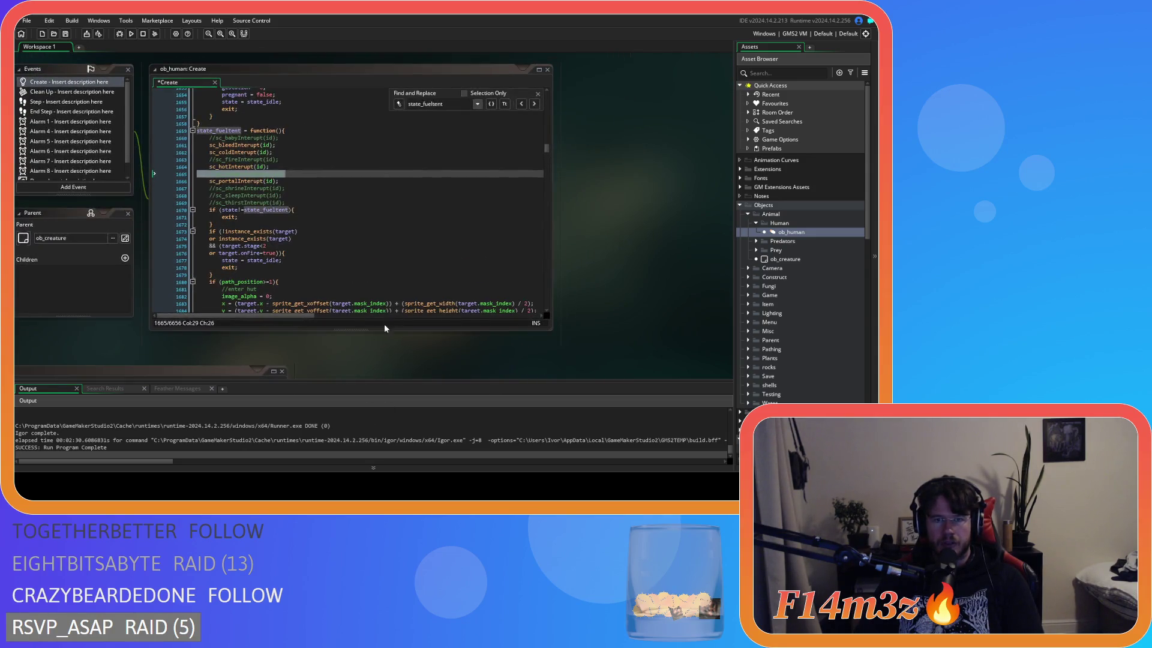
pyautogui.hotkey('ctrl', 'Tab')
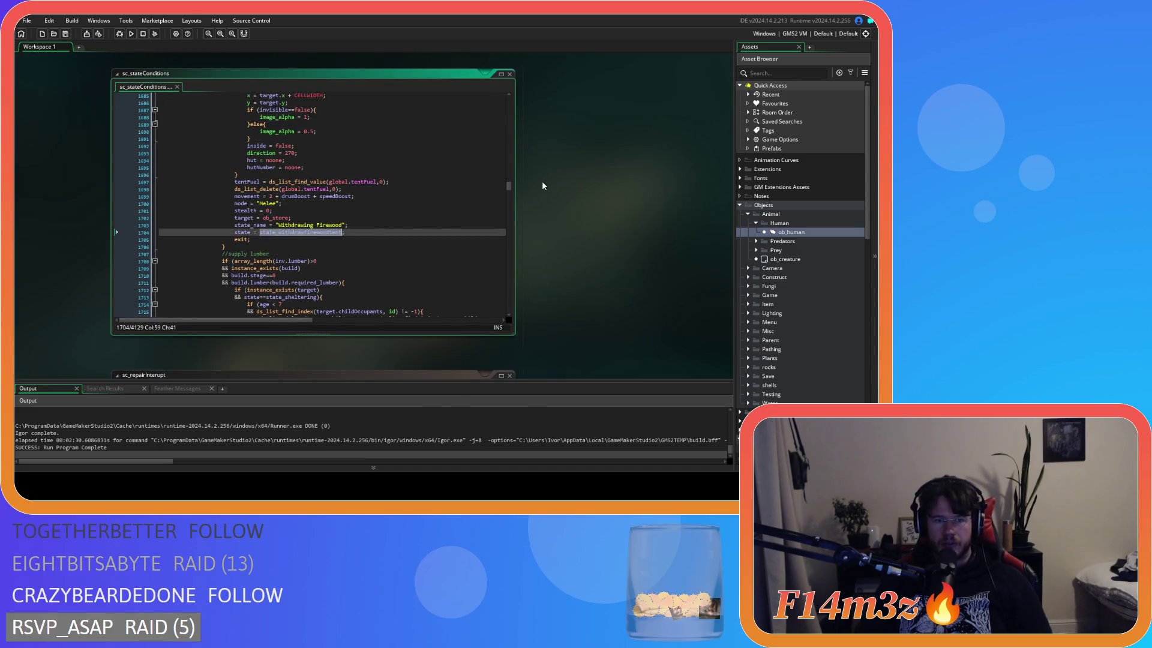
pyautogui.hotkey('ctrl', 'Tab')
pyautogui.hotkey('ctrl', 'f')
pyautogui.write('state_withdrawfirewoodtent')
pyautogui.press('Return')
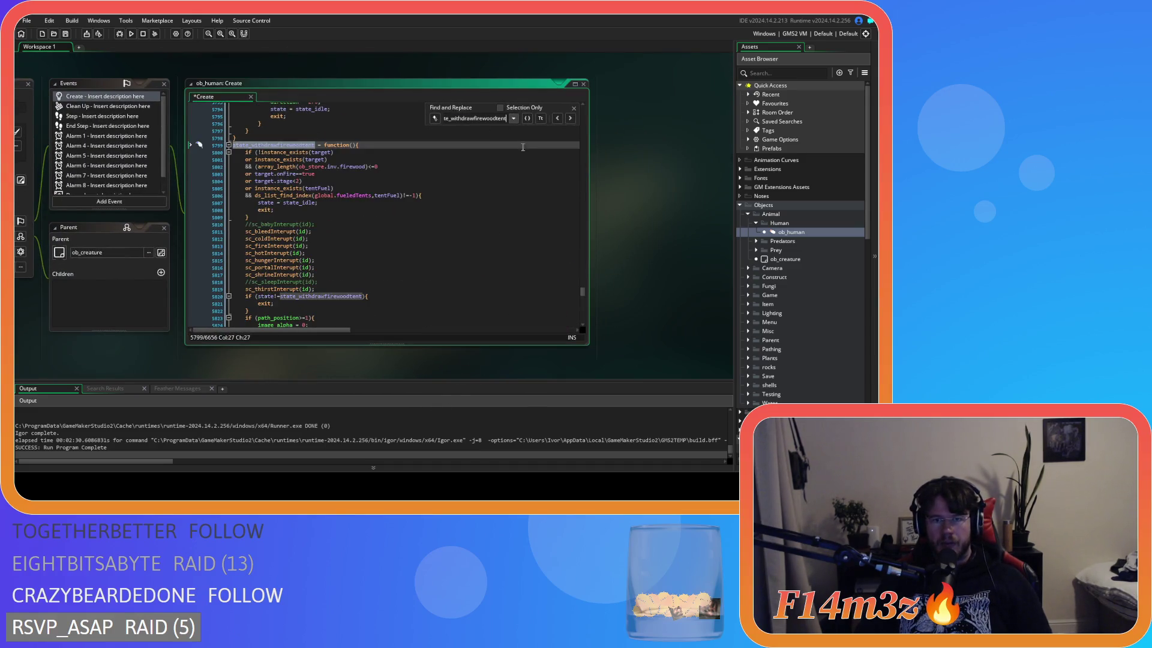
# Comment out the thirst, hunger and shrine interrupts in state_withdrawfirewoodtent
pyautogui.click(430, 195)
pyautogui.click(320, 289)
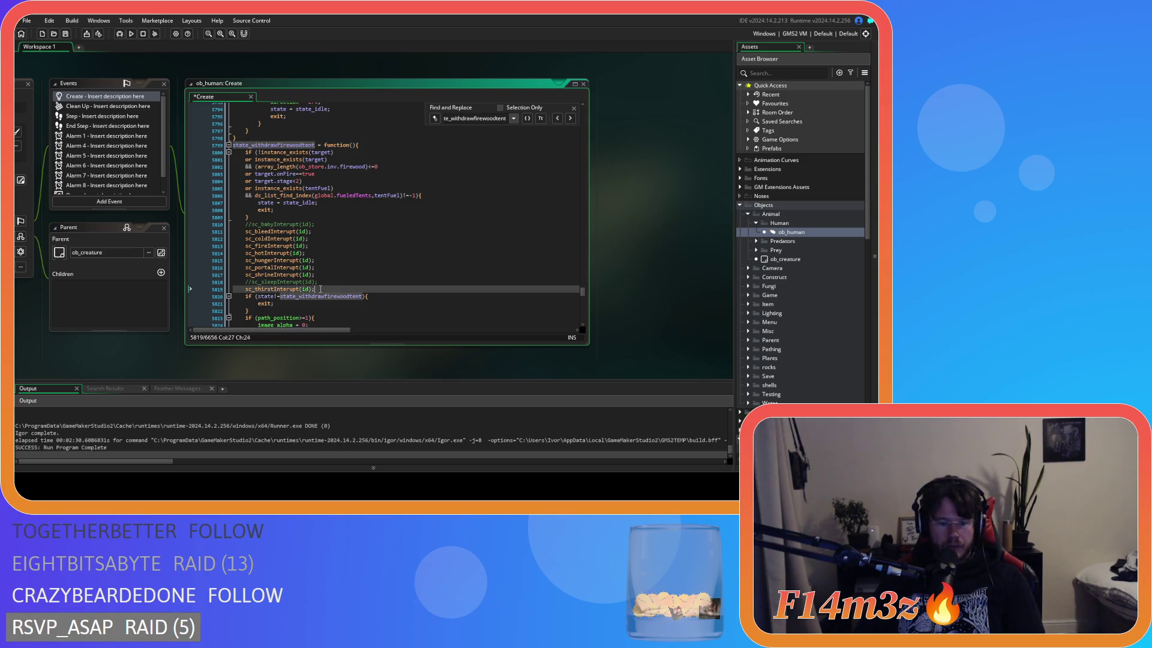
pyautogui.hotkey('ctrl', 'k')
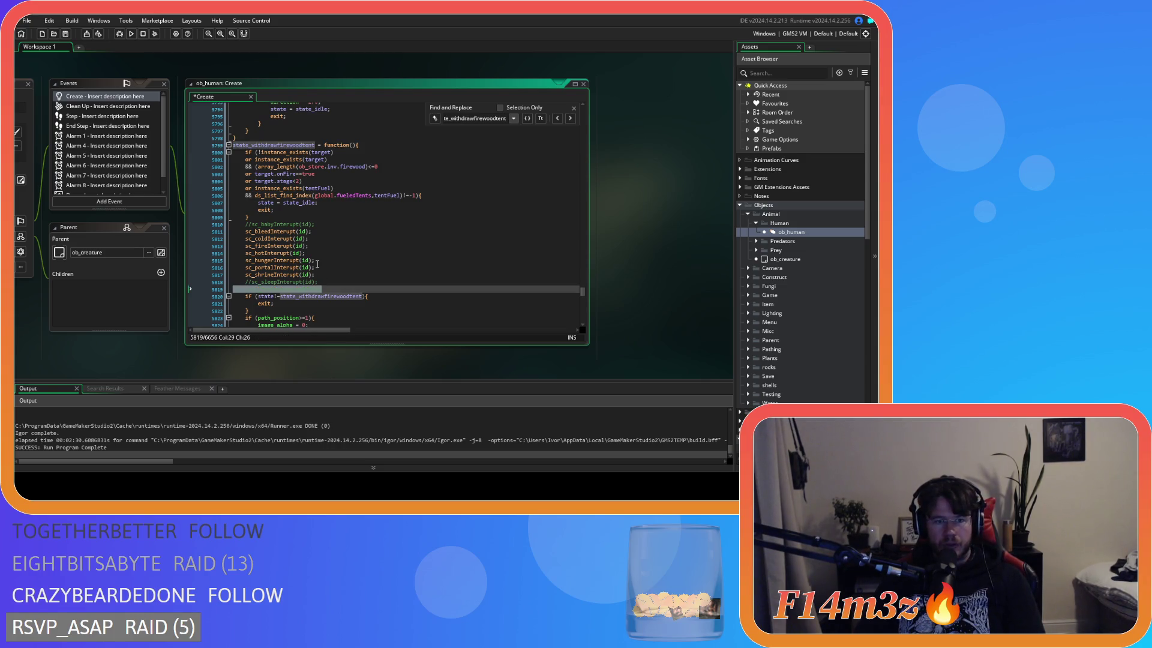
pyautogui.click(317, 262)
pyautogui.hotkey('ctrl', 'k')
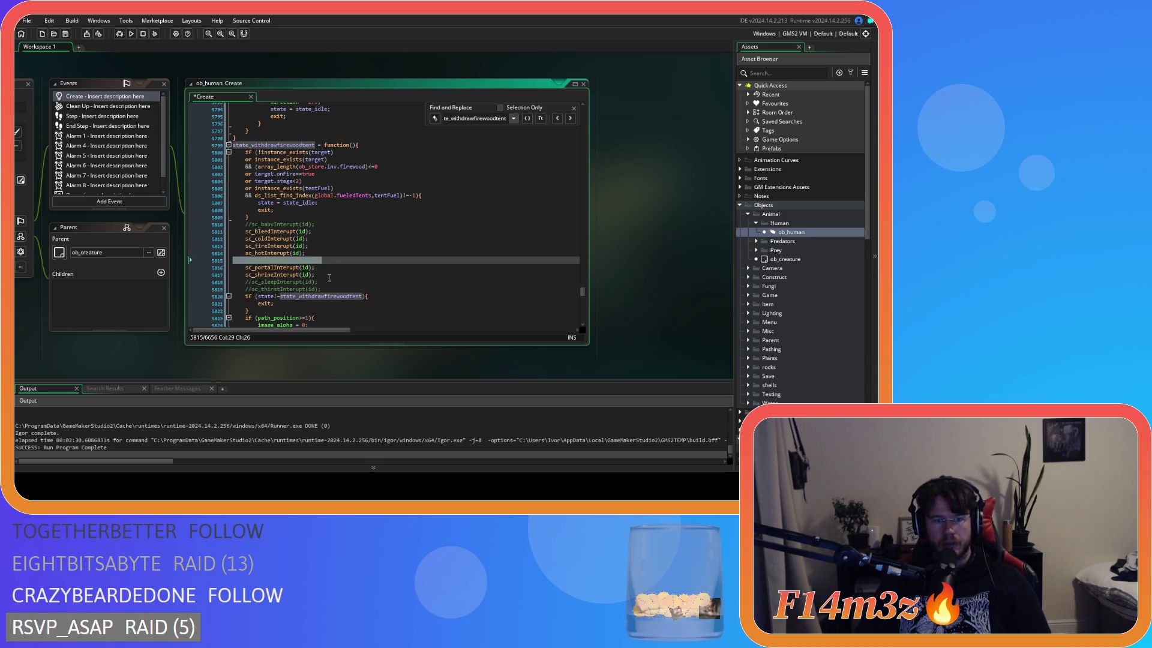
pyautogui.click(317, 274)
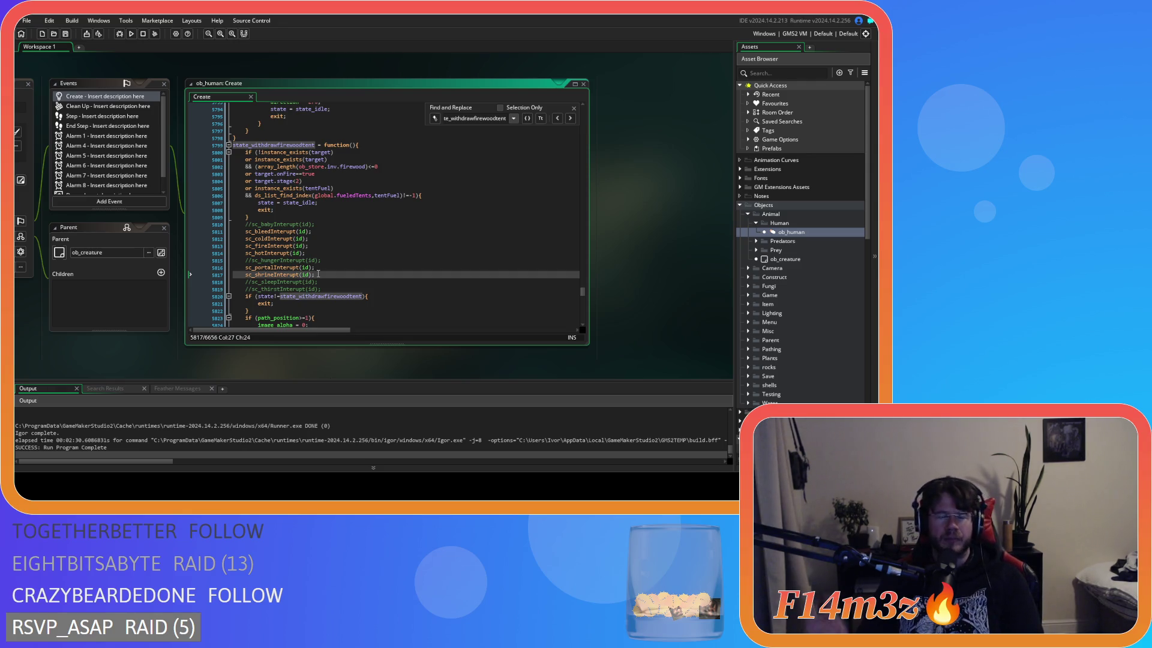
pyautogui.hotkey('ctrl', 'k')
# Search ob_human Create for state_fueltent again
pyautogui.scroll(-1, 408, 369)
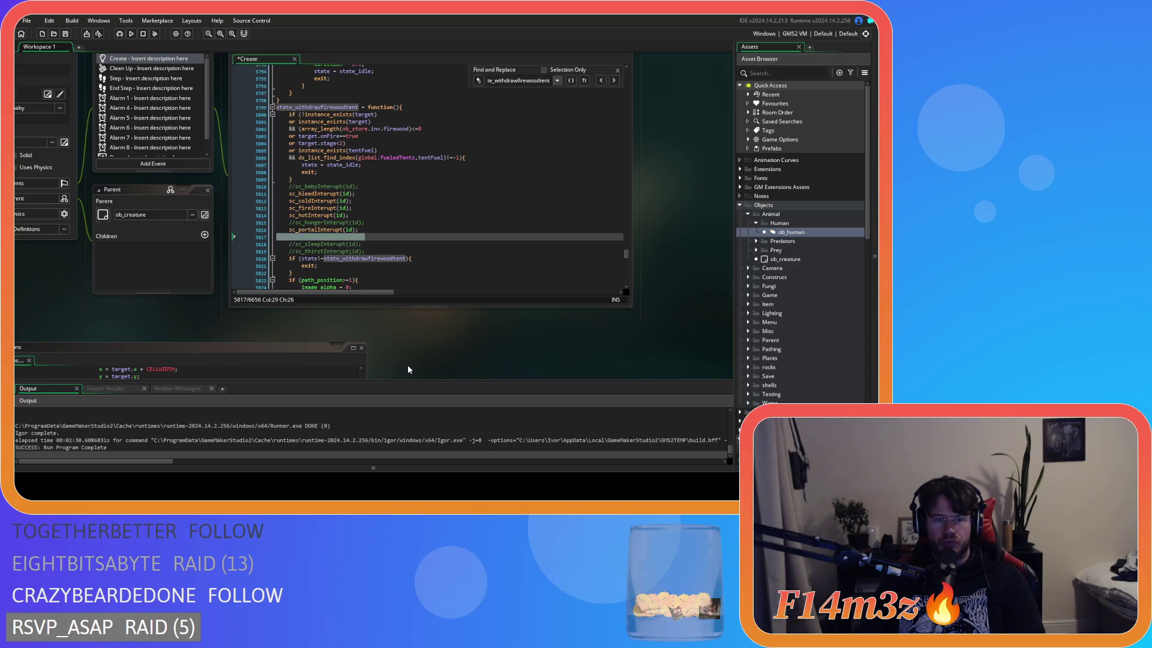
pyautogui.press('Down')
pyautogui.press('Down')
pyautogui.press('Down')
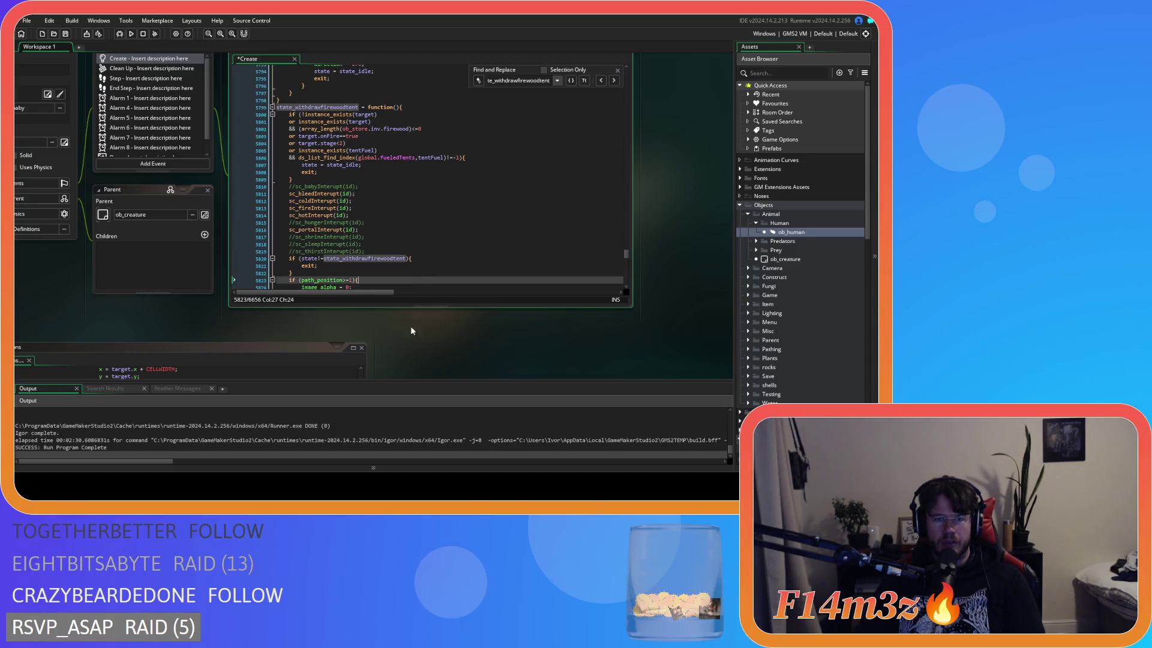
pyautogui.moveTo(418, 373)
pyautogui.mouseDown()
pyautogui.moveTo(536, 157)
pyautogui.moveTo(406, 398)
pyautogui.mouseUp()
pyautogui.click(391, 258)
pyautogui.scroll(4, 391, 256)
pyautogui.scroll(-3, 391, 256)
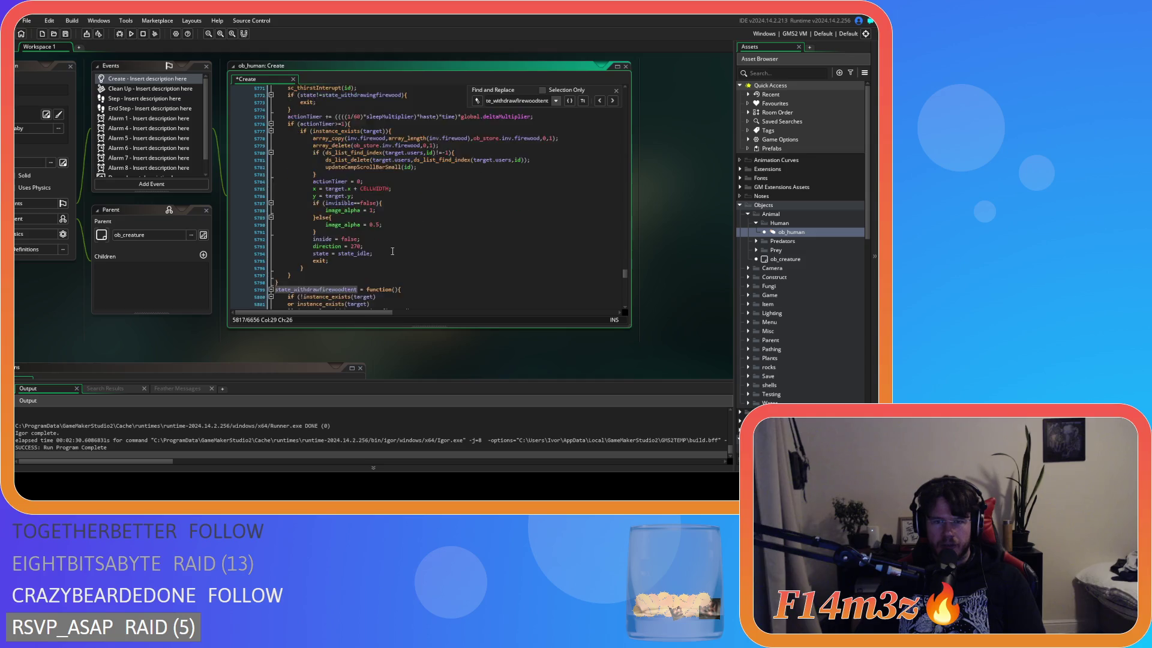
pyautogui.scroll(-1, 410, 229)
pyautogui.moveTo(412, 336)
pyautogui.mouseDown()
pyautogui.moveTo(448, 321)
pyautogui.moveTo(437, 353)
pyautogui.mouseUp()
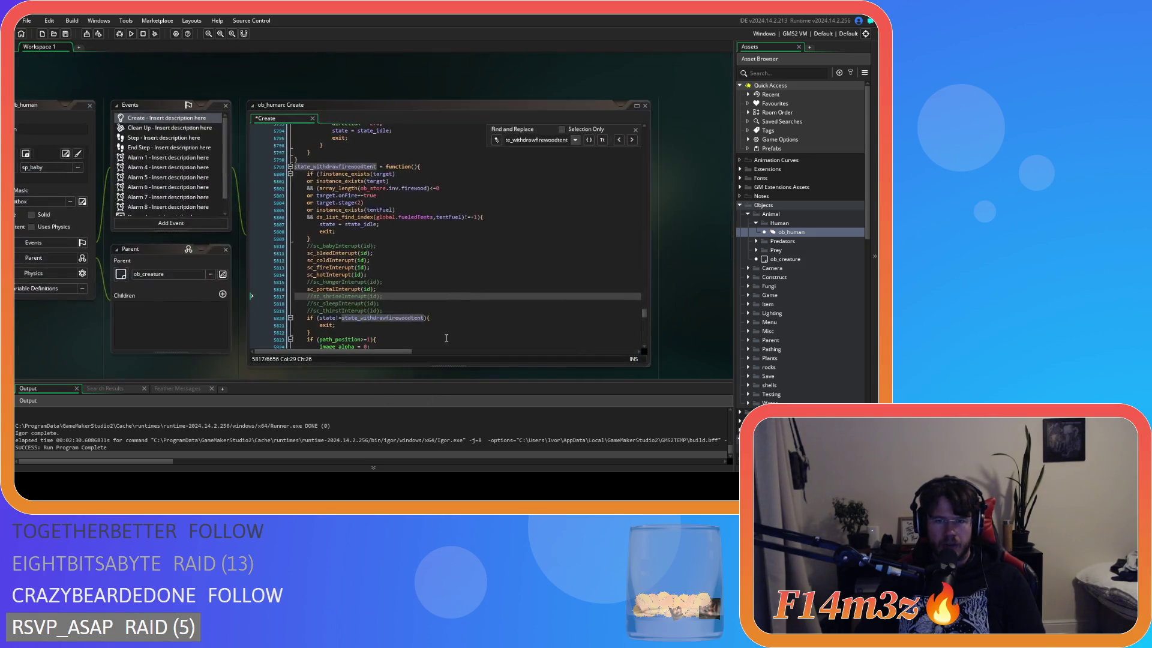
pyautogui.doubleClick(523, 139)
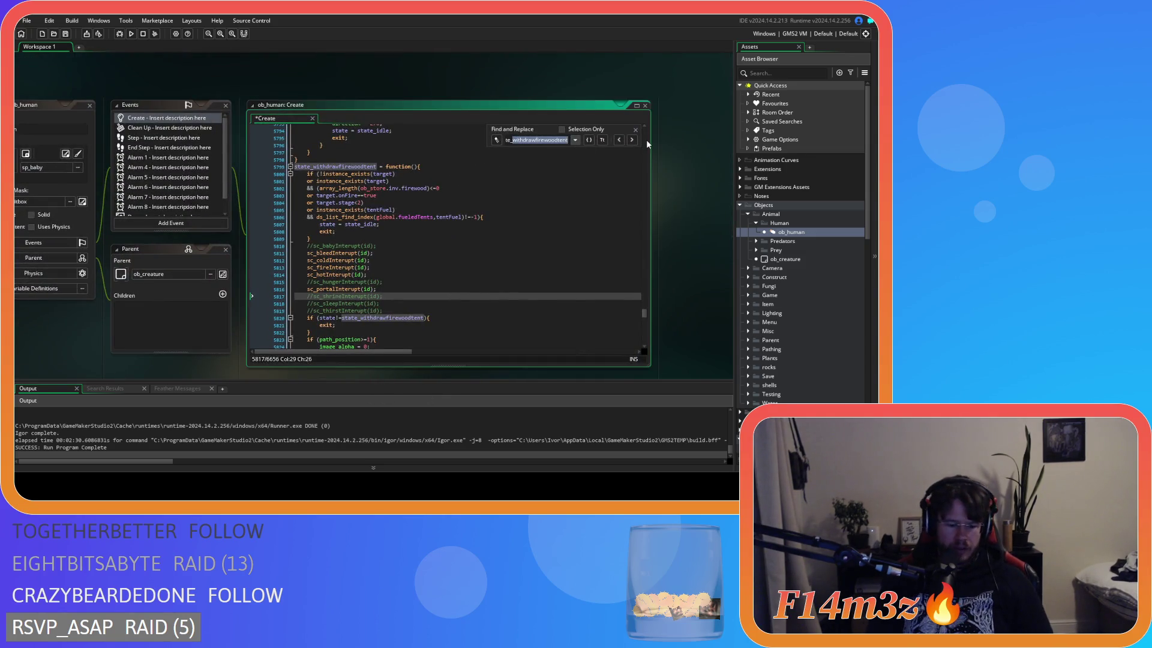
pyautogui.write('state_fueltent')
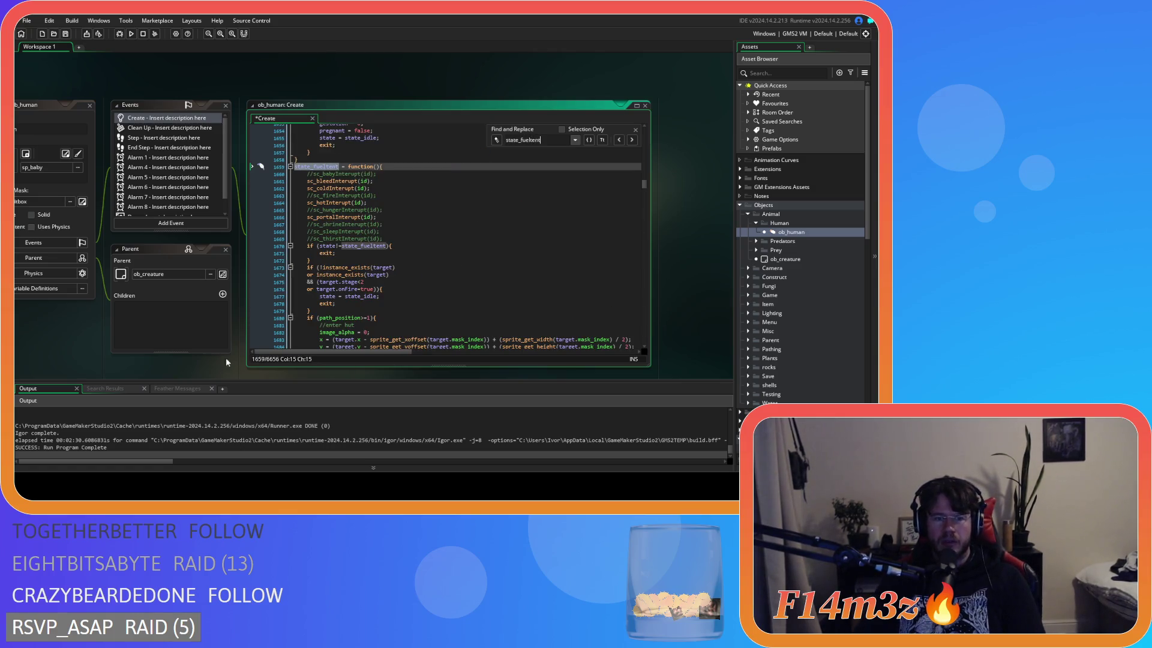
# Compare with the firewood-tent condition in sc_stateConditions, then search for state_supplylumber
pyautogui.hotkey('ctrl', 'Tab')
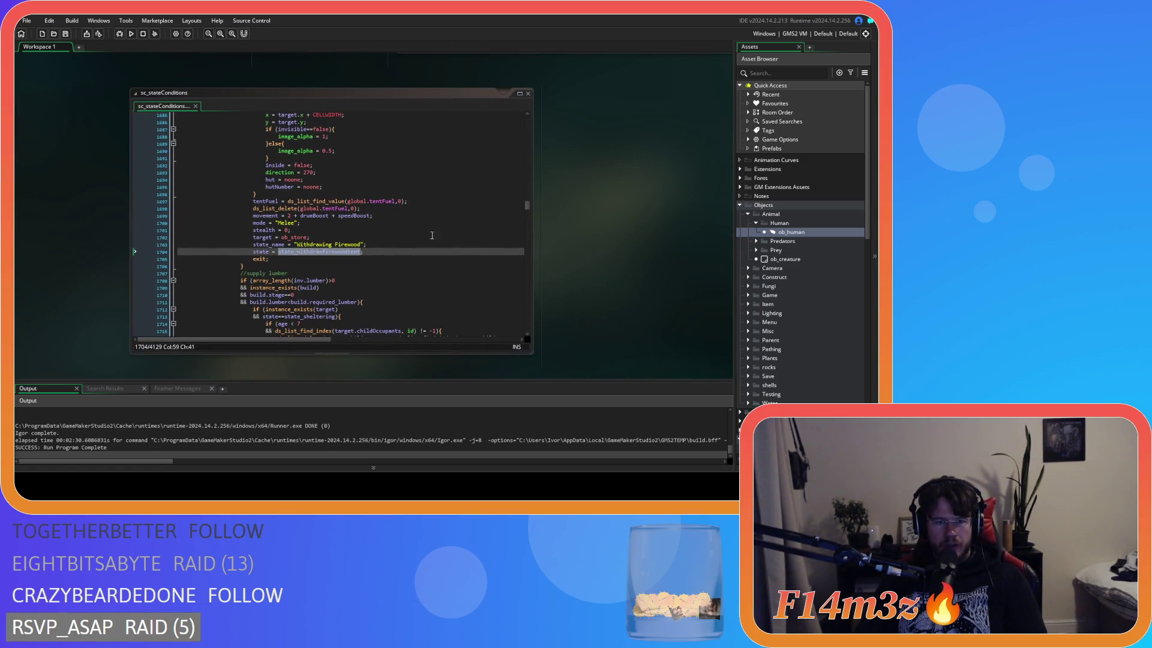
pyautogui.scroll(-10, 398, 237)
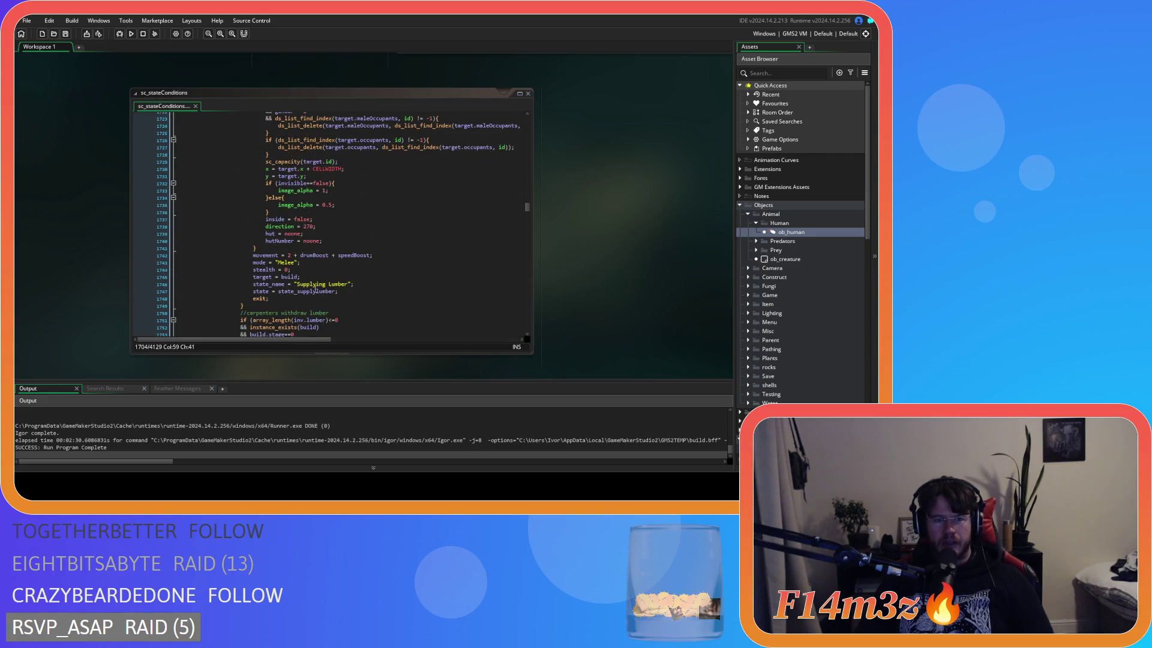
pyautogui.click(313, 293)
pyautogui.hotkey('ctrl', 'Tab')
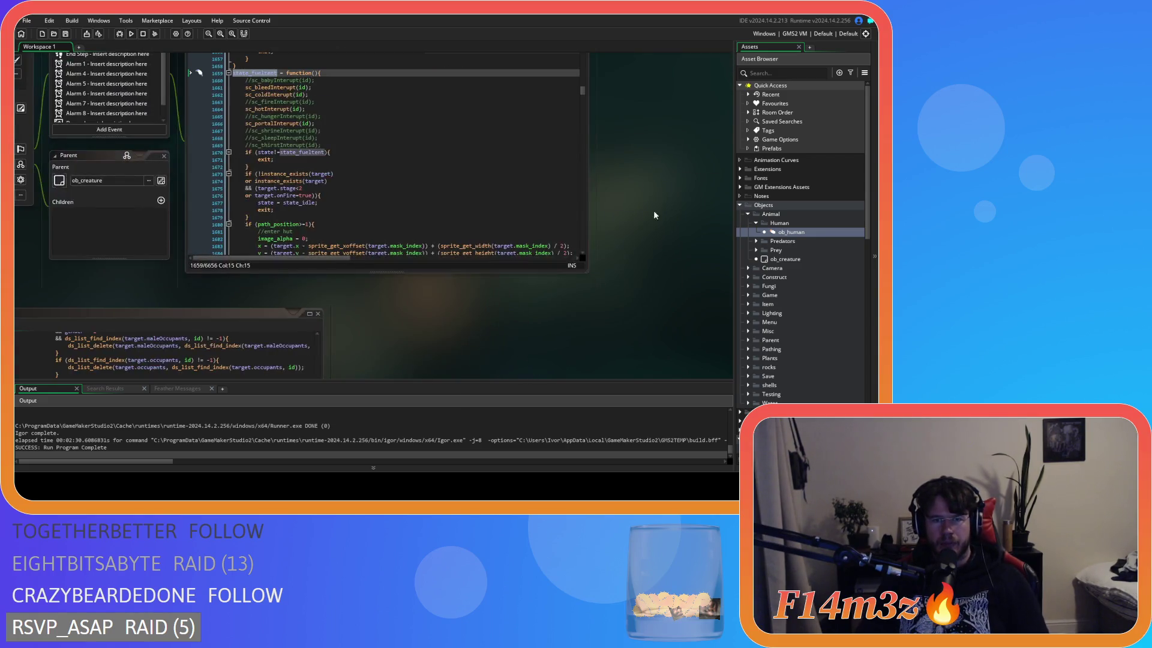
pyautogui.write('state_supplyLumber')
# Compare state_supplylumber with sc_stateConditions, then find state_withdrawlumber in ob_human Create
pyautogui.click(300, 217)
pyautogui.hotkey('ctrl', 'Tab')
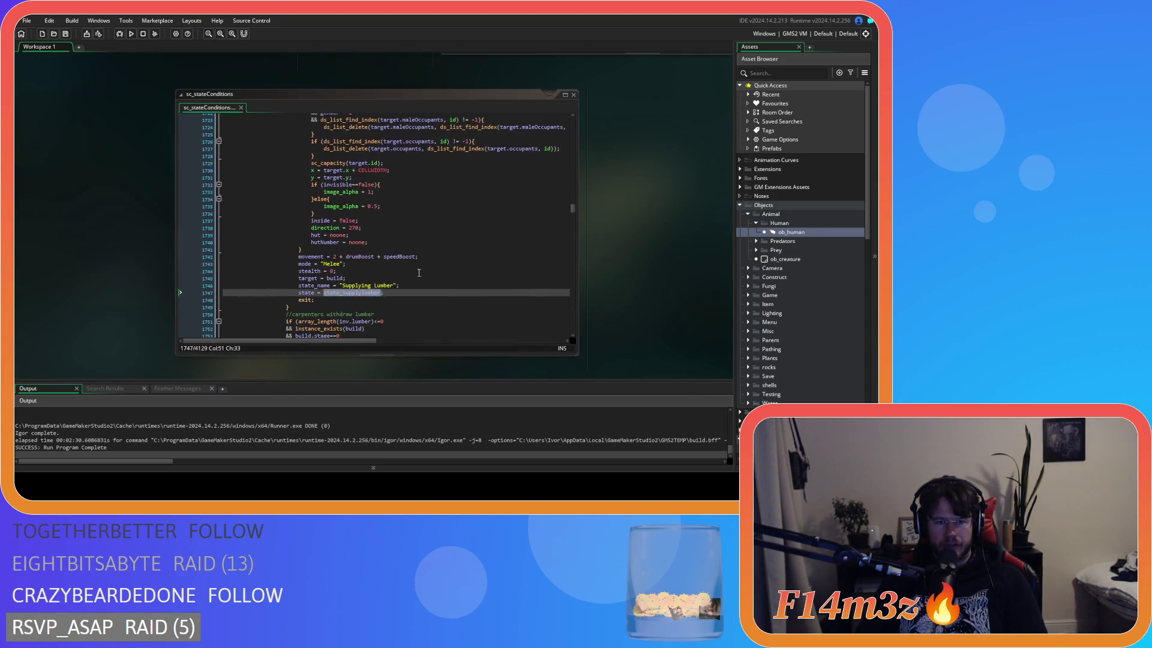
pyautogui.press('F3')
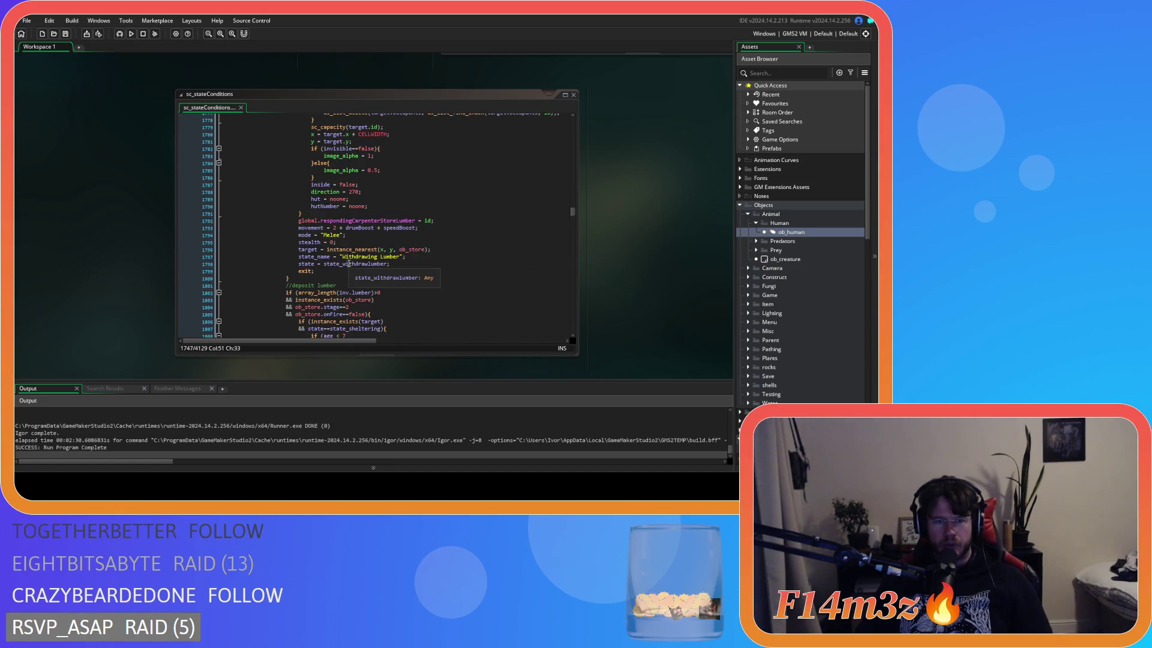
pyautogui.hotkey('ctrl', 'Tab')
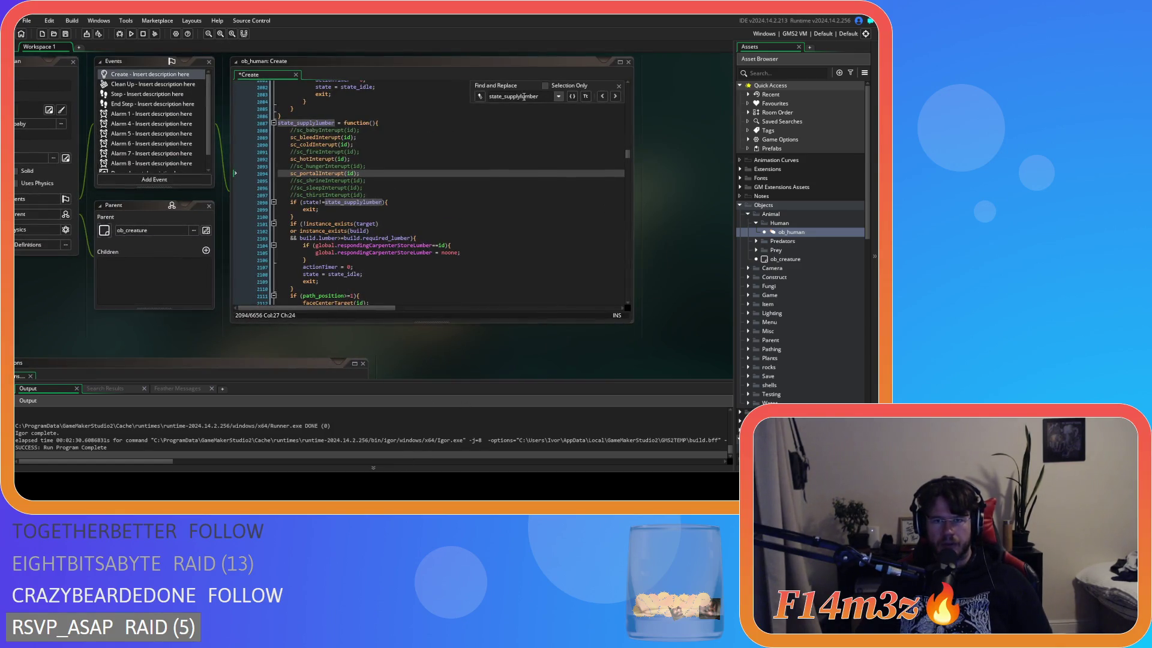
pyautogui.doubleClick(529, 96)
pyautogui.write('state_withdrawlumber')
pyautogui.press('Return')
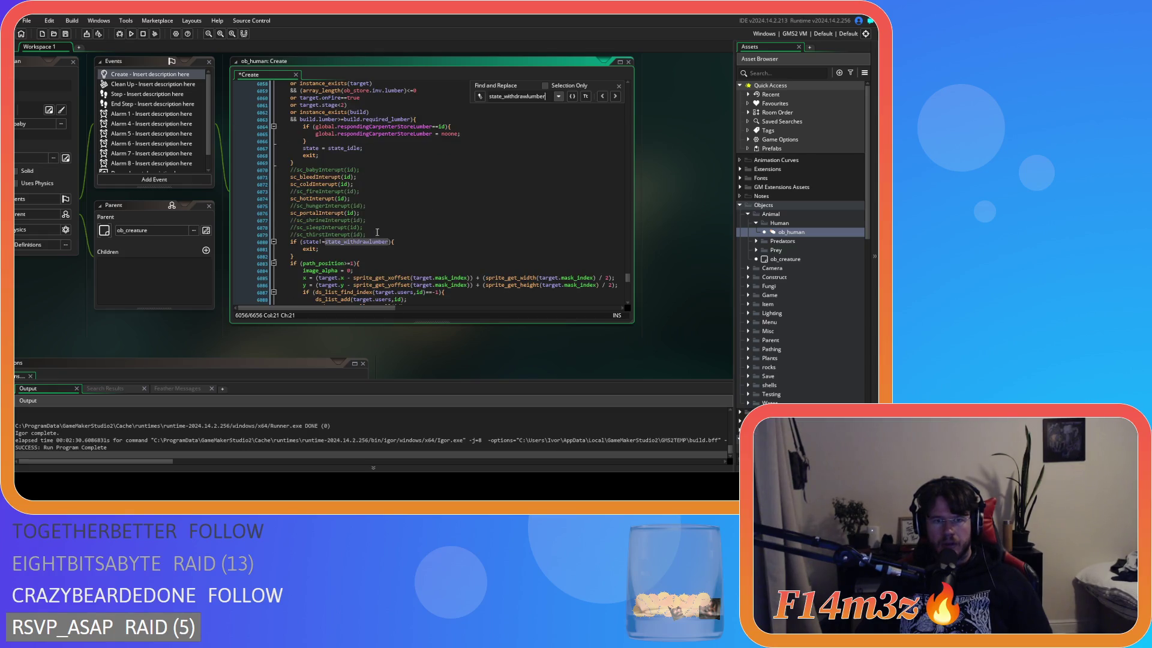
# Check the withdraw-lumber condition, then search ob_human Create for state_depositlumber
pyautogui.hotkey('ctrl', 'Tab')
pyautogui.click(439, 276)
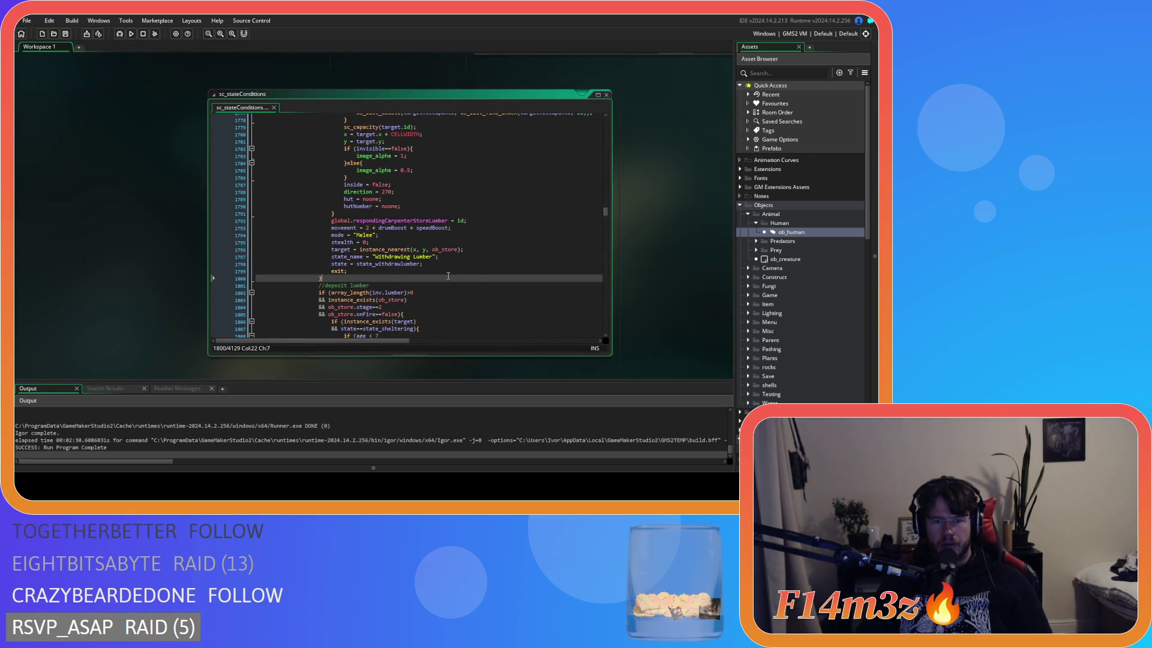
pyautogui.scroll(-10, 480, 278)
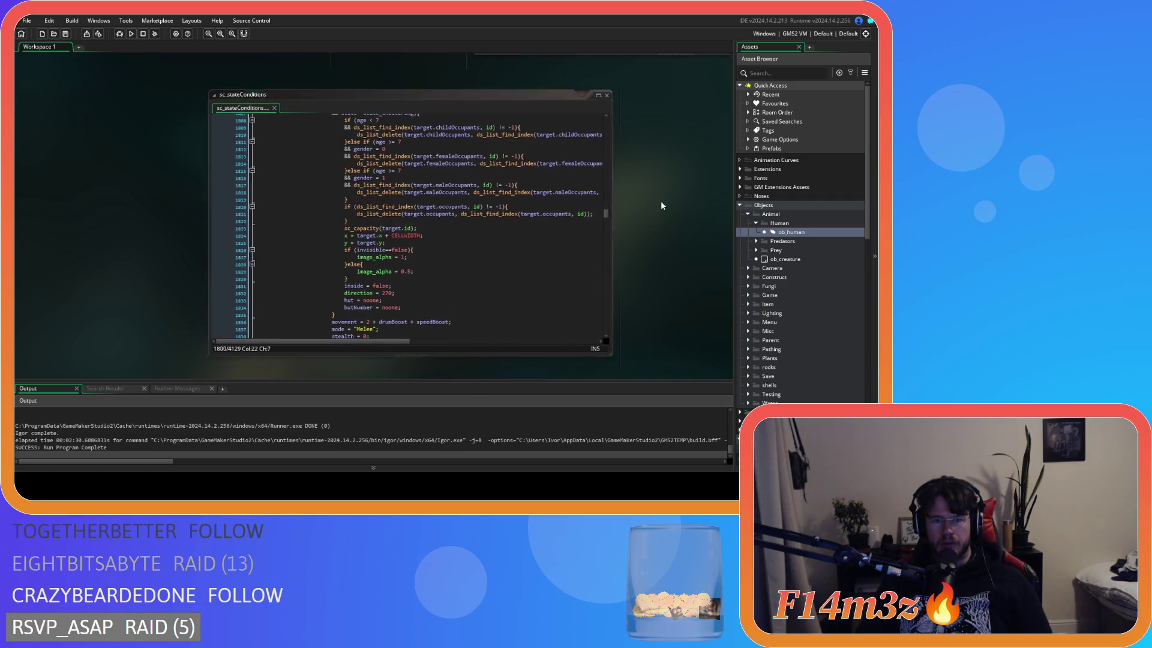
pyautogui.hotkey('ctrl', 'Tab')
pyautogui.hotkey('ctrl', 'Tab')
pyautogui.scroll(-3, 323, 235)
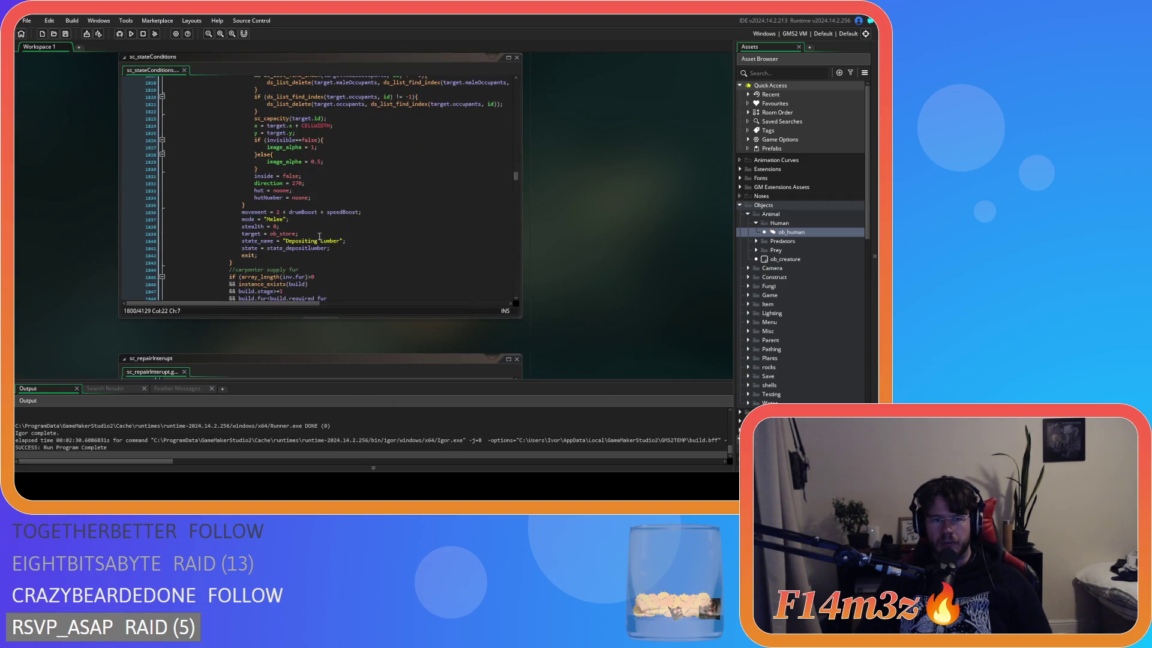
pyautogui.hotkey('ctrl', 'Tab')
pyautogui.write('state_depositlumber')
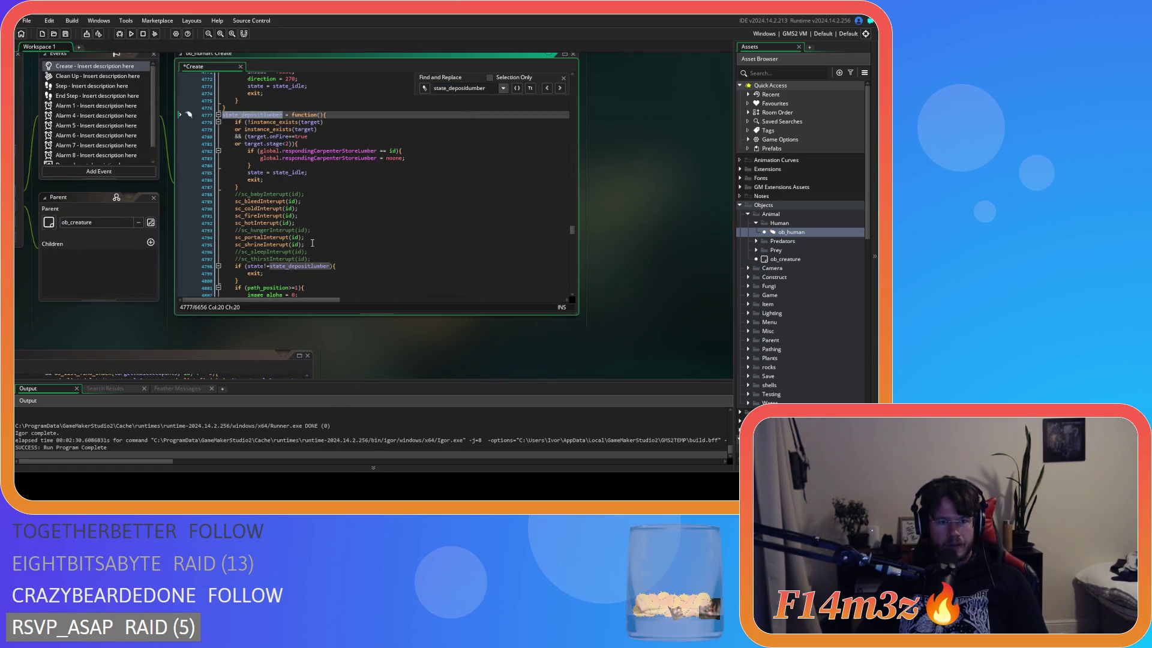
# Comment out sc_shrineInterupt(id) on line 4795 in state_depositlumber
pyautogui.moveTo(338, 345)
pyautogui.mouseDown()
pyautogui.moveTo(515, 196)
pyautogui.moveTo(478, 244)
pyautogui.mouseUp()
pyautogui.click(480, 128)
pyautogui.moveTo(538, 279); pyautogui.dragTo(478, 426)
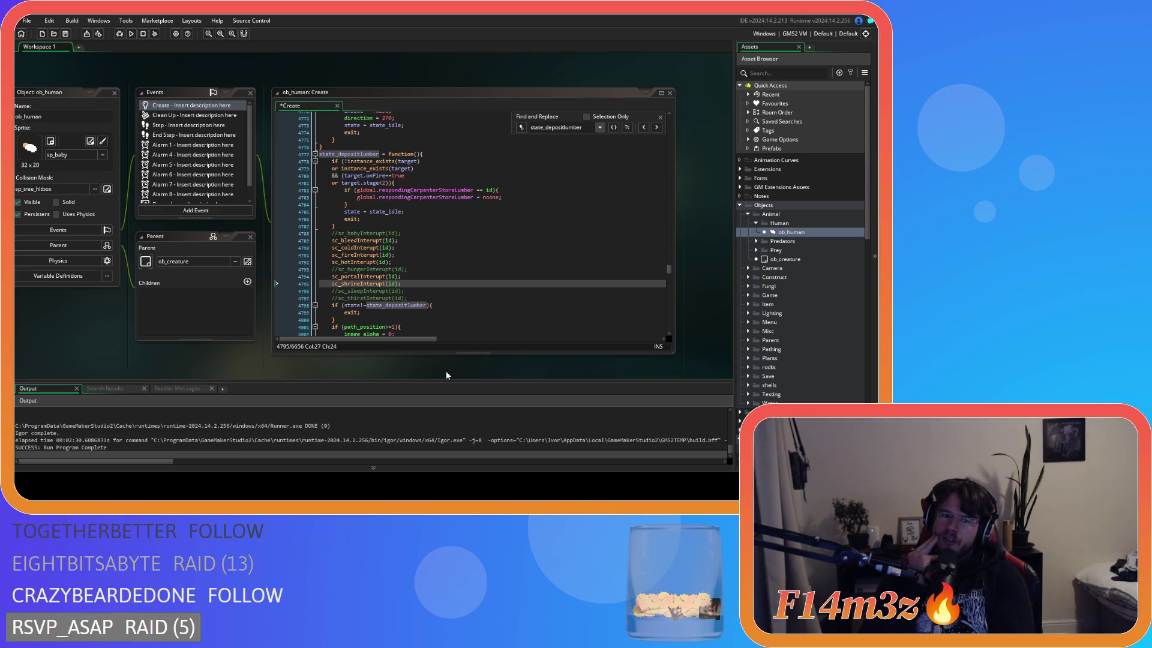
pyautogui.click(419, 281)
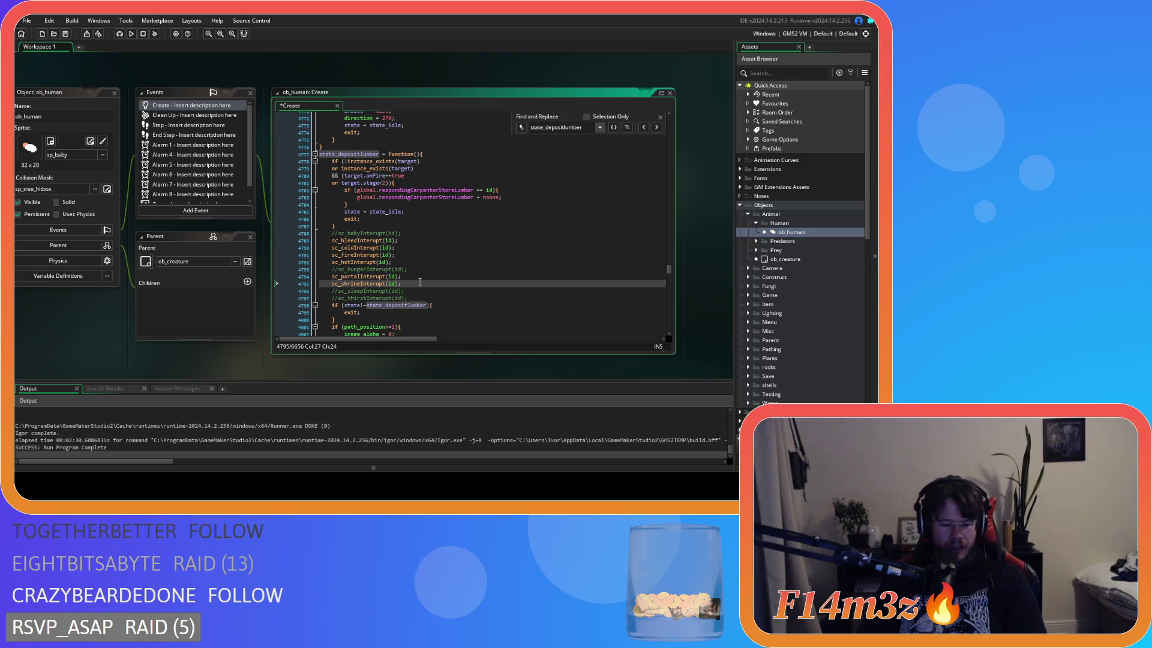
pyautogui.hotkey('ctrl', 'k')
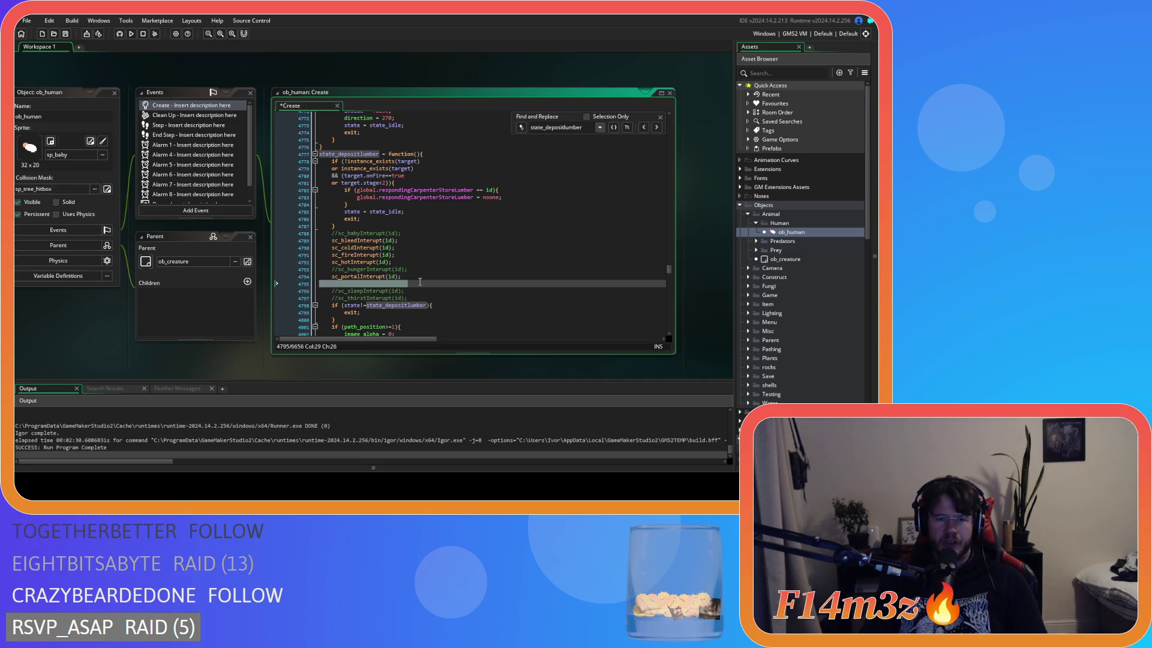
# Scroll sc_stateConditions down to the supply-fur branch
pyautogui.scroll(-2, 153, 346)
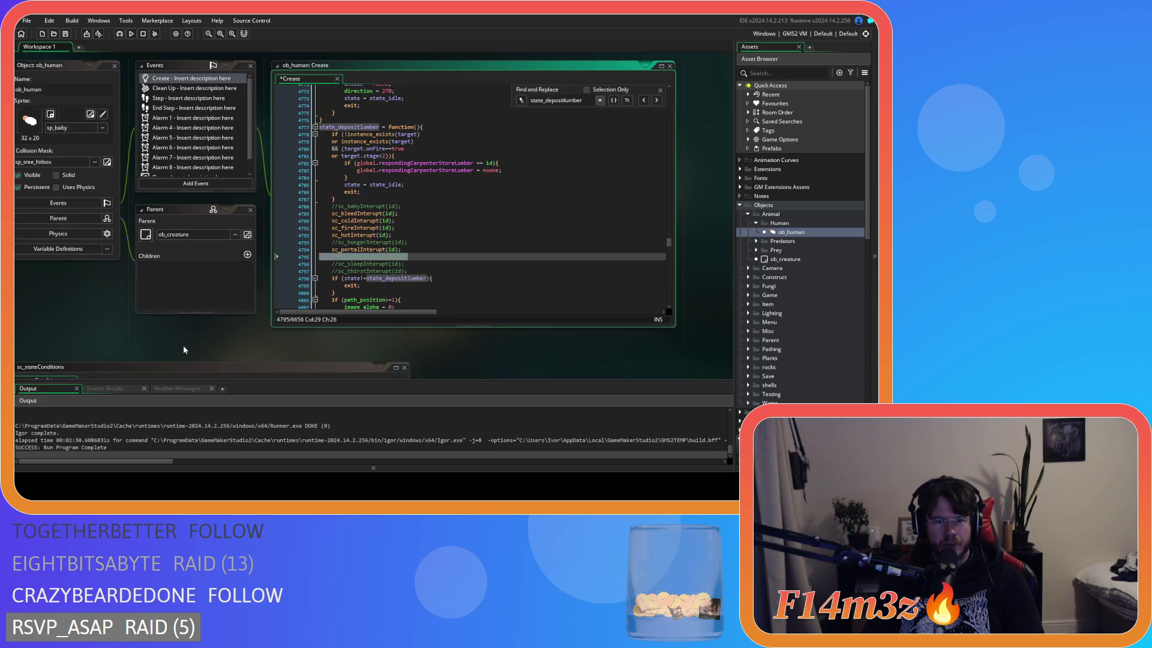
pyautogui.scroll(-8, 184, 343)
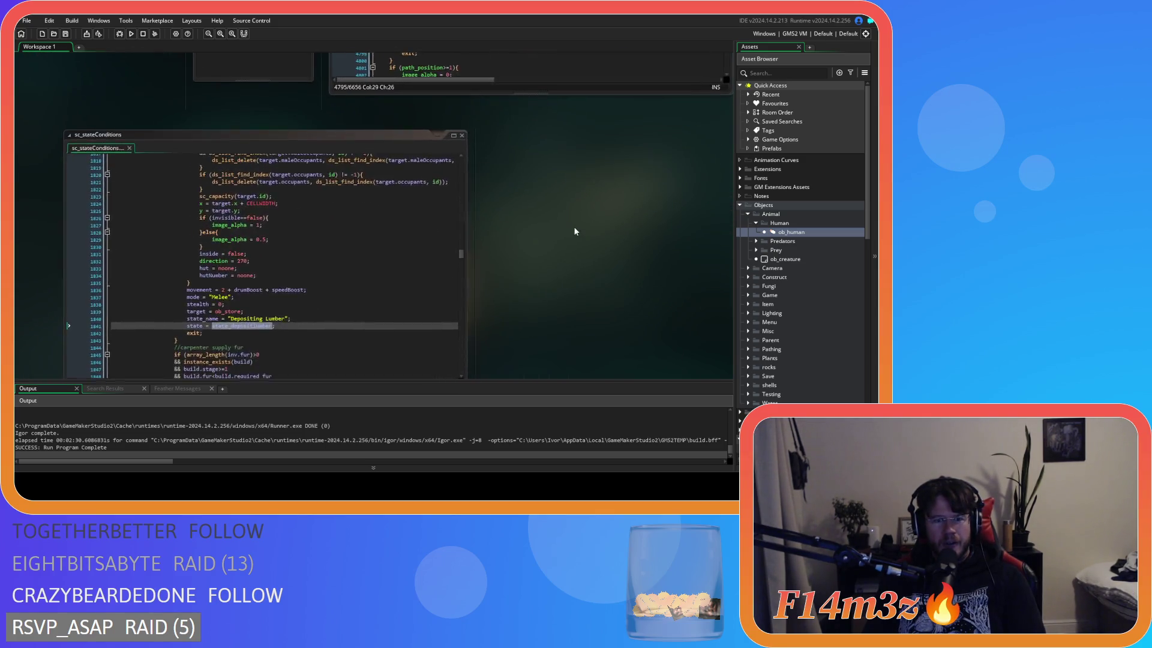
pyautogui.scroll(5, 450, 372)
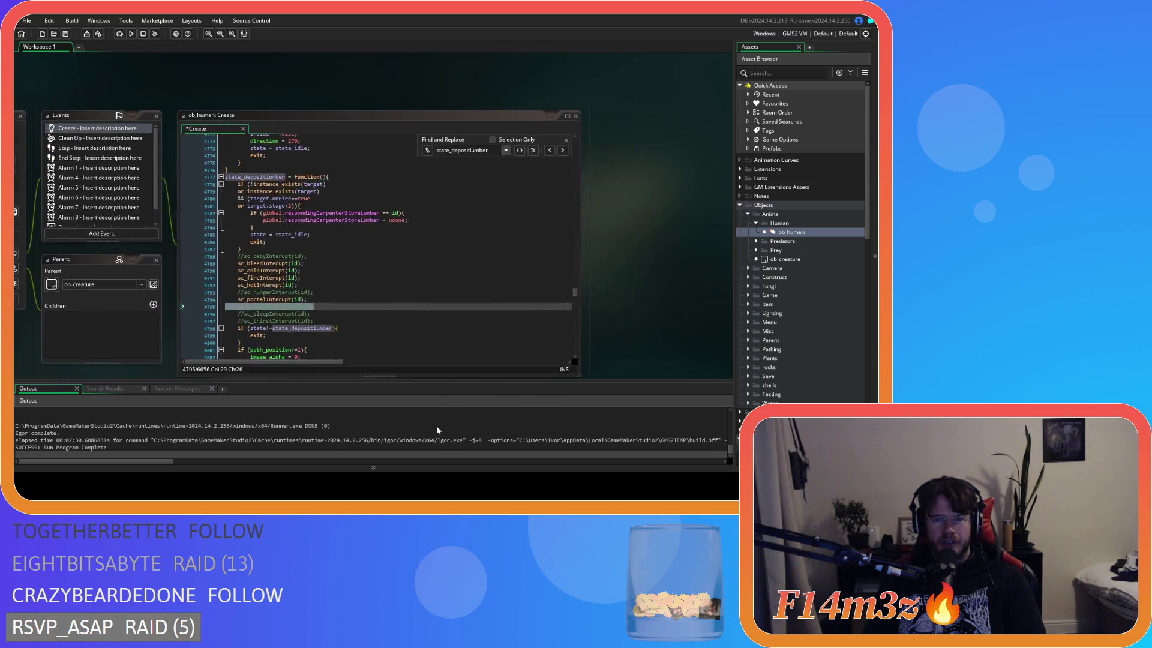
pyautogui.scroll(-3, 455, 369)
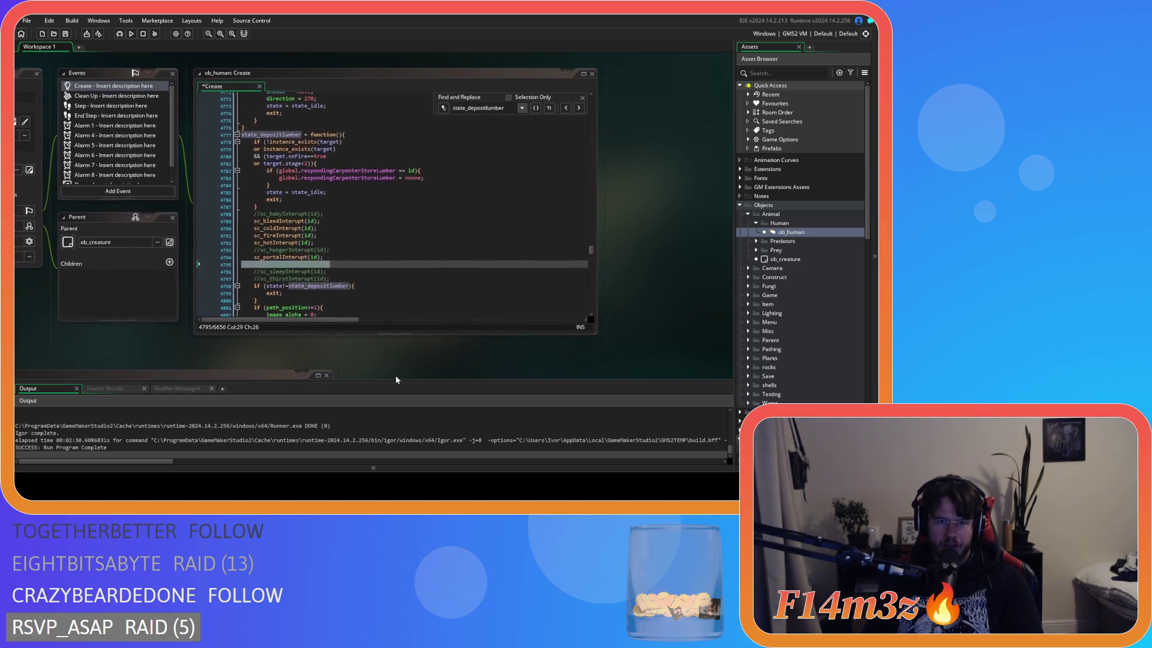
pyautogui.moveTo(402, 345)
pyautogui.mouseDown()
pyautogui.moveTo(466, 169)
pyautogui.moveTo(401, 387)
pyautogui.mouseUp()
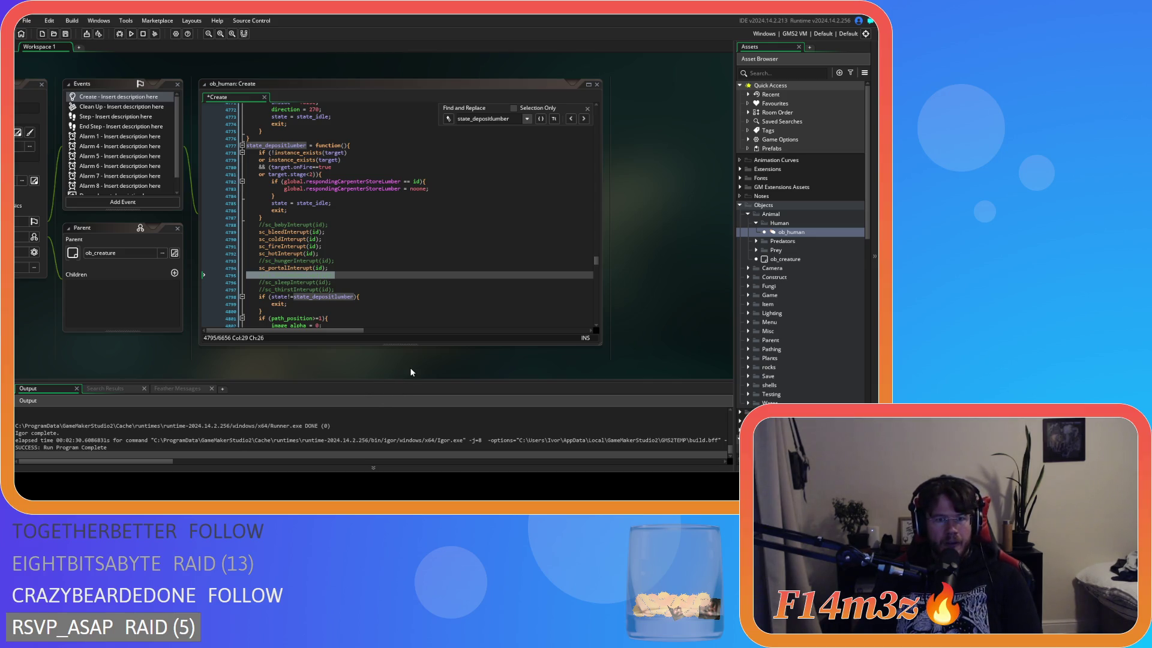
pyautogui.moveTo(414, 366)
pyautogui.mouseDown()
pyautogui.moveTo(520, 282)
pyautogui.moveTo(538, 160)
pyautogui.mouseUp()
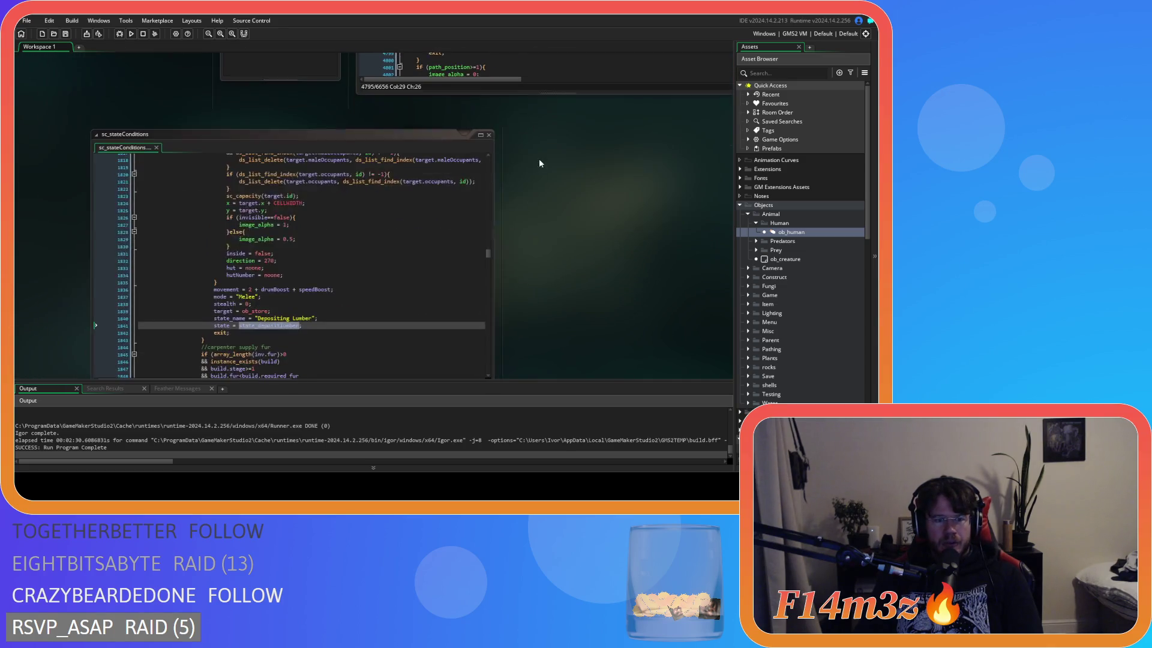
pyautogui.moveTo(531, 280); pyautogui.dragTo(544, 228)
pyautogui.scroll(-13, 378, 249)
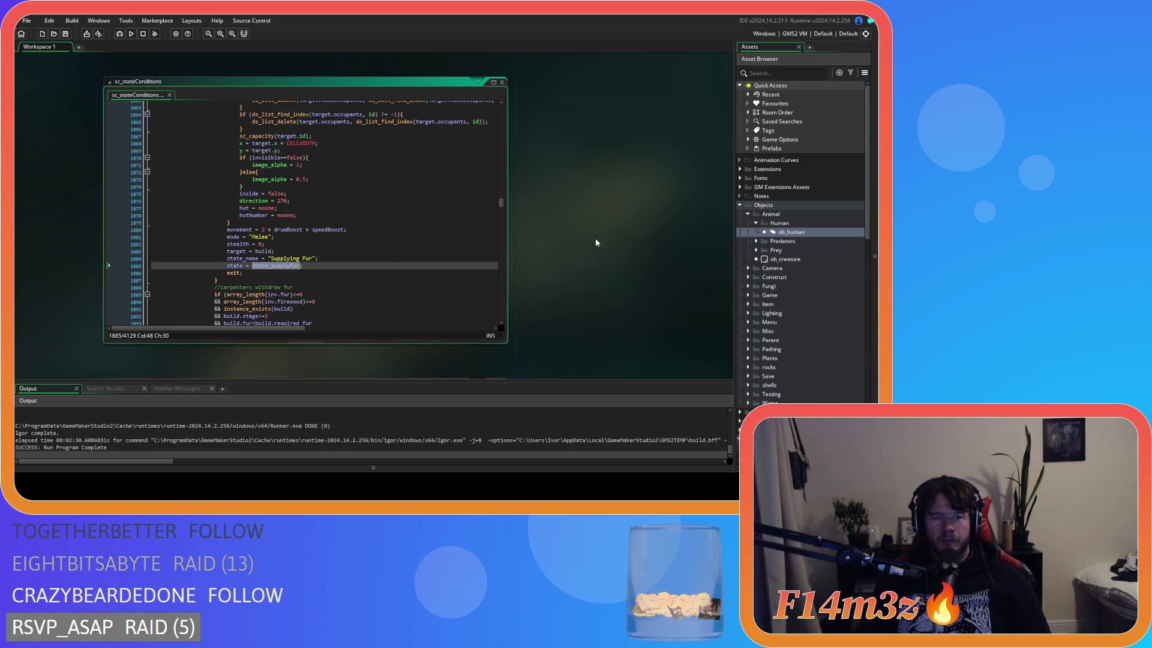
# Find state_supplyfur in ob_human Create and compare it with sc_stateConditions
pyautogui.moveTo(593, 243); pyautogui.dragTo(474, 387)
pyautogui.hotkey('ctrl', 'f')
pyautogui.write('state_supplyfur')
pyautogui.press('Return')
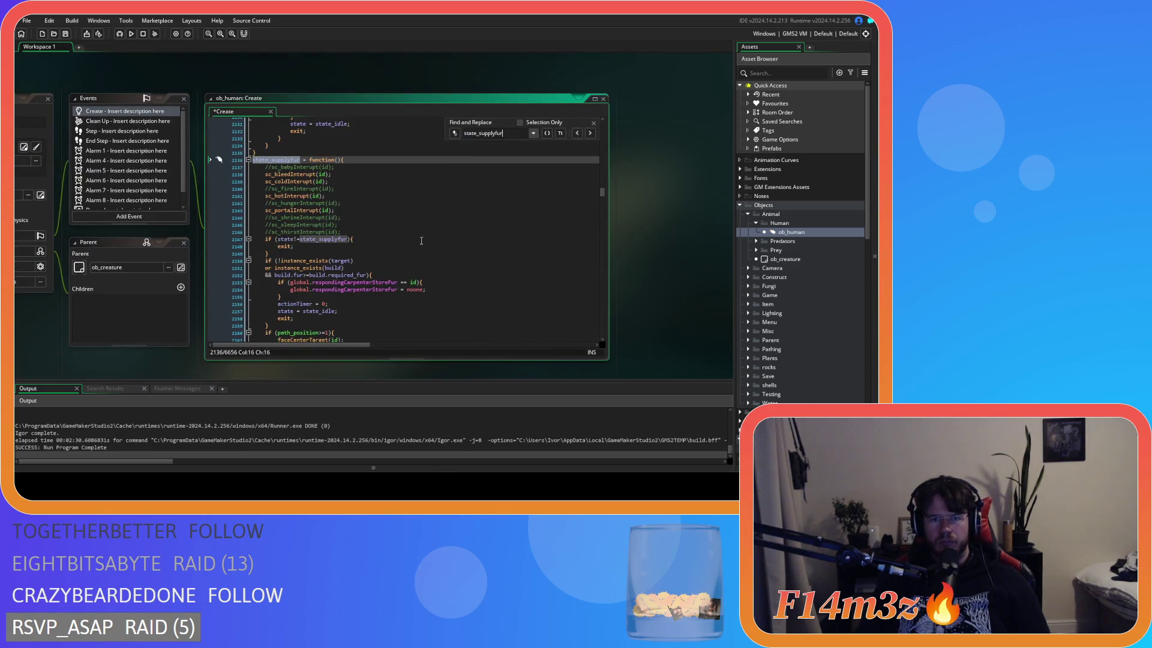
pyautogui.hotkey('ctrl', 'Tab')
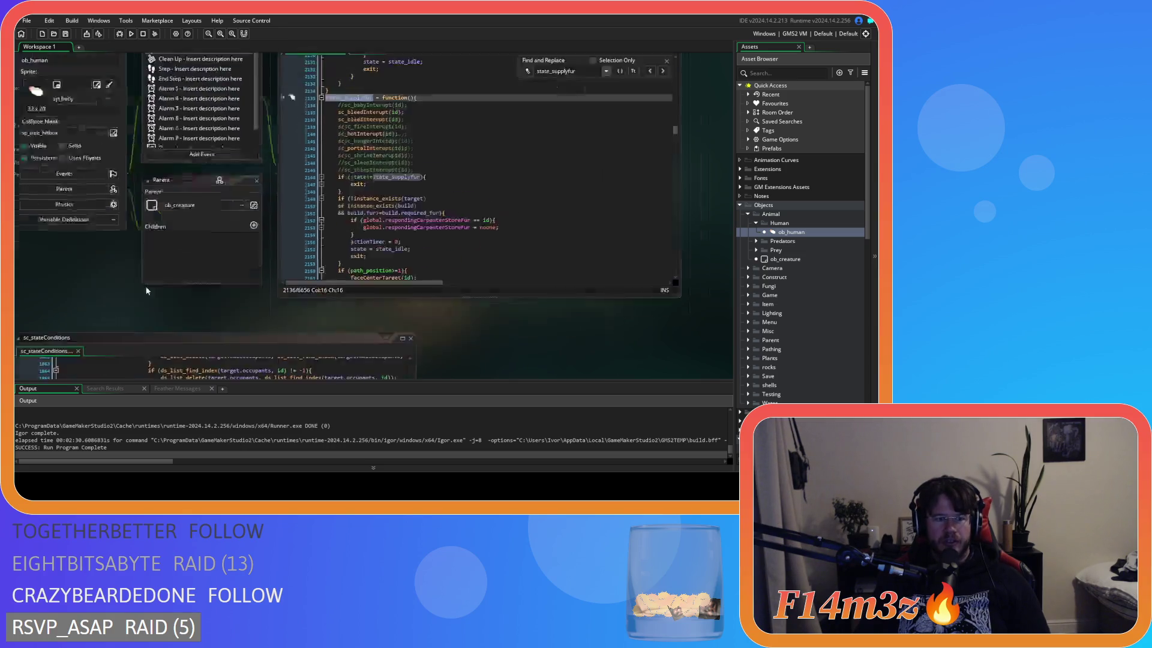
pyautogui.scroll(-15, 431, 222)
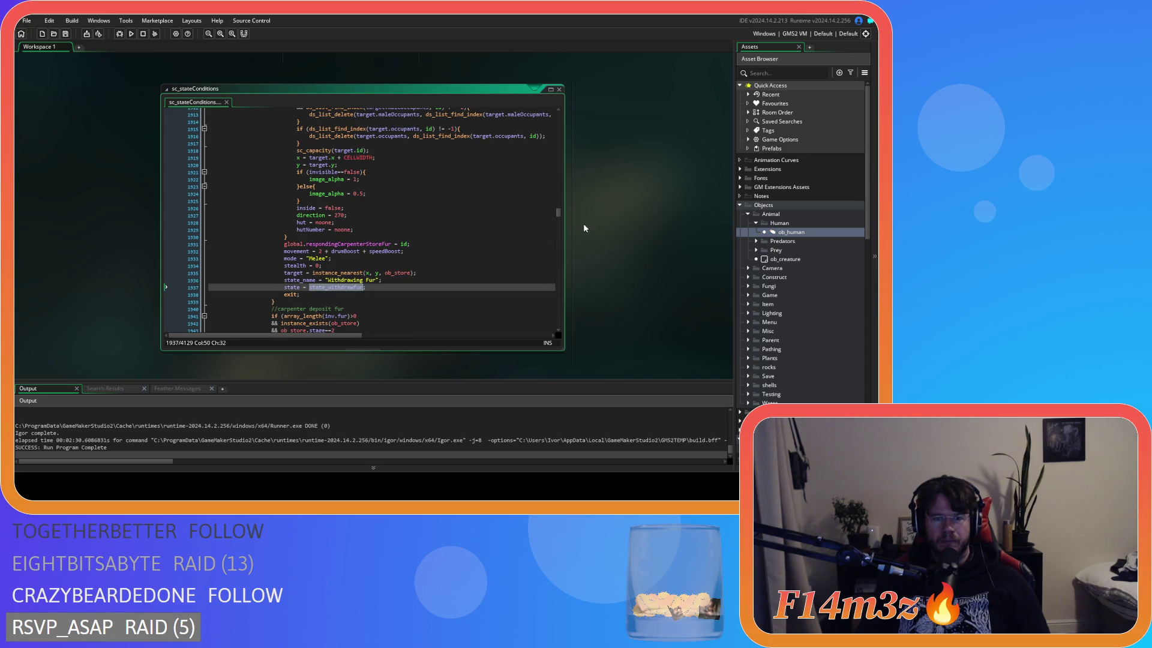
pyautogui.hotkey('ctrl', 'Tab')
# Search for the withdraw-fur state and check its condition in sc_stateConditions
pyautogui.write('withdraw')
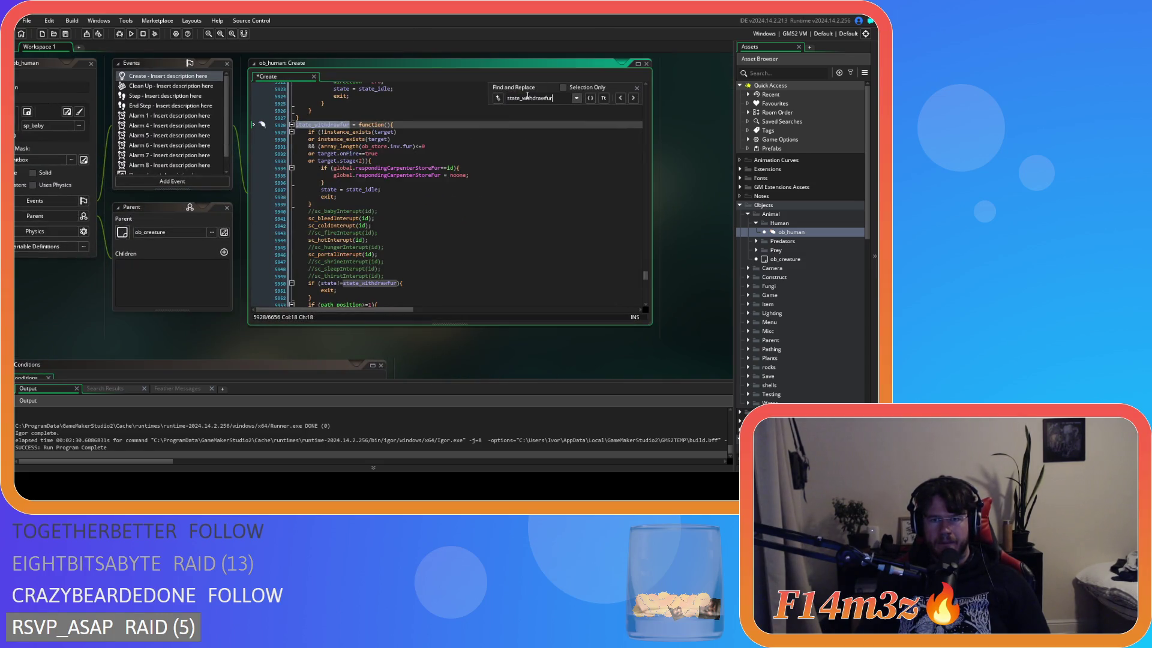
pyautogui.scroll(-2, 462, 230)
pyautogui.hotkey('ctrl', 'Tab')
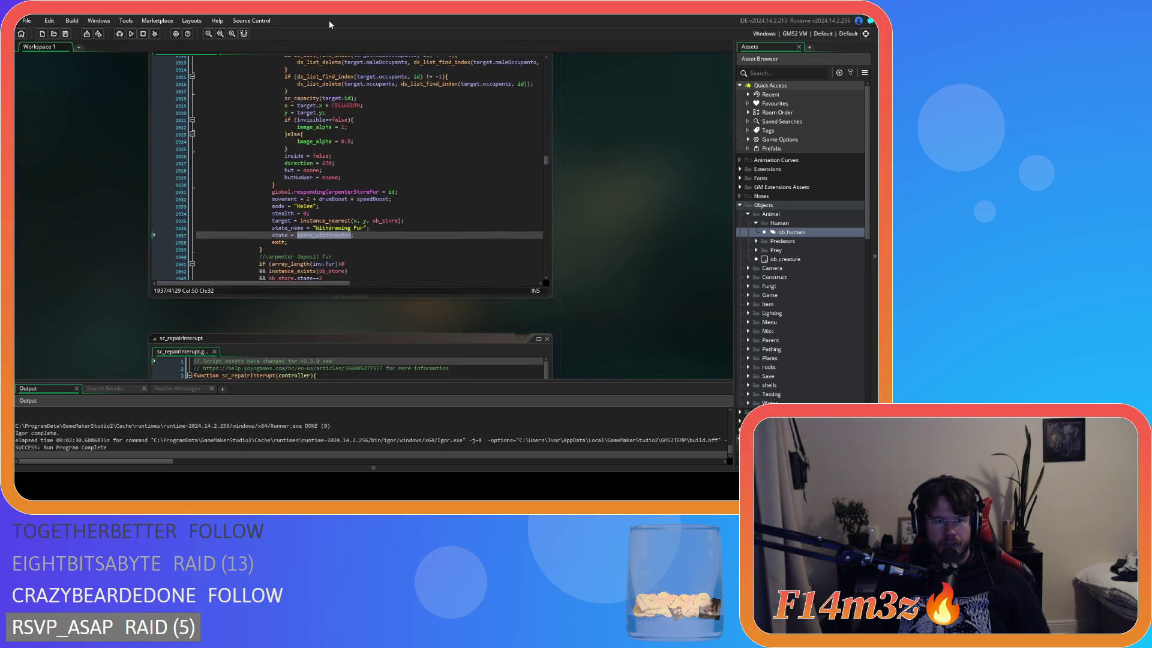
pyautogui.scroll(-8, 351, 218)
pyautogui.scroll(-6, 351, 217)
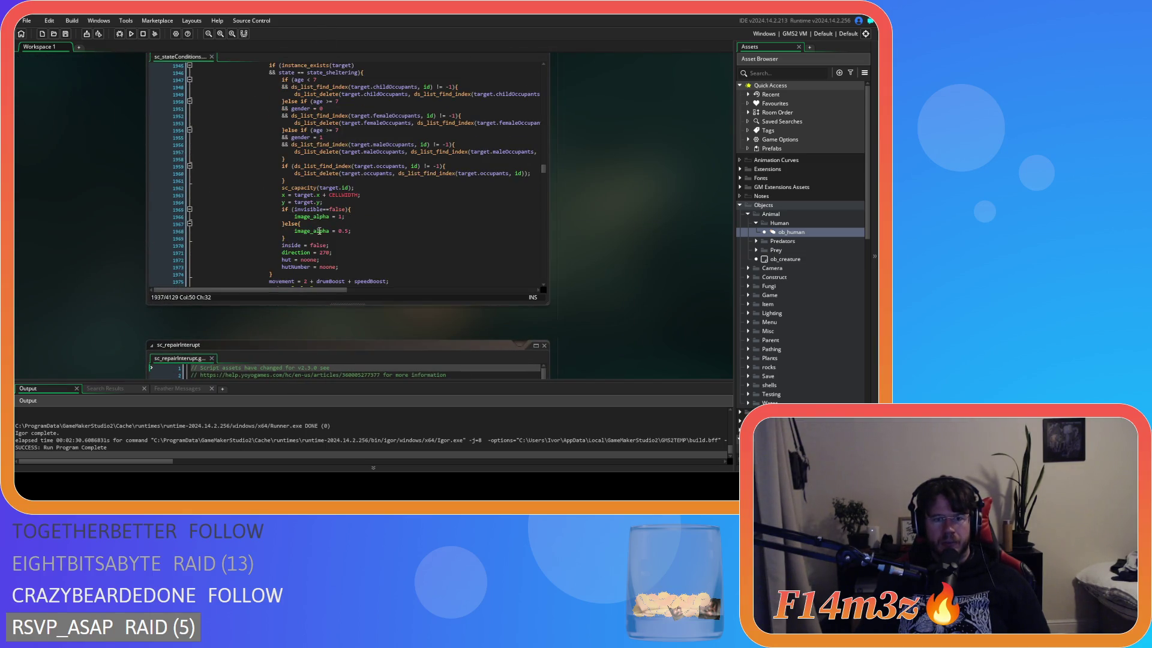
# Select state_depositfur in sc_stateConditions and jump to its shrine interrupt line in ob_human Create
pyautogui.doubleClick(343, 245)
pyautogui.scroll(20, 343, 238)
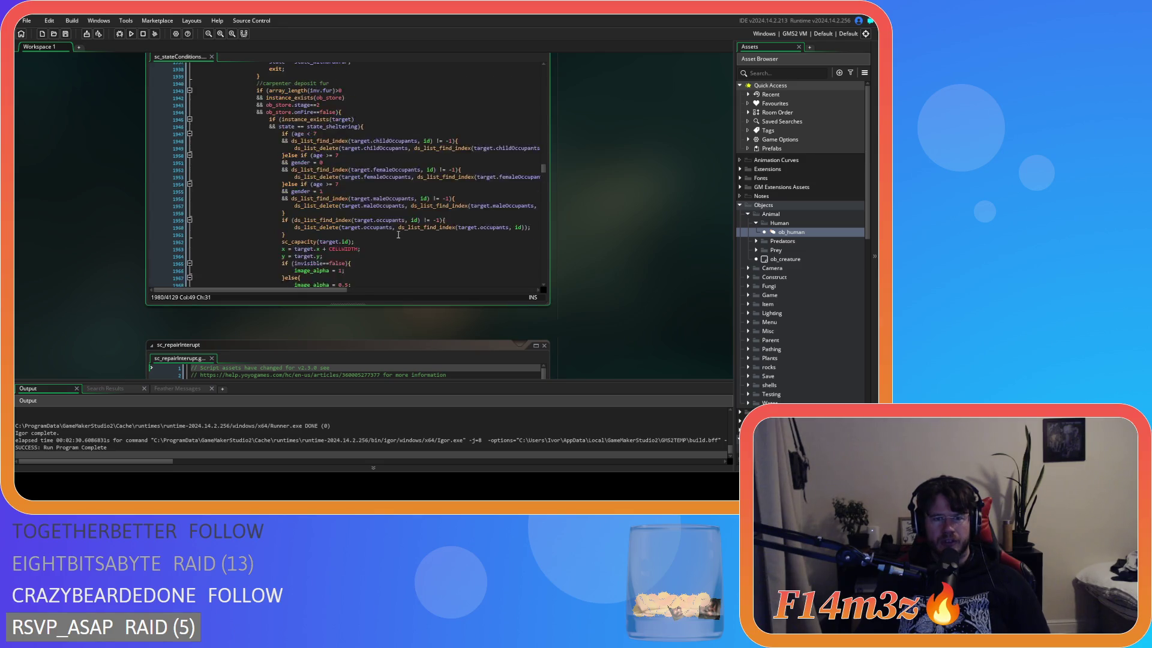
pyautogui.scroll(-20, 397, 234)
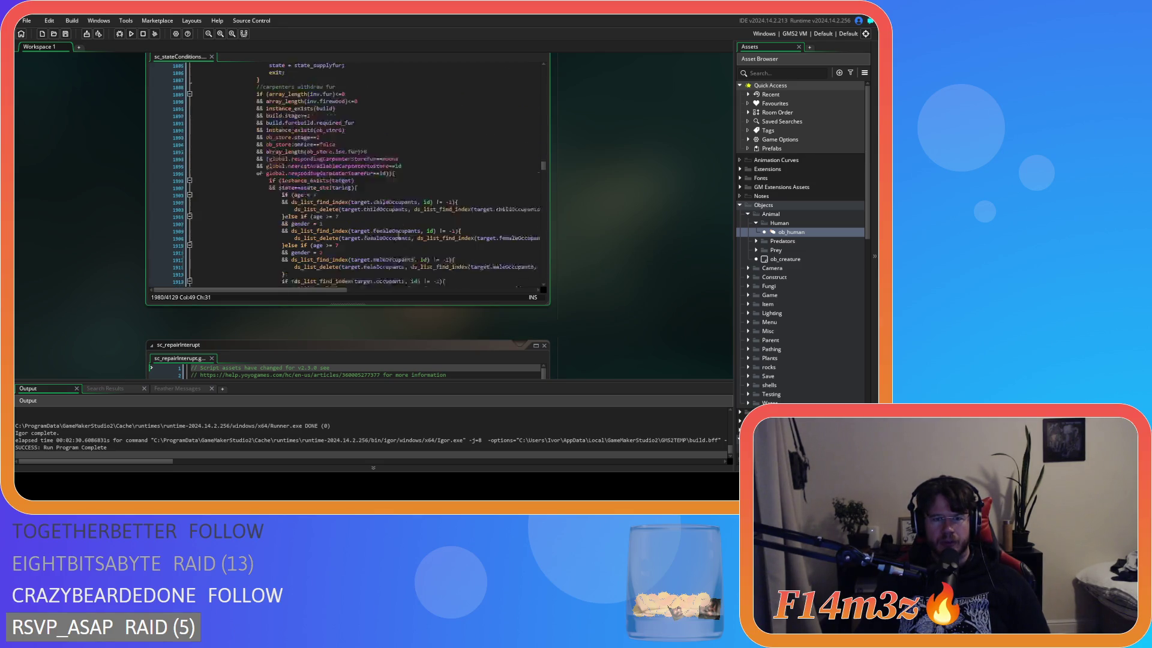
pyautogui.scroll(-2, 398, 235)
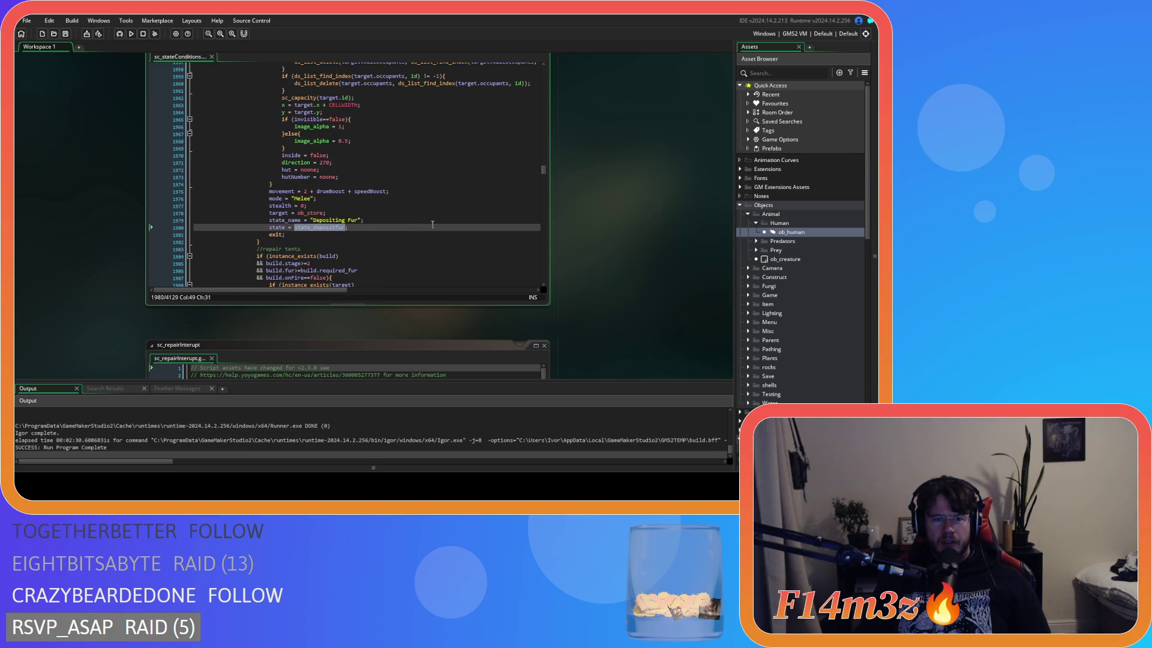
pyautogui.middleClick(398, 235)
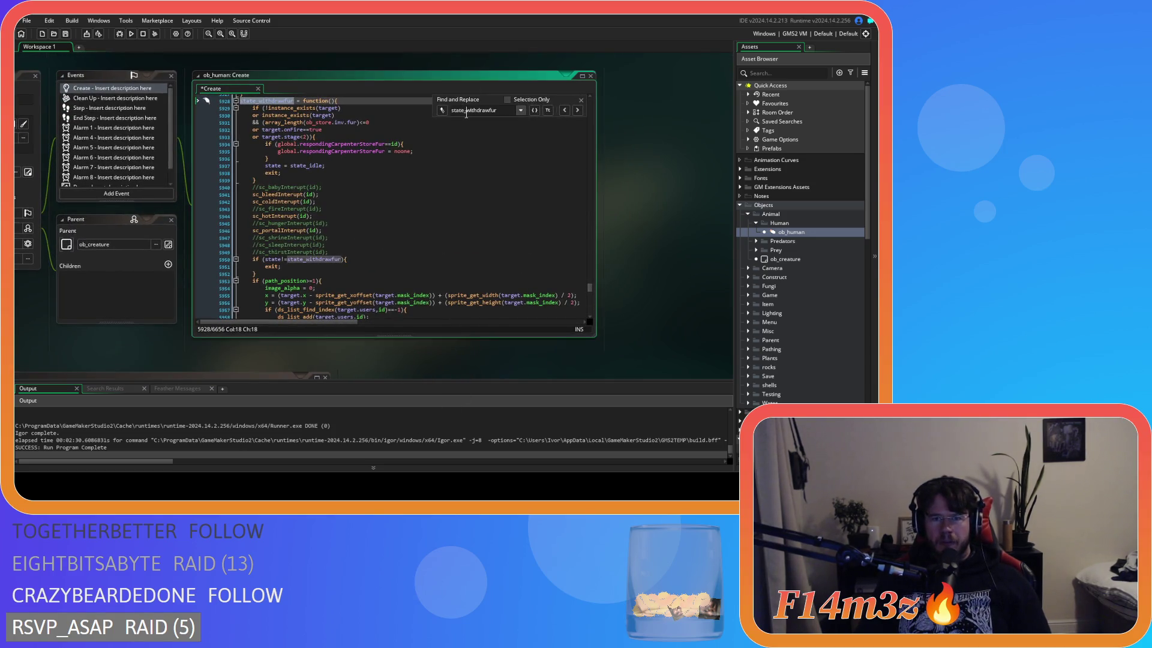
pyautogui.hotkey('ctrl', 'z')
pyautogui.click(330, 267)
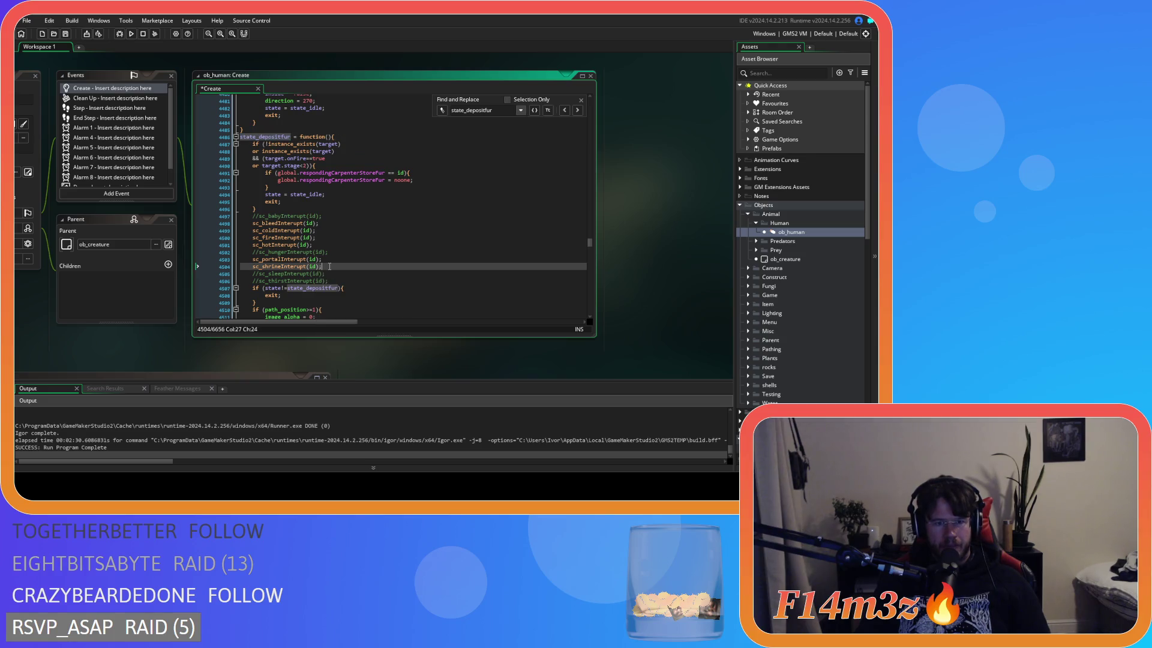
# Comment out sc_shrineInterupt(id) at line 4504 in state_depositfur
pyautogui.hotkey('ctrl', 'k')
pyautogui.click(338, 354)
pyautogui.moveTo(243, 366)
pyautogui.mouseDown()
pyautogui.moveTo(298, 210)
pyautogui.moveTo(366, 84)
pyautogui.mouseUp()
pyautogui.click(414, 298)
pyautogui.scroll(-10, 414, 298)
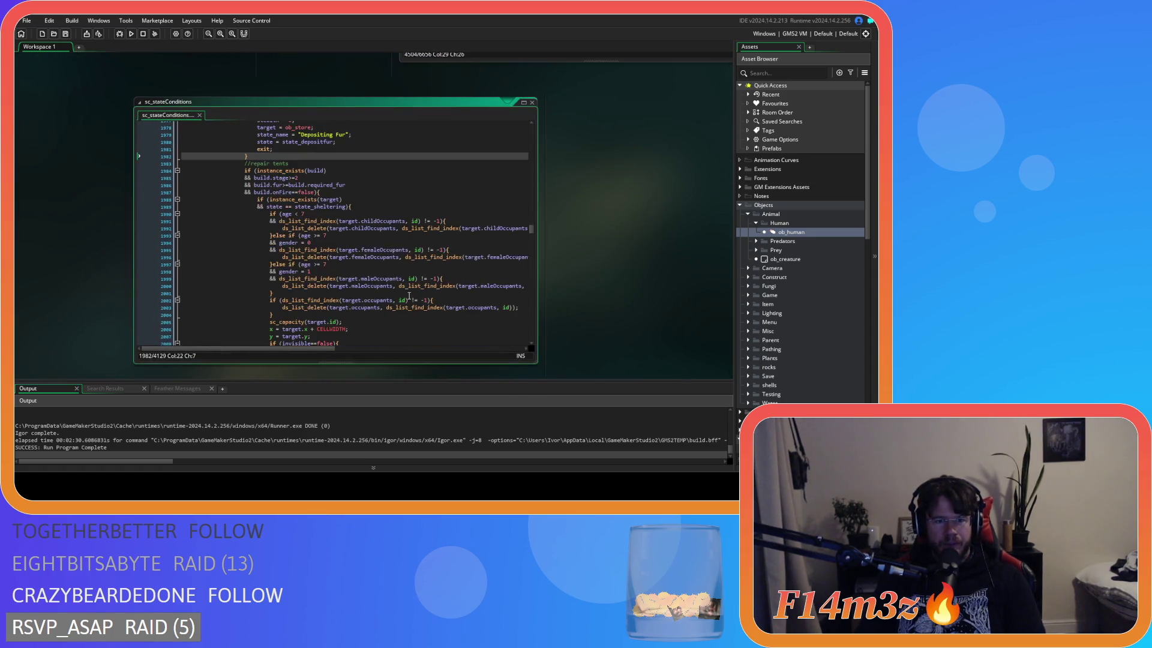
# Look up the state_repair function in ob_human Create and inspect its body
pyautogui.click(305, 326)
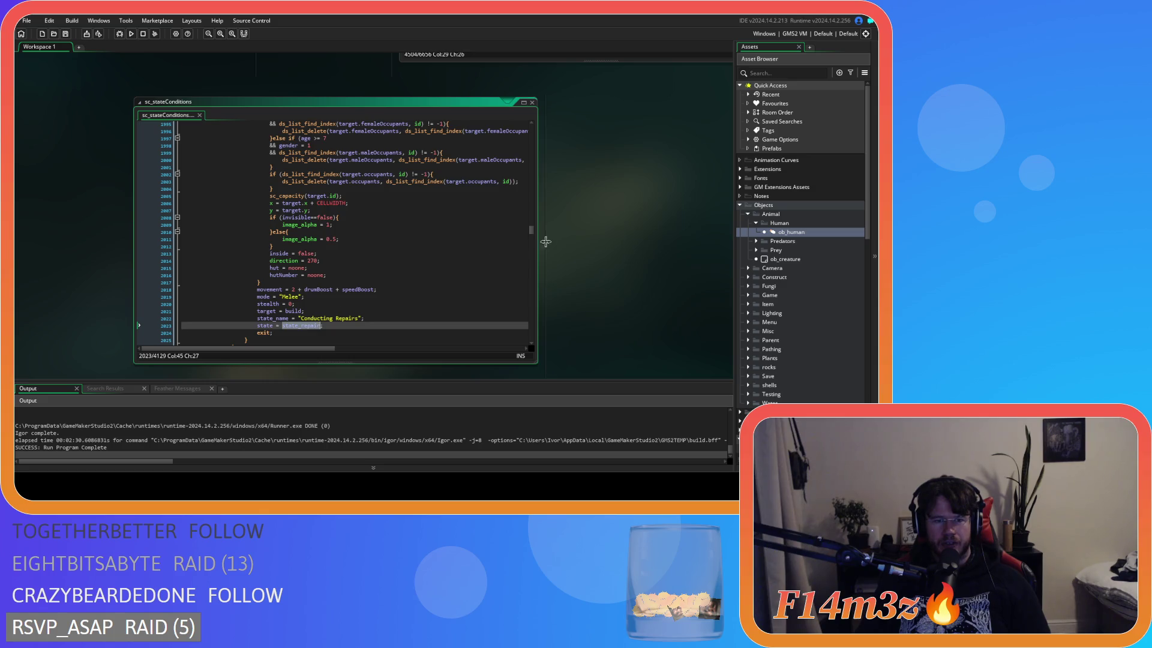
pyautogui.hotkey('ctrl', 'Tab')
pyautogui.doubleClick(448, 69)
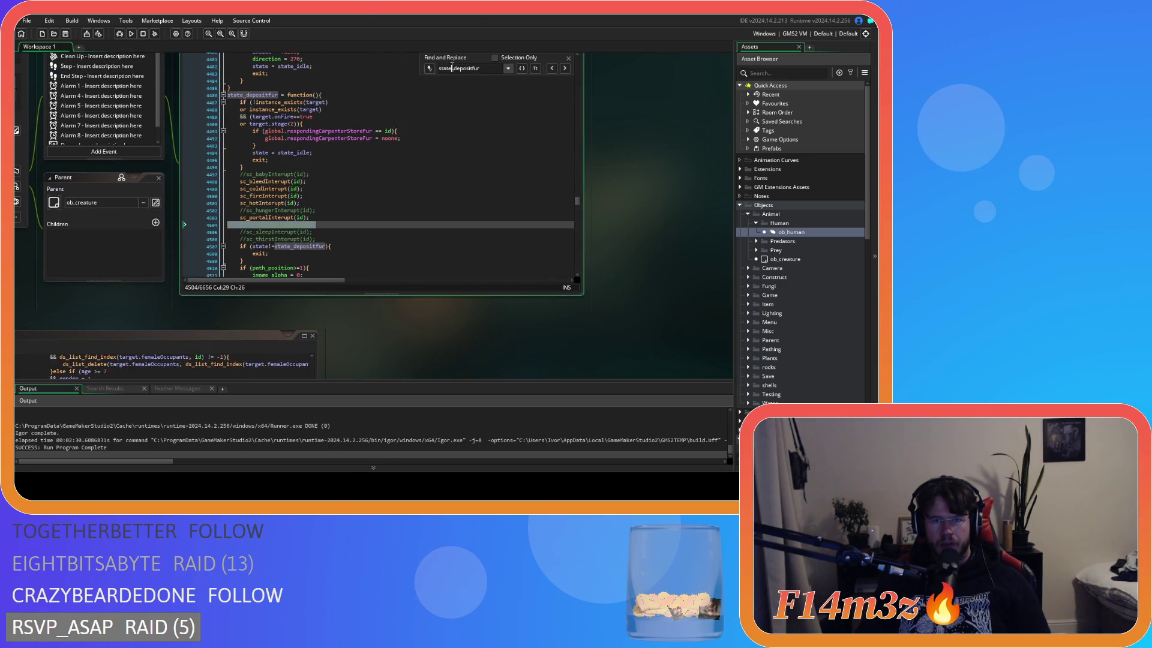
pyautogui.write('state_repair')
pyautogui.click(348, 154)
# Select state_harvesting in sc_stateConditions and locate its definition in ob_human Create
pyautogui.hotkey('ctrl', 'Tab')
pyautogui.scroll(-10, 364, 201)
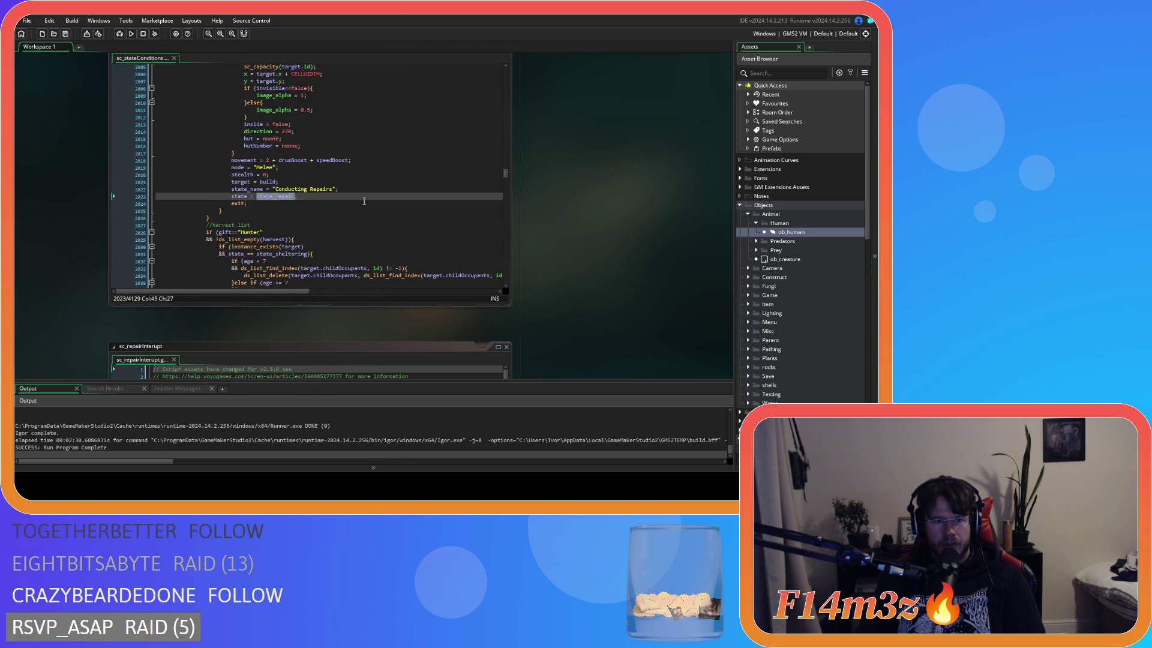
pyautogui.scroll(-2, 357, 208)
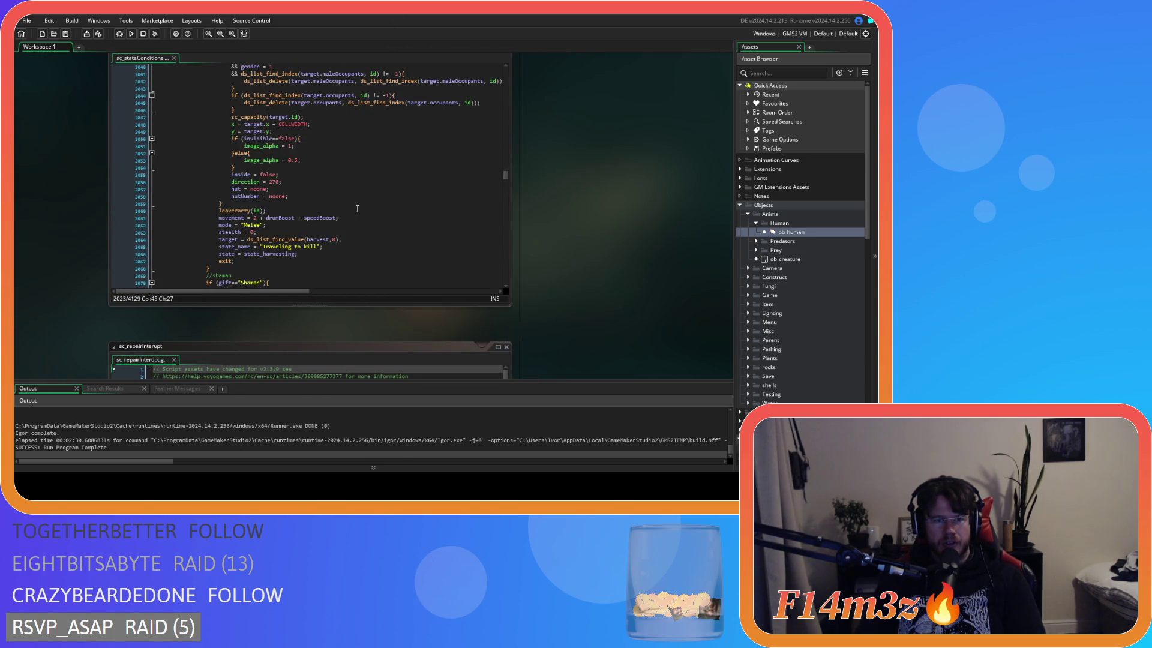
pyautogui.doubleClick(270, 253)
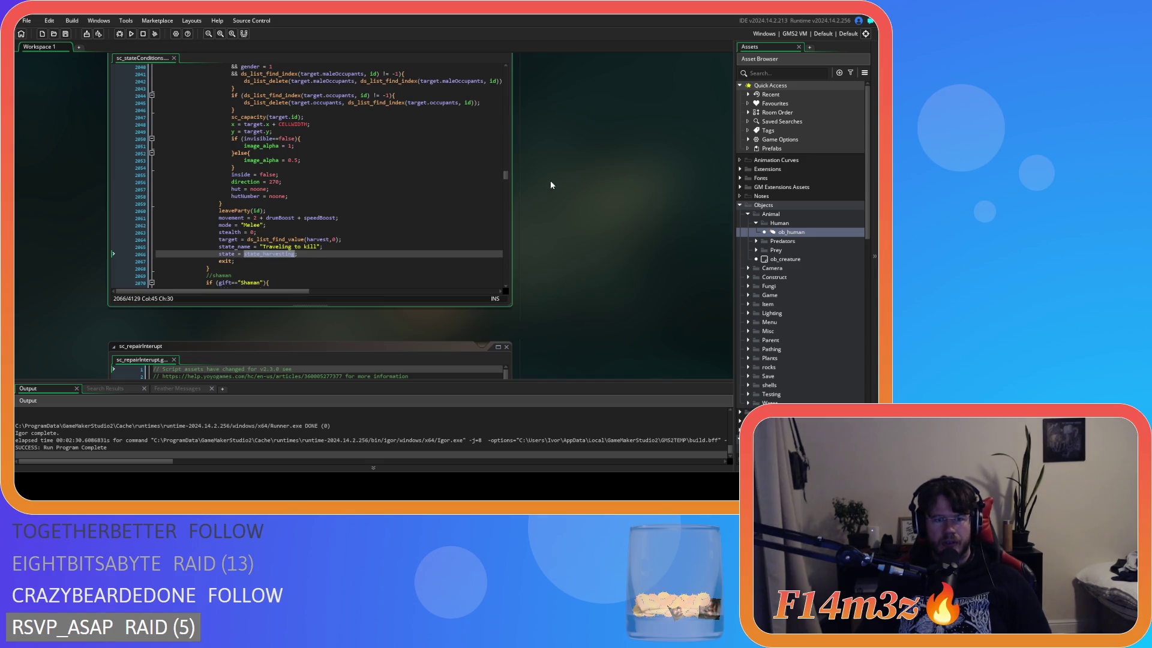
pyautogui.press('F12')
pyautogui.hotkey('ctrl', 'f')
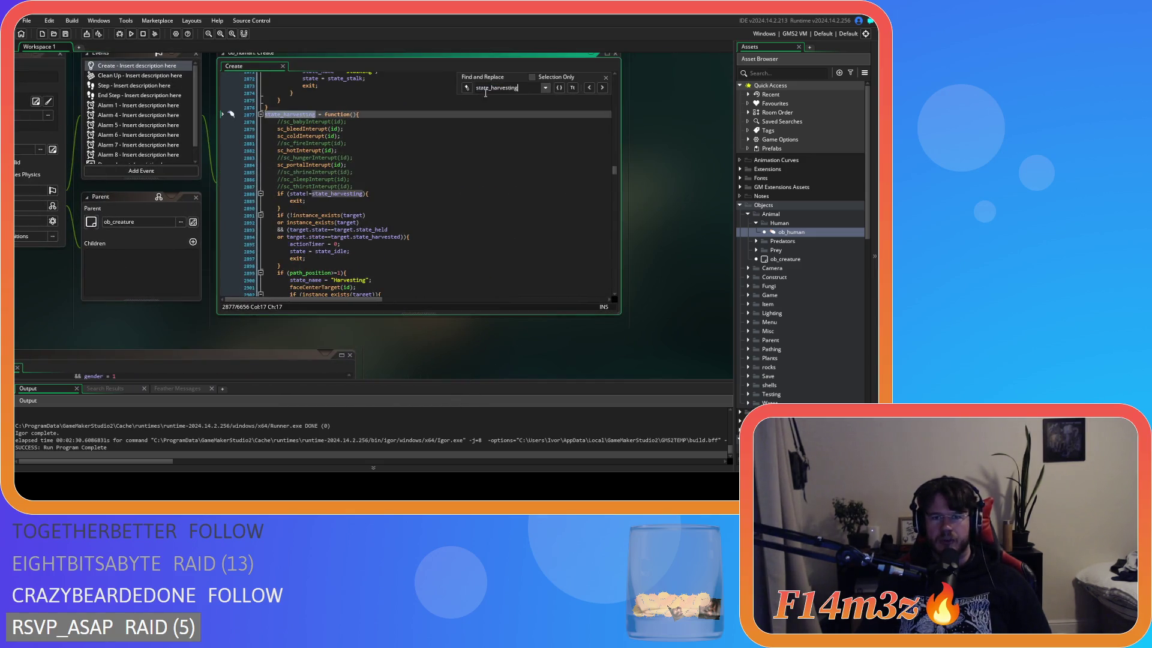
# From sc_stateConditions, find the state_depositmushroom definition in ob_human Create
pyautogui.hotkey('ctrl', 'w')
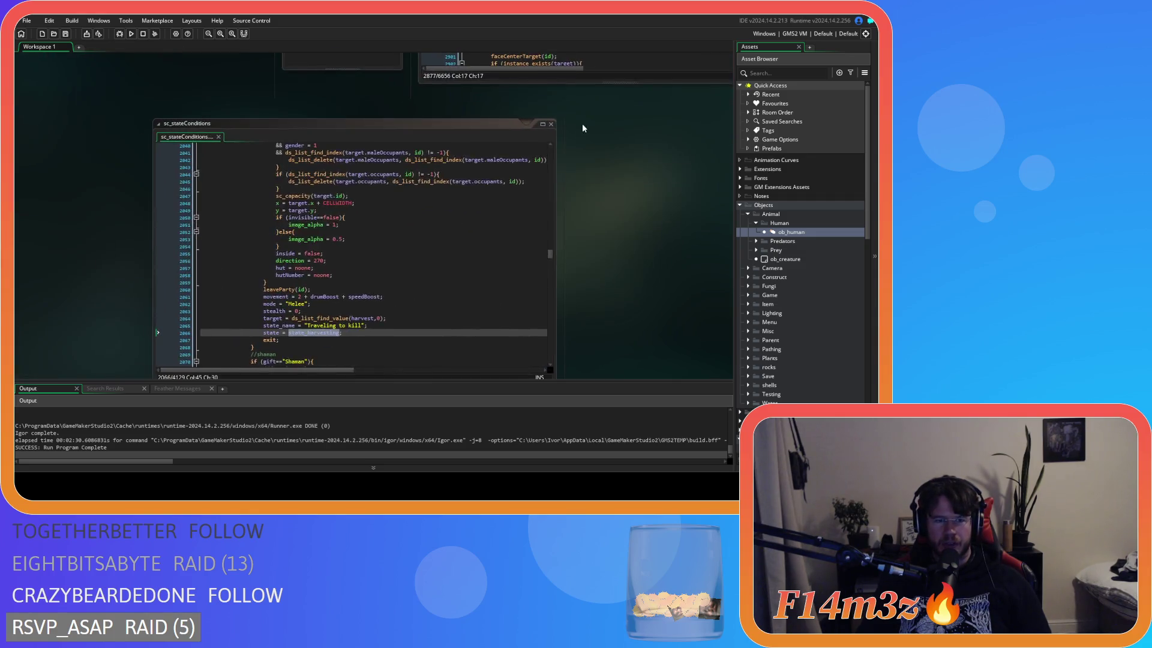
pyautogui.scroll(-10, 359, 241)
pyautogui.scroll(-8, 359, 241)
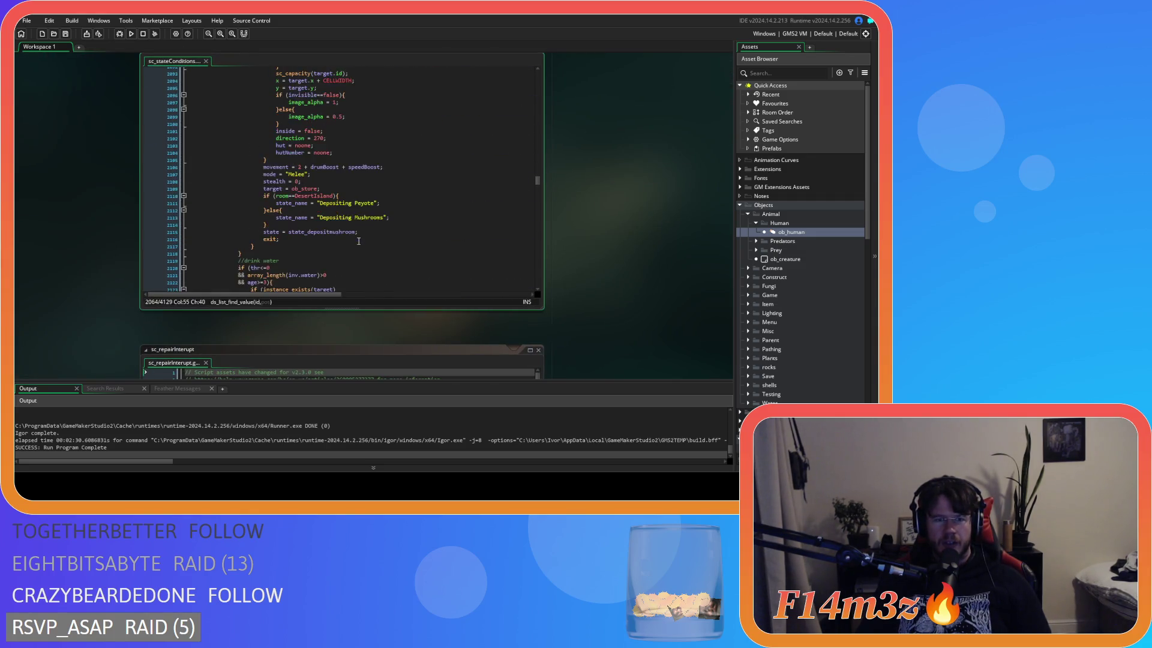
pyautogui.doubleClick(322, 195)
pyautogui.press('F12')
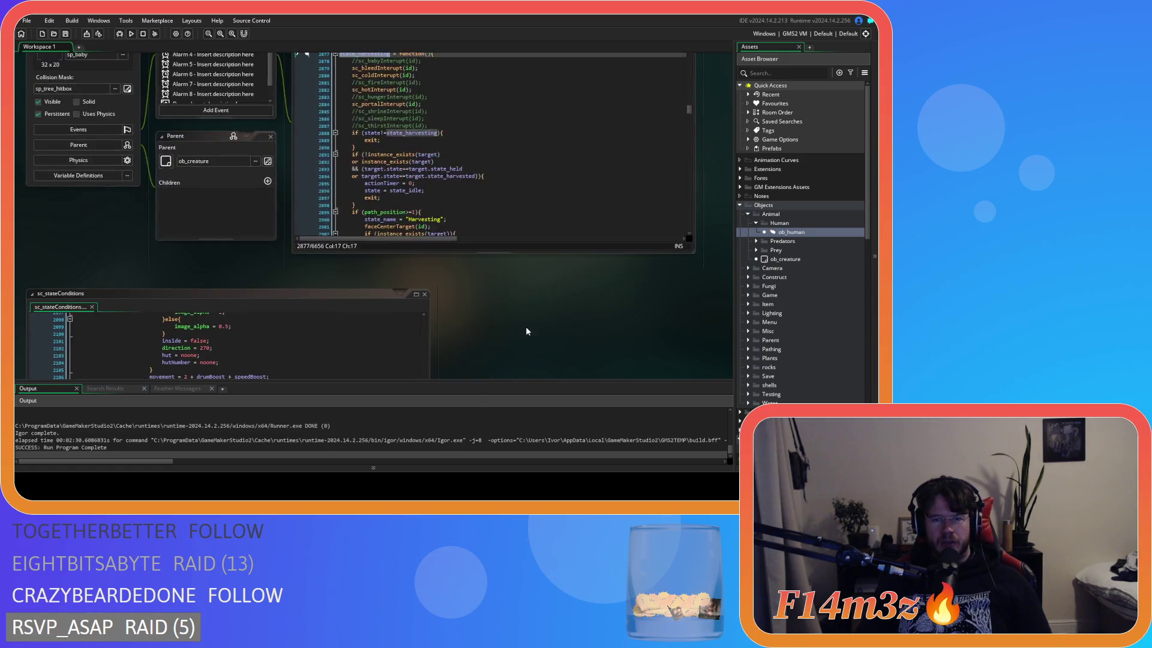
pyautogui.hotkey('ctrl', 'f')
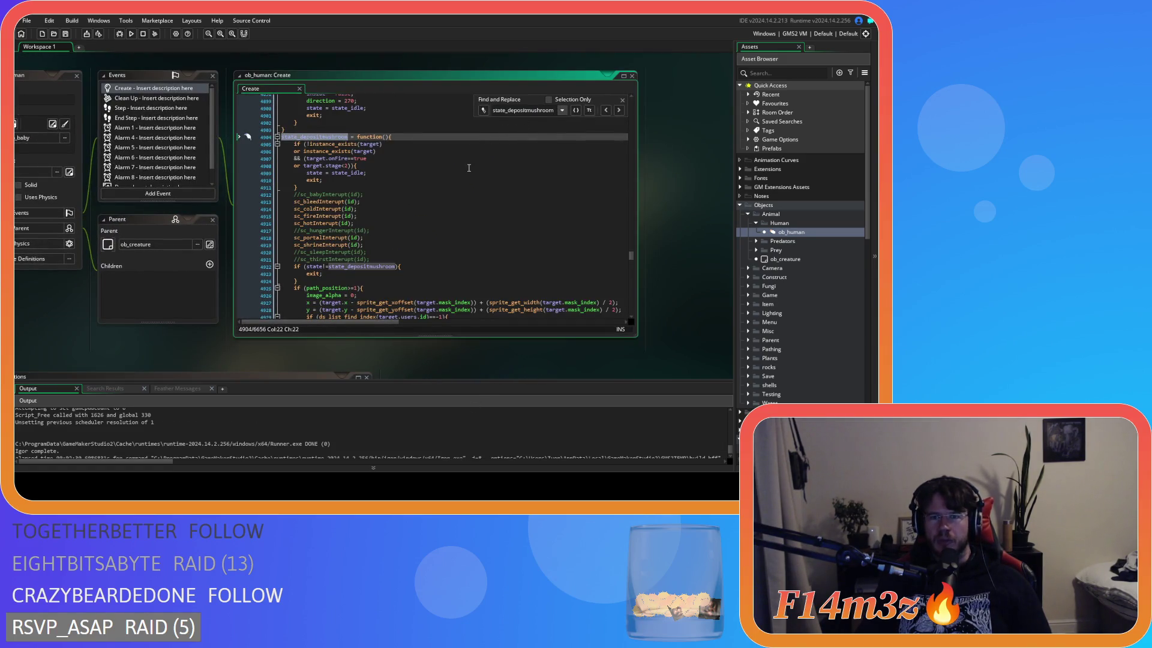
# Comment out the sc_shrineInterupt(id) call on line 4919 and save ob_human
pyautogui.scroll(-3, 427, 182)
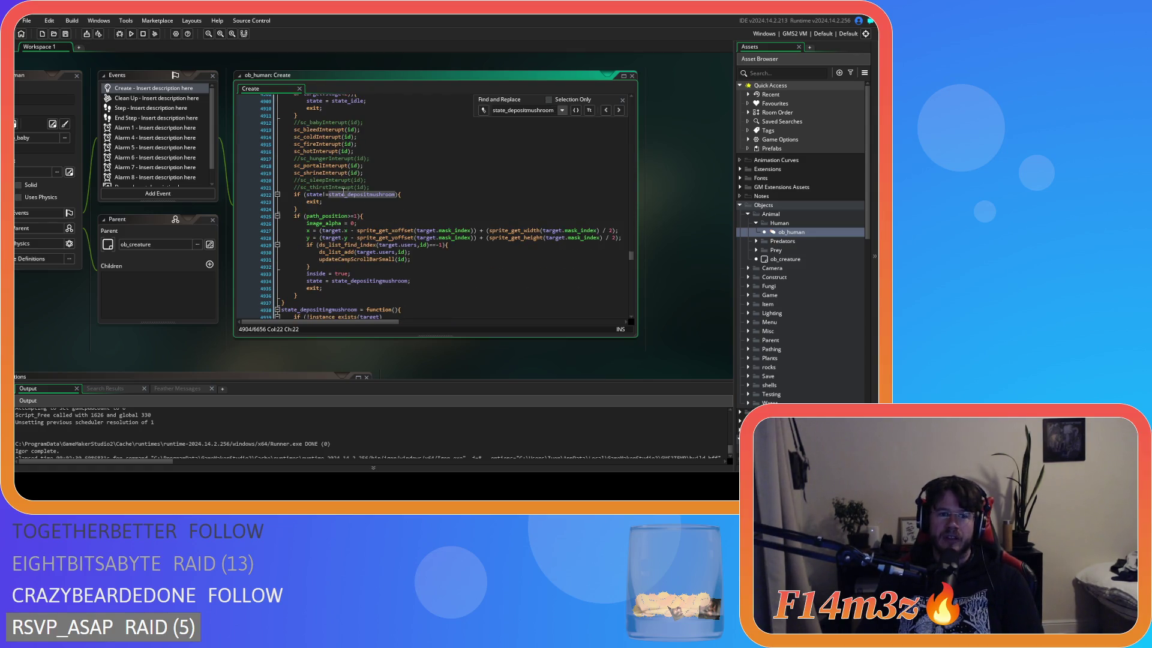
pyautogui.click(370, 172)
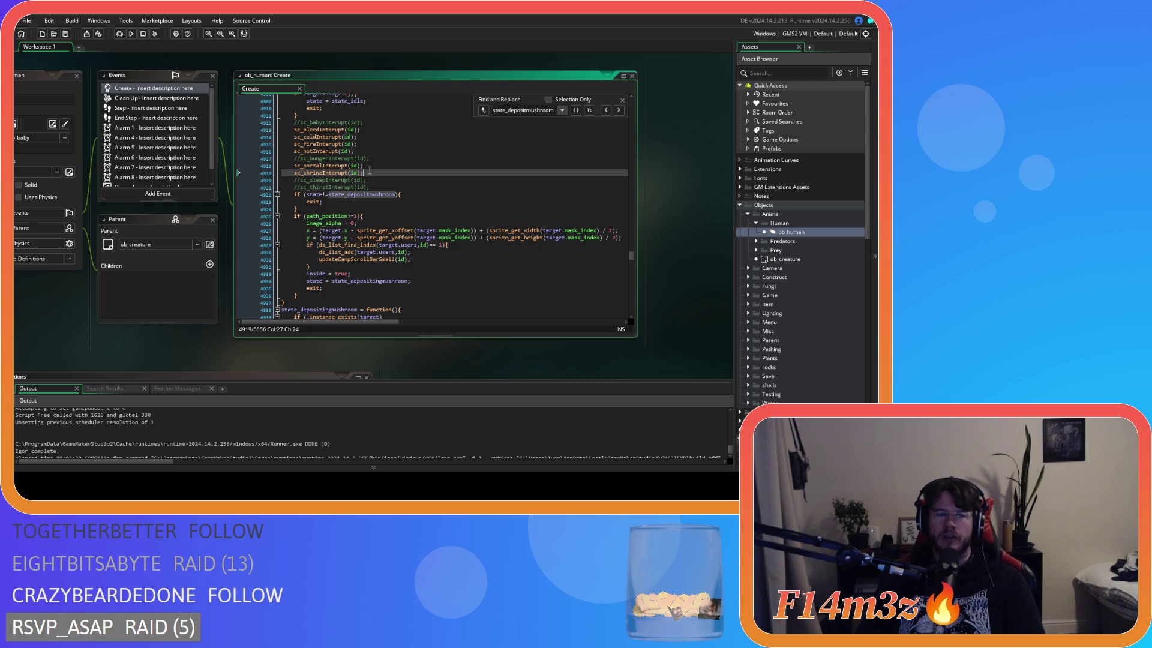
pyautogui.hotkey('ctrl', 'k')
pyautogui.hotkey('ctrl', 's')
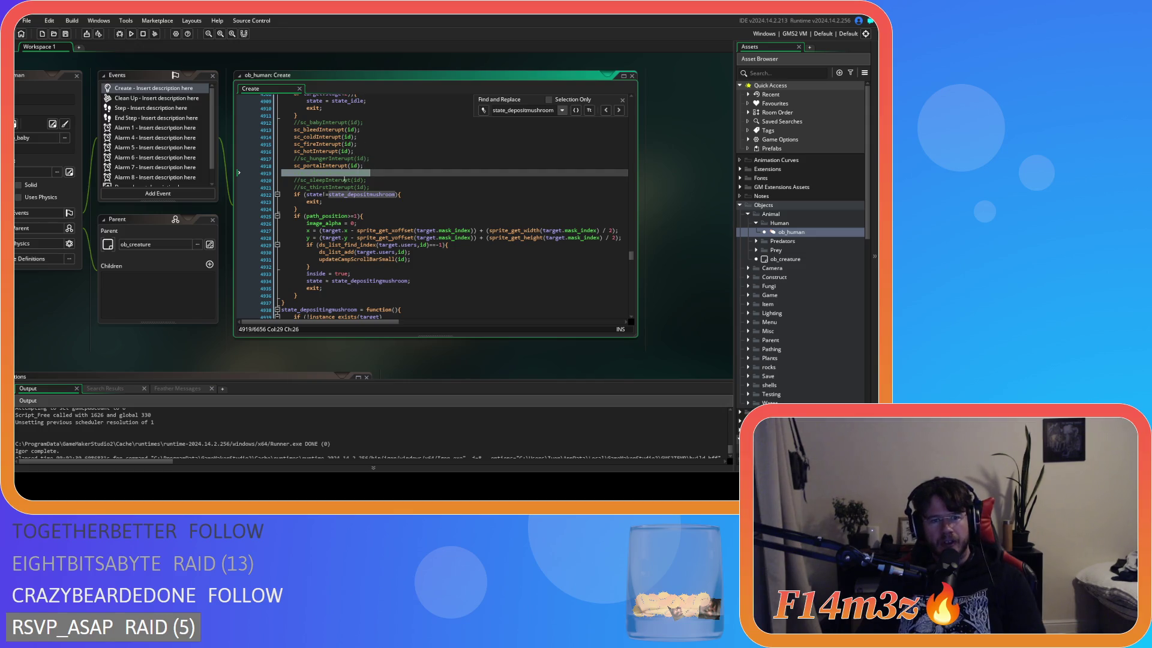
pyautogui.click(429, 198)
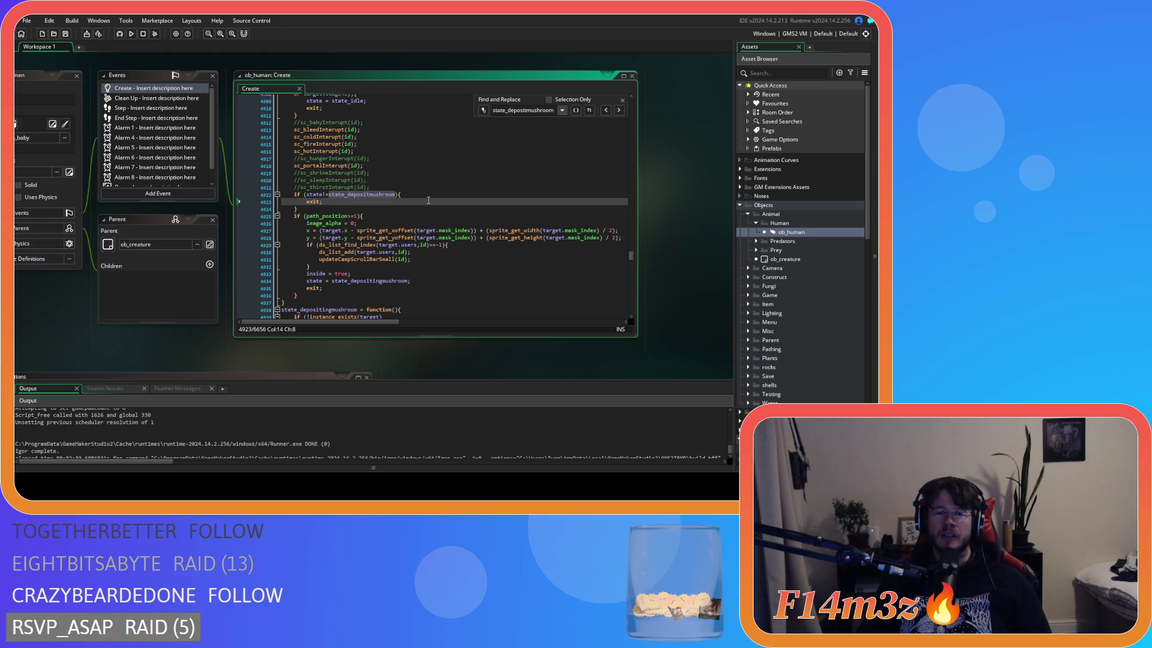
# Bring the sc_stateConditions script back into view in the workspace
pyautogui.moveTo(199, 365)
pyautogui.mouseDown()
pyautogui.moveTo(241, 319)
pyautogui.moveTo(207, 370)
pyautogui.mouseUp()
pyautogui.click(364, 185)
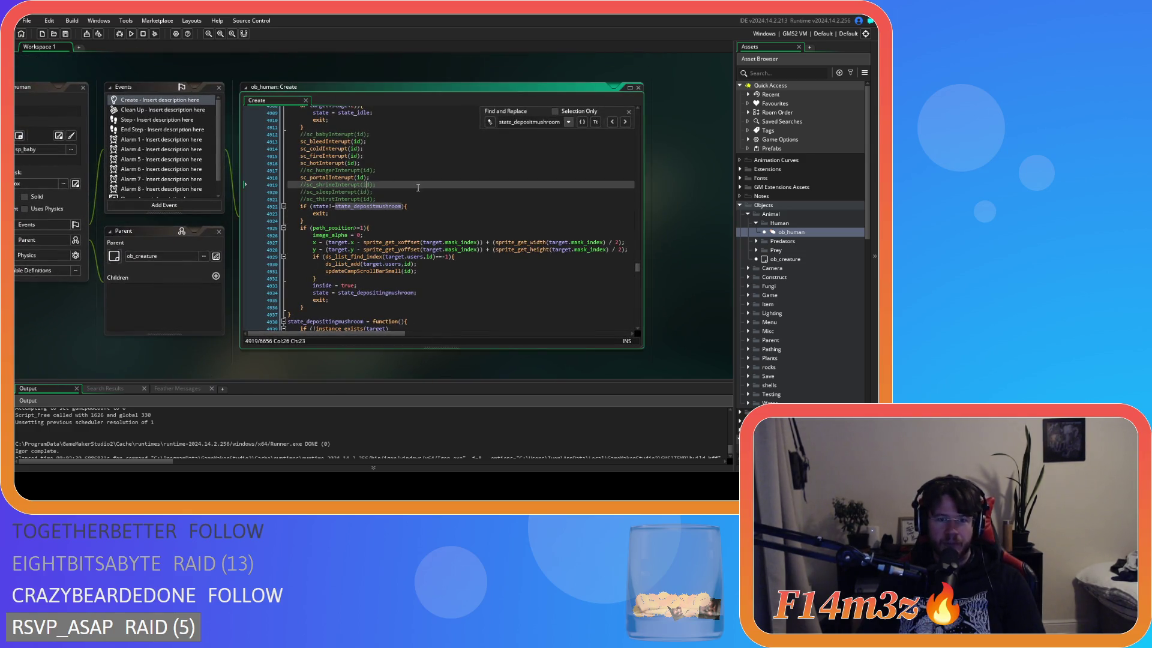
pyautogui.moveTo(194, 352); pyautogui.dragTo(360, 123)
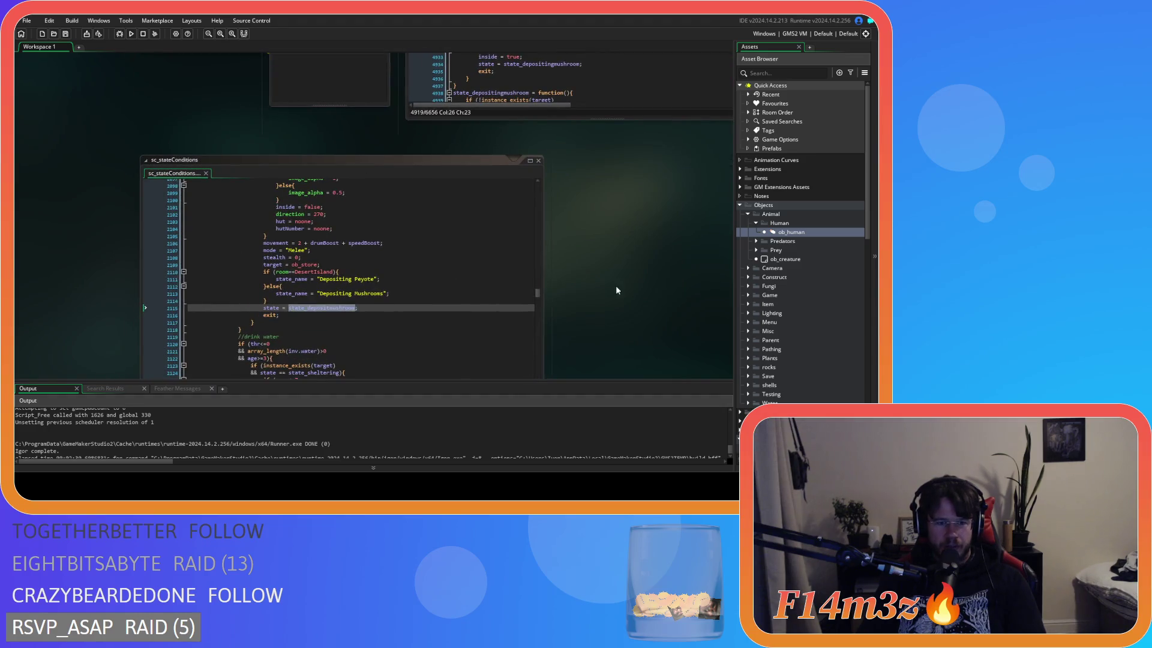
pyautogui.click(364, 280)
pyautogui.scroll(-3, 364, 282)
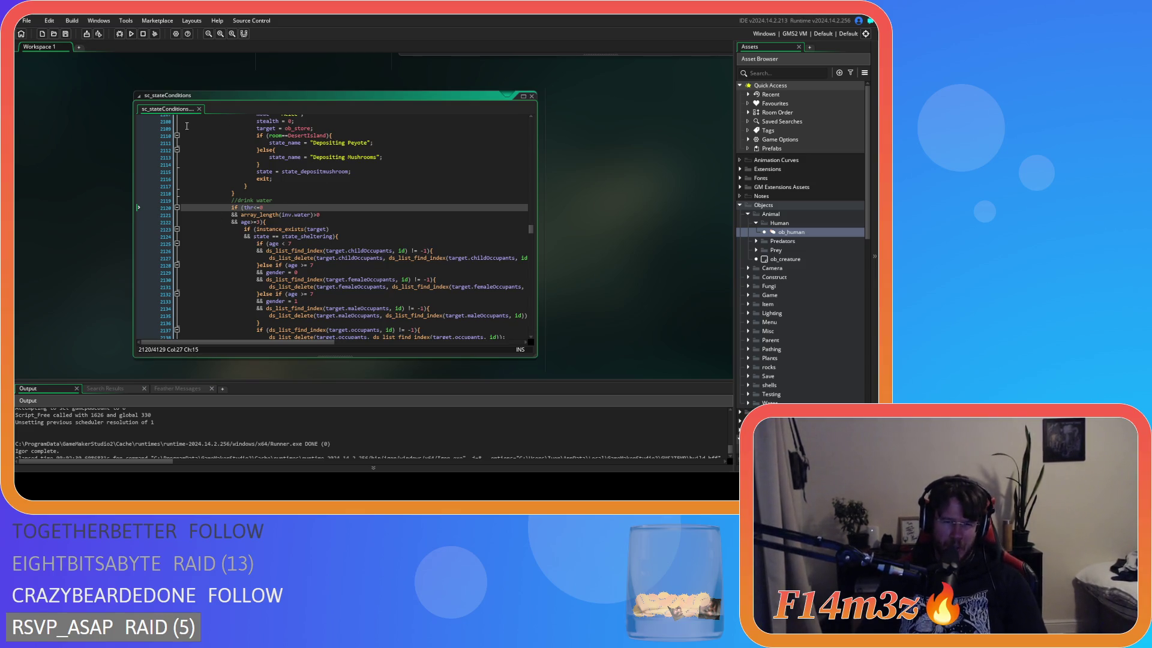
pyautogui.scroll(-2, 324, 222)
# Review the drinking-water condition block and select the state_drink name
pyautogui.click(323, 222)
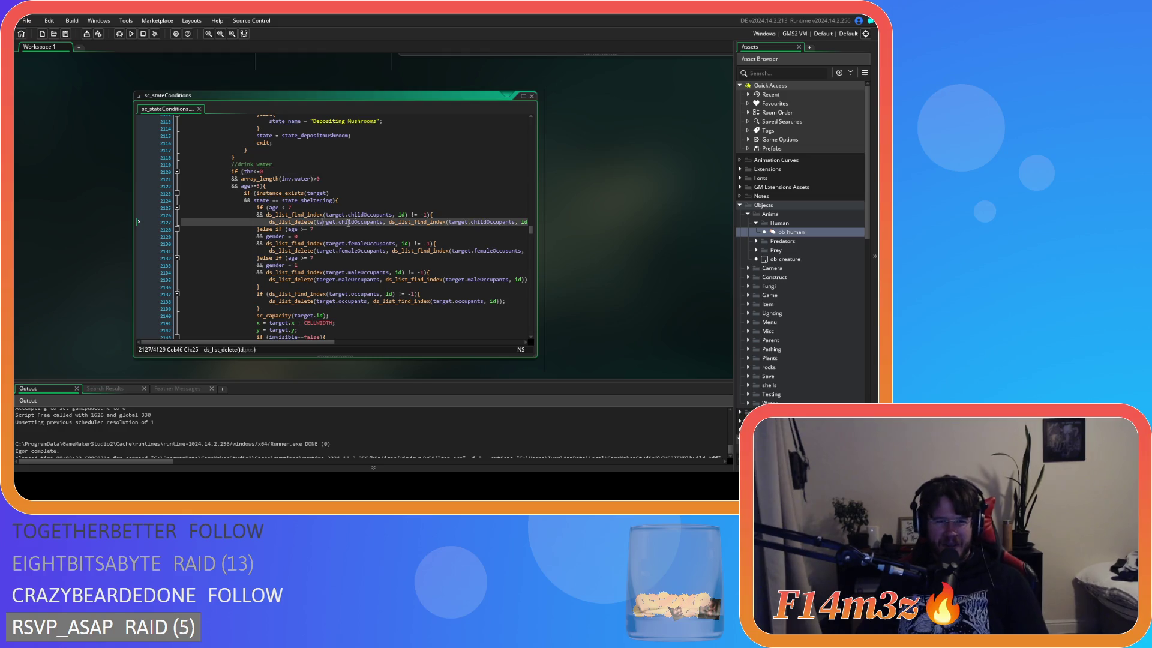
pyautogui.scroll(-2, 336, 222)
pyautogui.scroll(3, 324, 210)
pyautogui.scroll(-3, 310, 192)
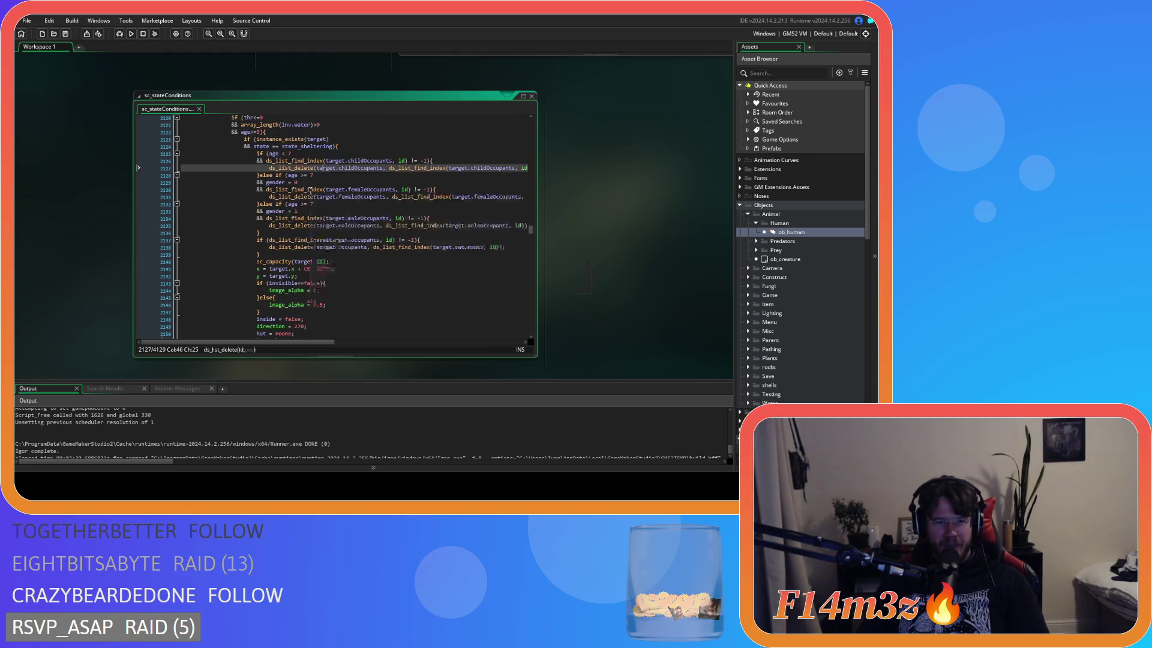
pyautogui.scroll(-5, 315, 210)
pyautogui.doubleClick(292, 309)
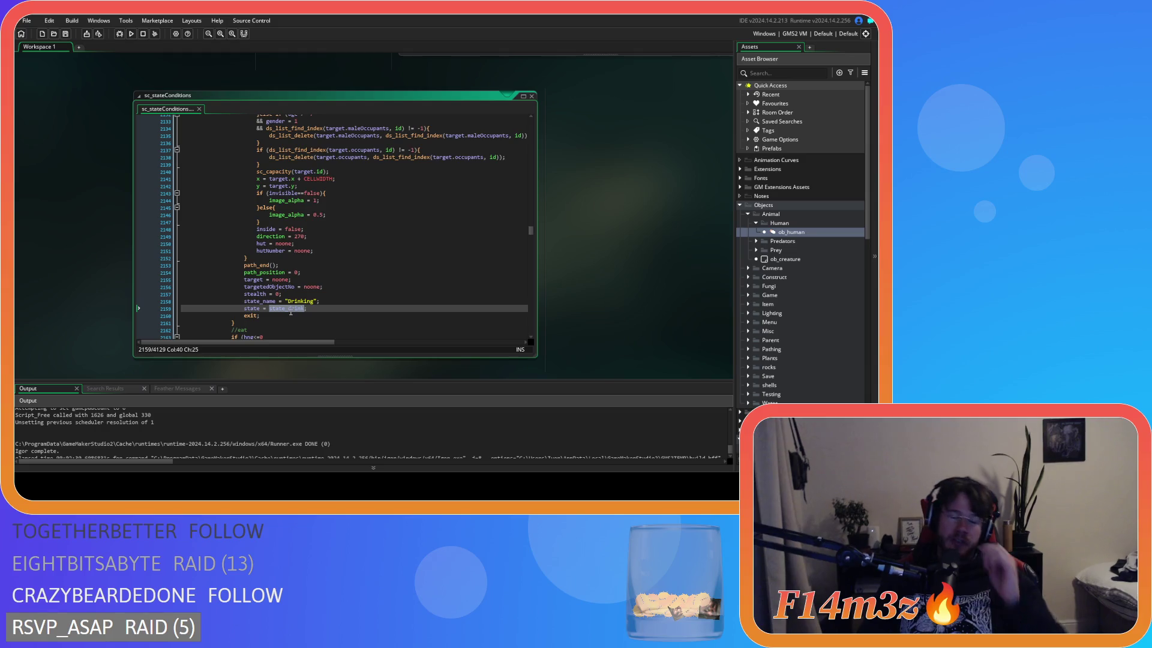
pyautogui.scroll(3, 365, 288)
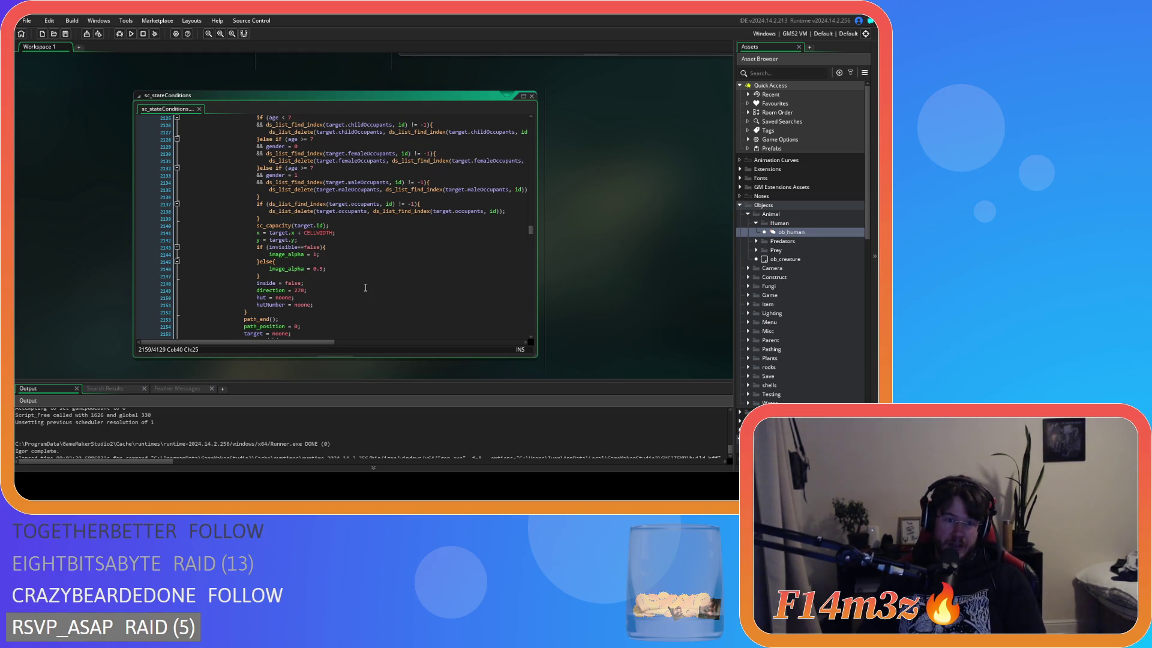
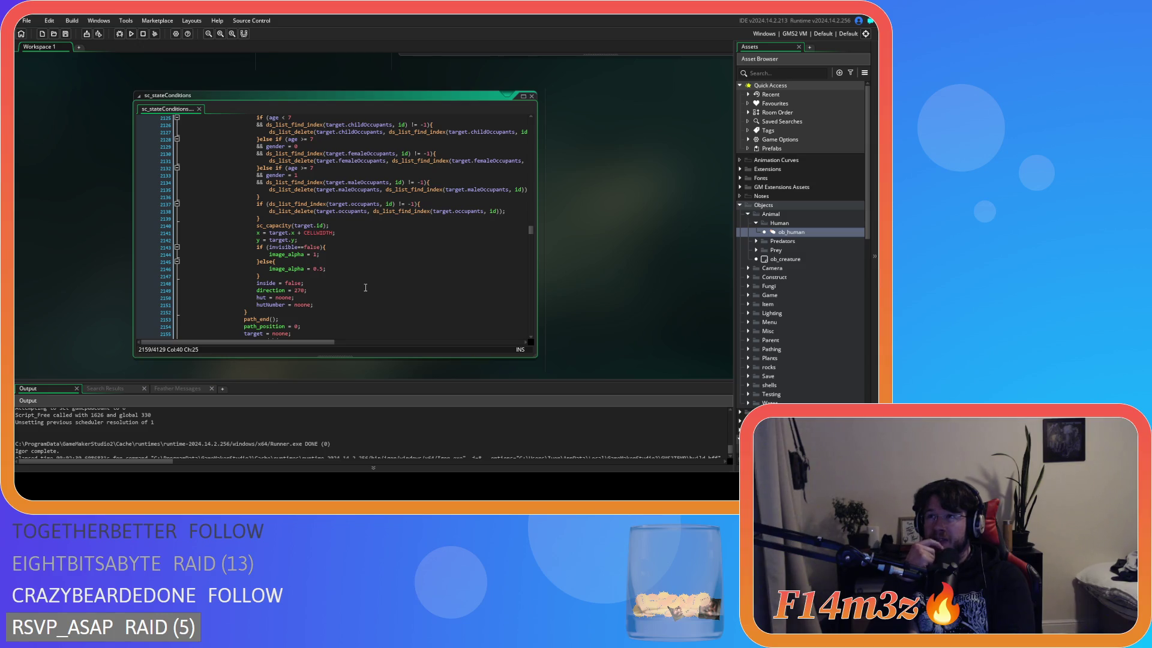
# Expand the Interupts scripts folder and open the sc_thirstInterupt script
pyautogui.scroll(-8, 782, 336)
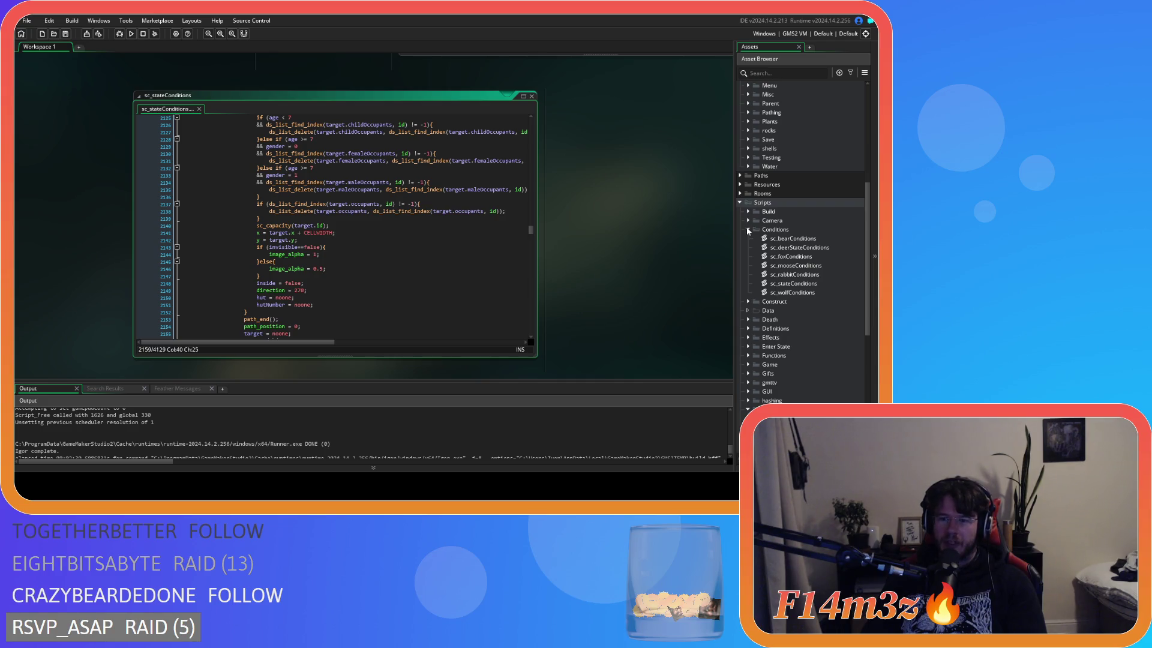
pyautogui.scroll(-4, 756, 270)
pyautogui.click(766, 318)
pyautogui.scroll(-3, 766, 309)
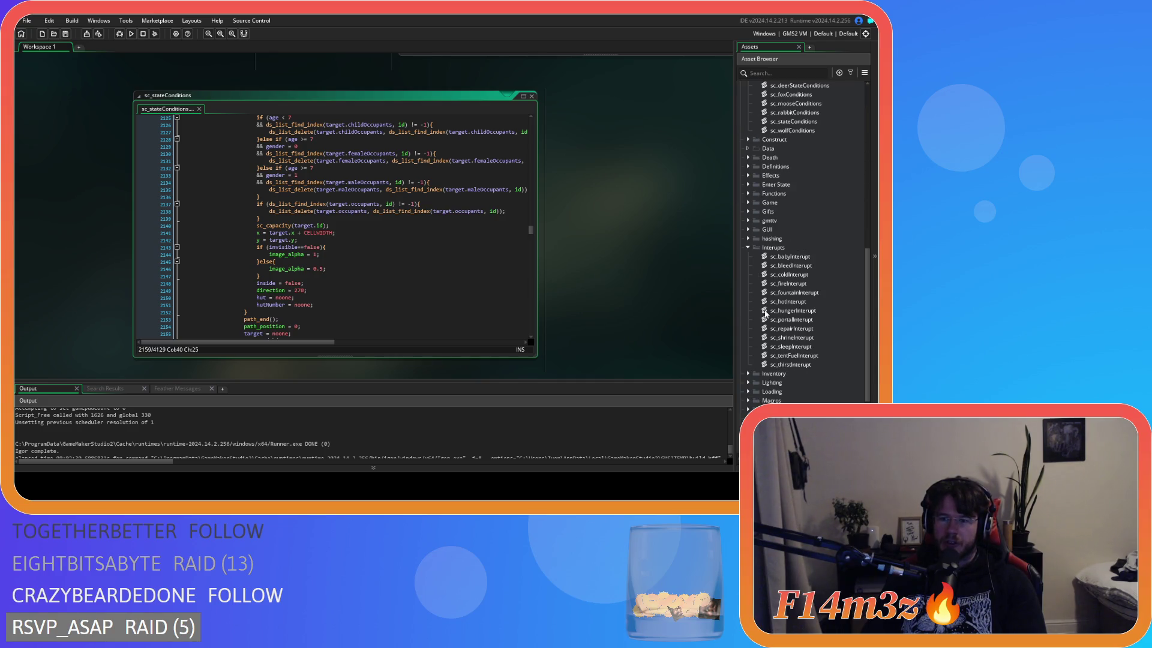
pyautogui.doubleClick(792, 365)
# Review the thirst conditions: the Carpenter gift, store water and store not-on-fire checks
pyautogui.click(405, 187)
pyautogui.click(368, 234)
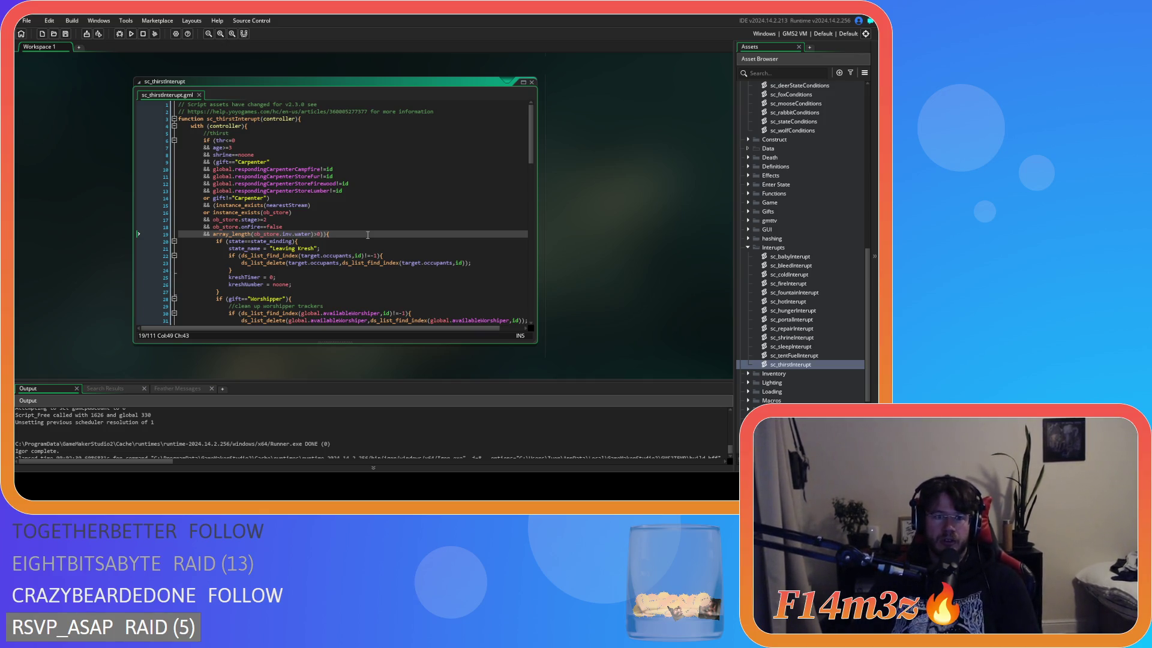
pyautogui.click(361, 196)
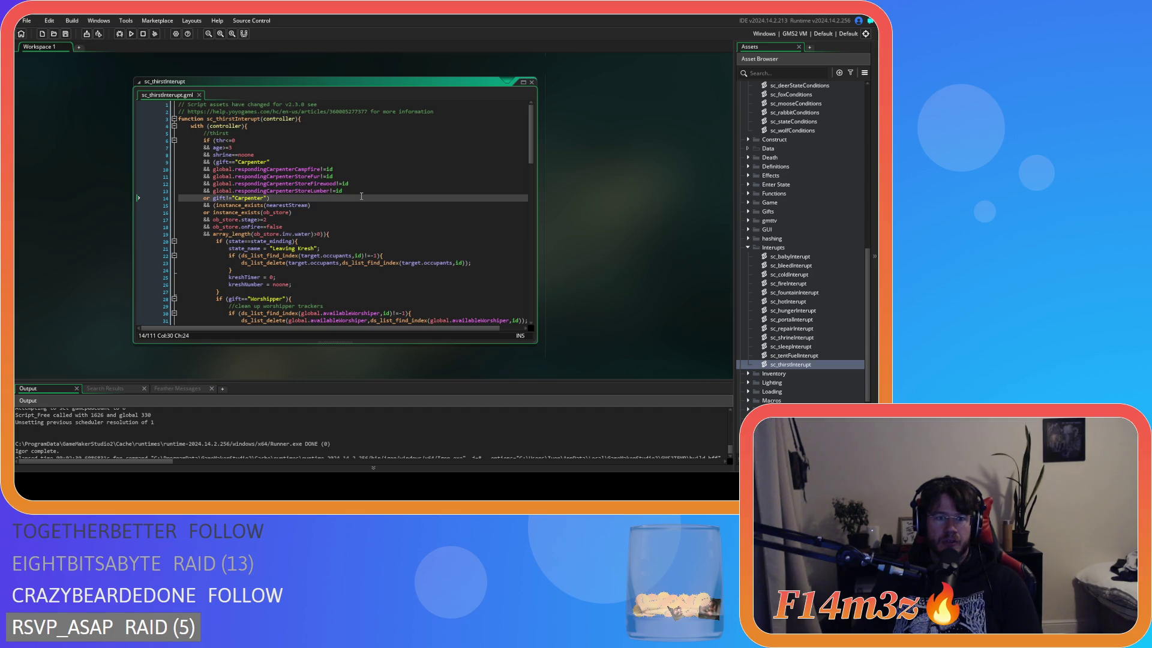
pyautogui.click(361, 228)
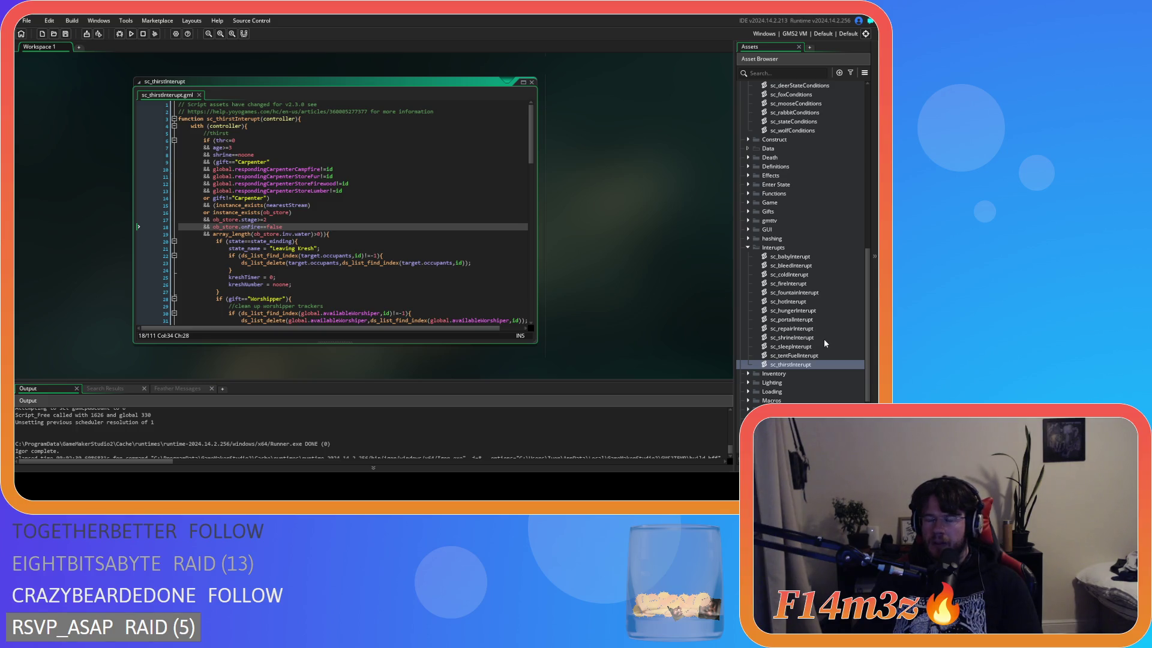
# Open sc_hungerInterupt and review its Carpenter gift, berries, campfire and store existence checks
pyautogui.doubleClick(815, 311)
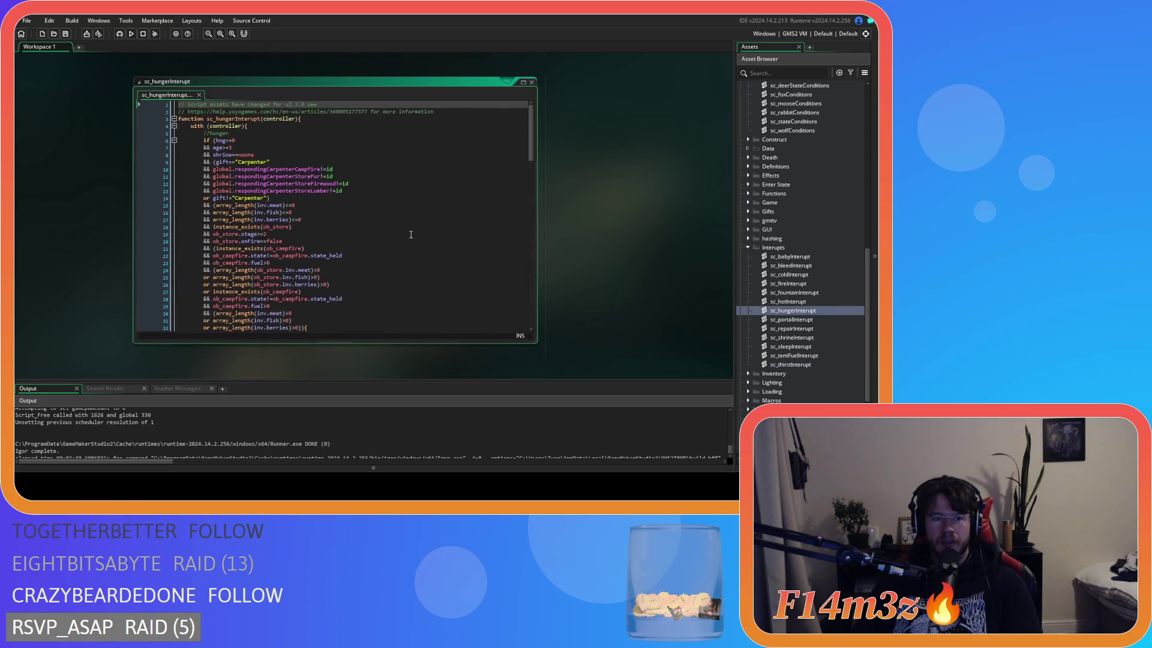
pyautogui.scroll(2, 411, 234)
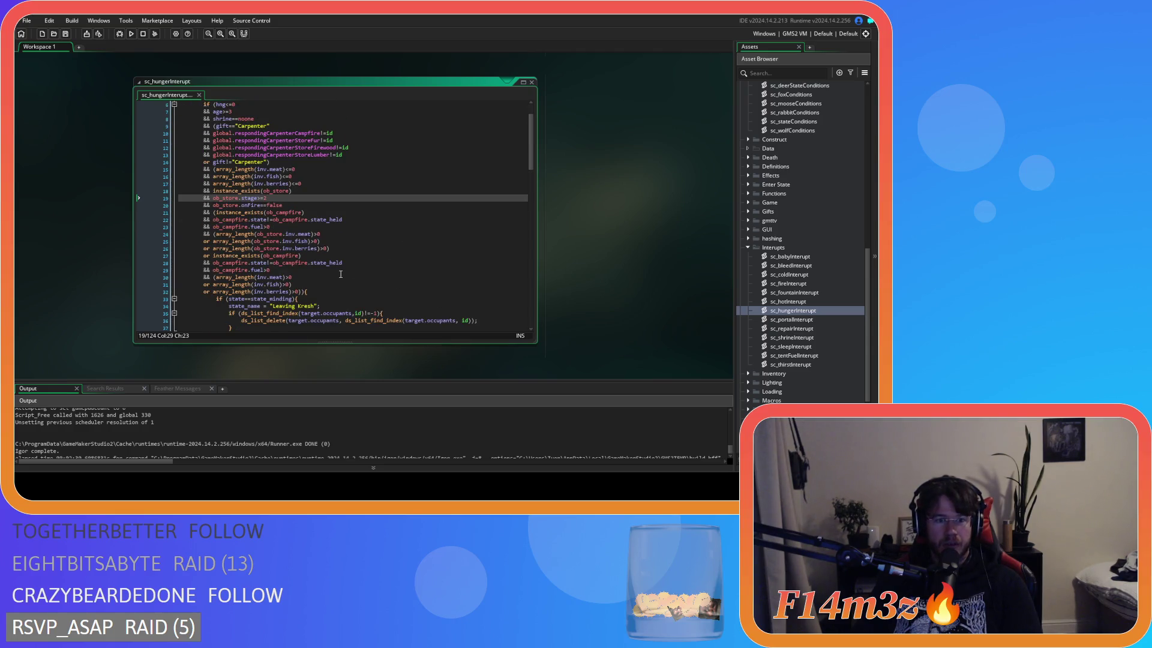
pyautogui.scroll(1, 340, 275)
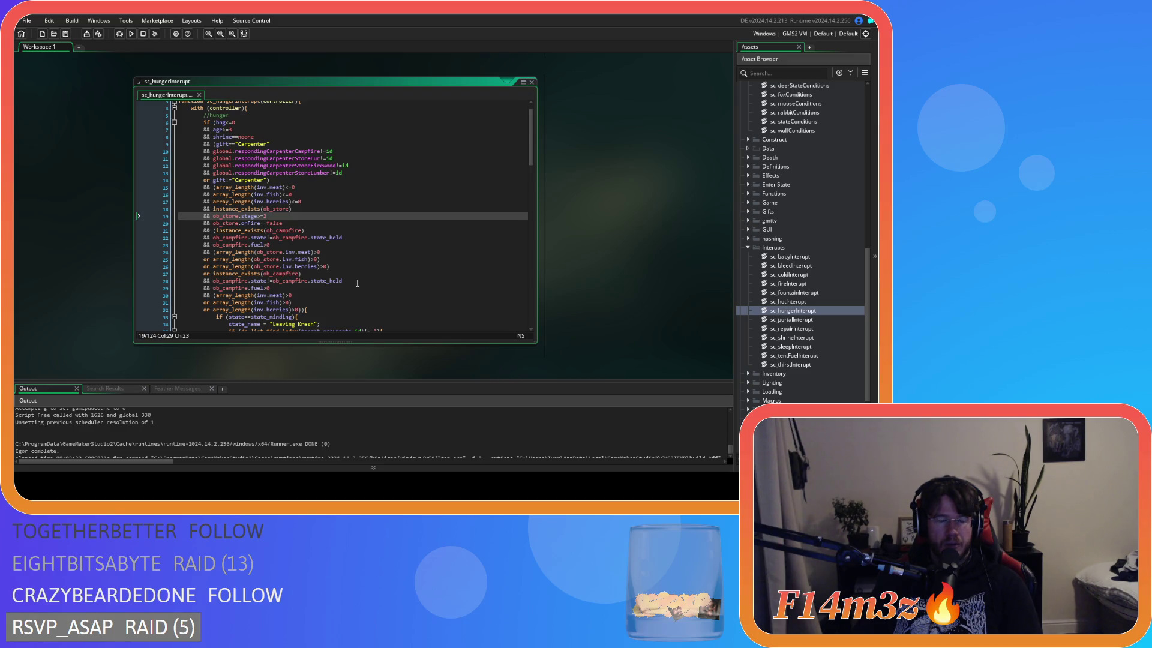
pyautogui.click(315, 181)
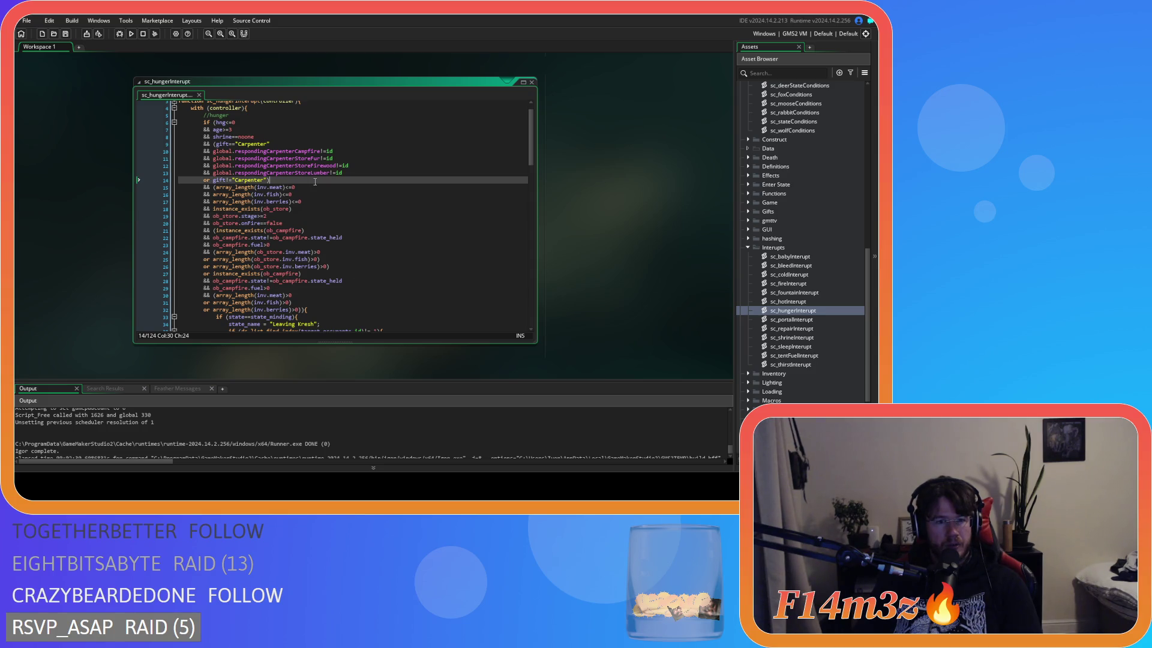
pyautogui.click(316, 200)
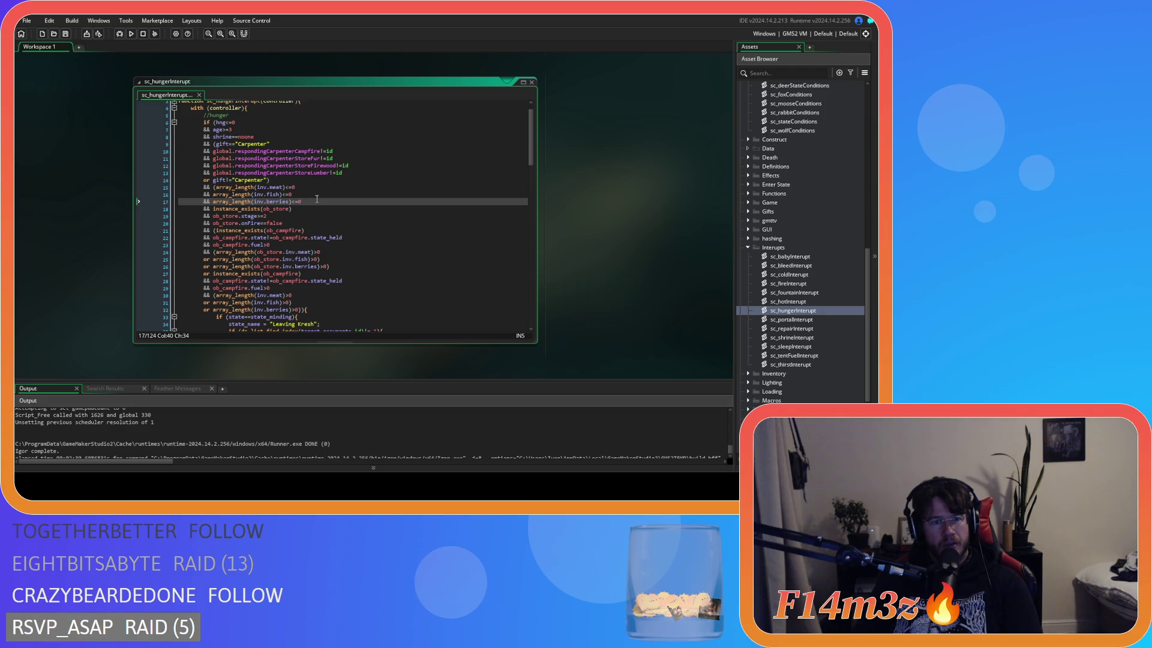
pyautogui.moveTo(269, 302); pyautogui.dragTo(279, 310)
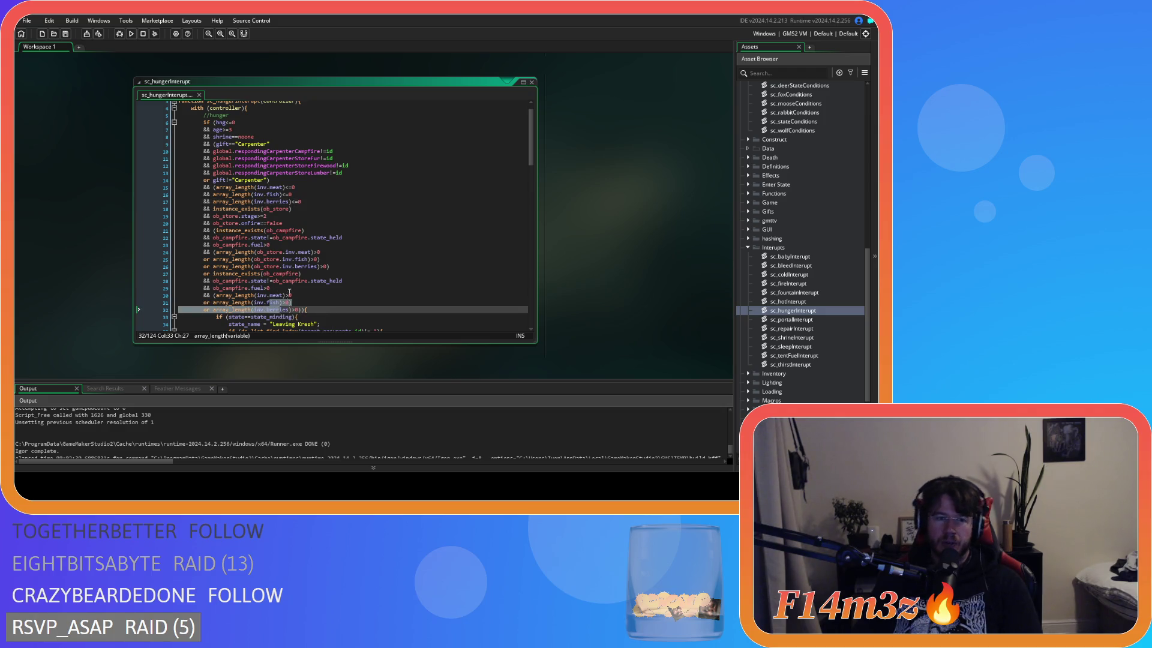
pyautogui.click(299, 209)
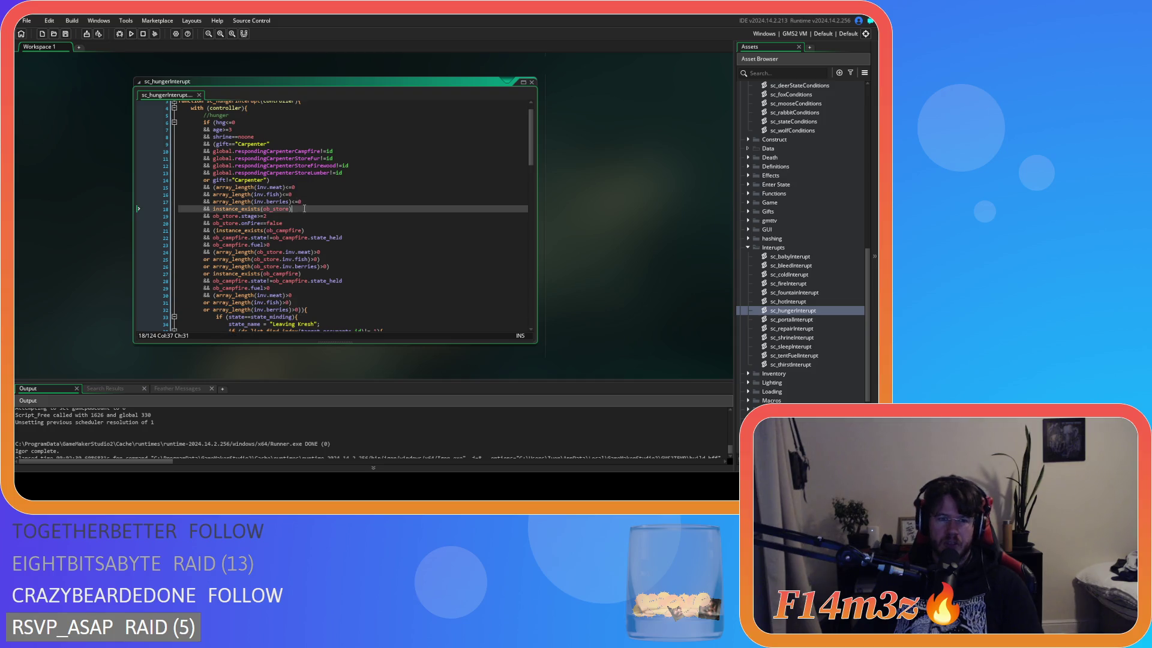
# Inspect the inventory, ob_store and campfire food-check groups and where their parentheses open
pyautogui.click(217, 188)
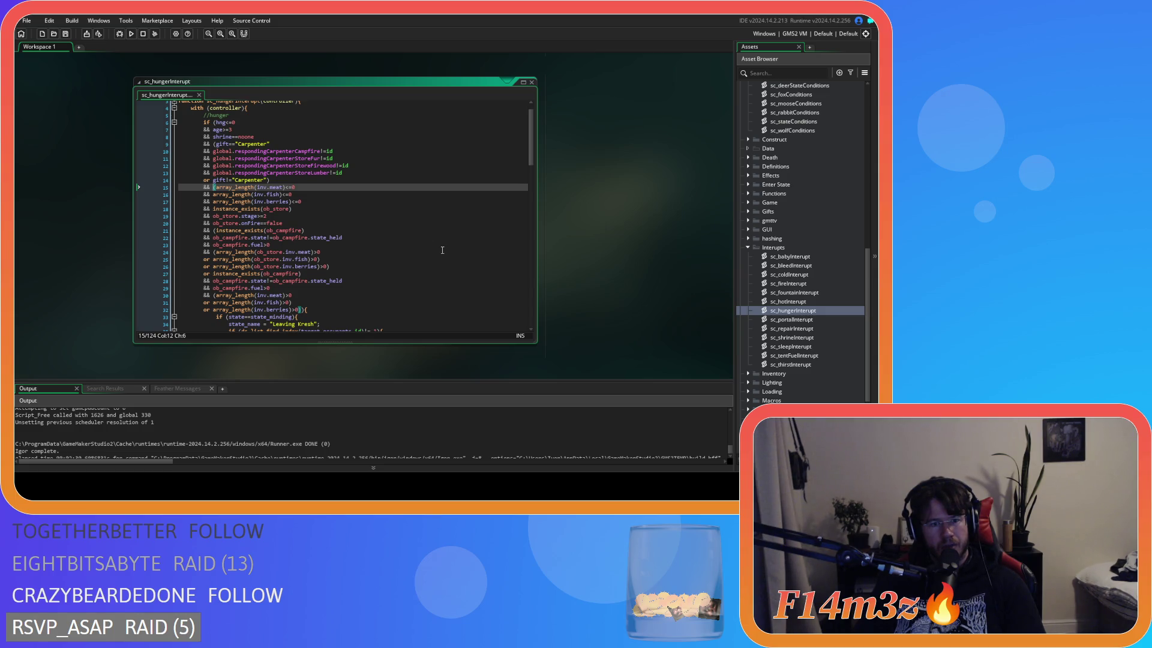
pyautogui.moveTo(297, 187)
pyautogui.mouseDown()
pyautogui.moveTo(315, 208)
pyautogui.moveTo(229, 187)
pyautogui.mouseUp()
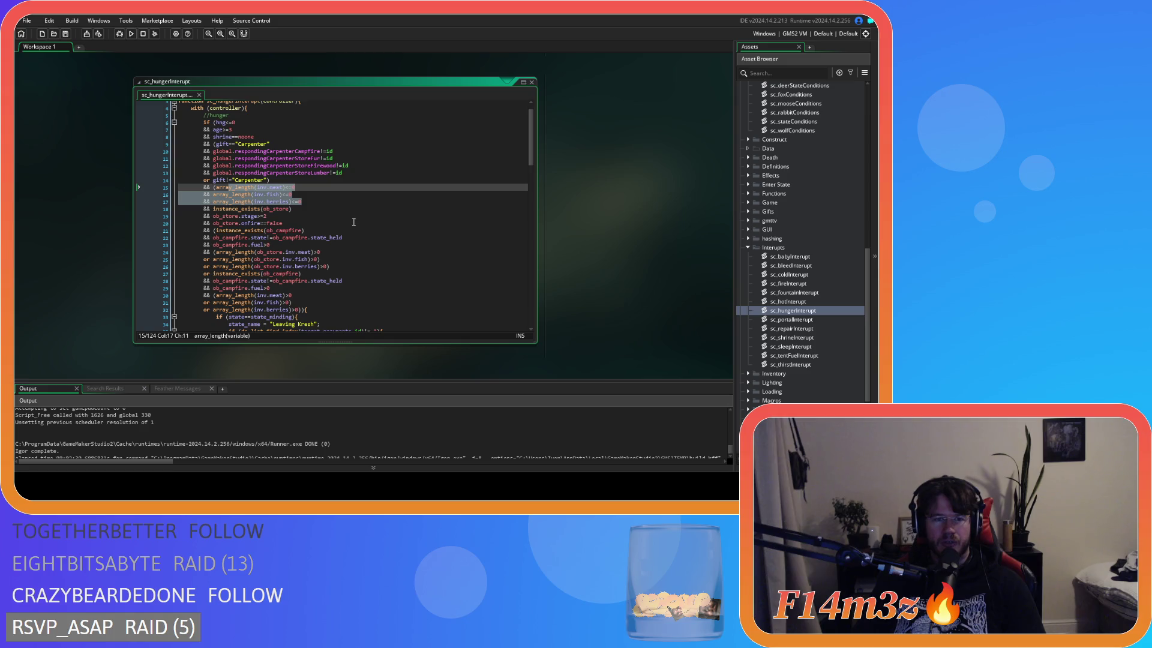
pyautogui.moveTo(246, 209); pyautogui.dragTo(298, 229)
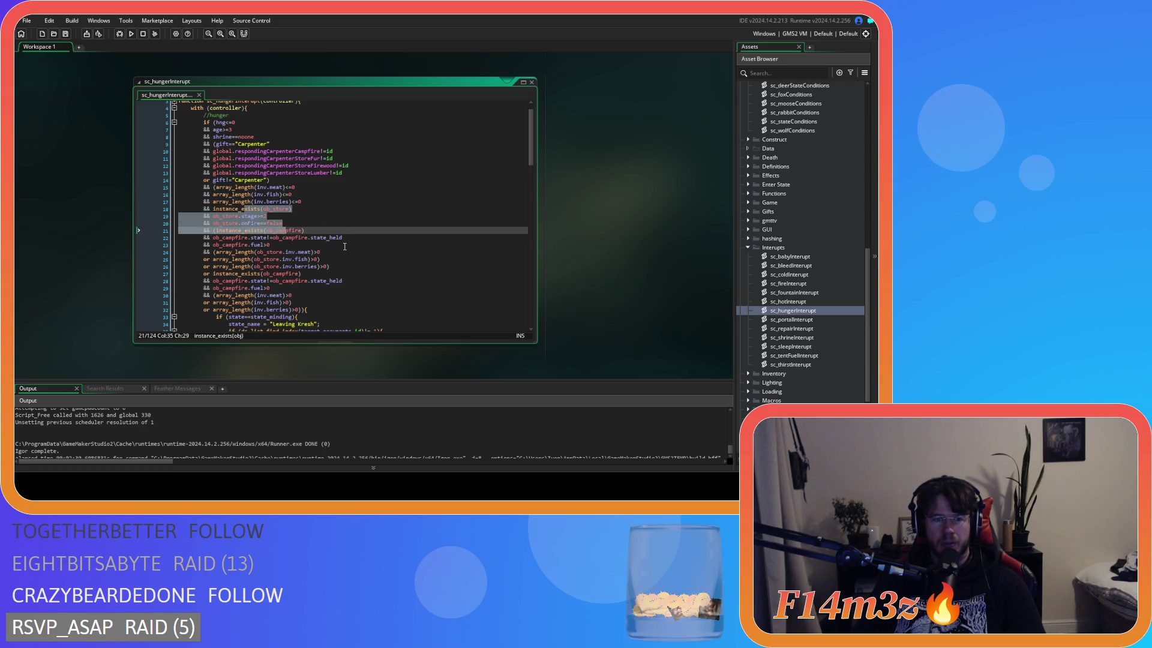
pyautogui.moveTo(345, 259); pyautogui.dragTo(345, 268)
pyautogui.click(345, 268)
pyautogui.moveTo(252, 295); pyautogui.dragTo(279, 311)
# Append >0 to the final campfire array_length(inv.berries) check
pyautogui.click(322, 310)
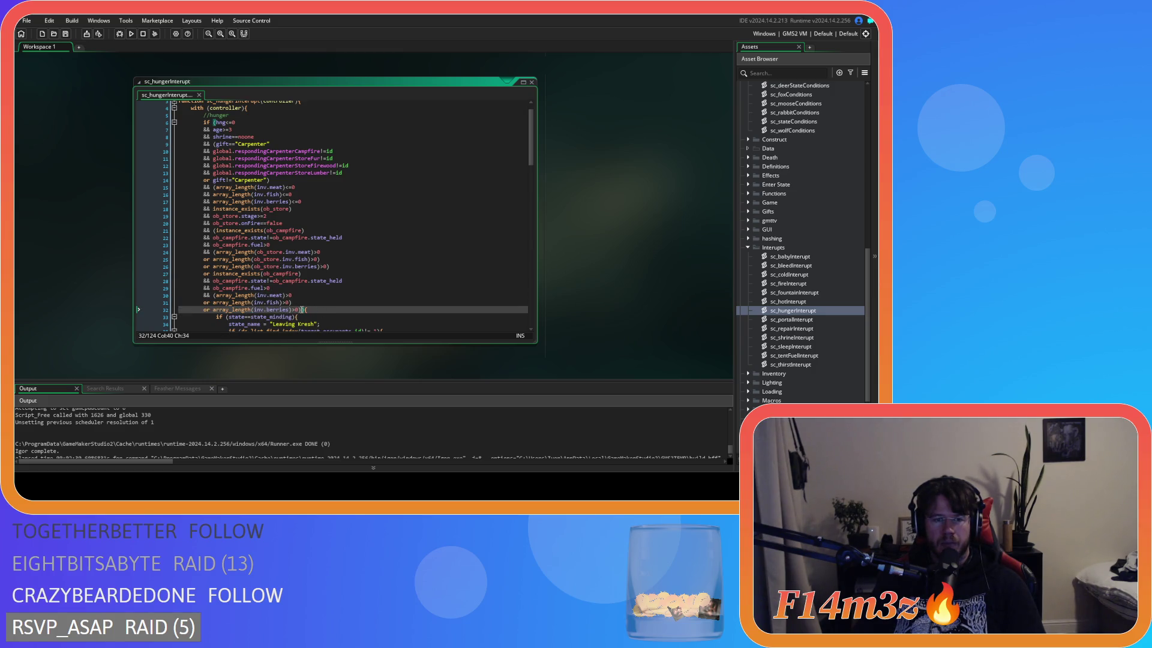
pyautogui.write('>0')
pyautogui.click(328, 303)
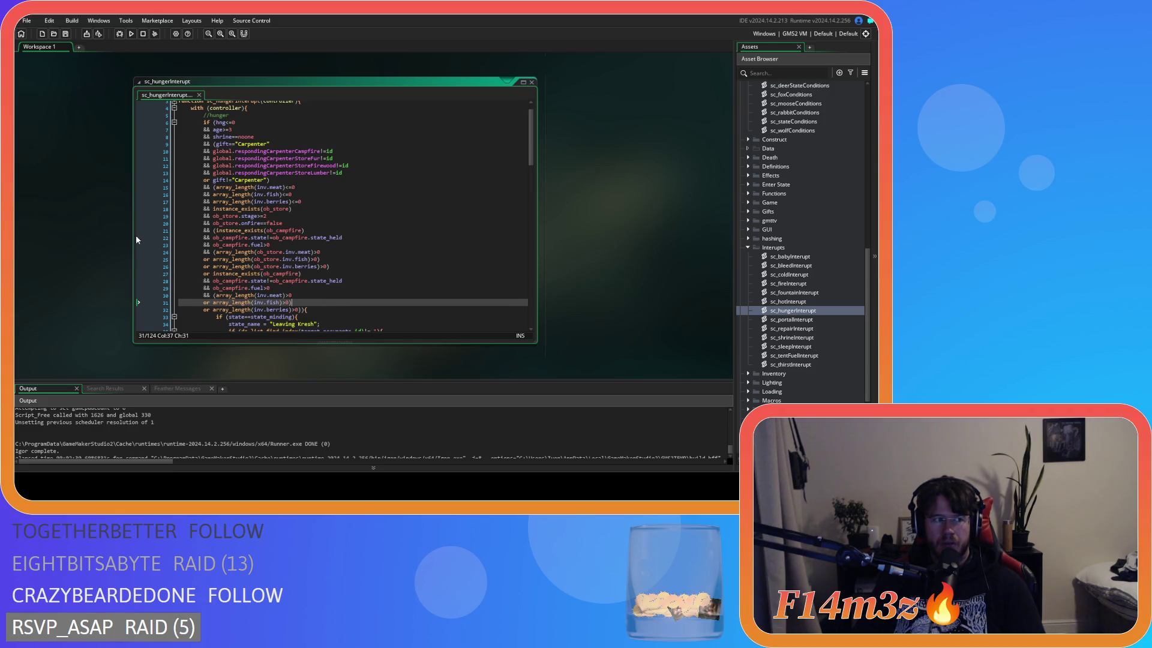
# Scroll through the open code and bring the sc_stateConditions script into focus
pyautogui.scroll(8, 135, 237)
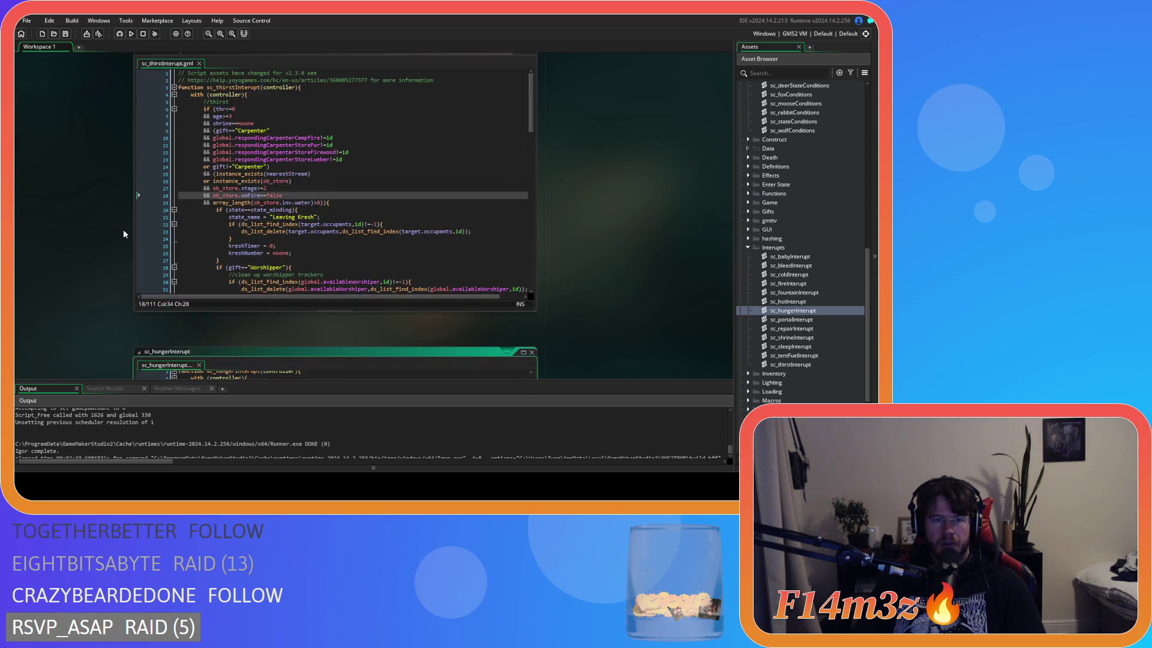
pyautogui.scroll(-6, 622, 276)
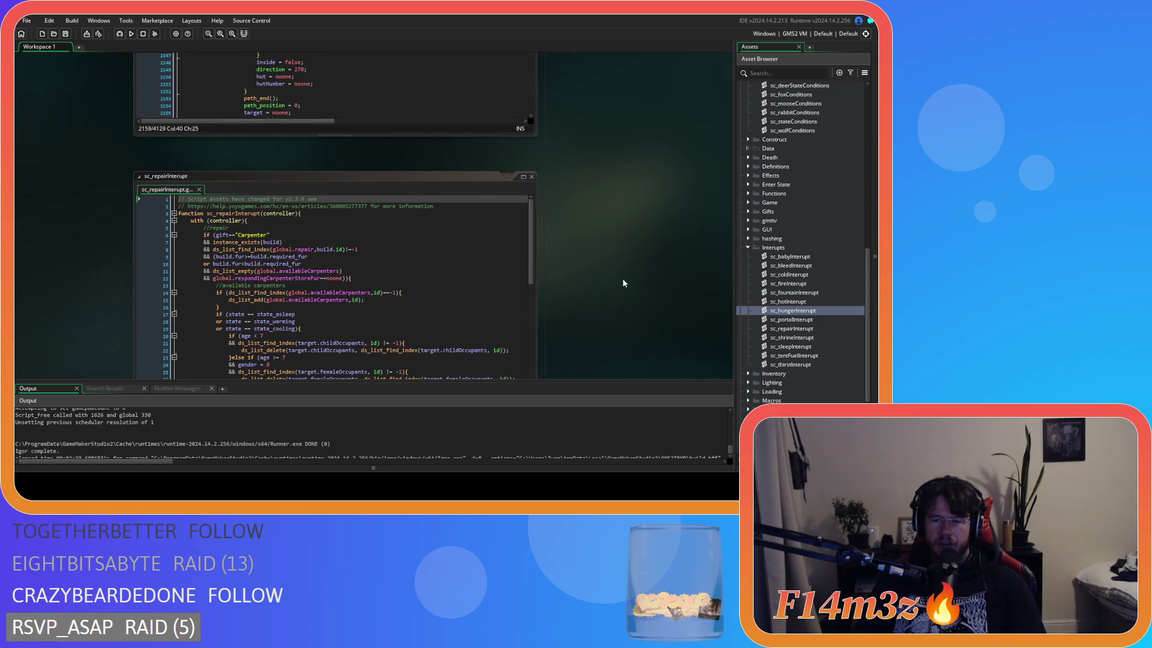
pyautogui.scroll(-2, 623, 280)
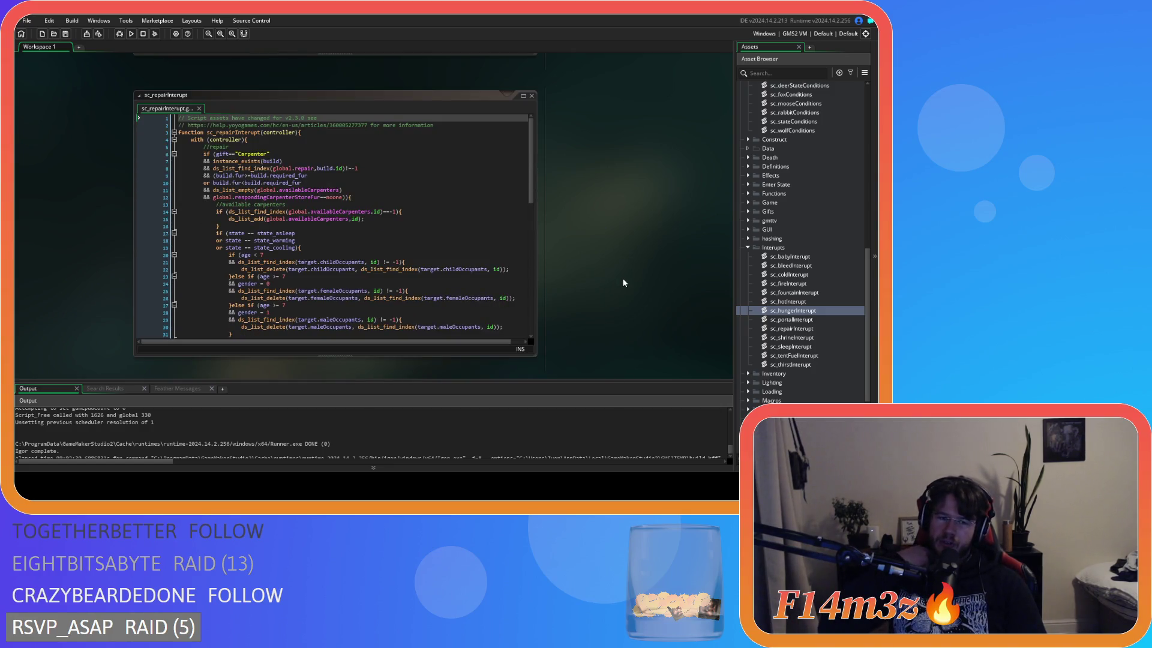
pyautogui.scroll(5, 606, 198)
pyautogui.scroll(8, 619, 221)
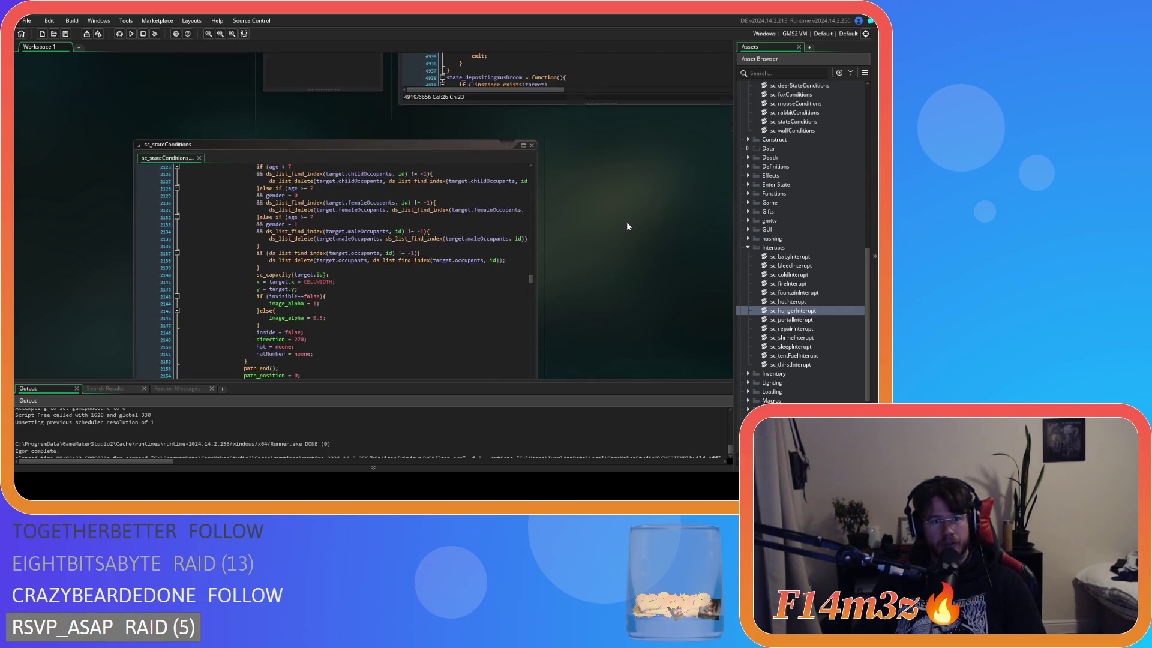
pyautogui.scroll(1, 280, 274)
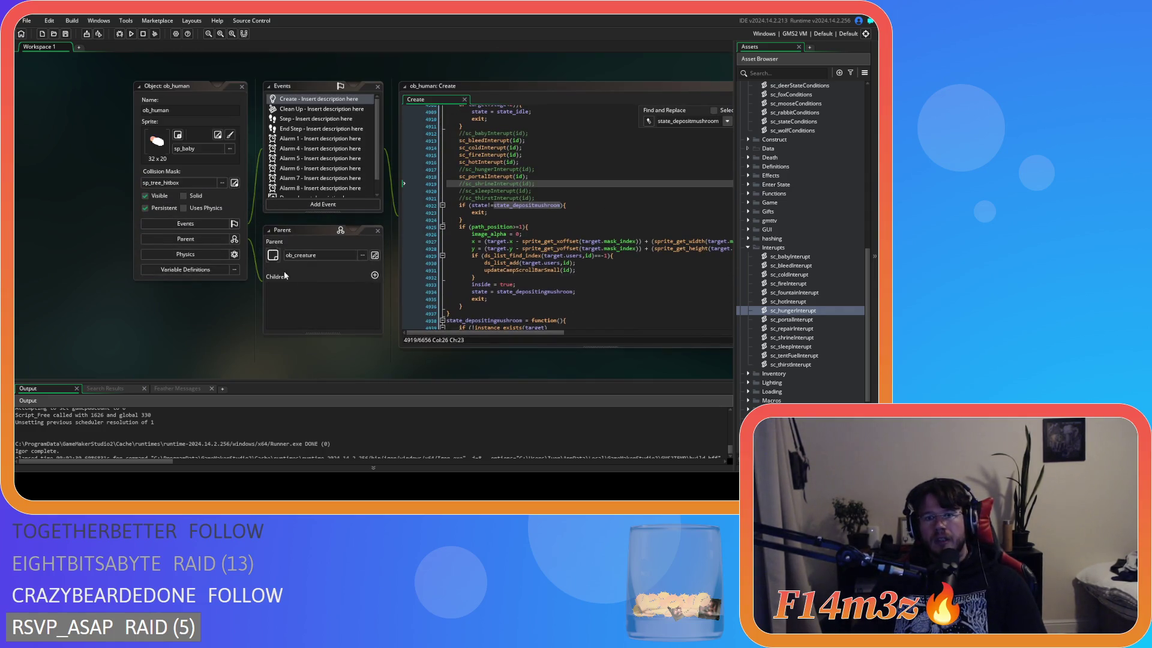
pyautogui.scroll(-10, 591, 333)
pyautogui.click(425, 240)
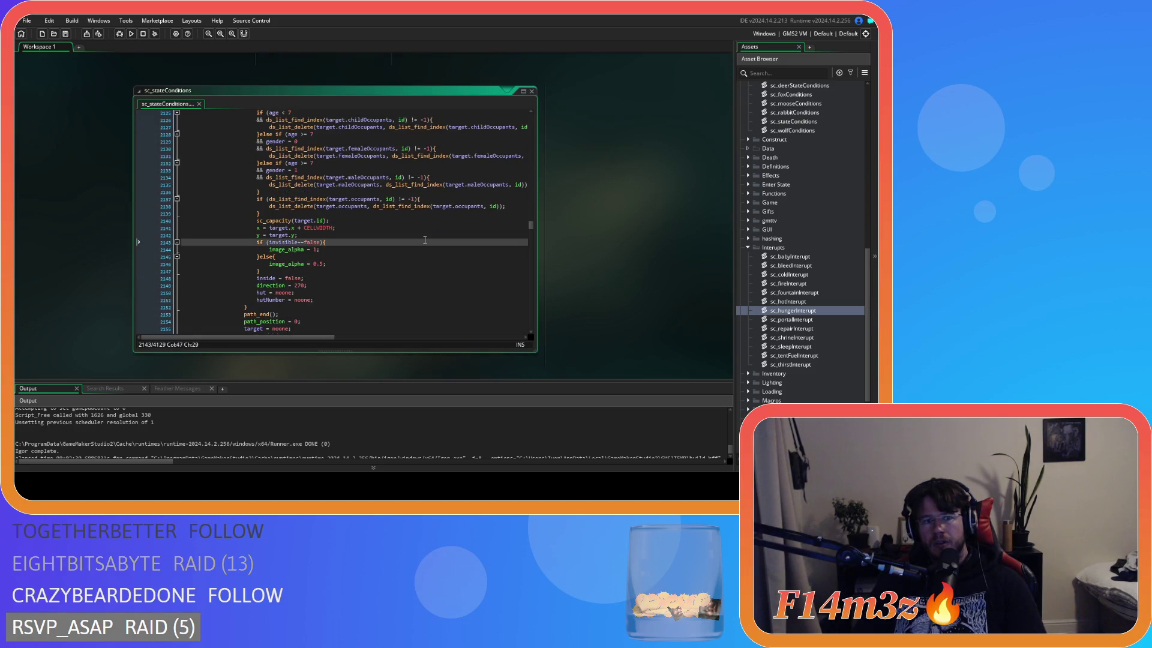
# Scroll sc_stateConditions to its deposit-fish block, then pan to ob_human's Create code
pyautogui.scroll(4, 424, 240)
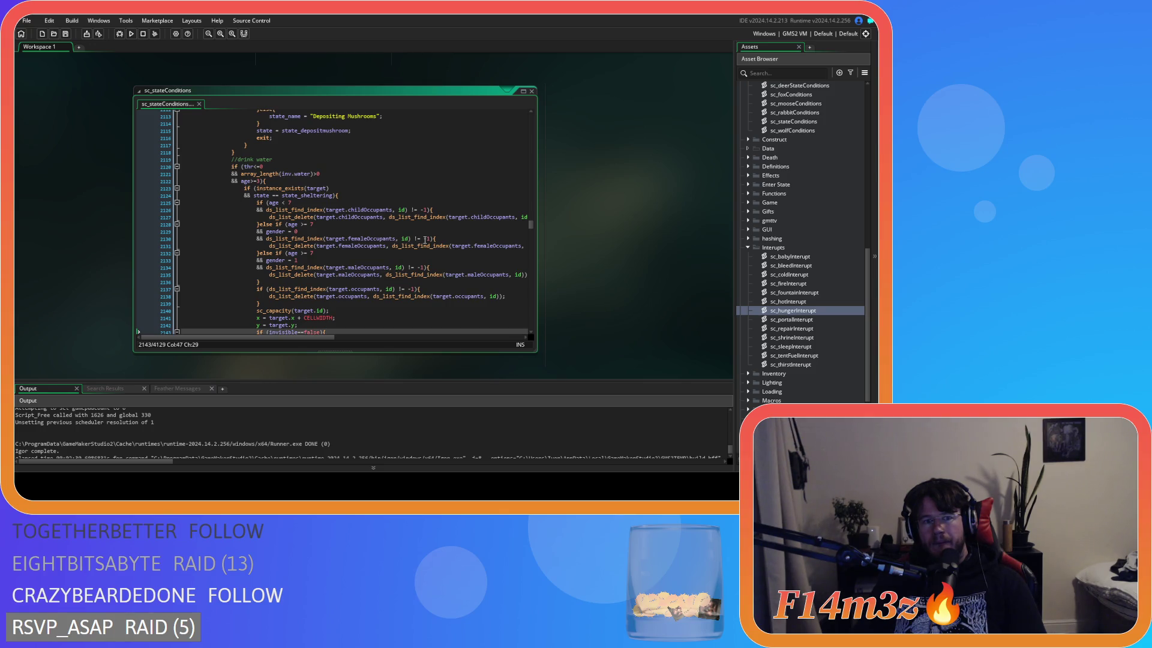
pyautogui.scroll(-3, 425, 240)
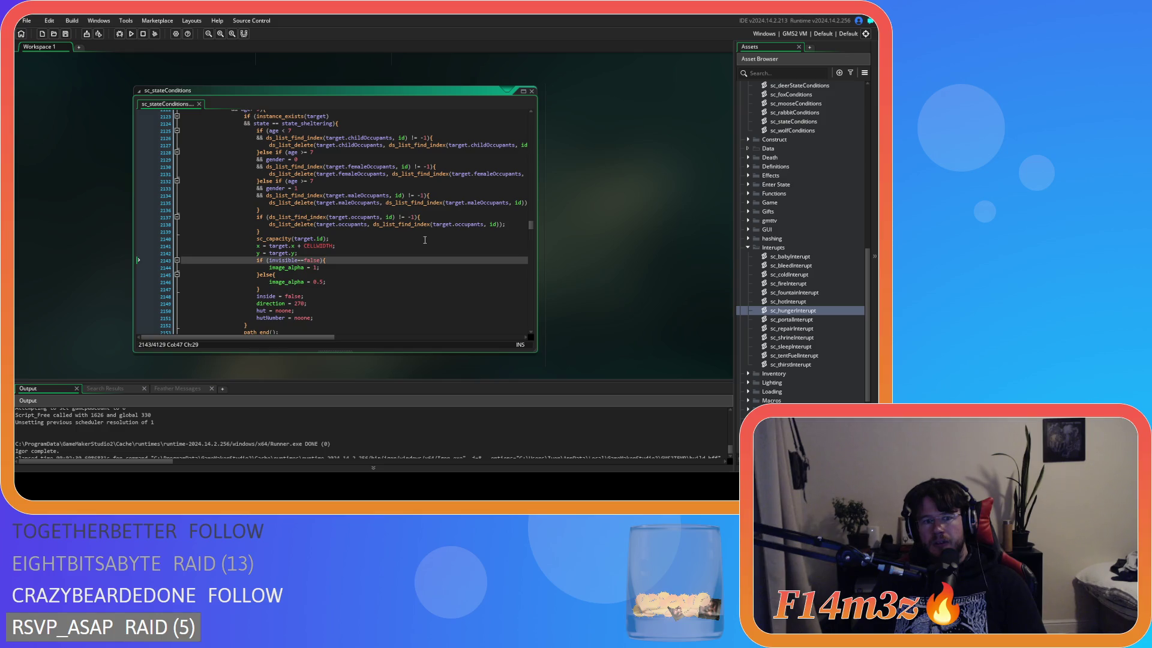
pyautogui.scroll(-4, 425, 240)
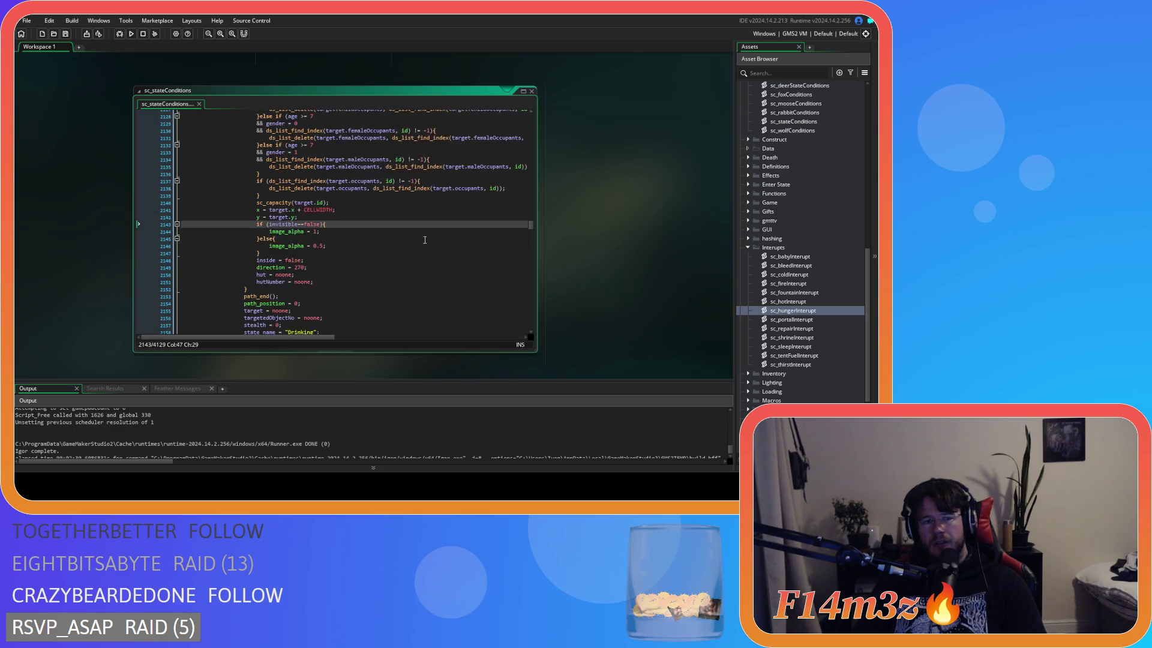
pyautogui.scroll(7, 425, 240)
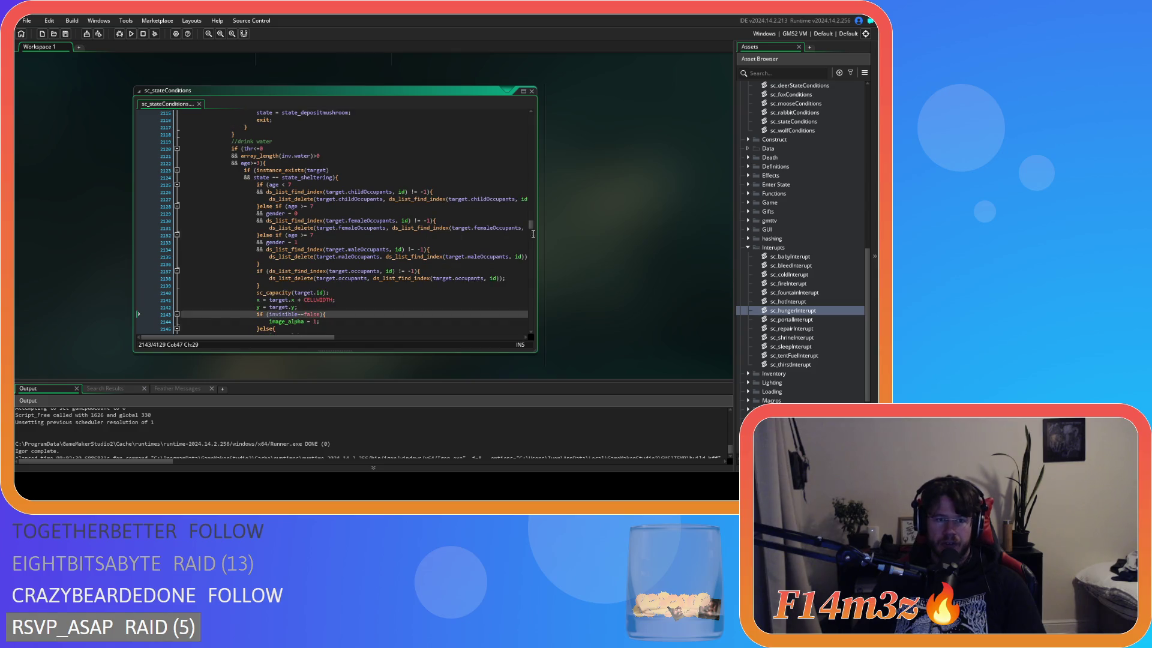
pyautogui.scroll(-3, 424, 240)
pyautogui.hscroll(1, 592, 274)
pyautogui.scroll(-20, 390, 215)
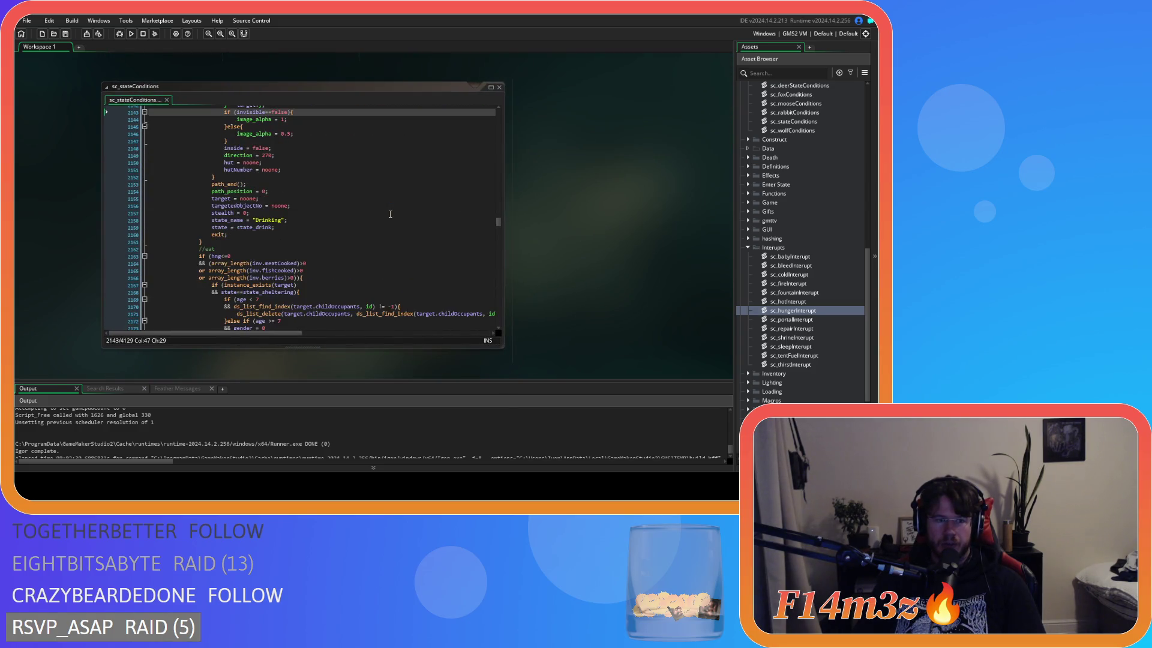
pyautogui.scroll(-3, 390, 214)
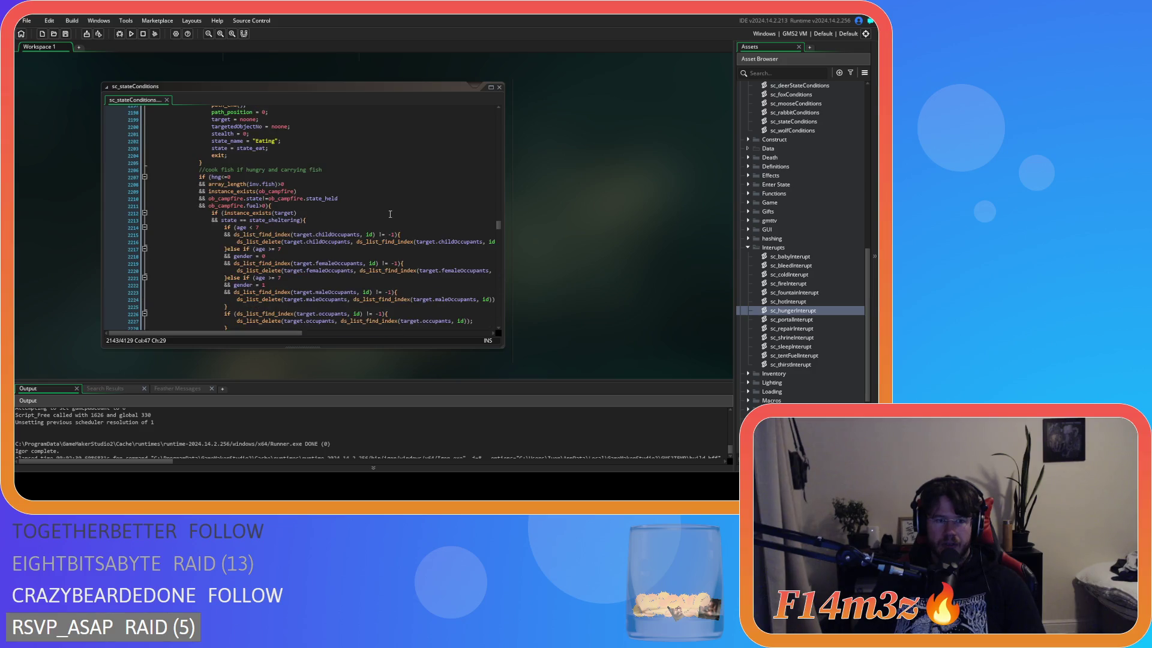
pyautogui.scroll(-20, 390, 214)
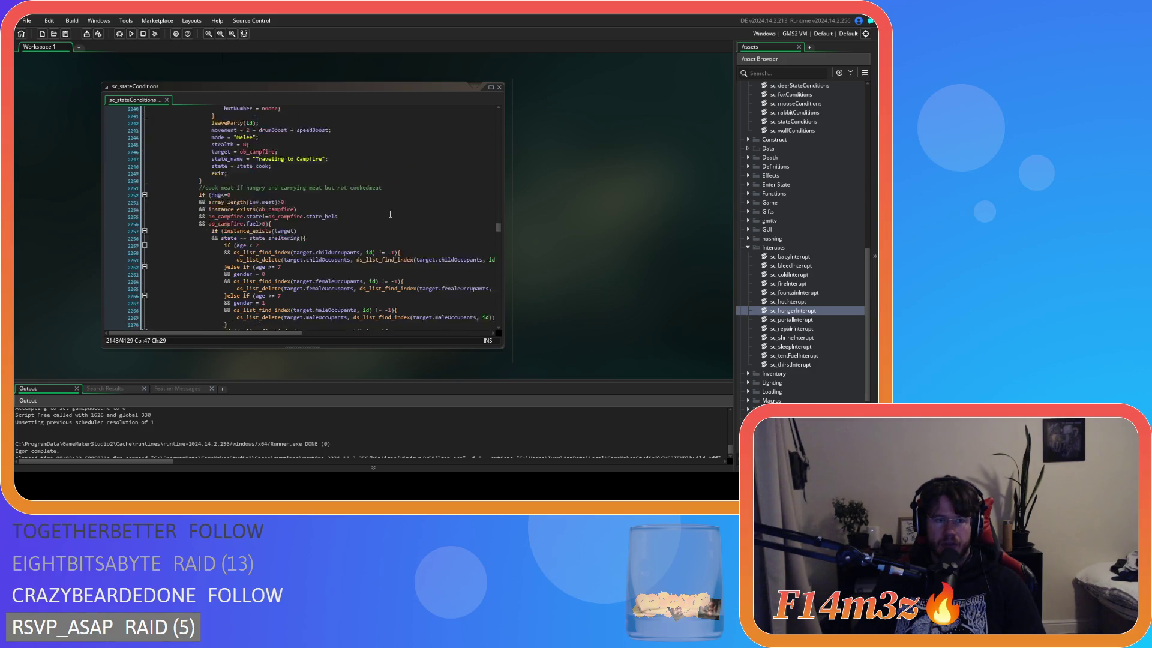
pyautogui.scroll(-12, 389, 214)
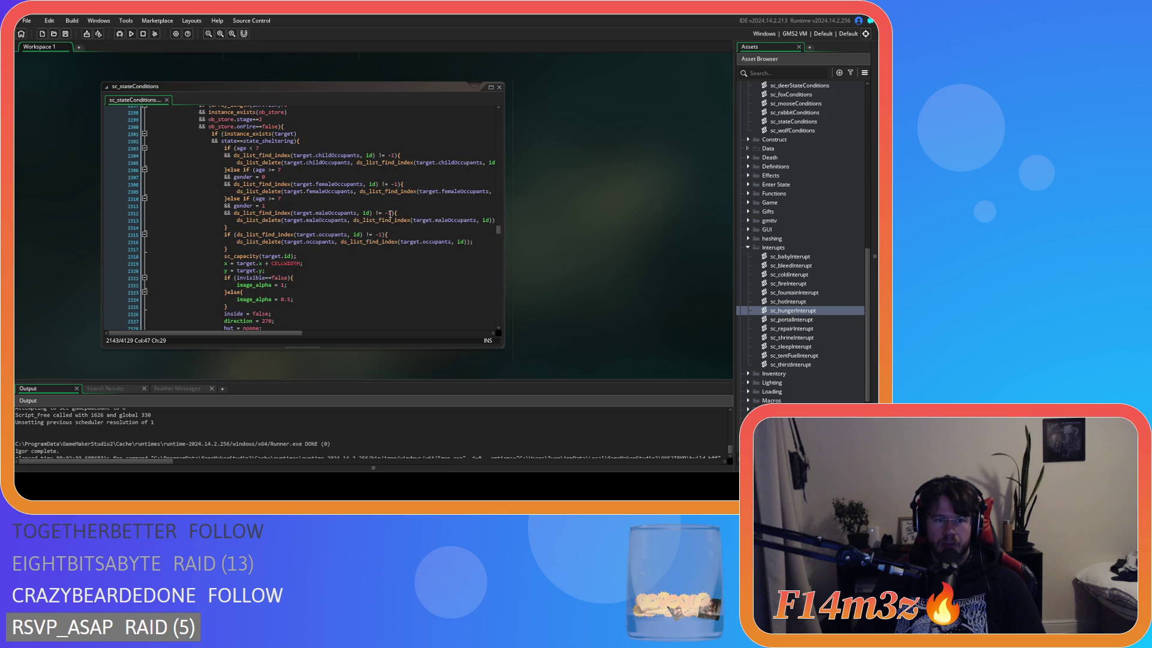
pyautogui.scroll(2, 482, 227)
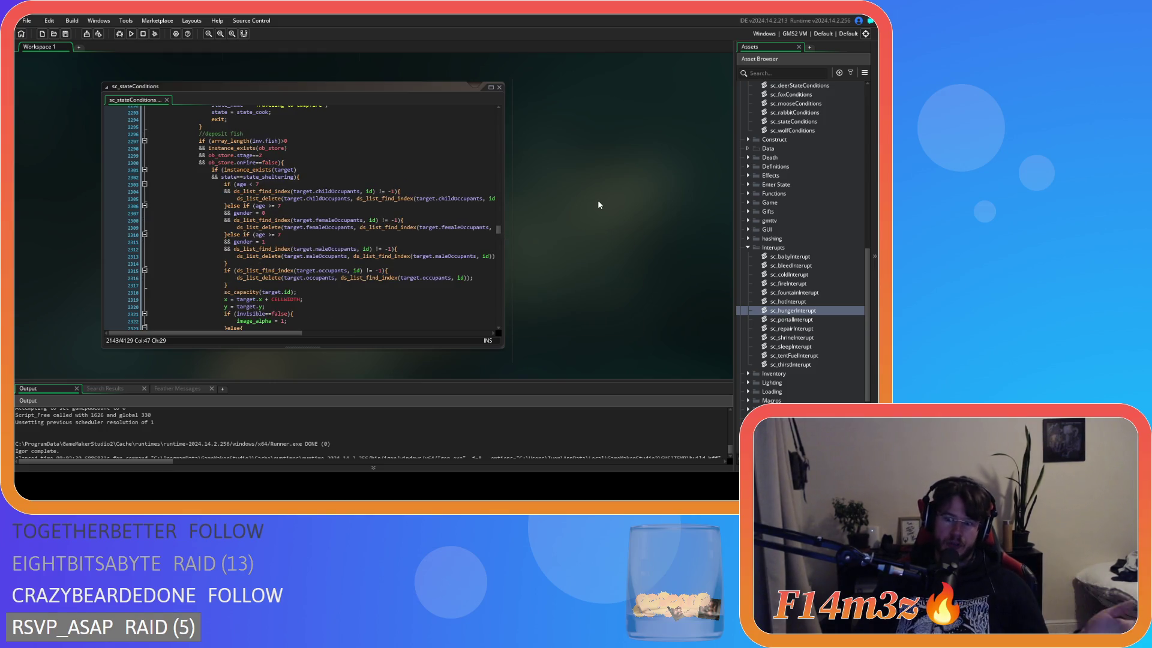
pyautogui.moveTo(613, 200); pyautogui.dragTo(506, 360)
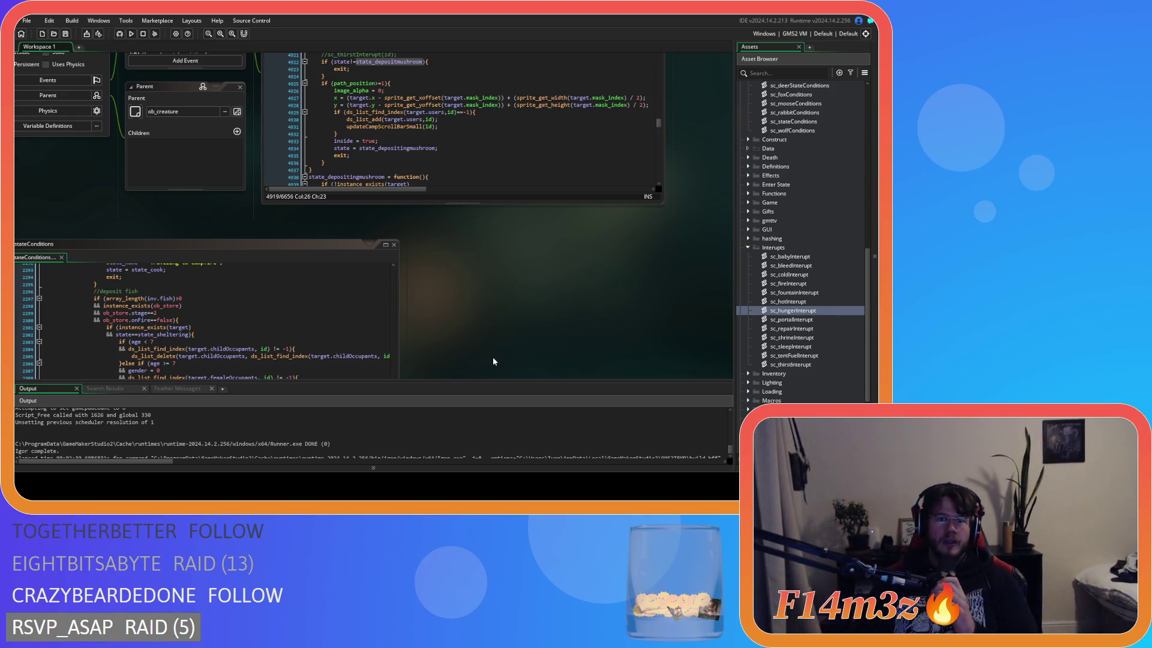
# Change the ob_human Create search term from mushroom to state_depositfish, then return to sc_stateConditions
pyautogui.scroll(5, 495, 352)
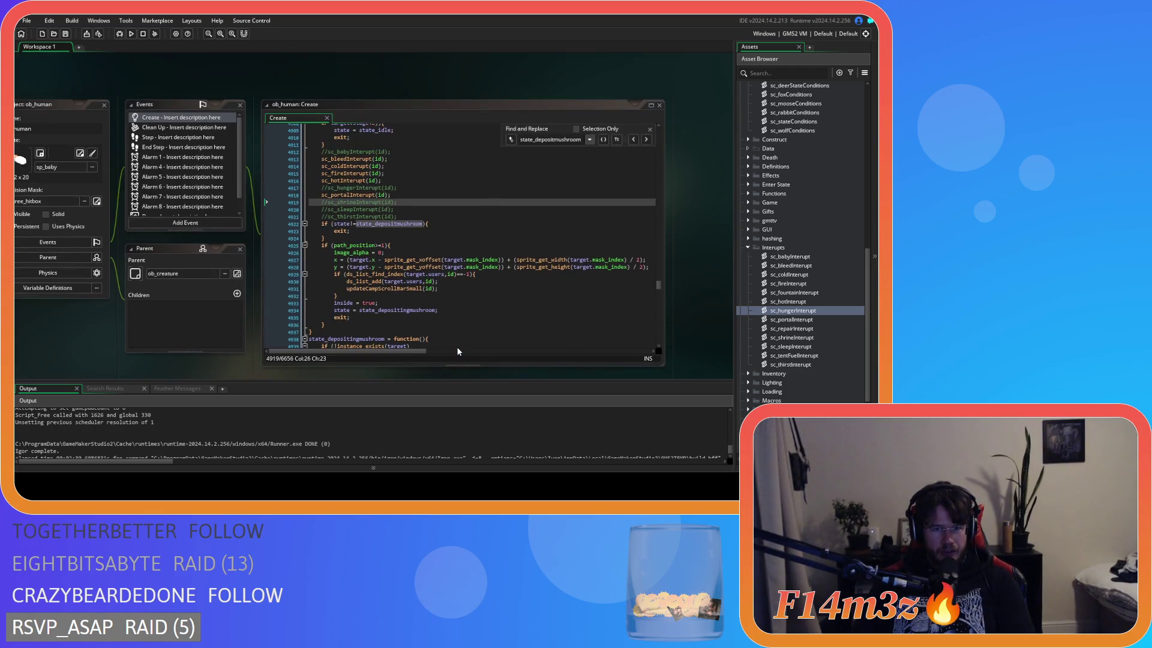
pyautogui.scroll(-3, 445, 352)
pyautogui.scroll(3, 436, 272)
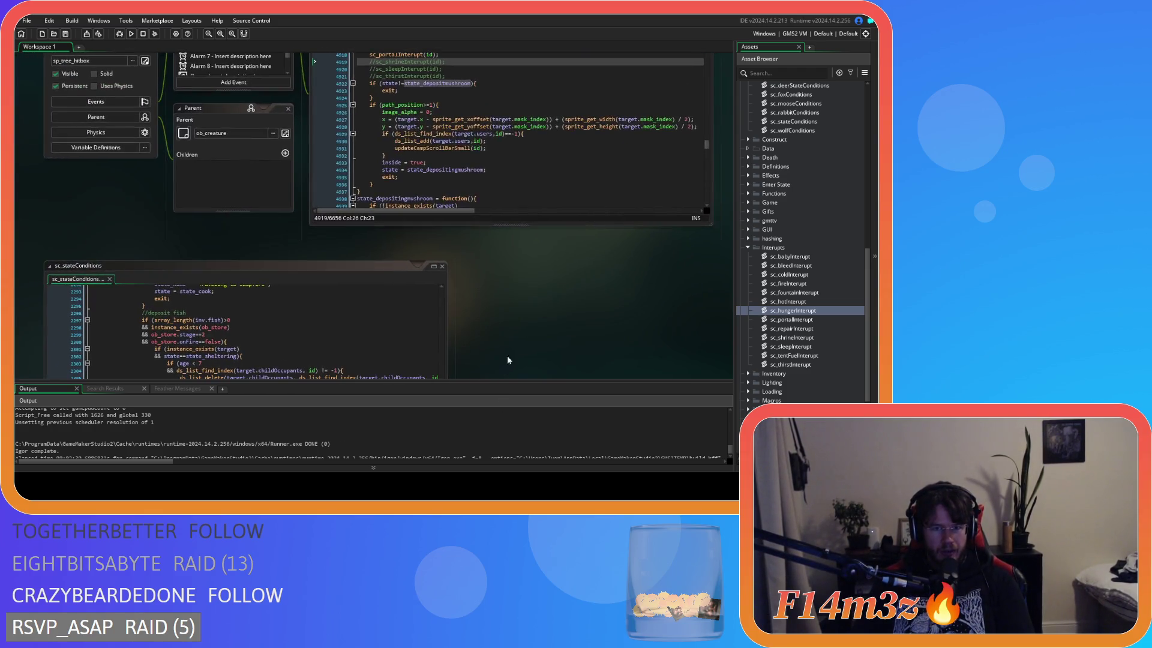
pyautogui.scroll(1, 407, 381)
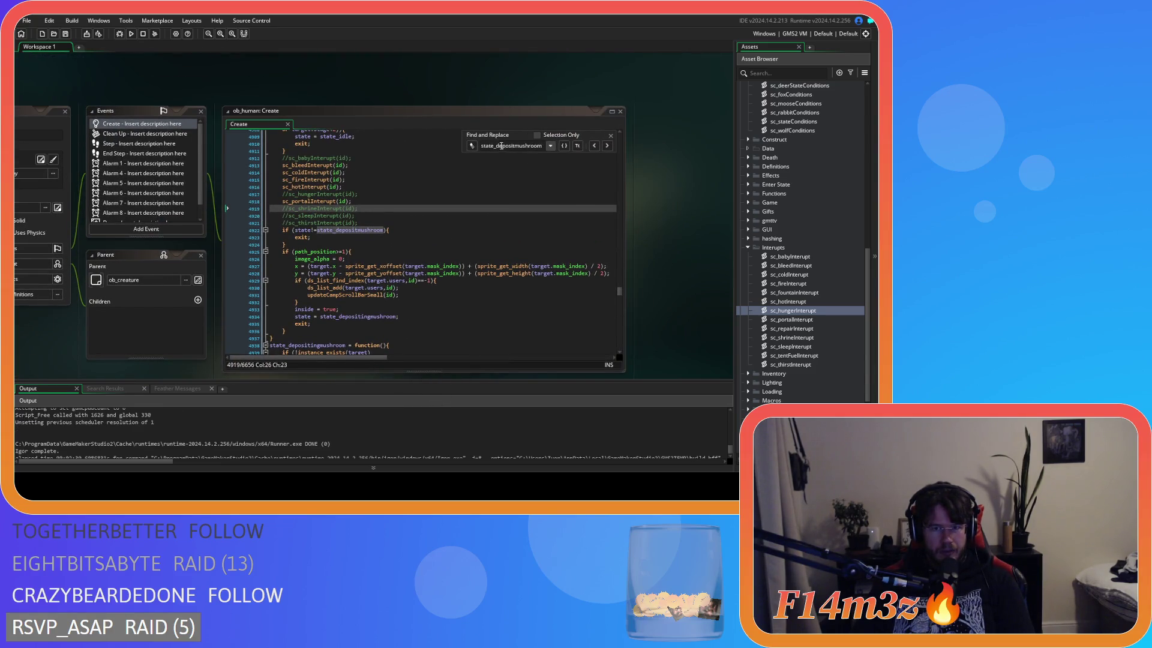
pyautogui.moveTo(513, 146); pyautogui.dragTo(520, 146)
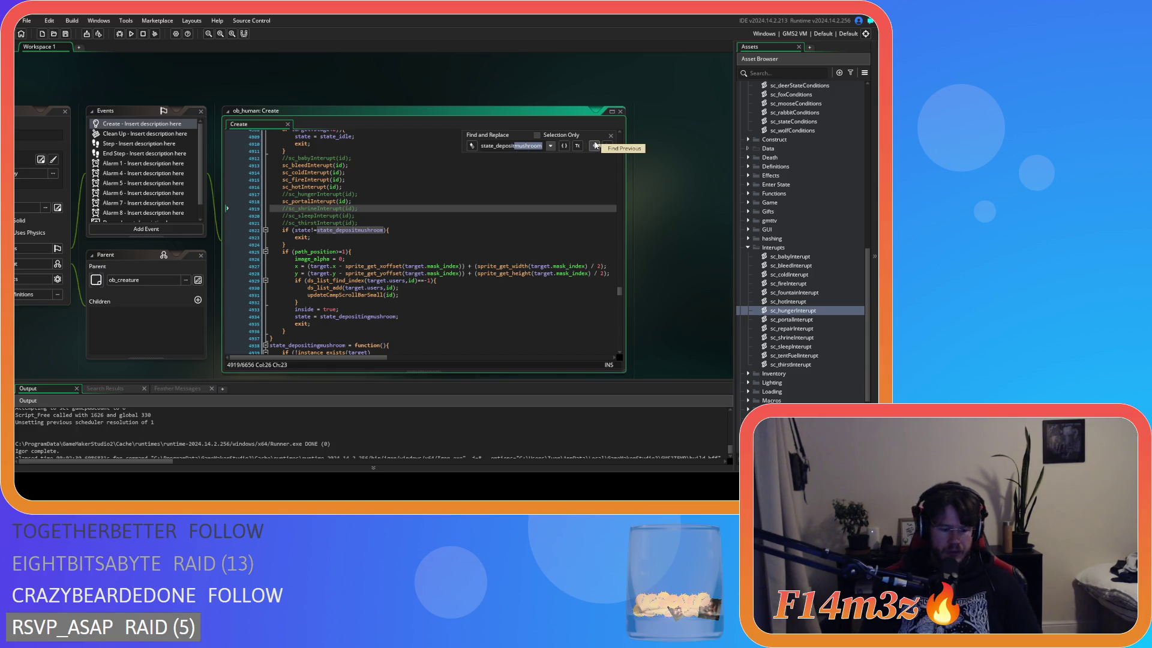
pyautogui.write('fish')
pyautogui.click(372, 309)
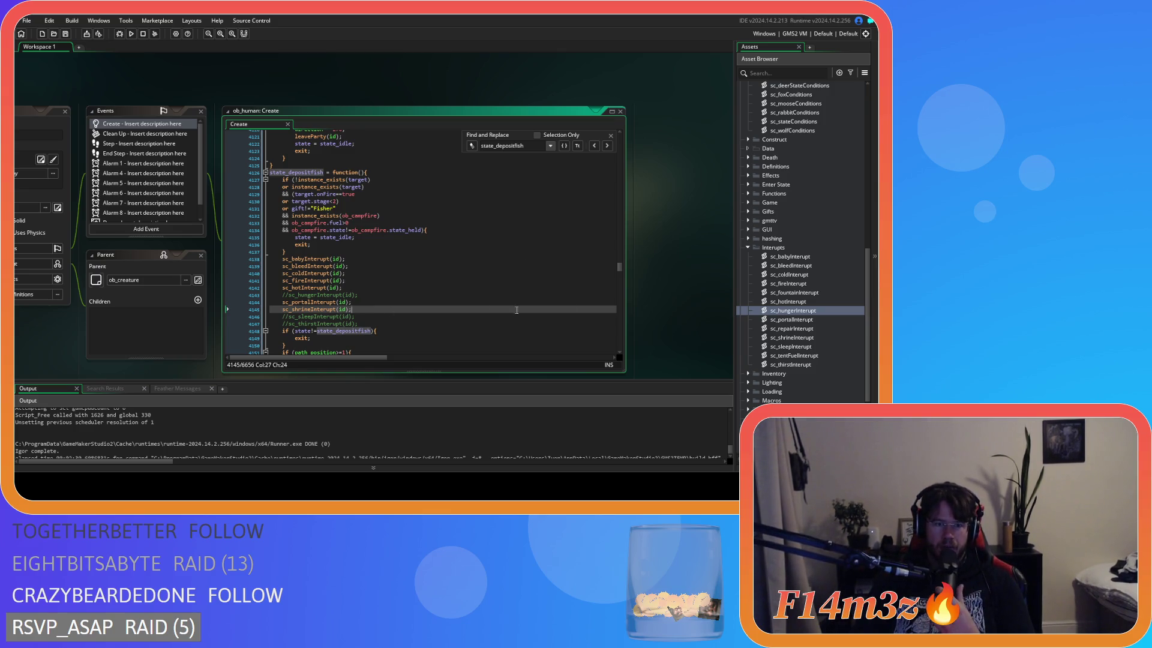
pyautogui.scroll(-5, 658, 251)
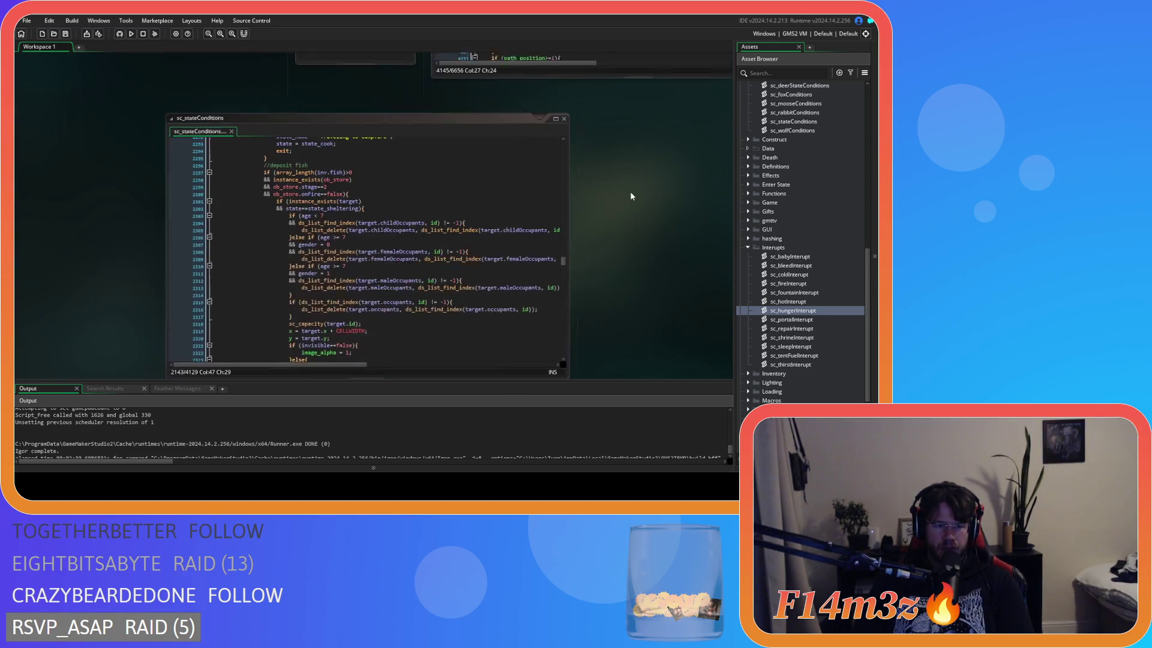
pyautogui.scroll(-15, 436, 233)
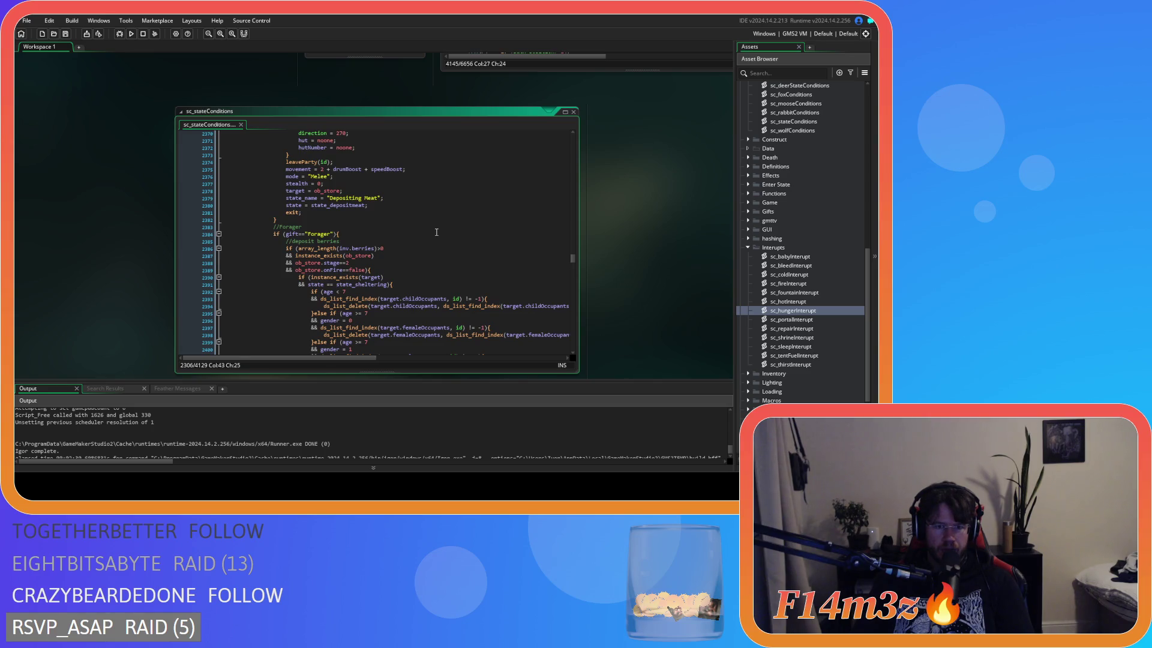
pyautogui.scroll(-10, 436, 232)
pyautogui.scroll(-5, 439, 247)
pyautogui.scroll(-10, 439, 247)
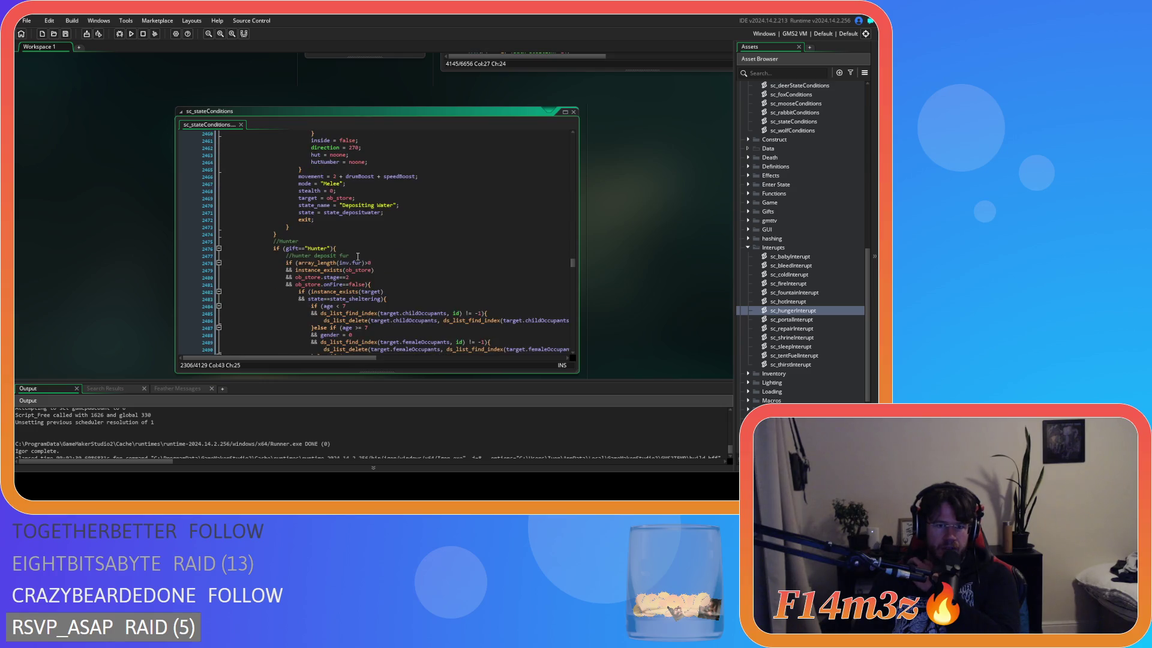
pyautogui.scroll(-3, 358, 257)
pyautogui.scroll(-3, 381, 221)
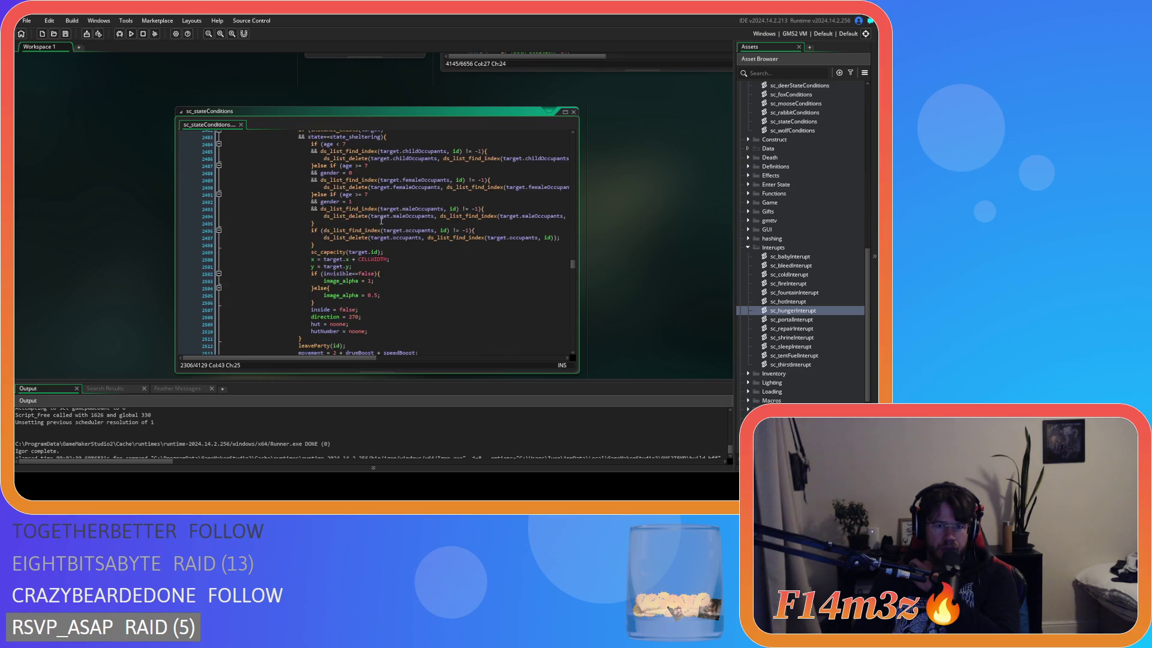
pyautogui.scroll(-4, 380, 221)
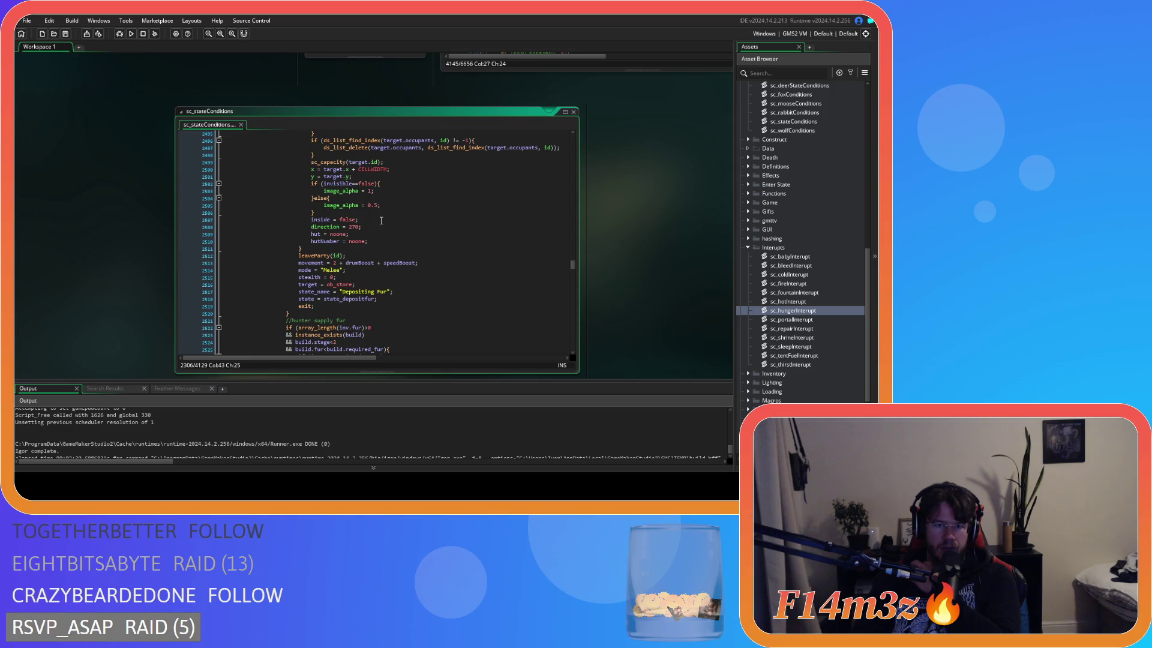
pyautogui.scroll(9, 381, 220)
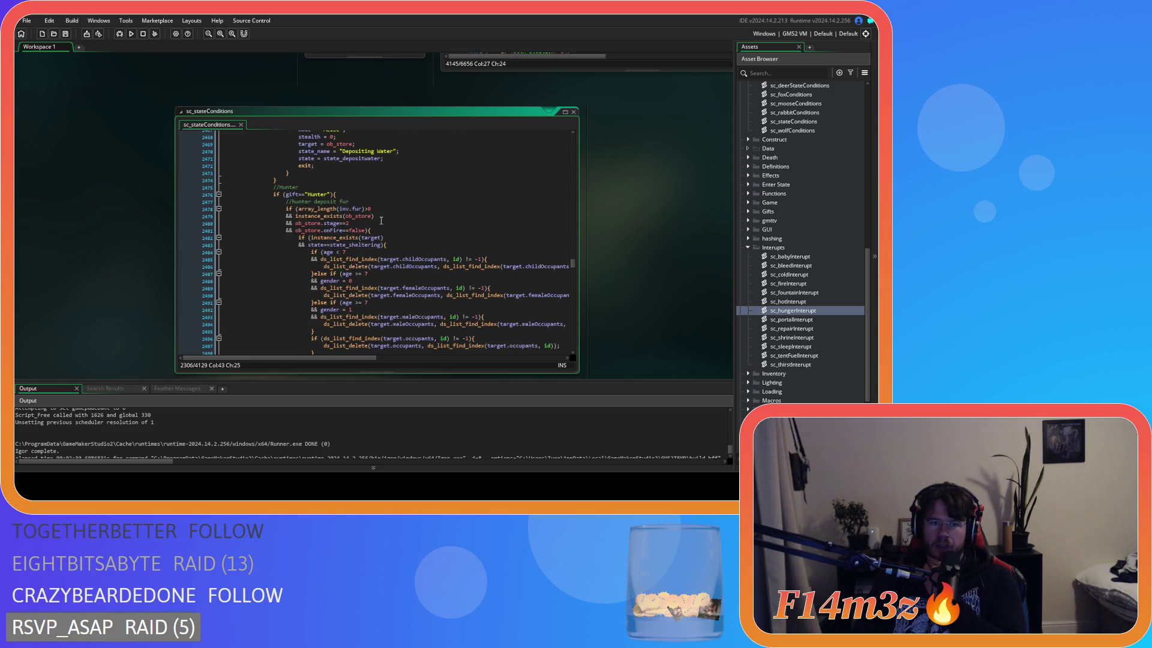
pyautogui.scroll(-5, 381, 220)
pyautogui.scroll(6, 381, 220)
pyautogui.scroll(-3, 381, 220)
pyautogui.scroll(-7, 382, 221)
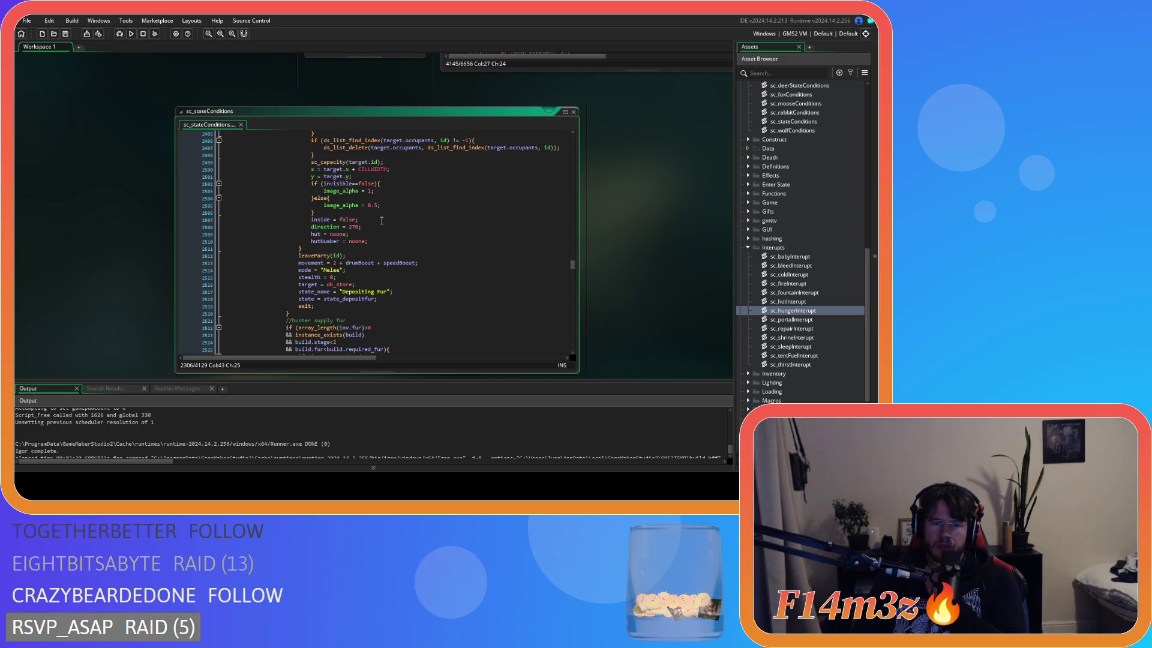
pyautogui.scroll(20, 381, 220)
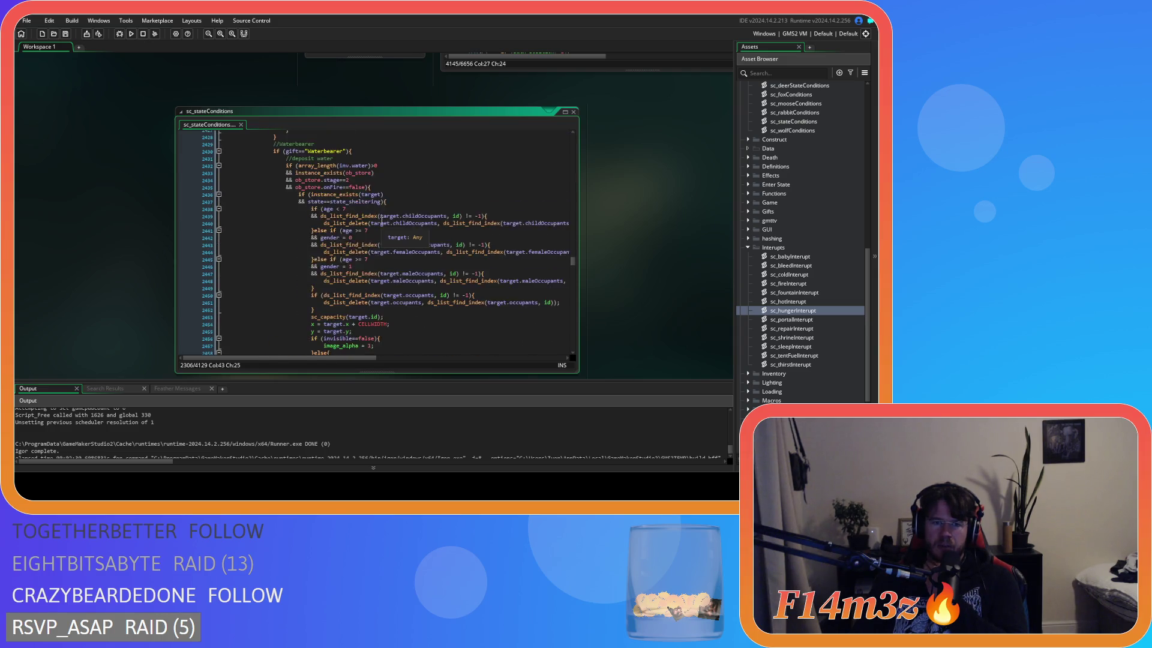
pyautogui.scroll(4, 381, 220)
pyautogui.scroll(-20, 381, 220)
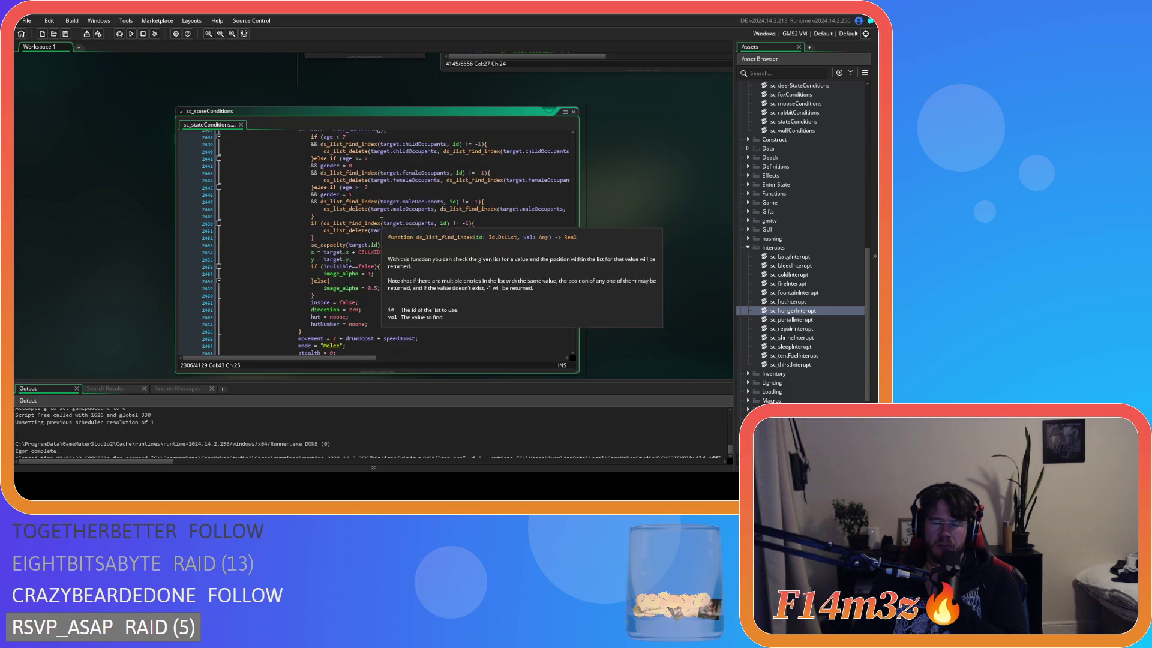
pyautogui.scroll(-8, 381, 220)
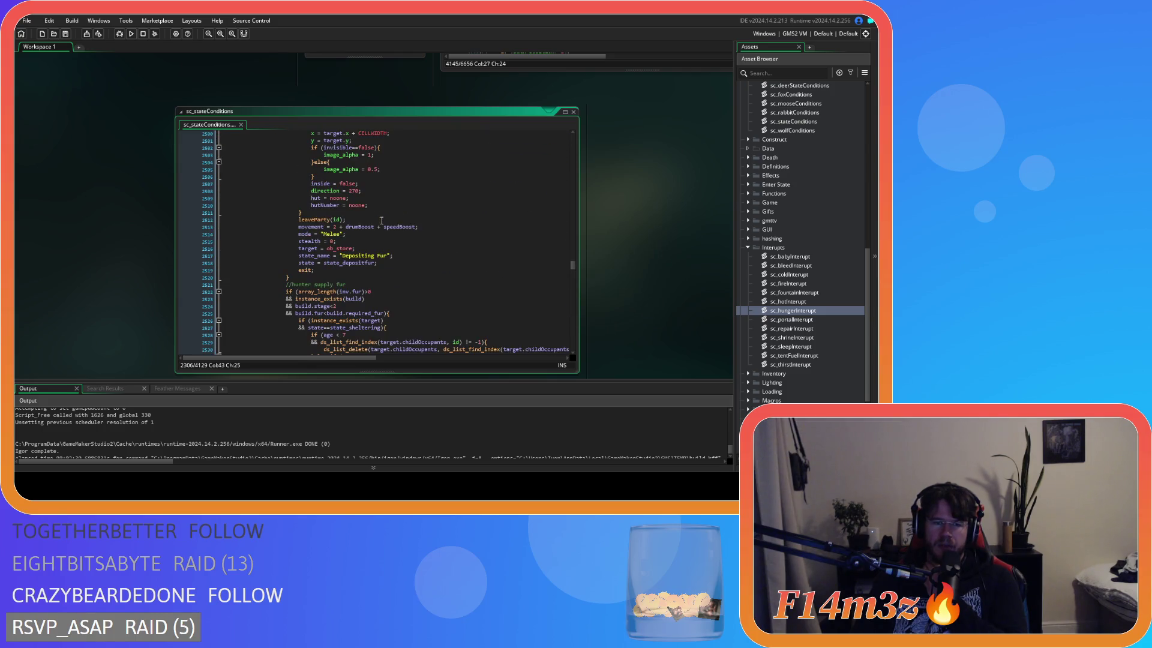
pyautogui.scroll(-4, 381, 221)
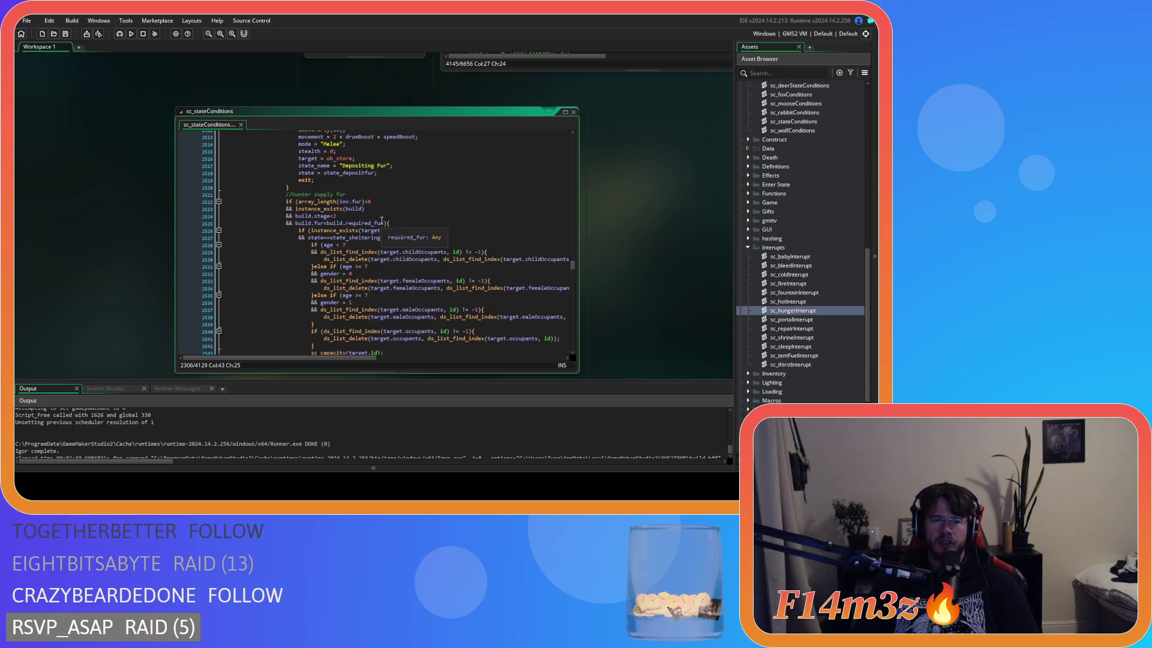
pyautogui.scroll(18, 382, 221)
pyautogui.scroll(-5, 381, 221)
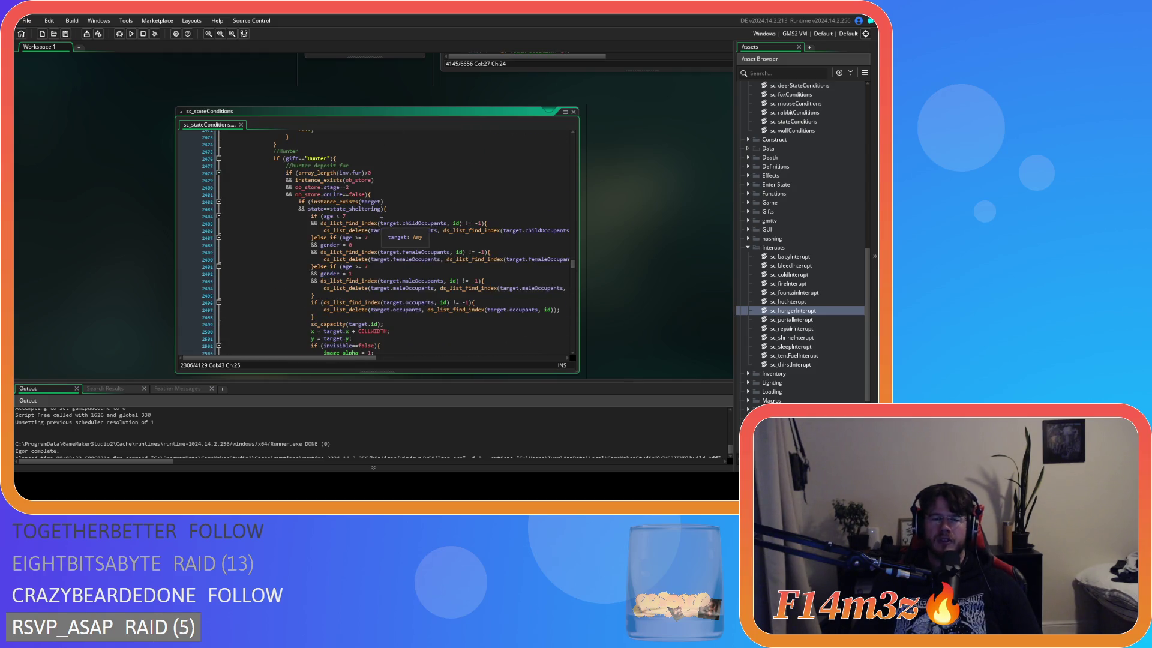
pyautogui.scroll(-9, 381, 221)
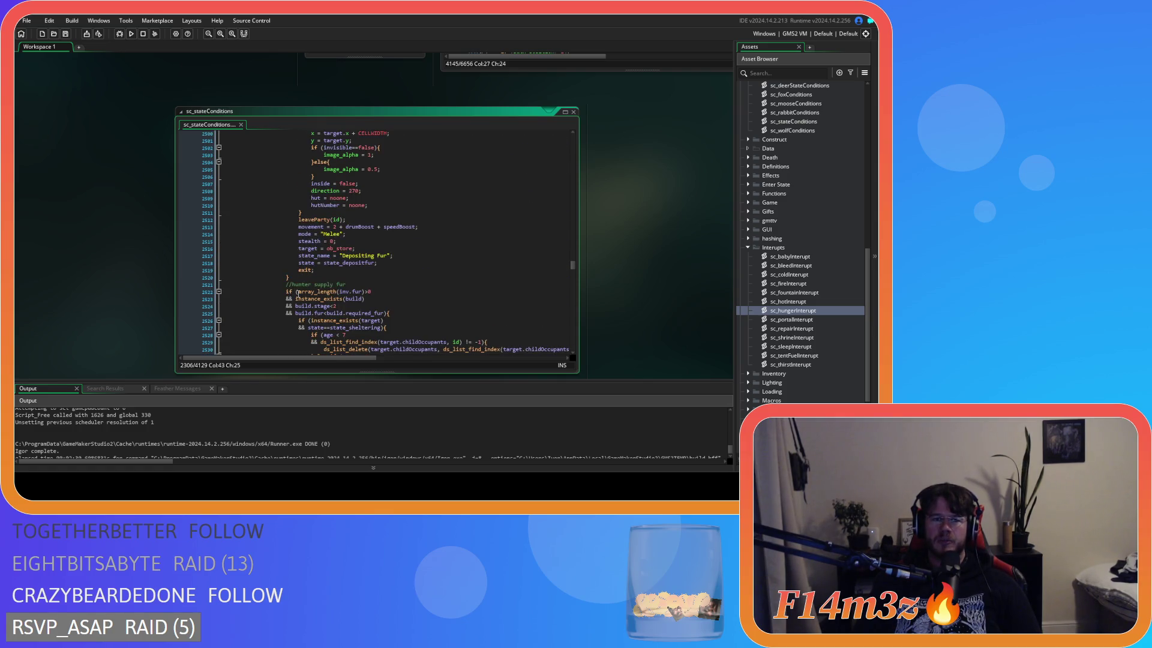
pyautogui.scroll(-15, 303, 273)
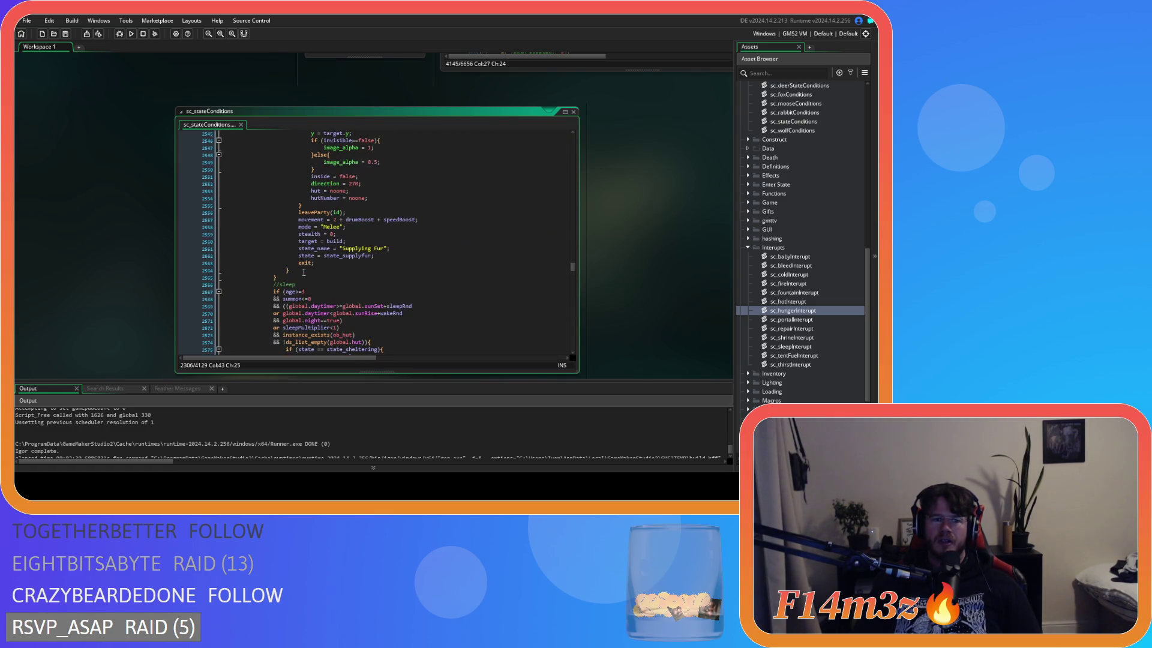
pyautogui.scroll(20, 290, 221)
pyautogui.moveTo(283, 281)
pyautogui.mouseDown()
pyautogui.moveTo(290, 222)
pyautogui.moveTo(275, 223)
pyautogui.mouseUp()
pyautogui.scroll(3, 287, 231)
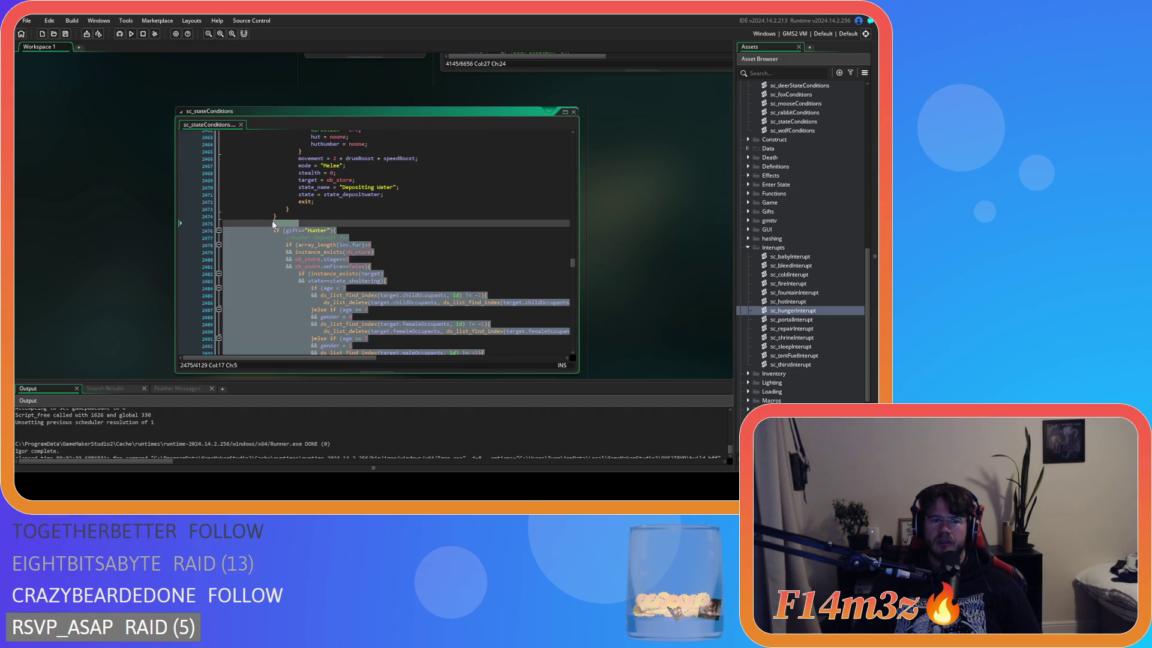
pyautogui.scroll(20, 359, 268)
pyautogui.scroll(18, 360, 268)
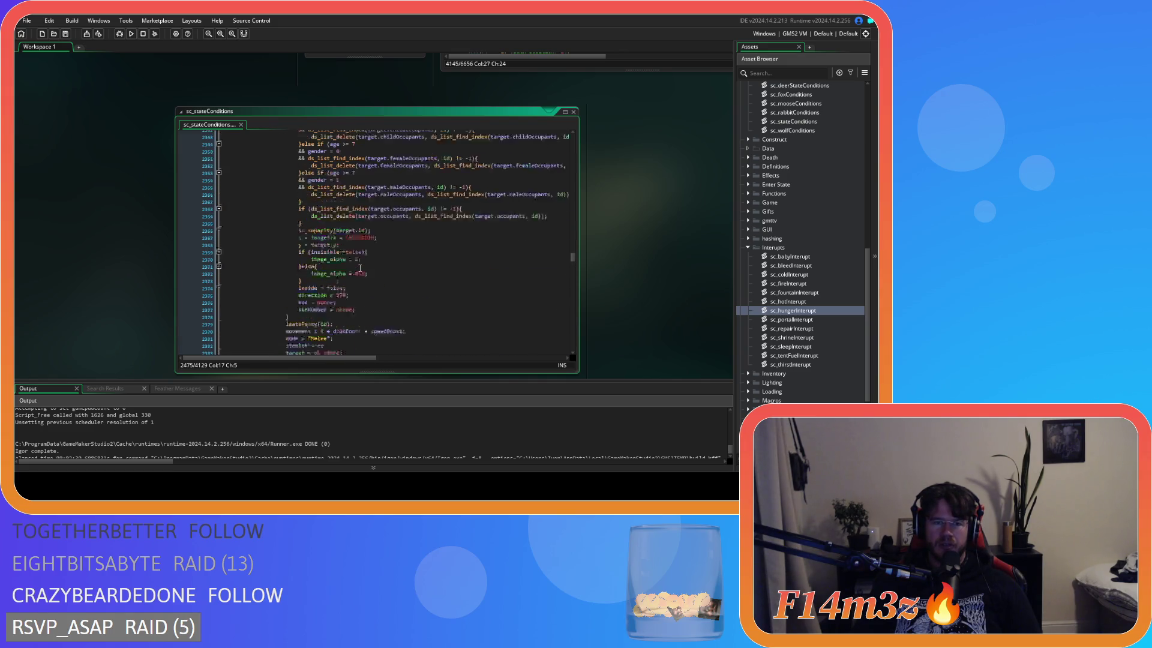
pyautogui.scroll(7, 360, 268)
pyautogui.scroll(20, 360, 269)
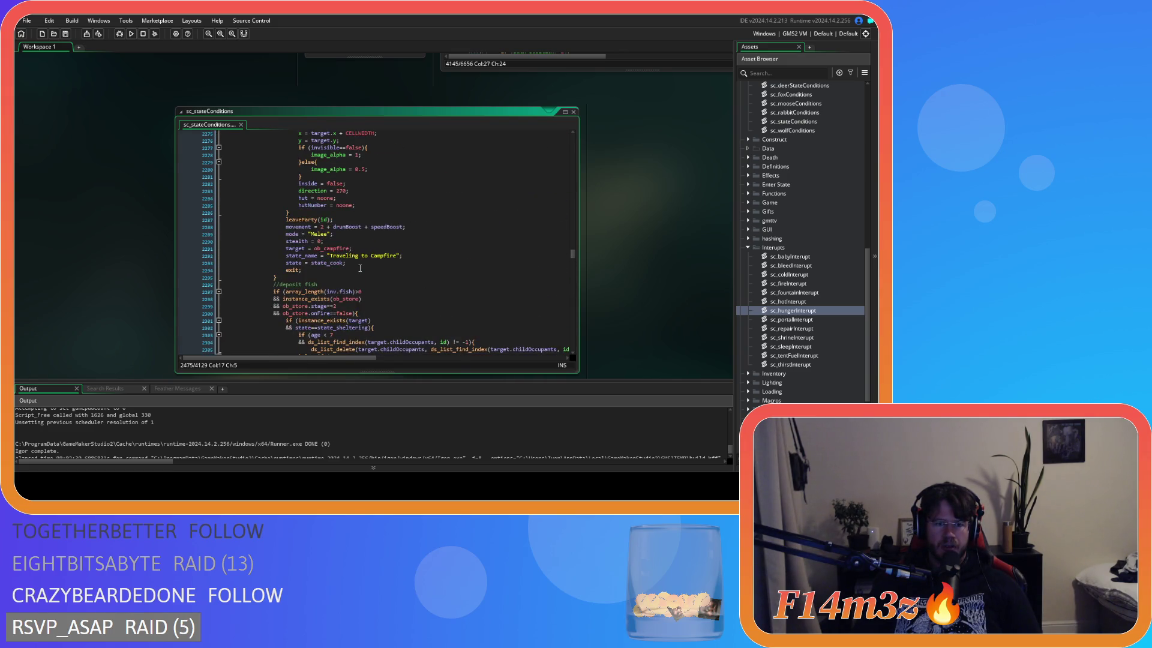
pyautogui.scroll(20, 360, 268)
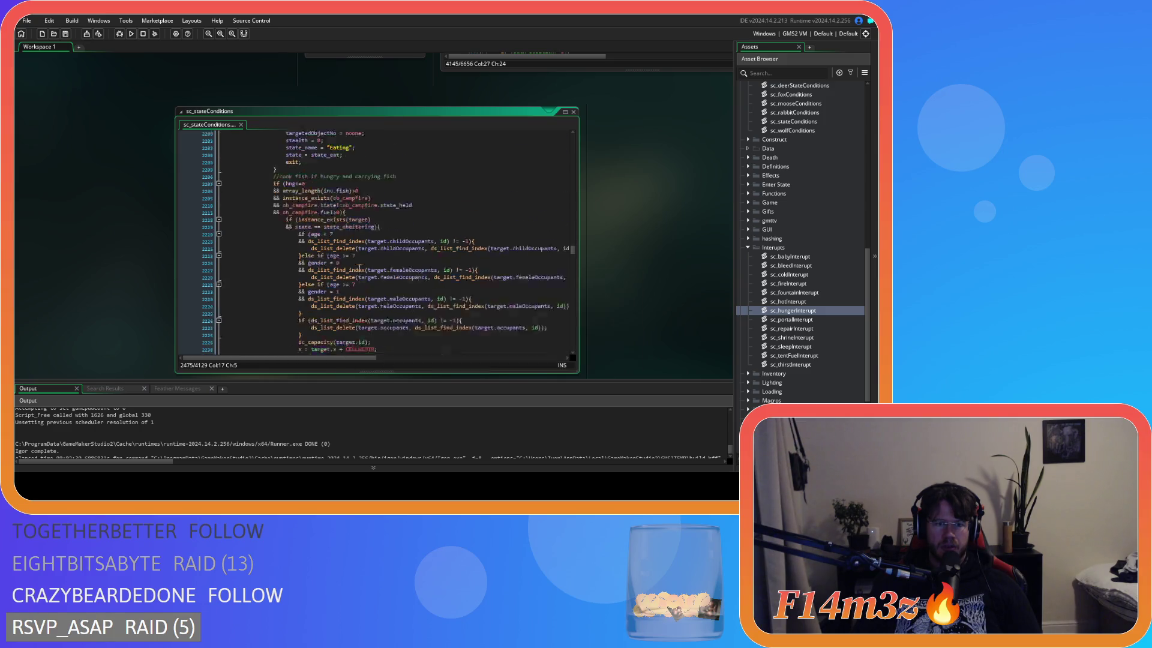
pyautogui.scroll(-5, 360, 268)
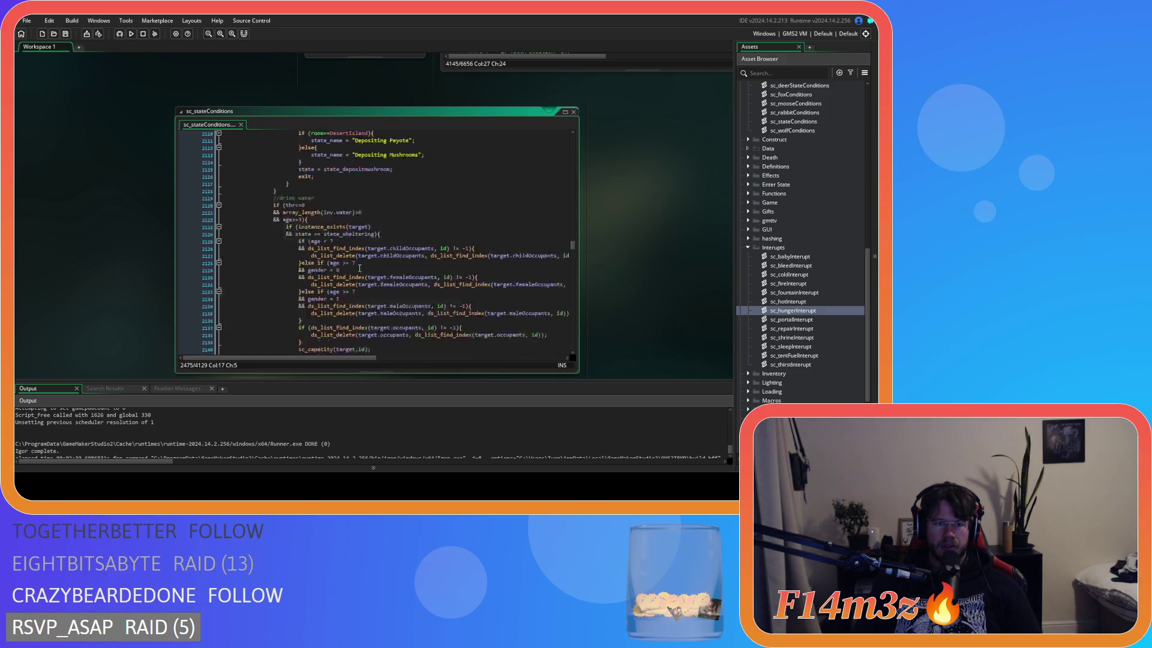
pyautogui.scroll(-20, 360, 268)
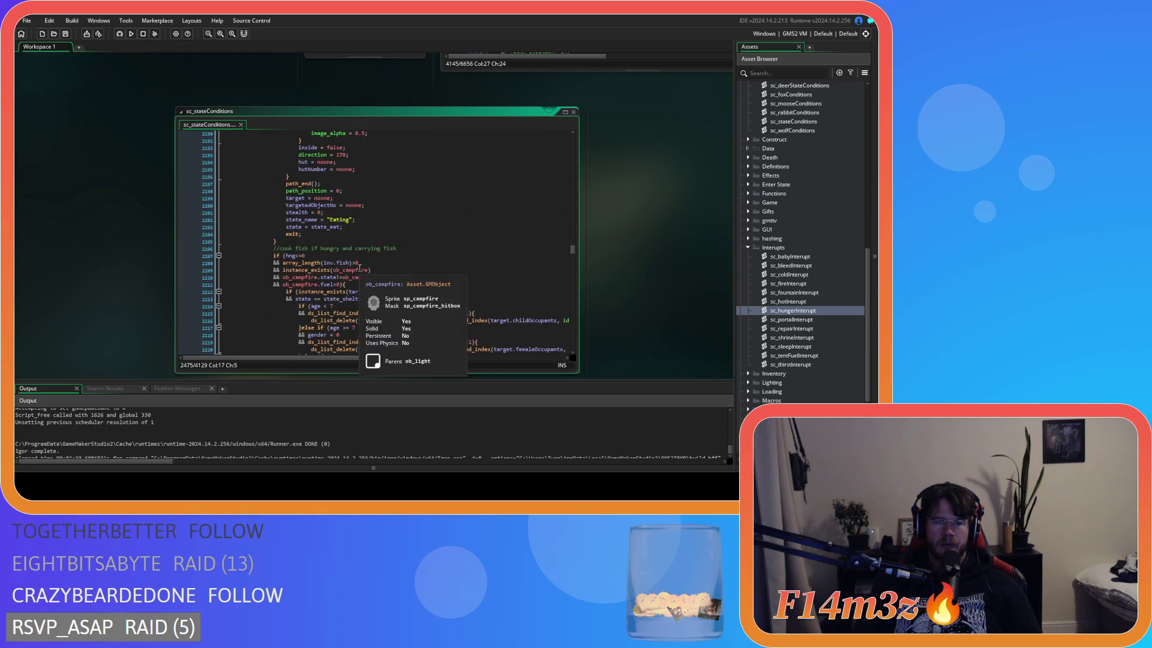
pyautogui.scroll(-20, 359, 268)
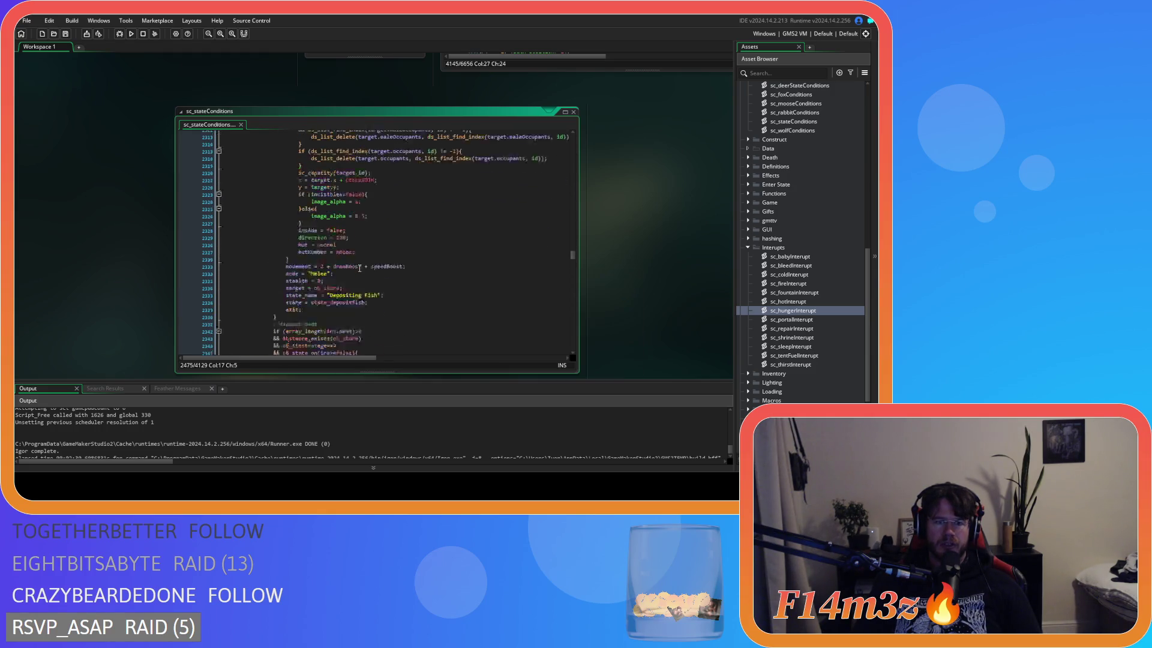
pyautogui.scroll(-20, 360, 268)
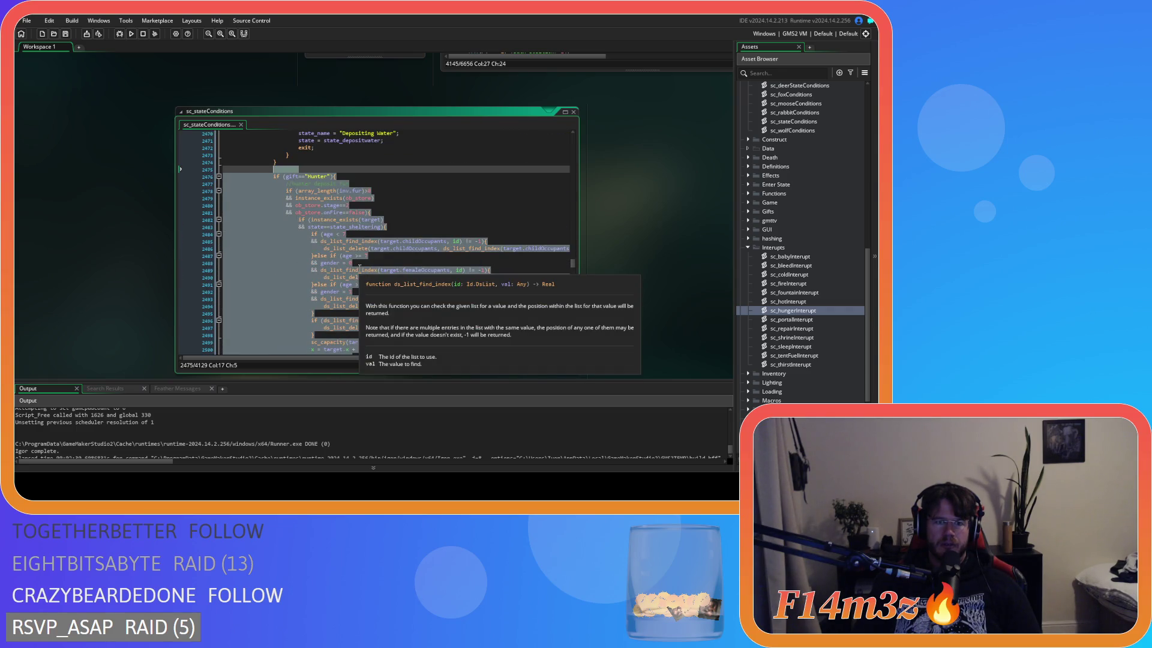
pyautogui.scroll(-20, 360, 268)
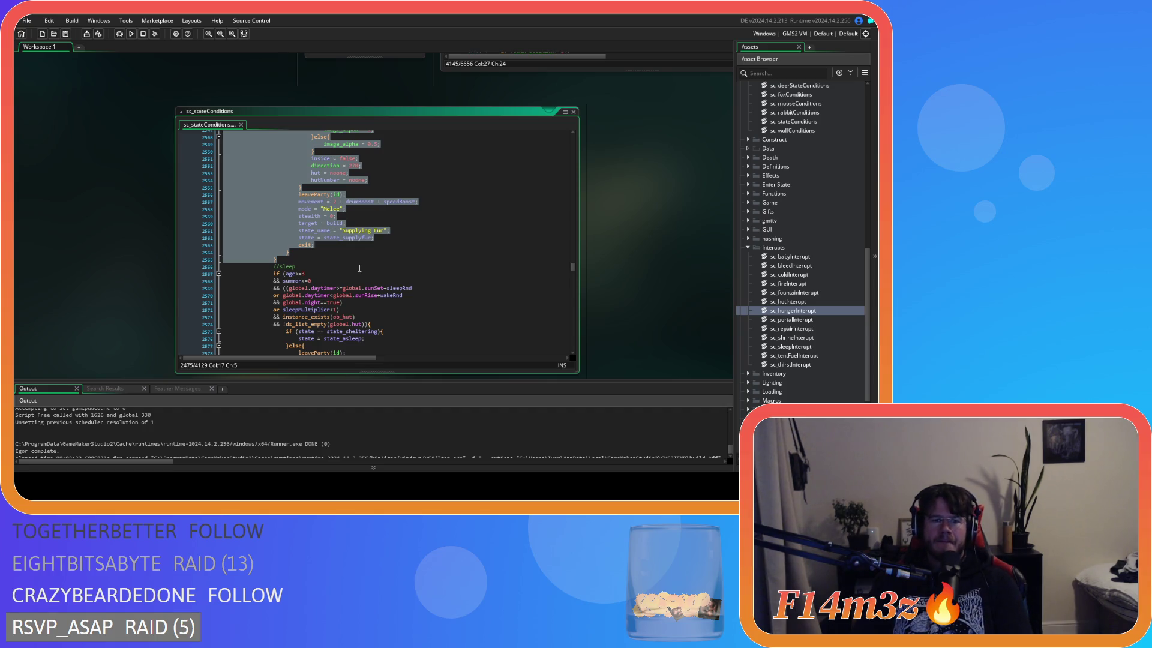
pyautogui.scroll(3, 616, 242)
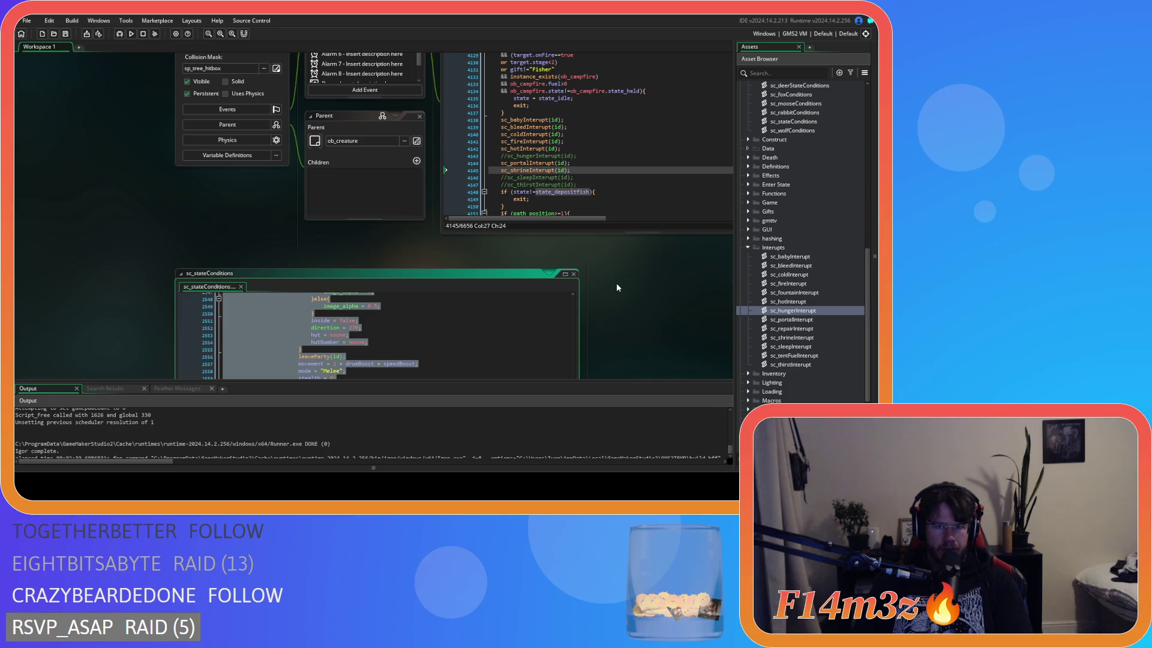
# Delete the Hunter gift block's fur conditions from line 2477, leaving only its braces
pyautogui.scroll(-2, 613, 308)
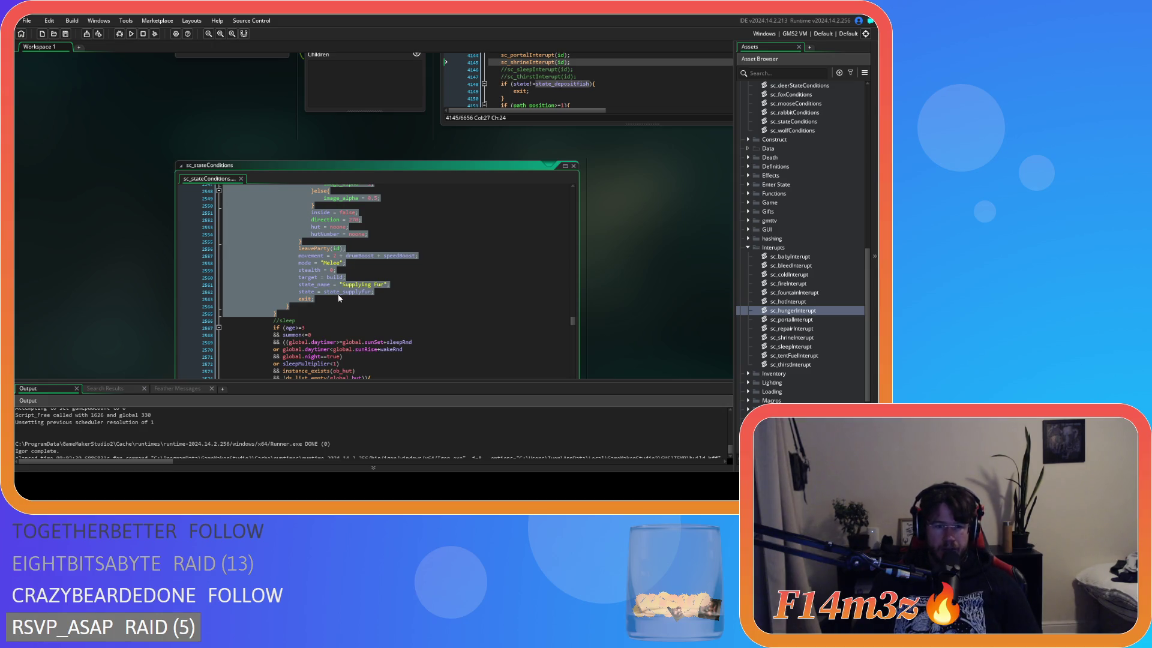
pyautogui.hotkey('ctrl', 'z')
pyautogui.scroll(15, 293, 288)
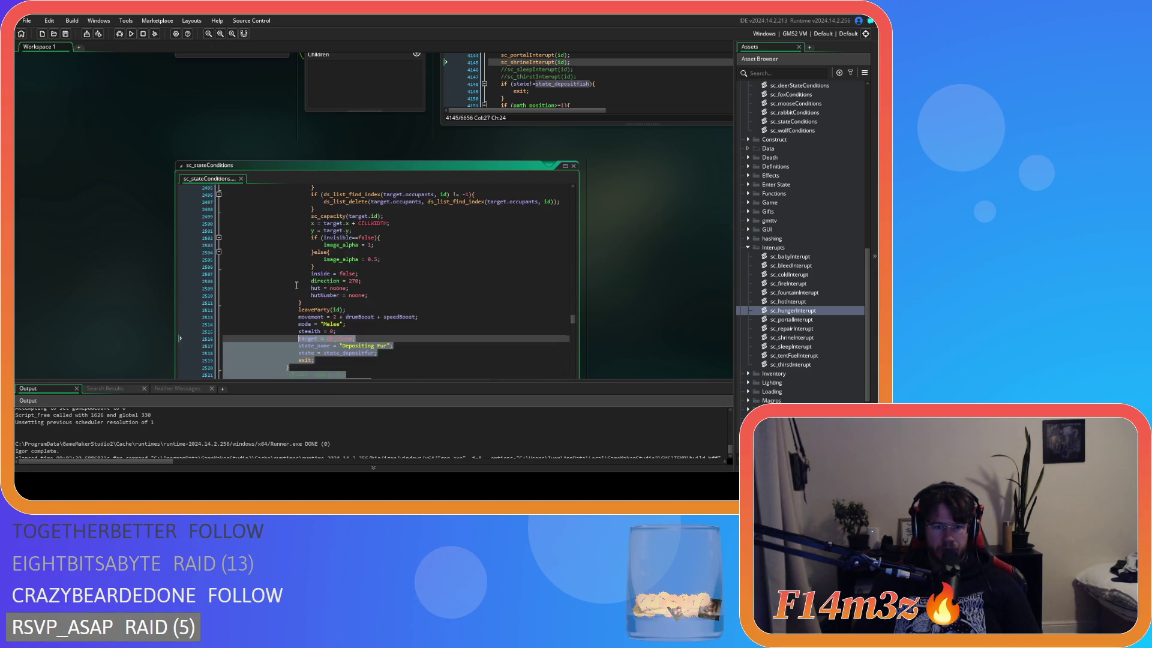
pyautogui.keyDown('shift'); pyautogui.click(286, 220); pyautogui.keyUp('shift')
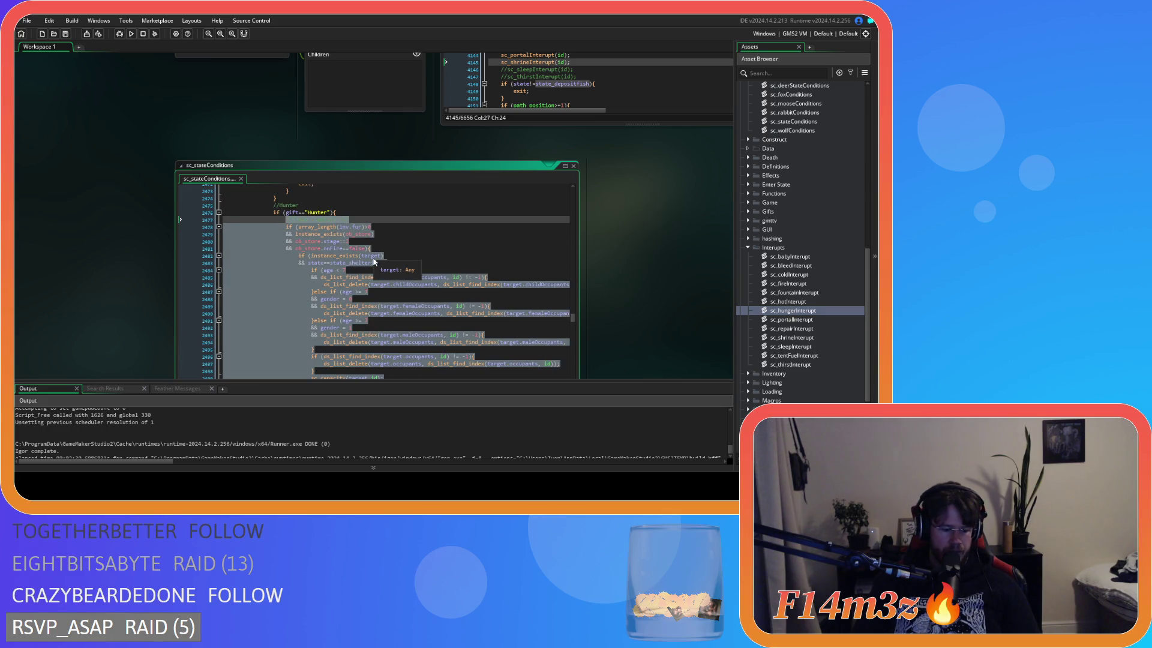
pyautogui.press('Delete')
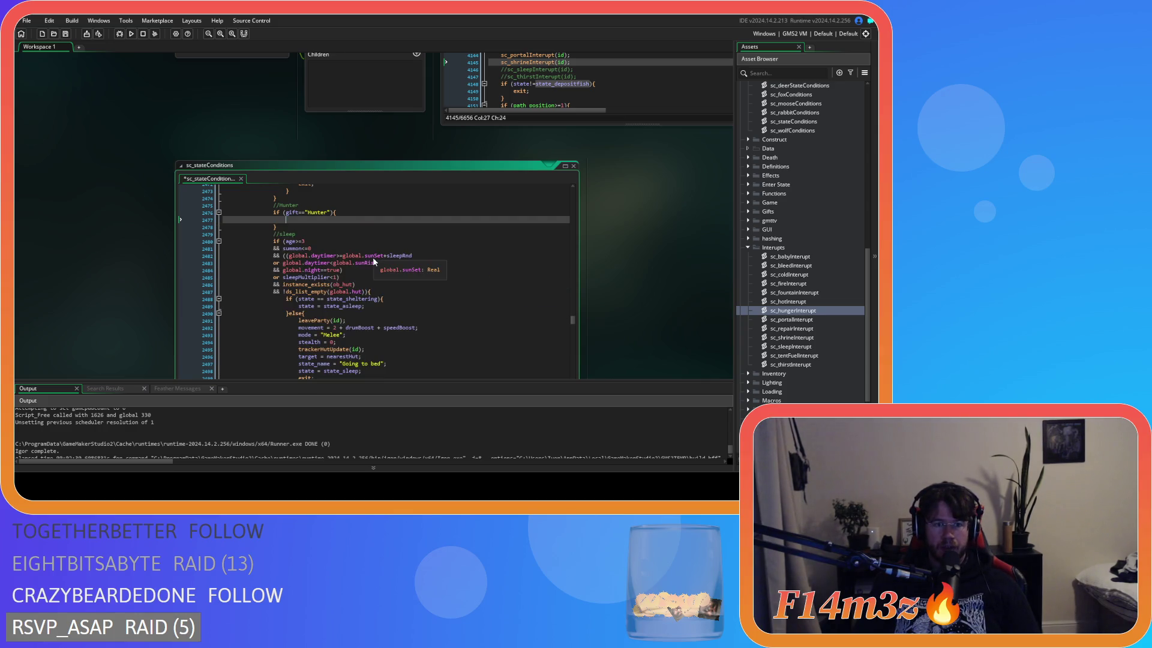
pyautogui.scroll(20, 348, 223)
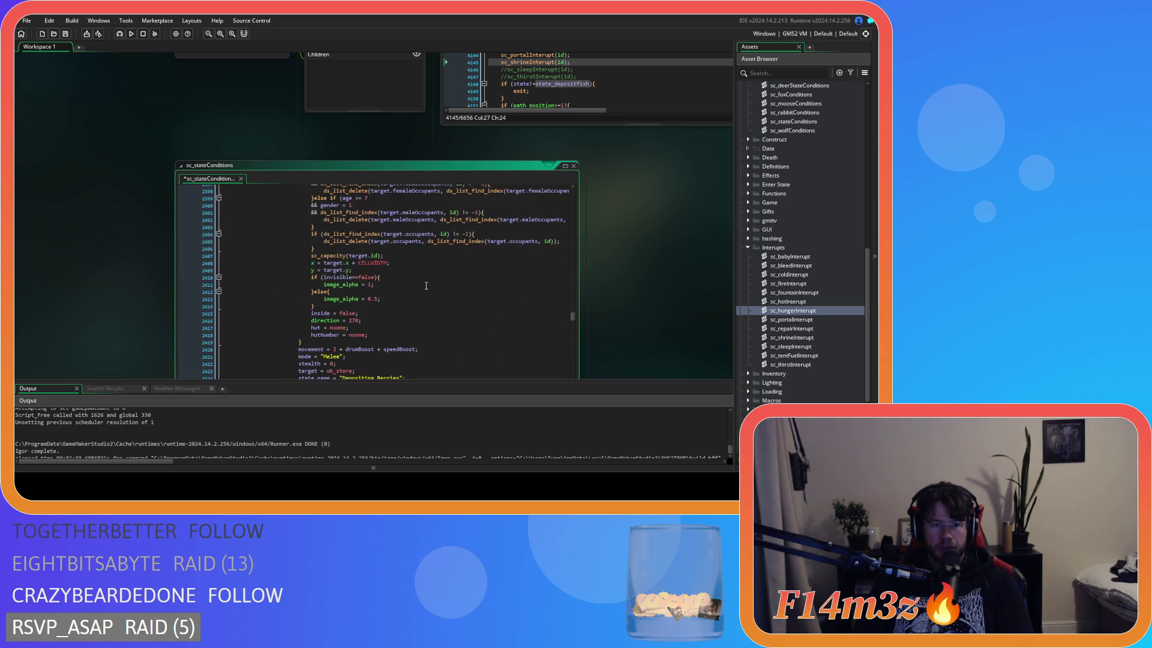
pyautogui.scroll(20, 425, 285)
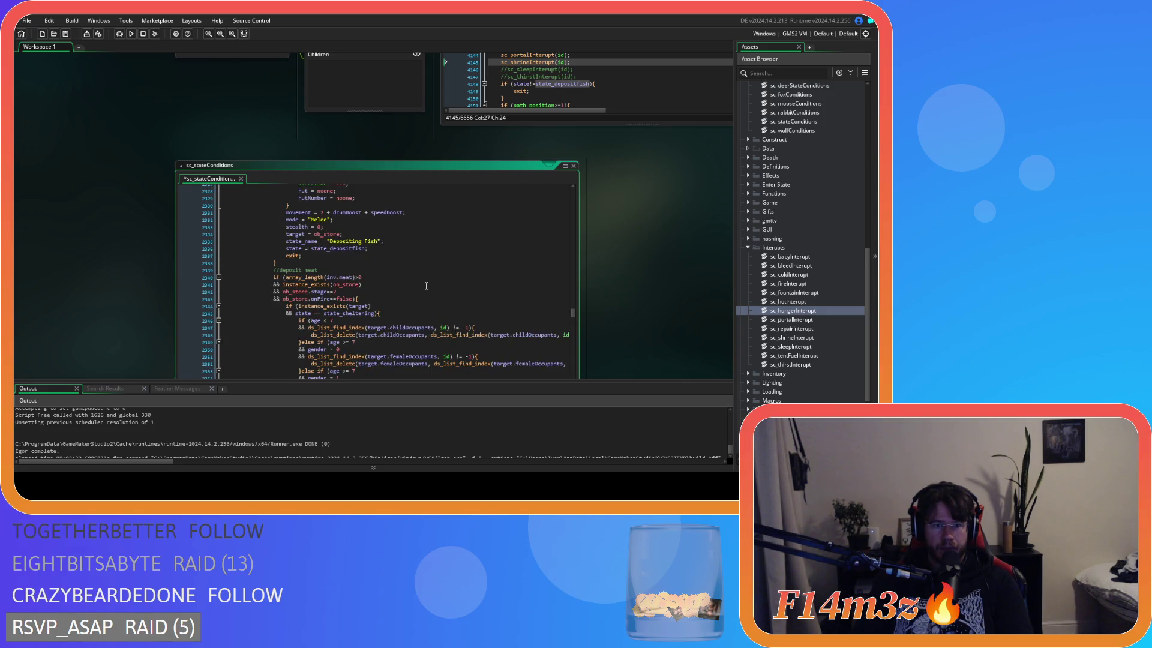
pyautogui.scroll(20, 426, 286)
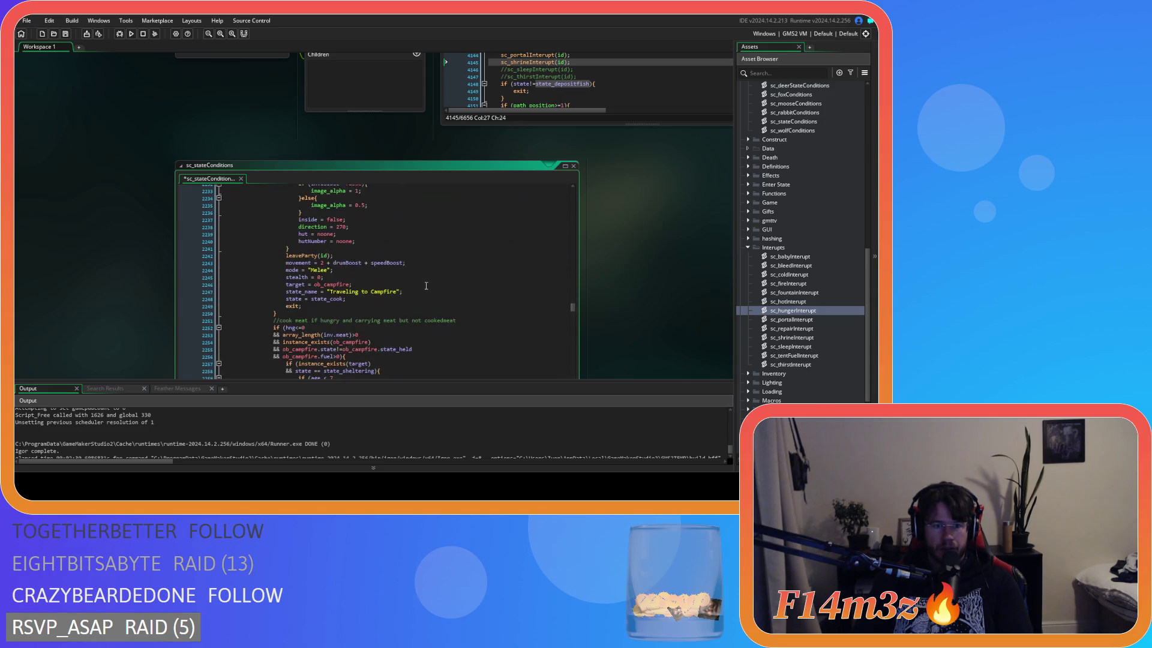
pyautogui.scroll(20, 426, 286)
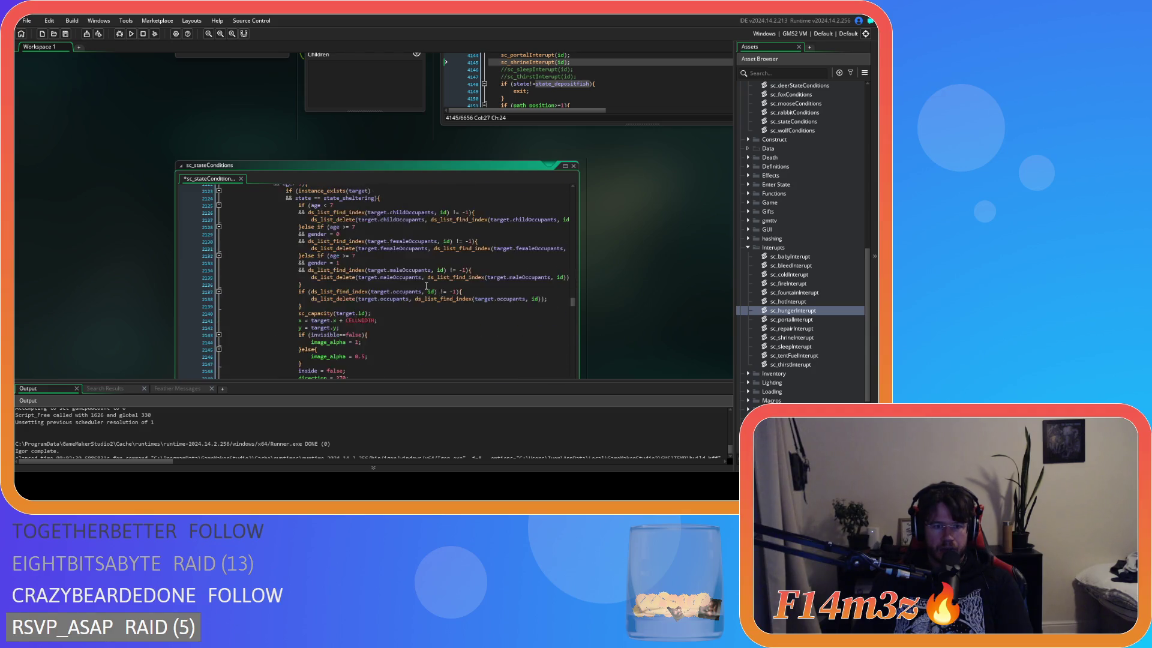
pyautogui.scroll(20, 426, 286)
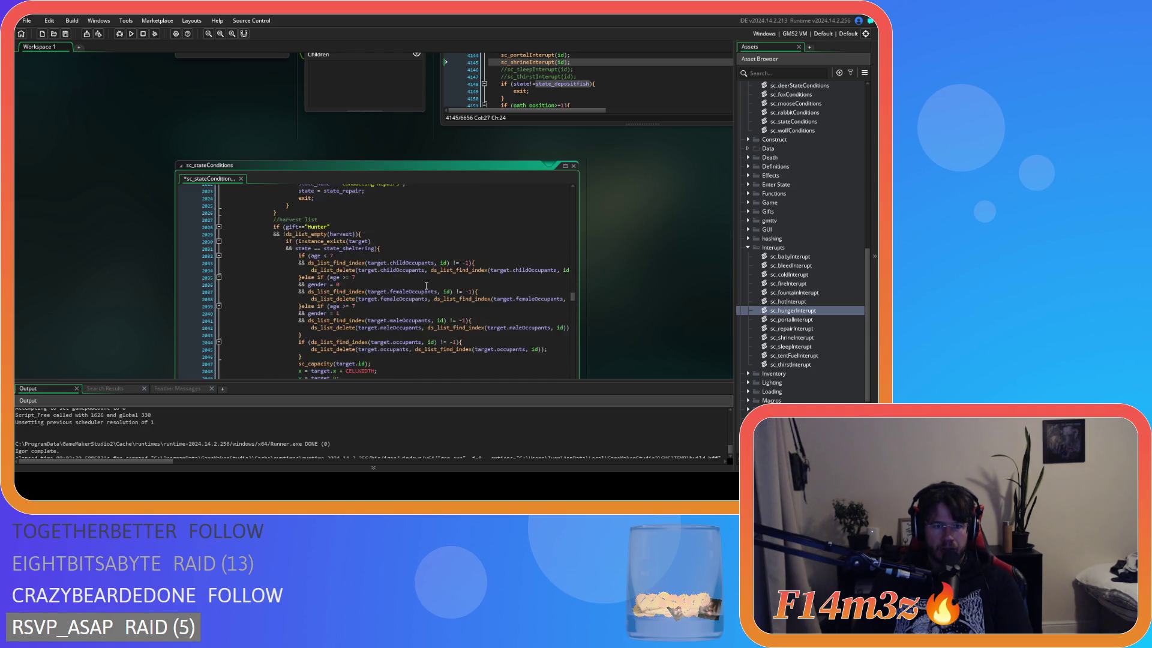
pyautogui.scroll(-8, 426, 285)
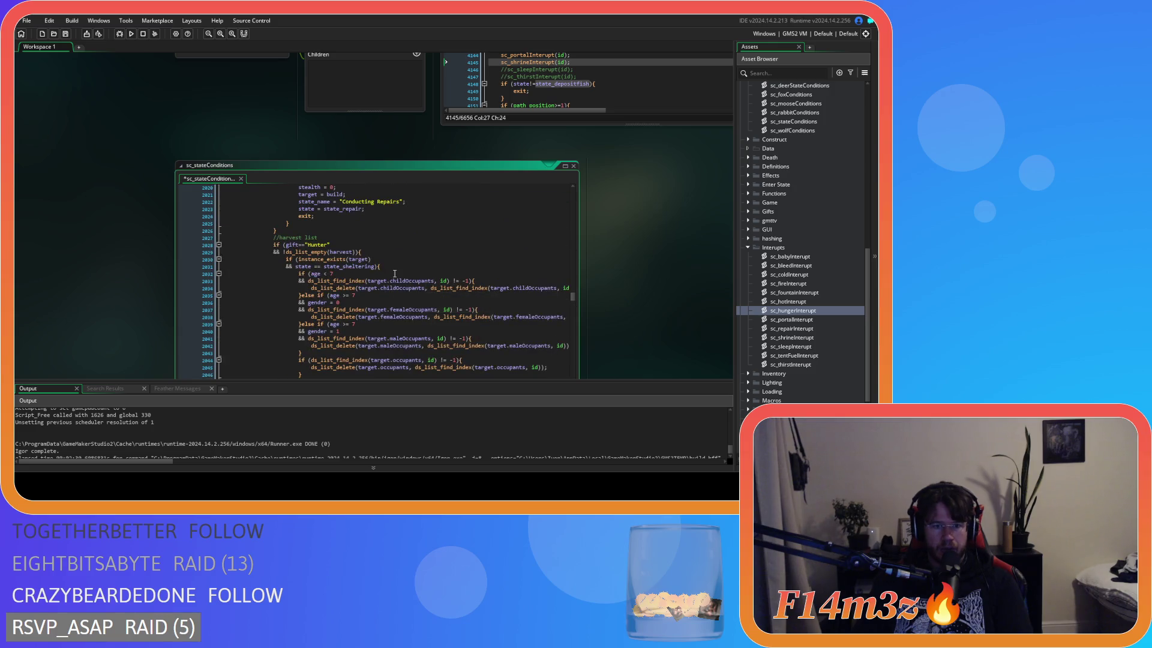
pyautogui.scroll(-4, 394, 274)
pyautogui.scroll(9, 395, 273)
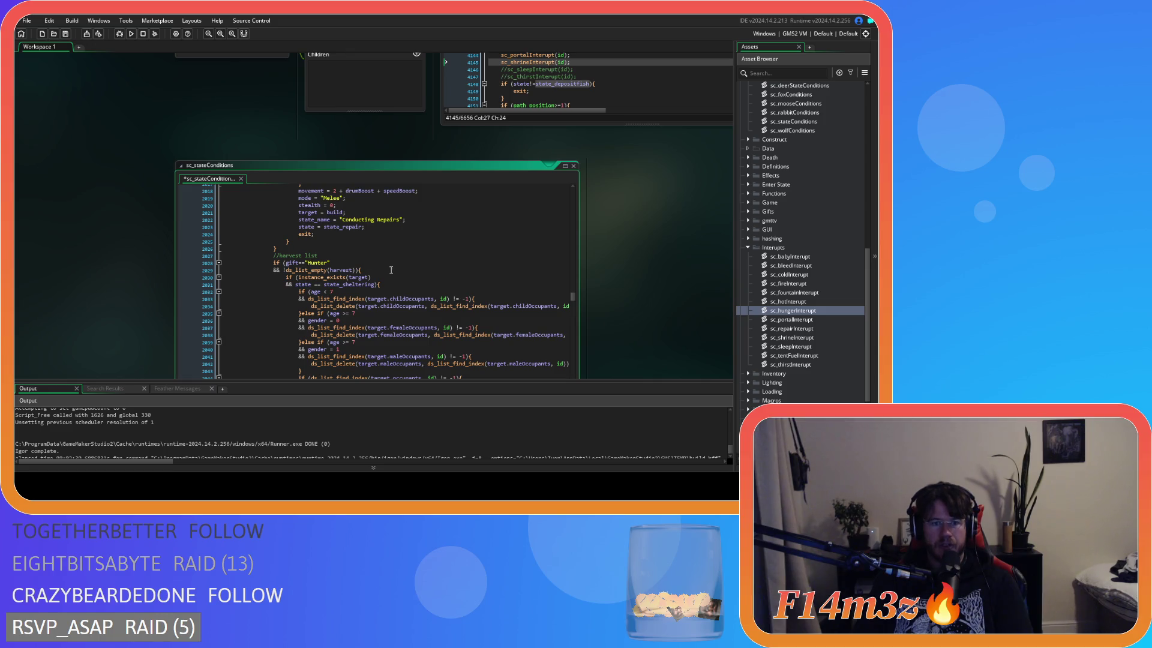
pyautogui.click(394, 268)
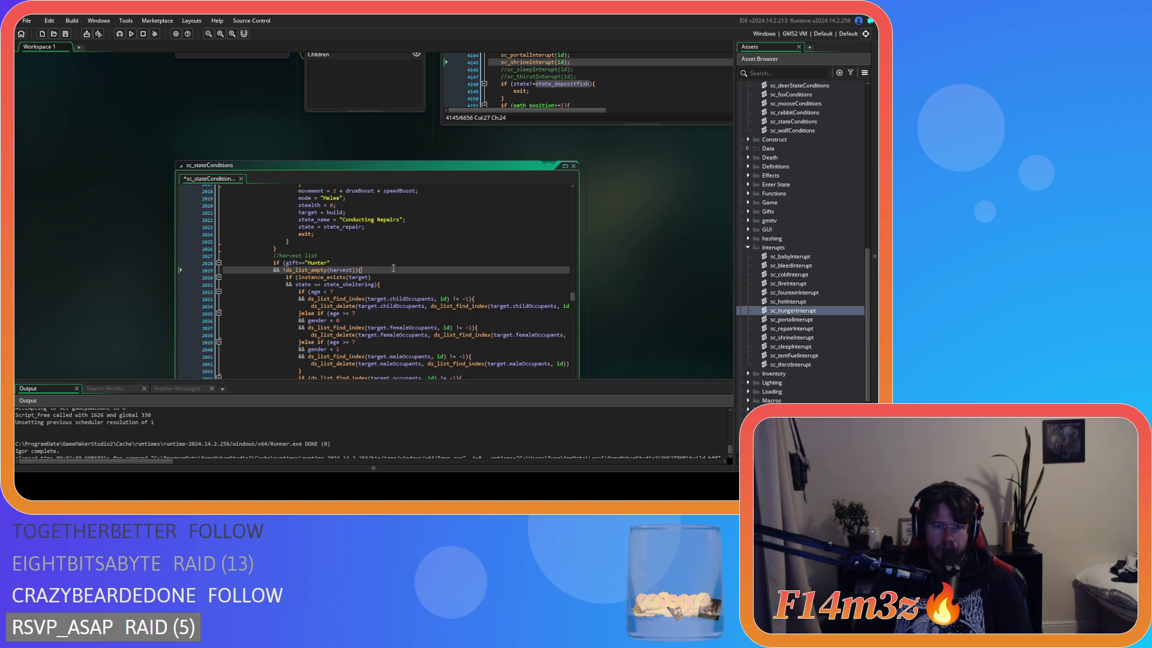
pyautogui.scroll(-2, 394, 268)
pyautogui.moveTo(283, 234); pyautogui.dragTo(357, 235)
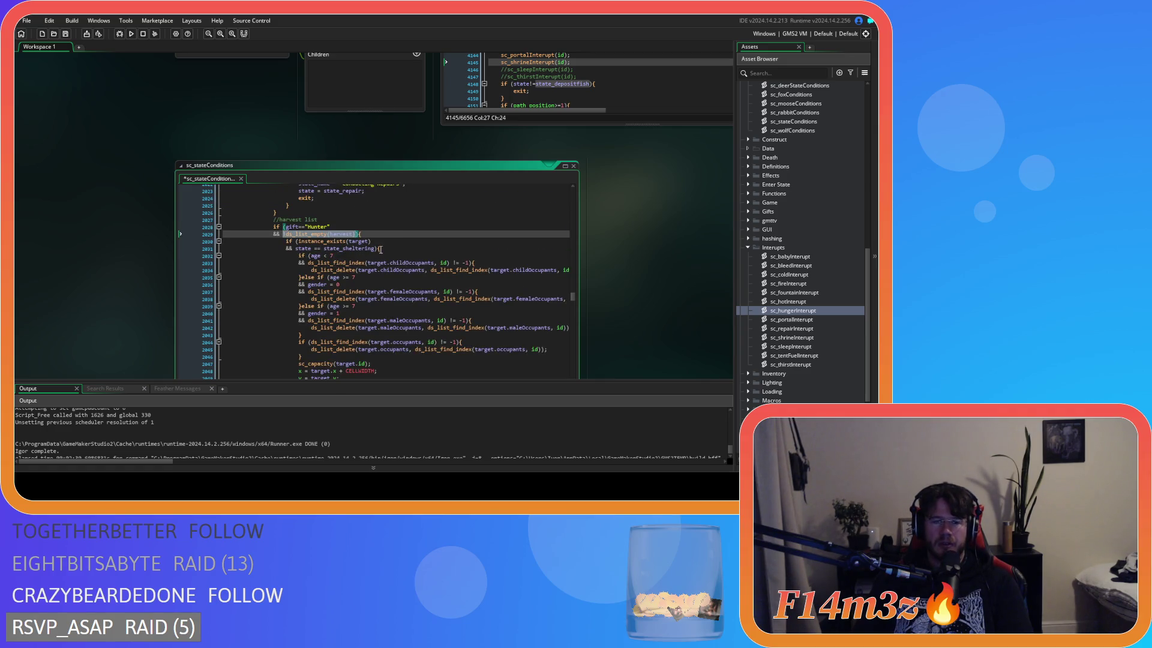
pyautogui.scroll(-7, 380, 249)
pyautogui.scroll(6, 372, 283)
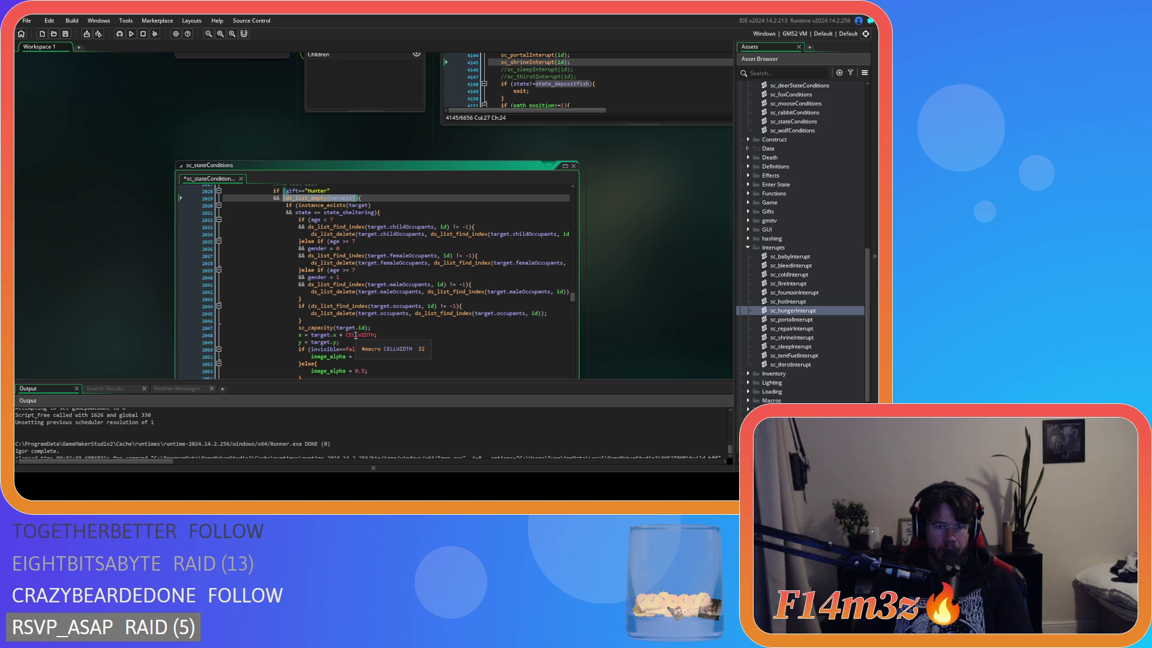
pyautogui.scroll(-7, 306, 314)
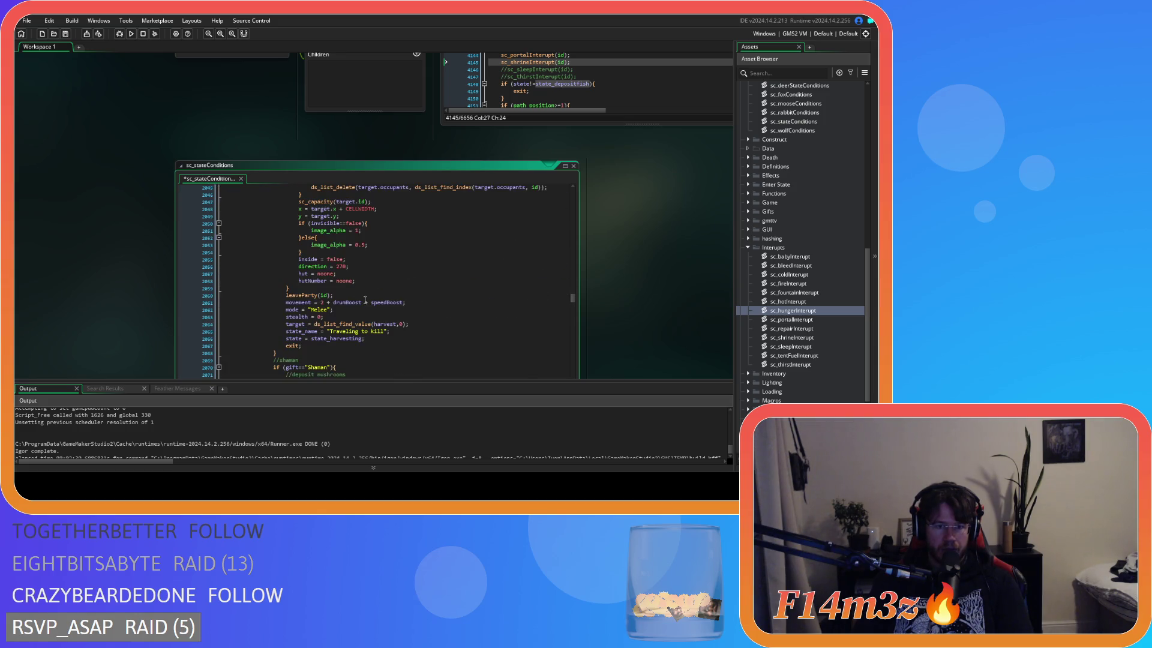
pyautogui.scroll(-3, 303, 314)
pyautogui.scroll(3, 294, 316)
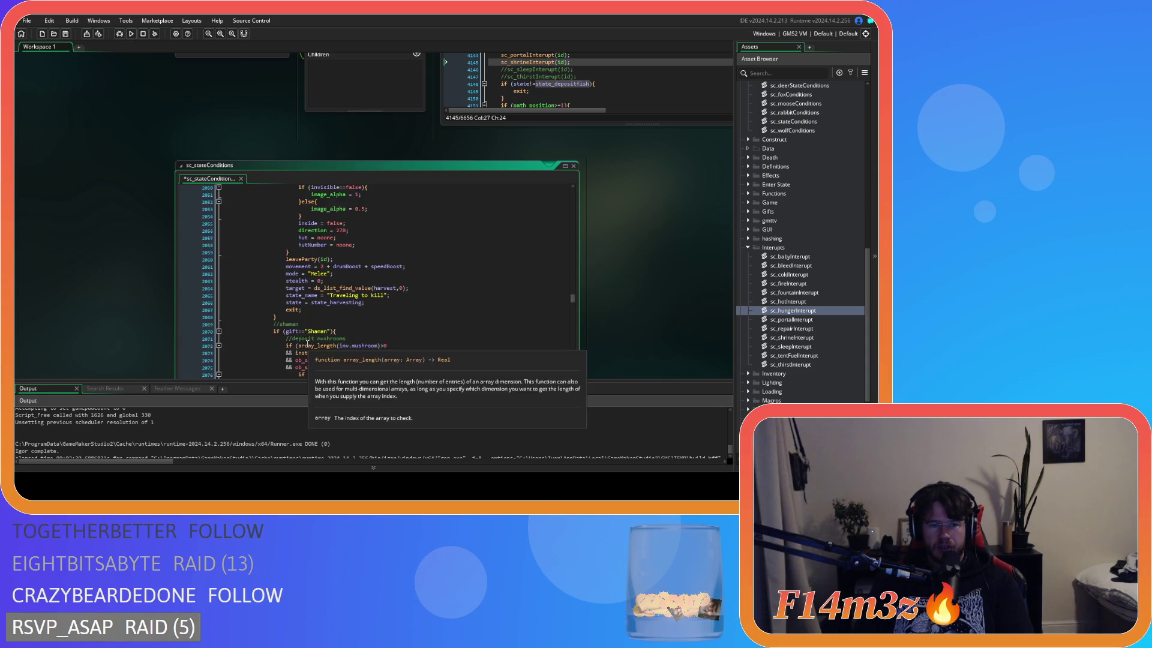
pyautogui.click(291, 317)
pyautogui.press('Return')
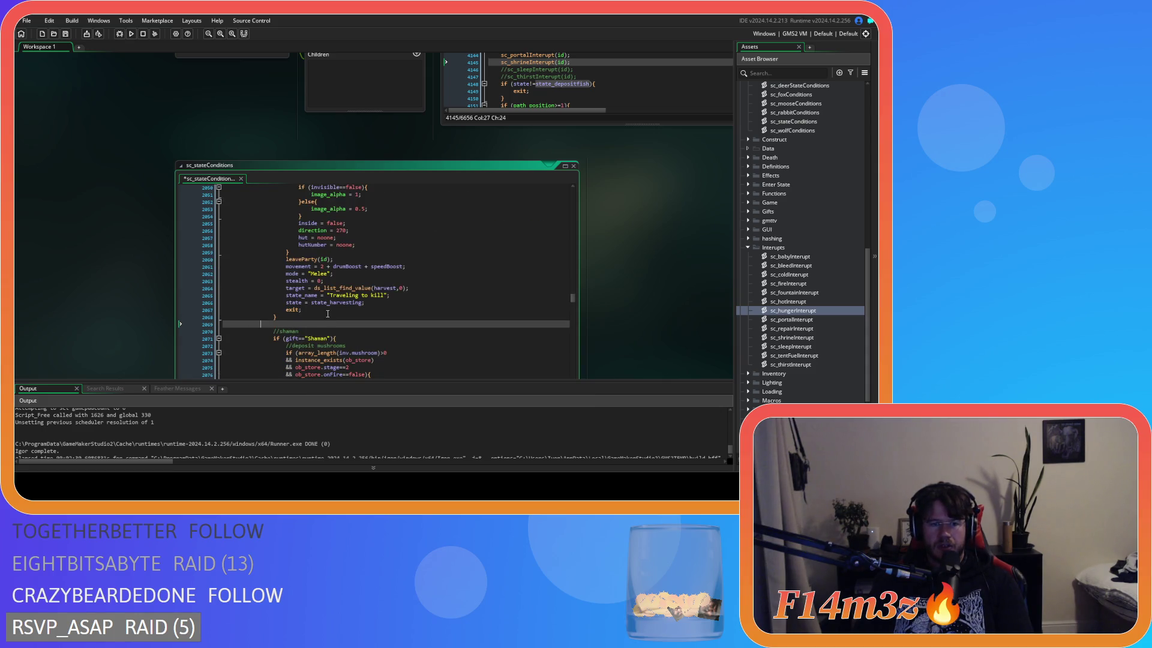
pyautogui.press('BackSpace')
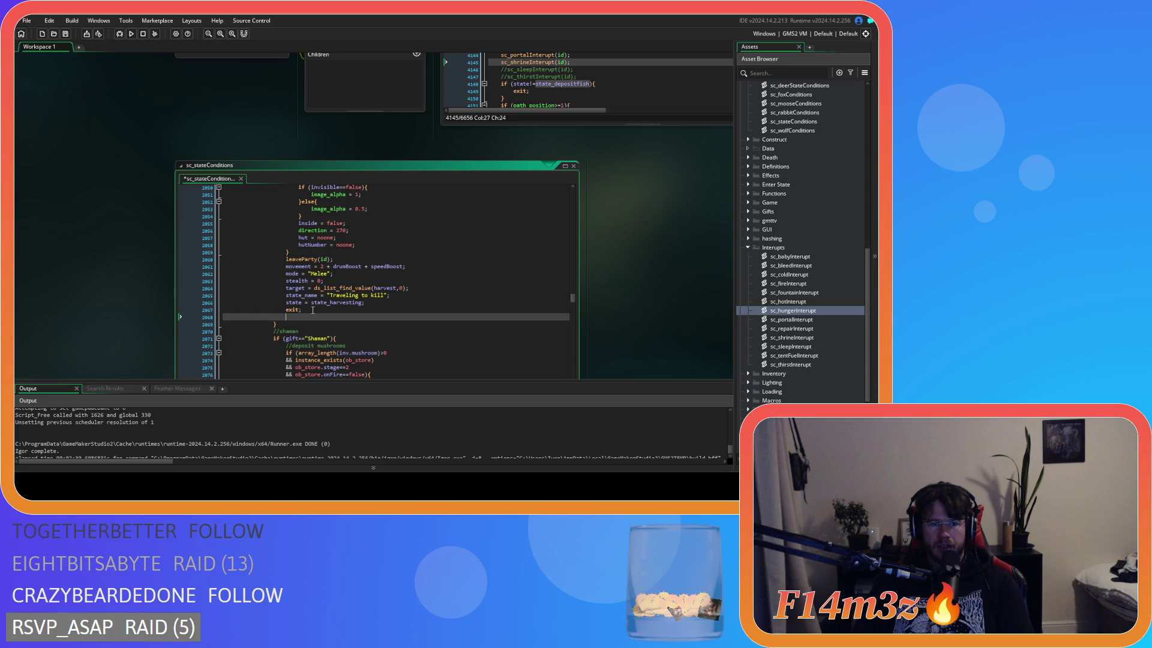
pyautogui.hotkey('ctrl', 'v')
pyautogui.scroll(10, 306, 295)
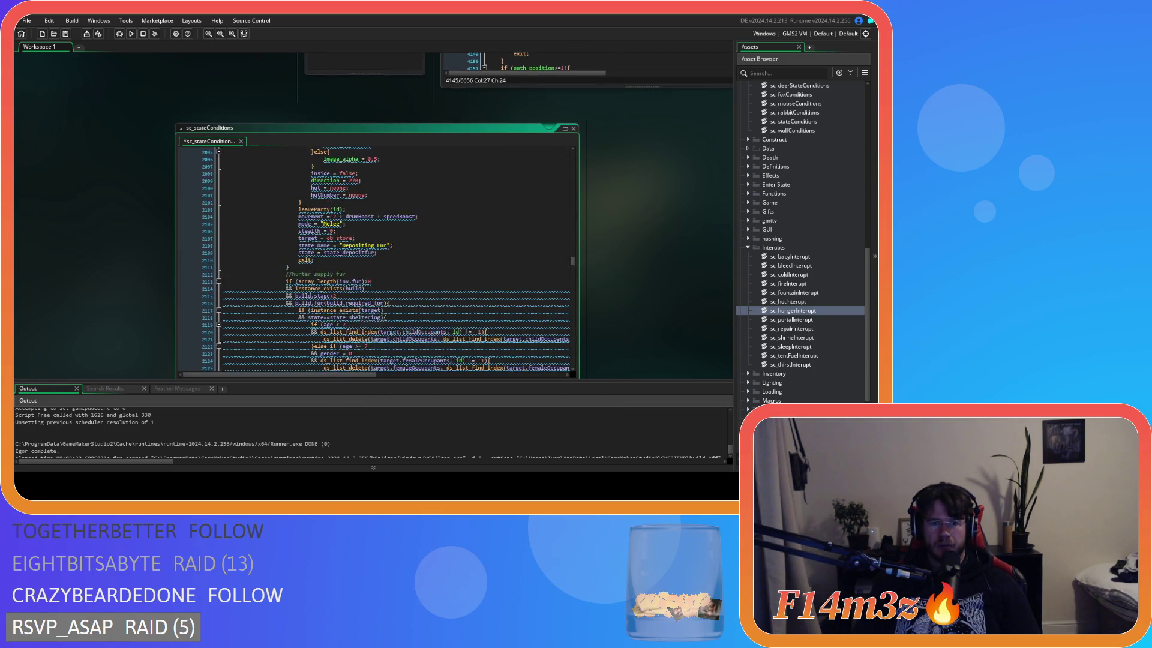
pyautogui.scroll(10, 376, 306)
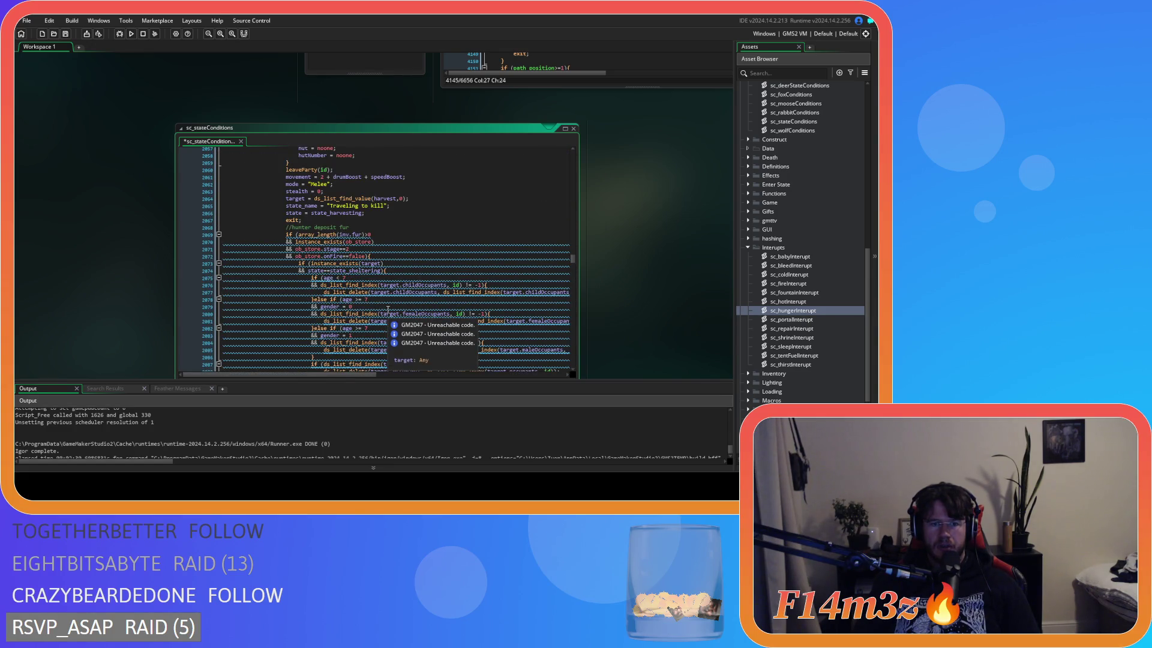
pyautogui.hotkey('ctrl', 'z')
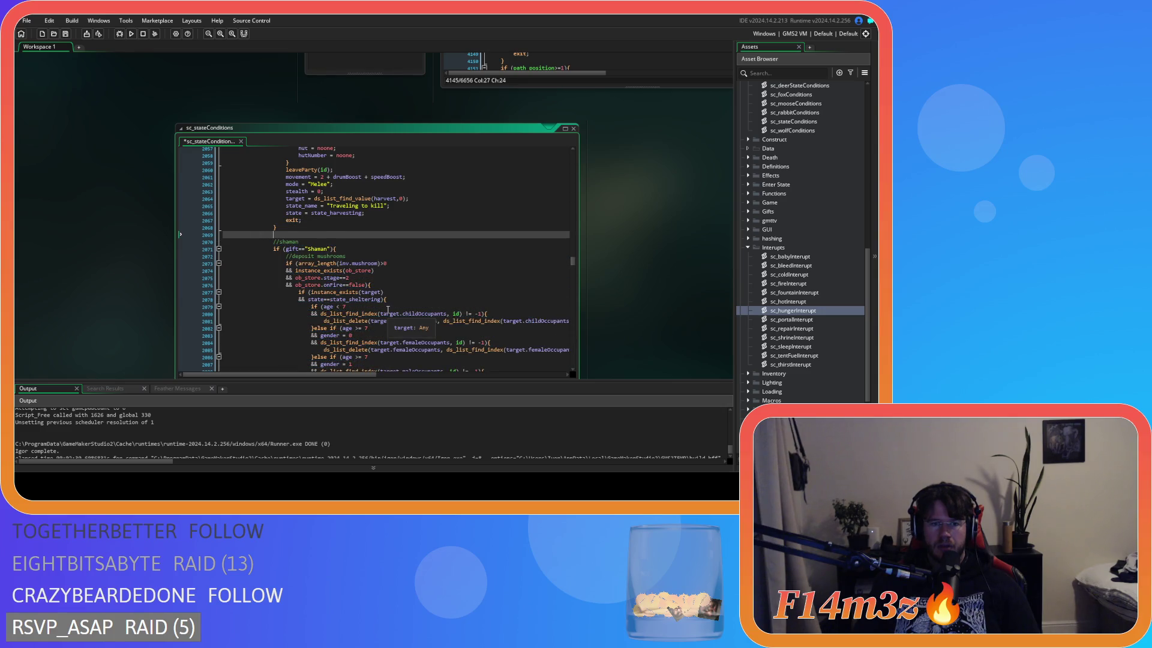
pyautogui.hotkey('ctrl', 'z')
pyautogui.hotkey('ctrl', 'z')
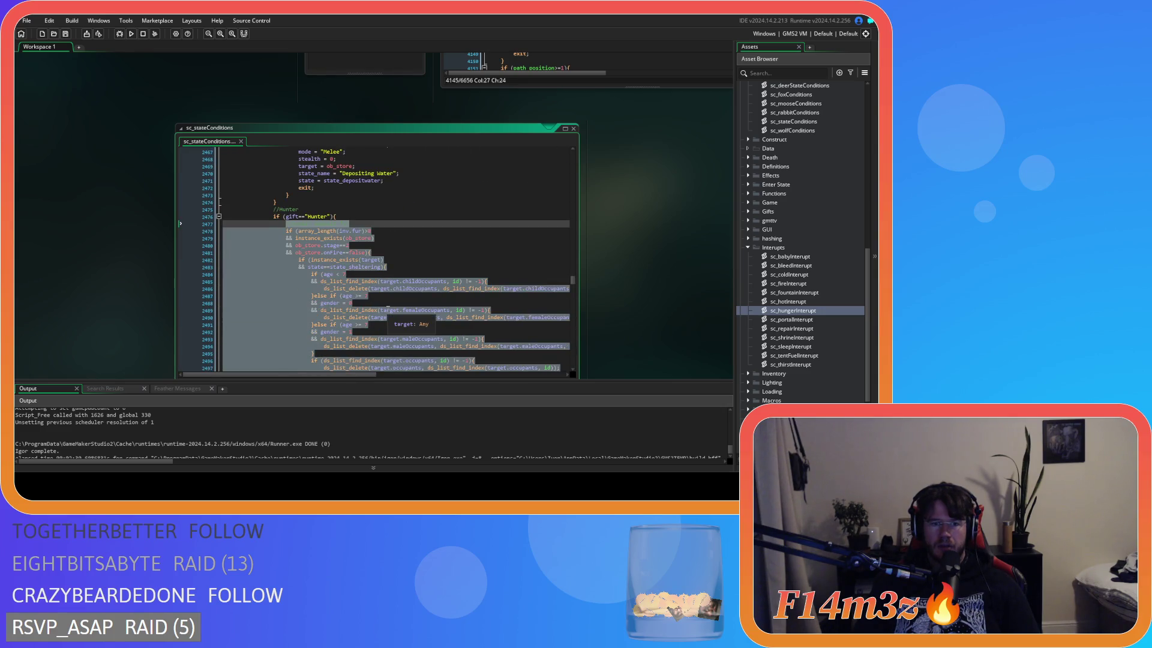
pyautogui.scroll(-15, 388, 310)
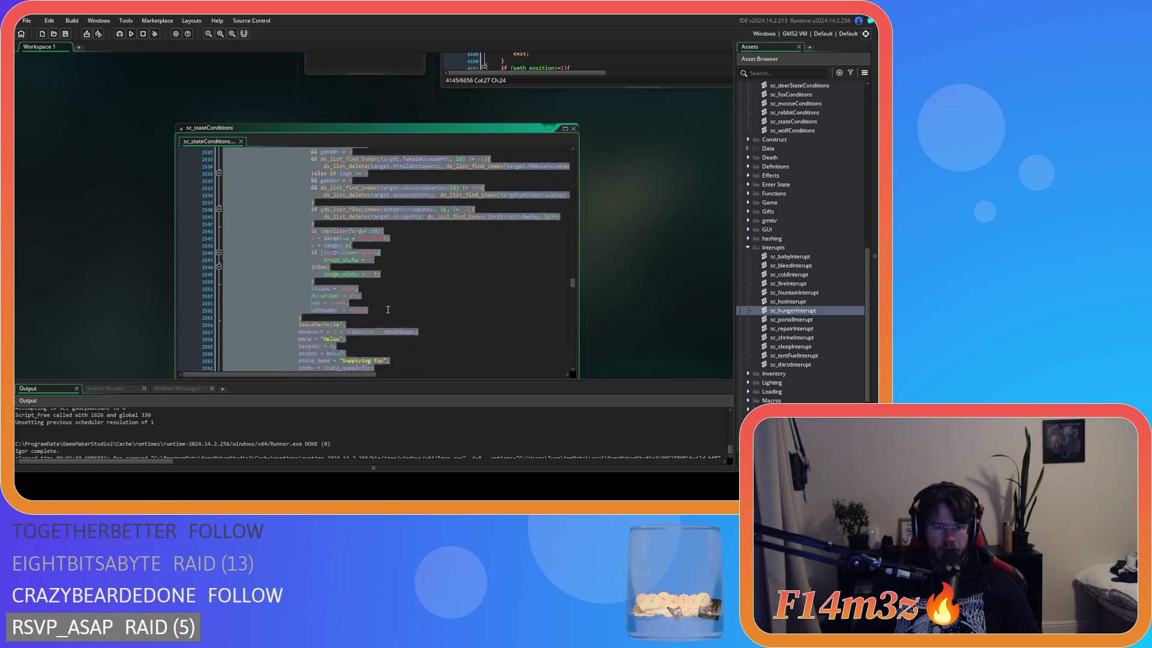
pyautogui.hotkey('ctrl', 'z')
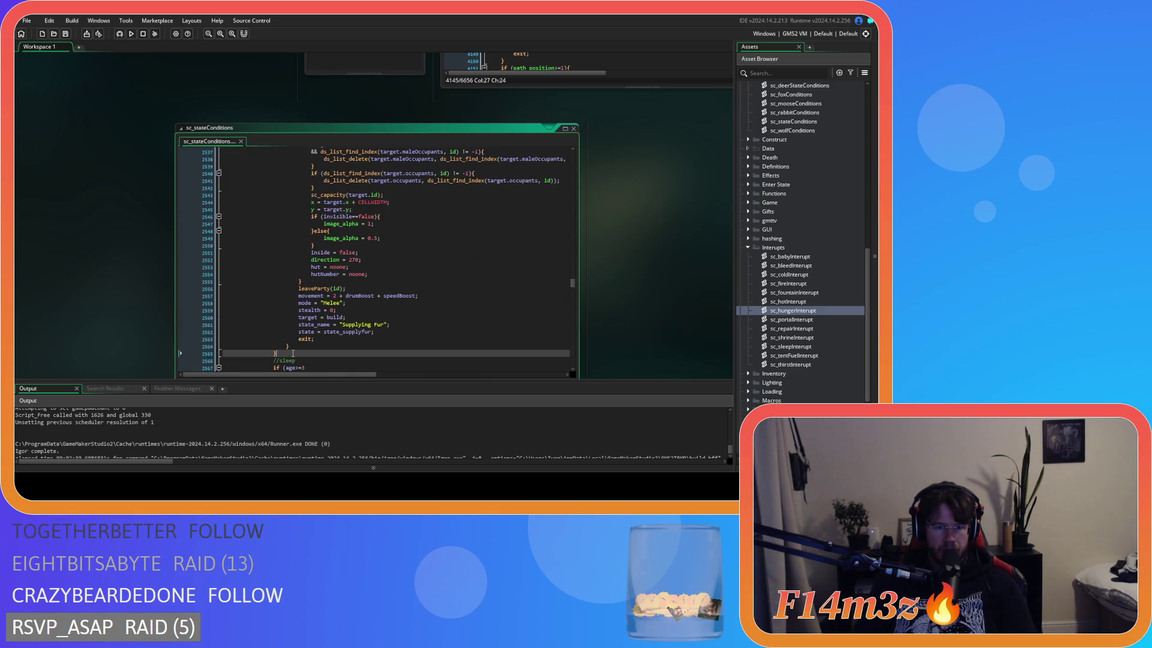
pyautogui.hotkey('ctrl', 'y')
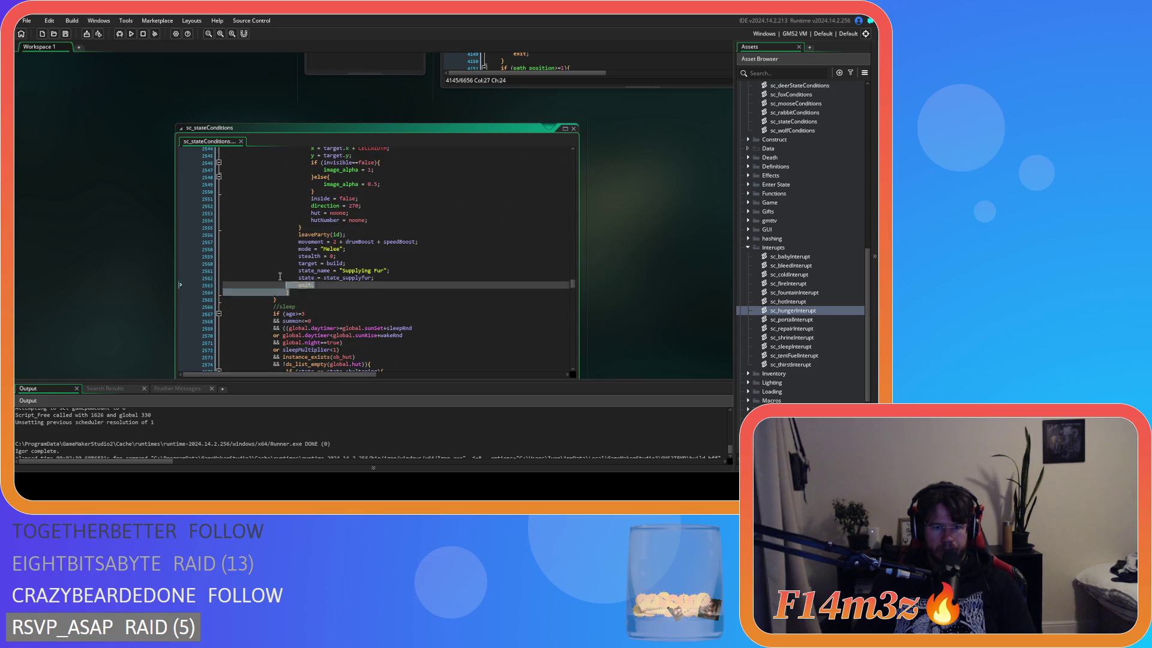
pyautogui.hotkey('ctrl', 'z')
pyautogui.hotkey('ctrl', 'z')
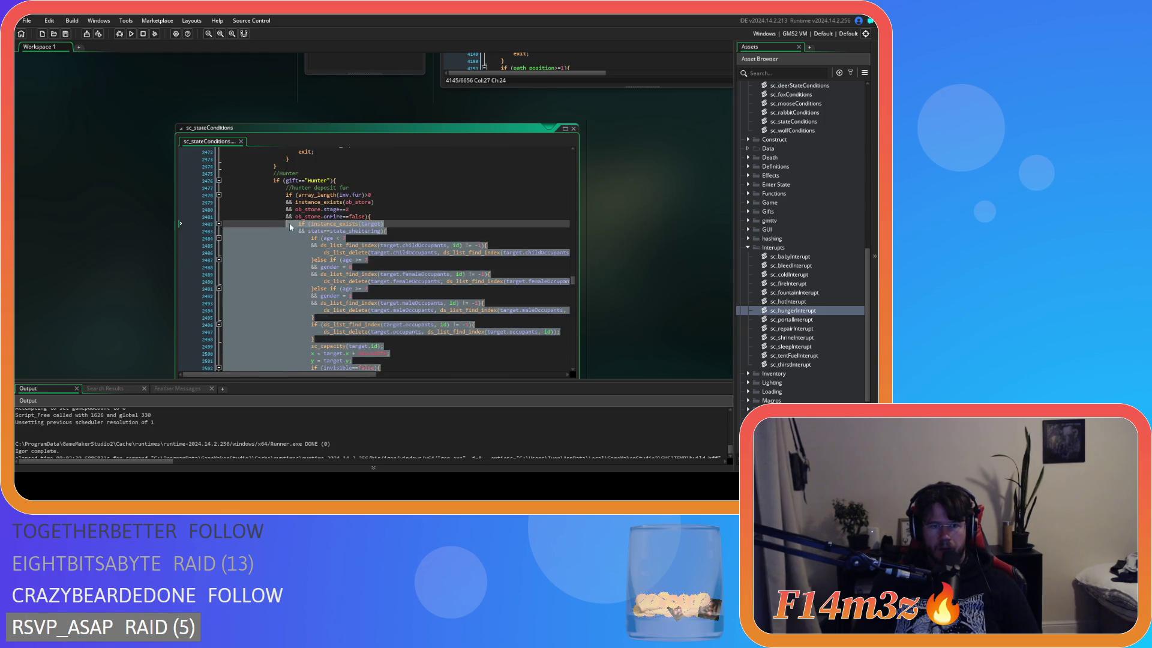
pyautogui.rightClick(323, 224)
pyautogui.click(360, 253)
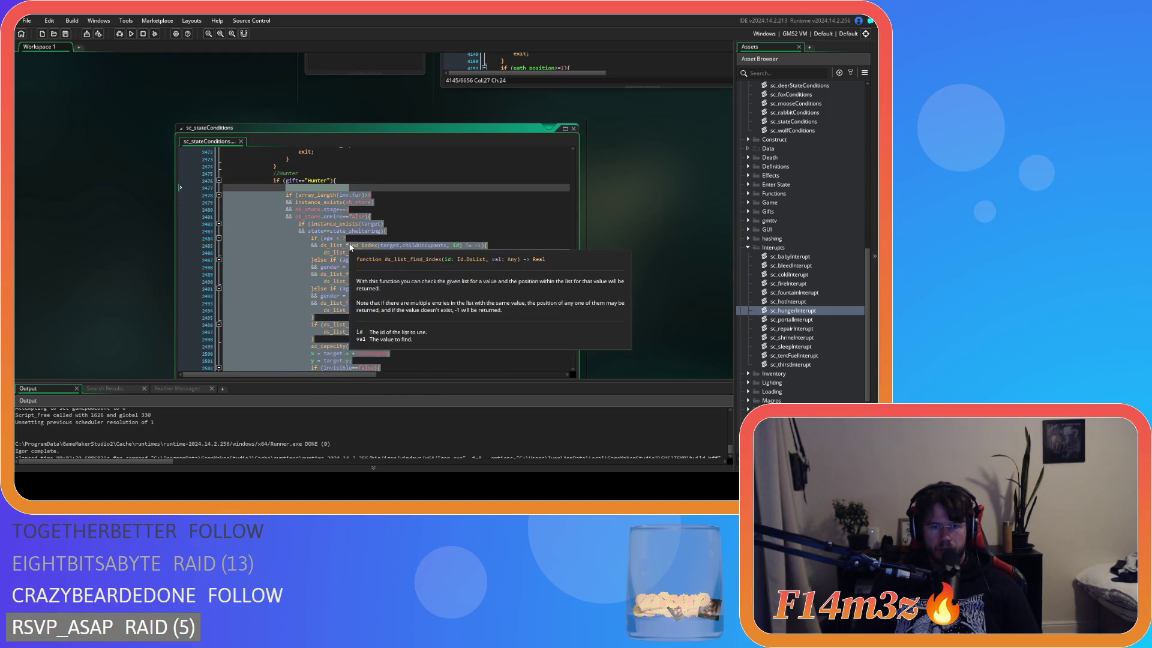
pyautogui.scroll(20, 404, 287)
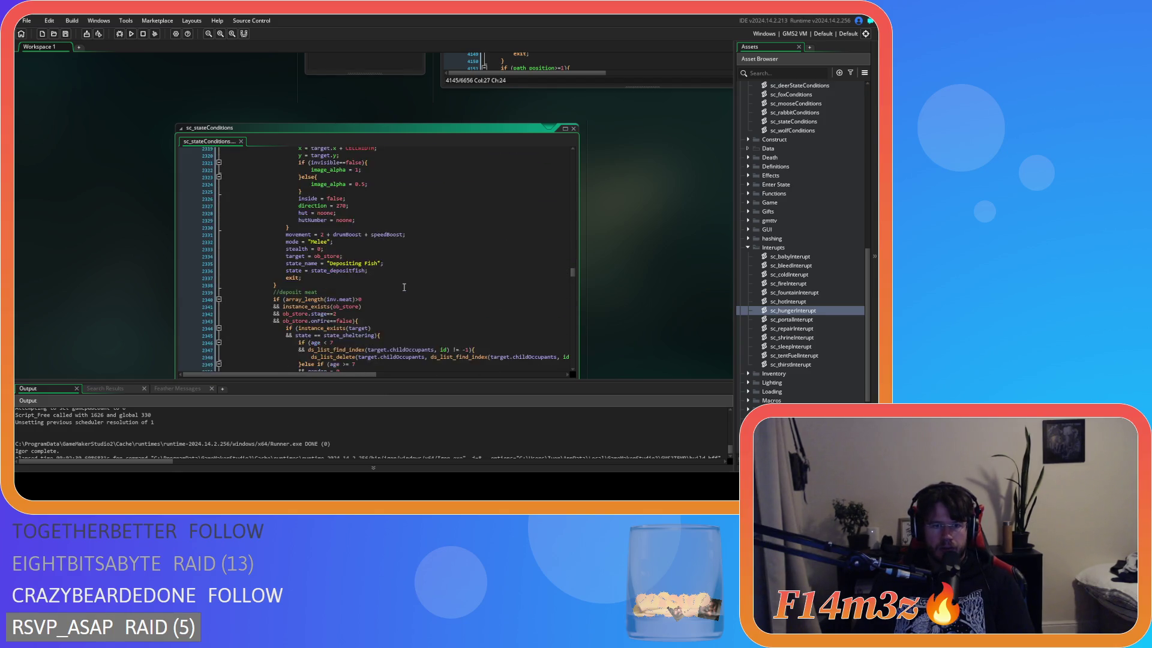
pyautogui.scroll(20, 404, 287)
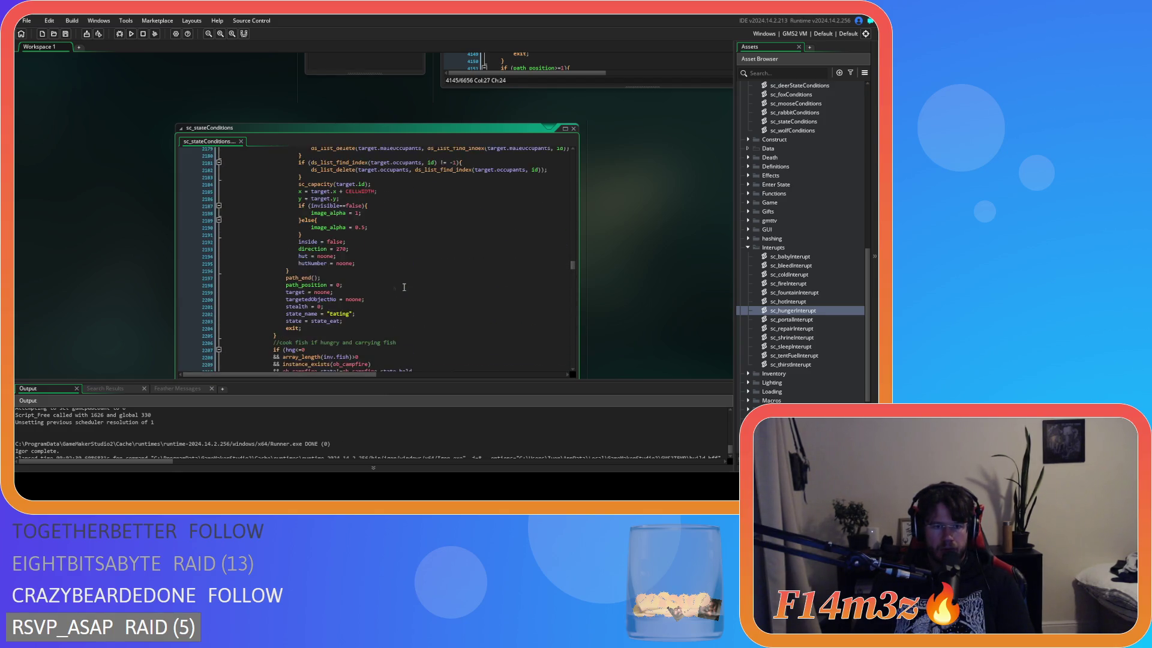
pyautogui.scroll(10, 403, 287)
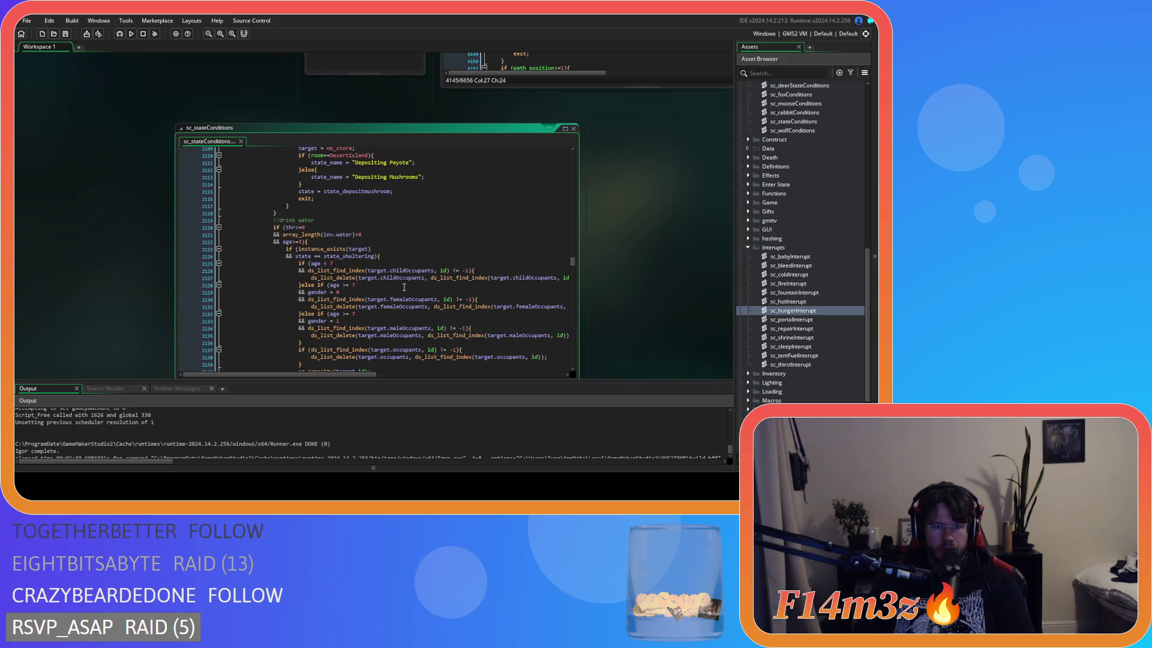
pyautogui.scroll(20, 404, 288)
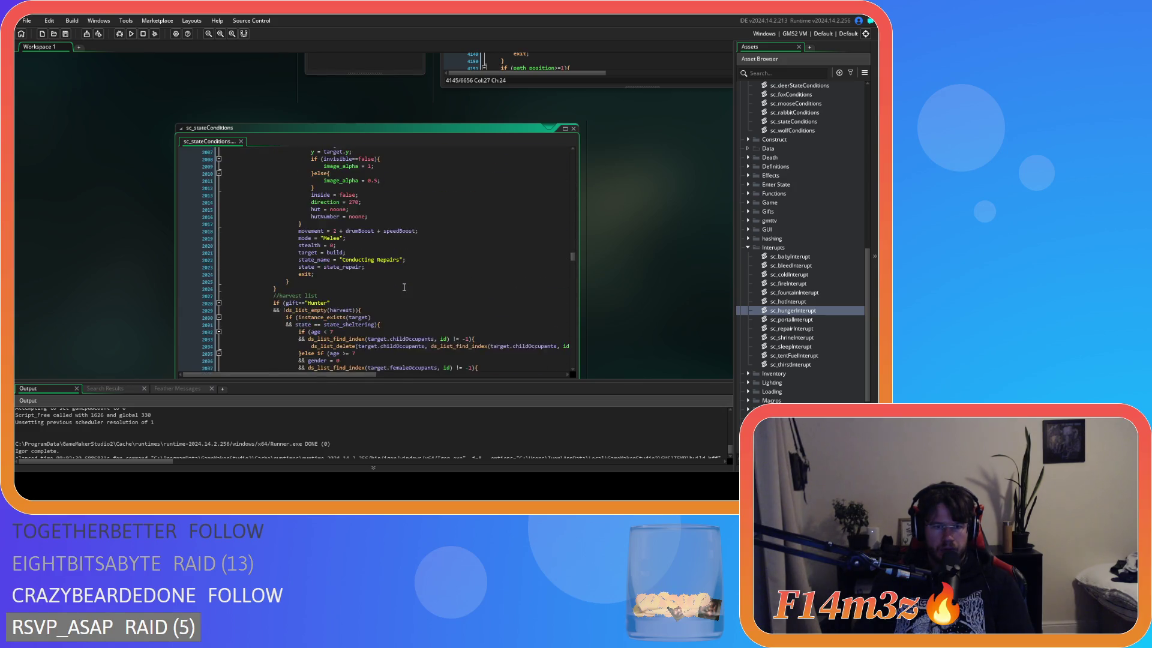
pyautogui.scroll(-6, 404, 288)
pyautogui.click(393, 184)
pyautogui.click(396, 196)
pyautogui.scroll(-7, 396, 197)
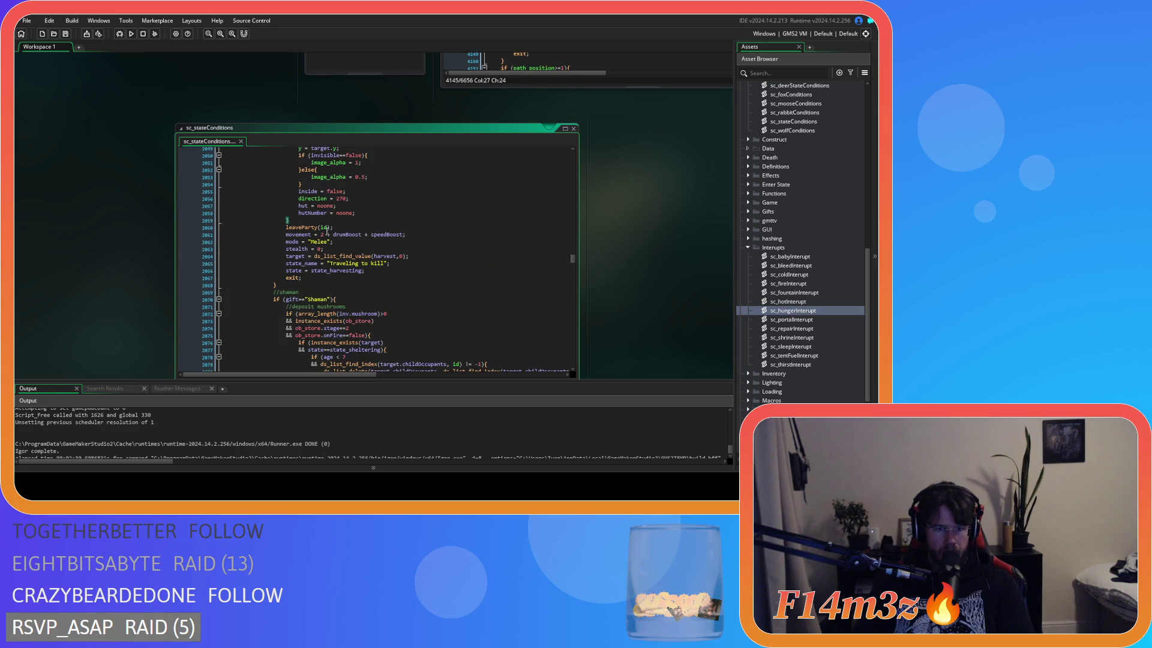
pyautogui.scroll(10, 324, 266)
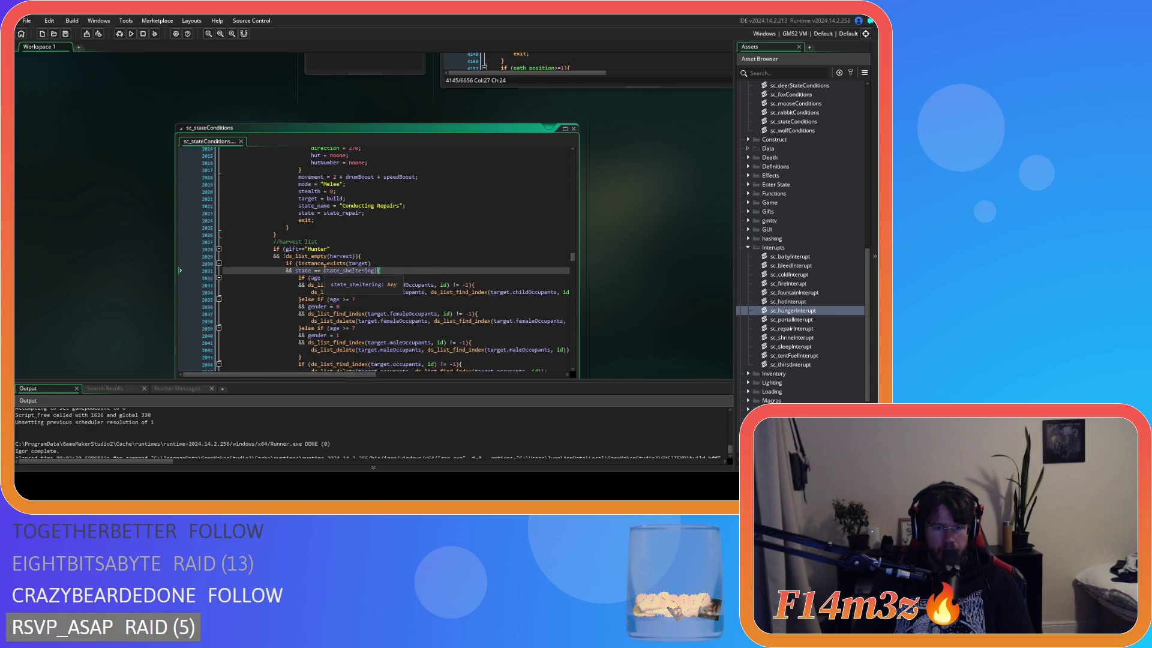
pyautogui.click(381, 249)
pyautogui.click(382, 256)
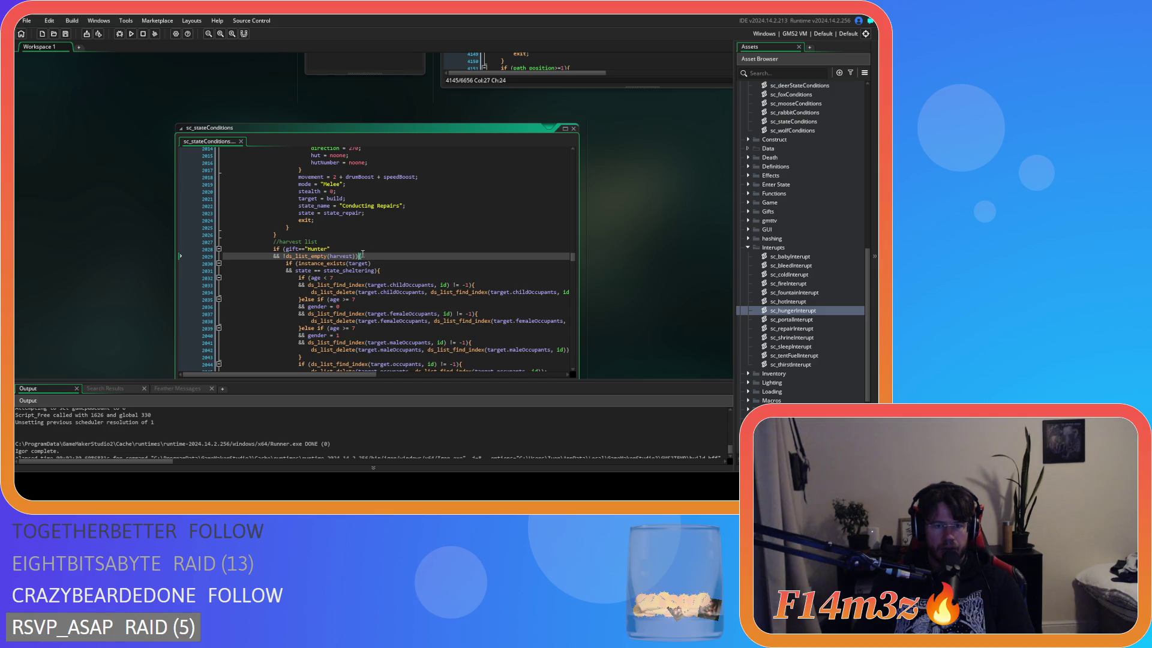
# Paste the hunter deposit-fur and Supplying Fur code on a new line after the harvest block
pyautogui.scroll(-11, 364, 256)
pyautogui.click(336, 249)
pyautogui.press('Return')
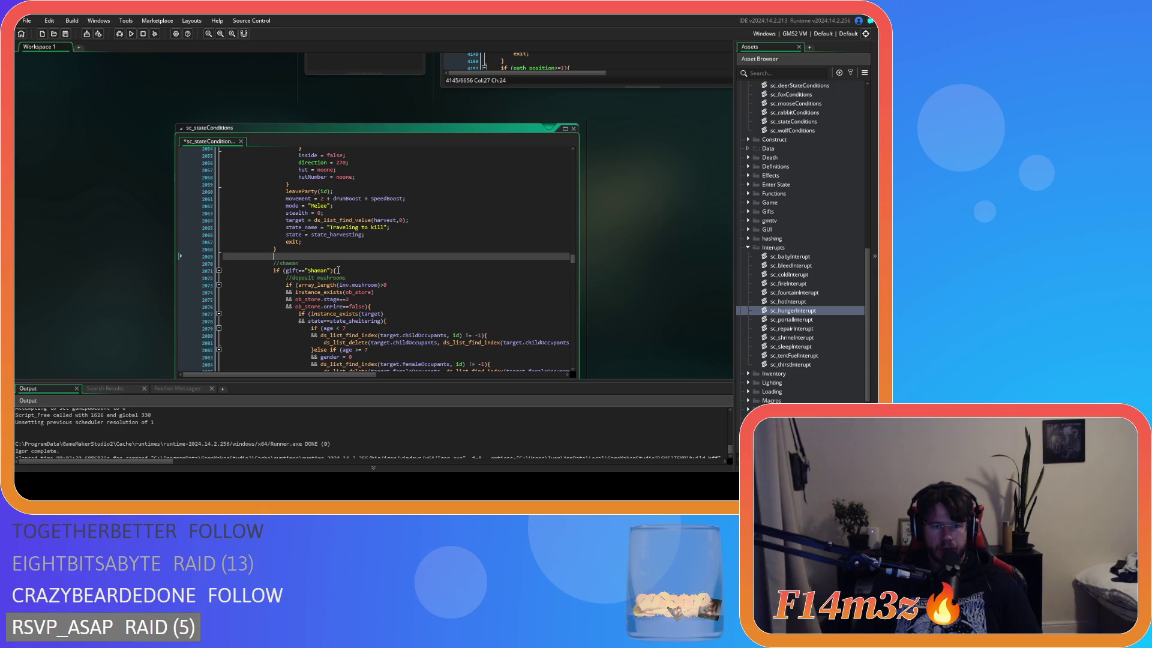
pyautogui.hotkey('ctrl', 'v')
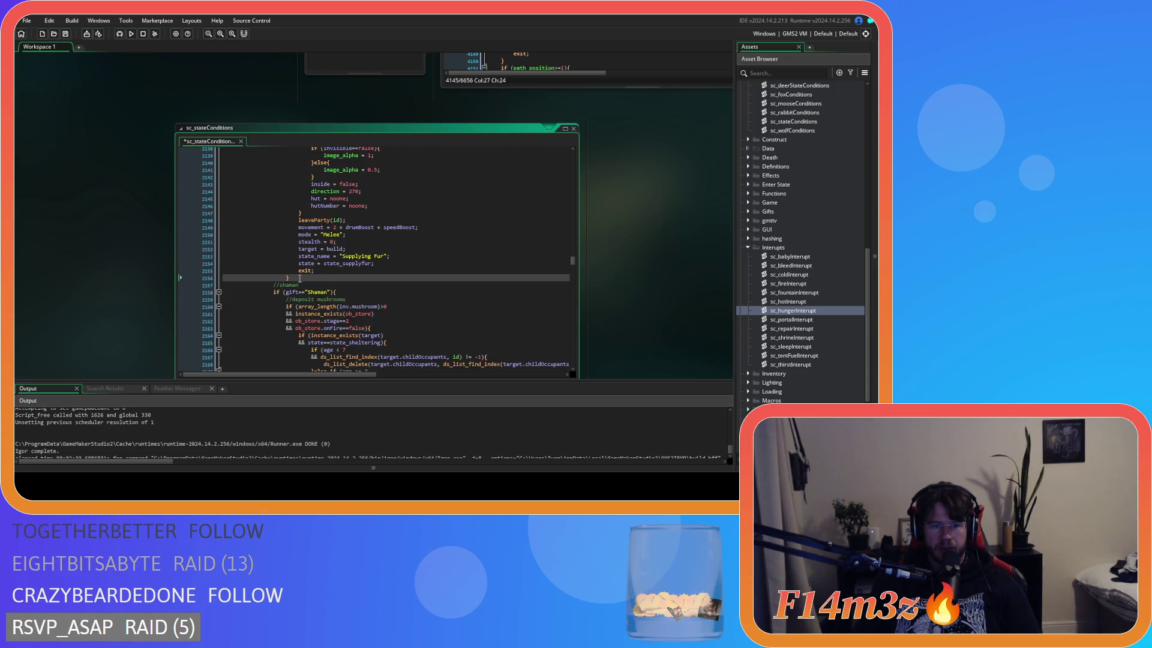
pyautogui.scroll(20, 306, 273)
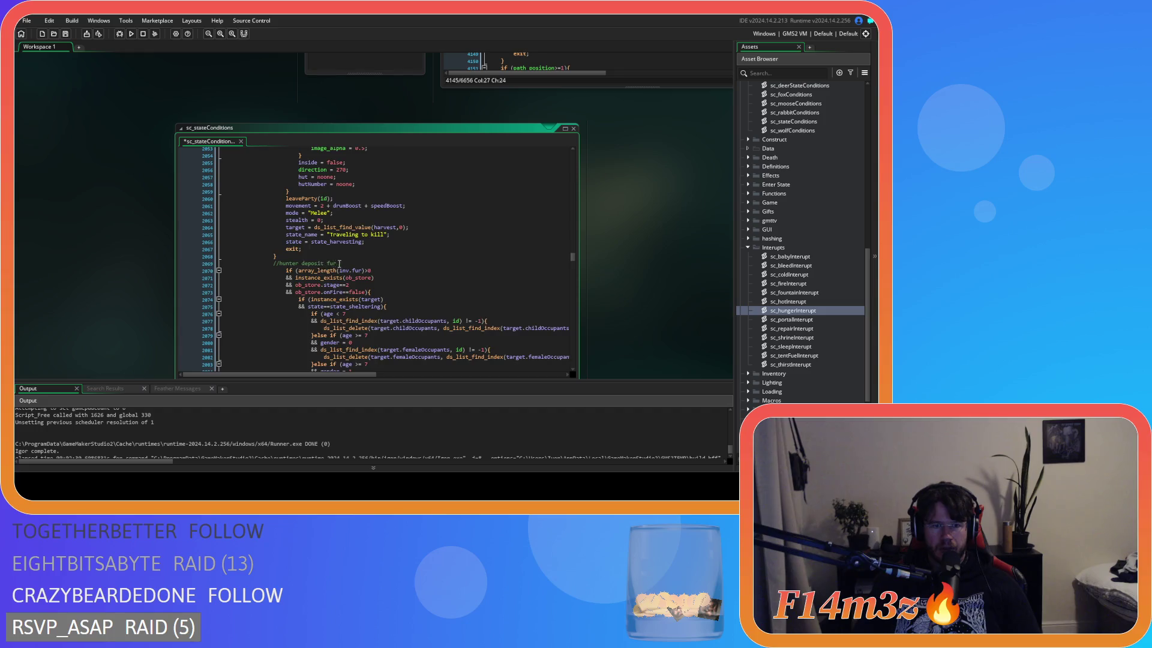
pyautogui.scroll(-8, 337, 263)
pyautogui.scroll(10, 364, 292)
pyautogui.scroll(10, 365, 292)
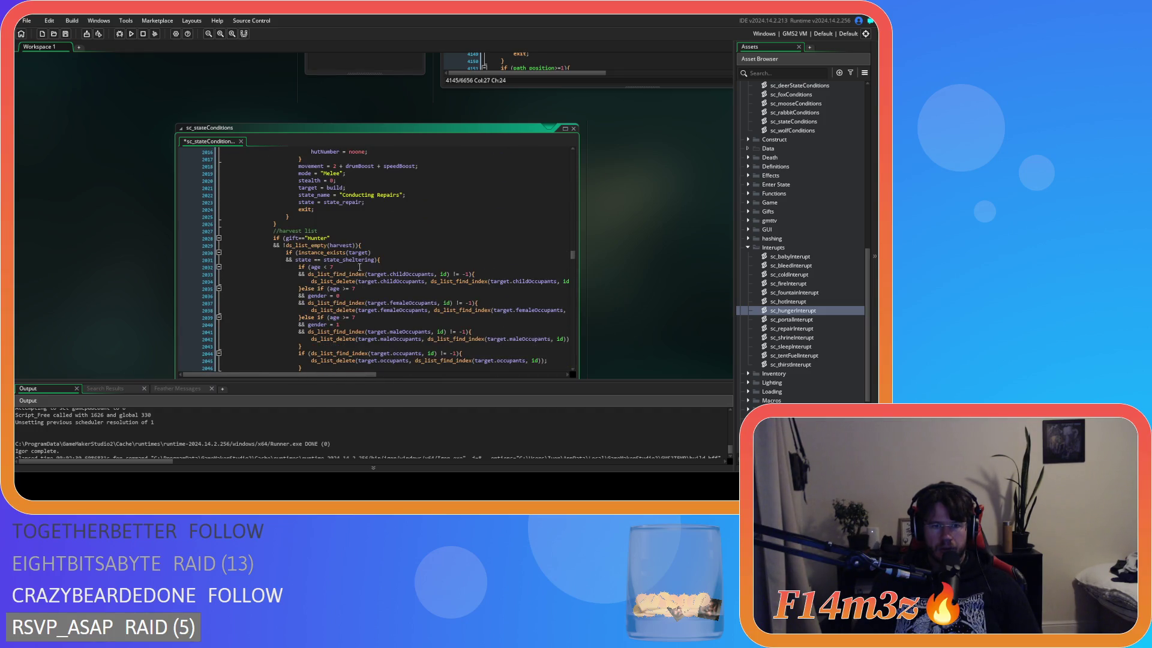
# Remove the gift=="Hunter" && test from the harvest list condition
pyautogui.doubleClick(303, 239)
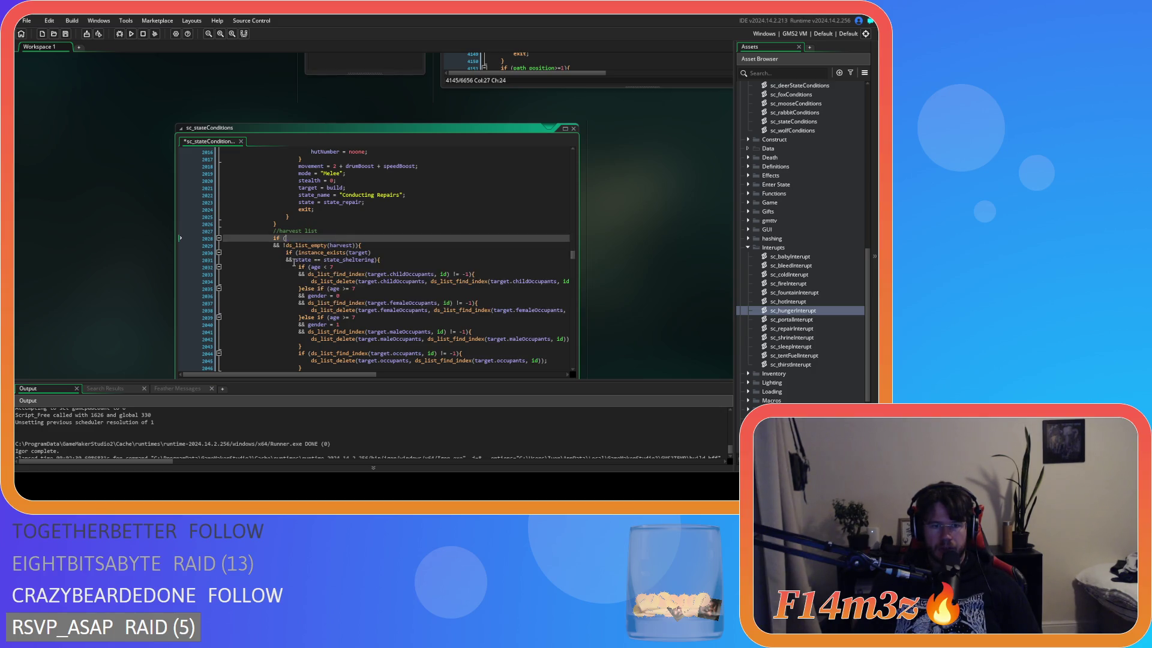
pyautogui.click(283, 246)
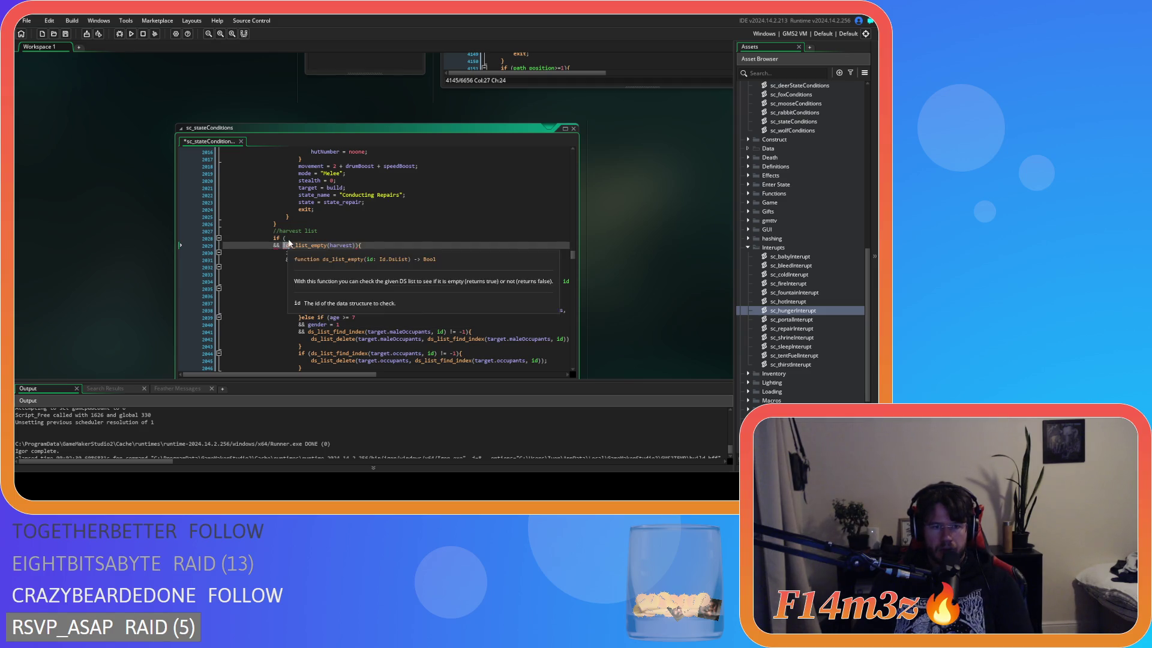
pyautogui.moveTo(281, 245); pyautogui.dragTo(286, 240)
pyautogui.press('BackSpace')
pyautogui.click(255, 238)
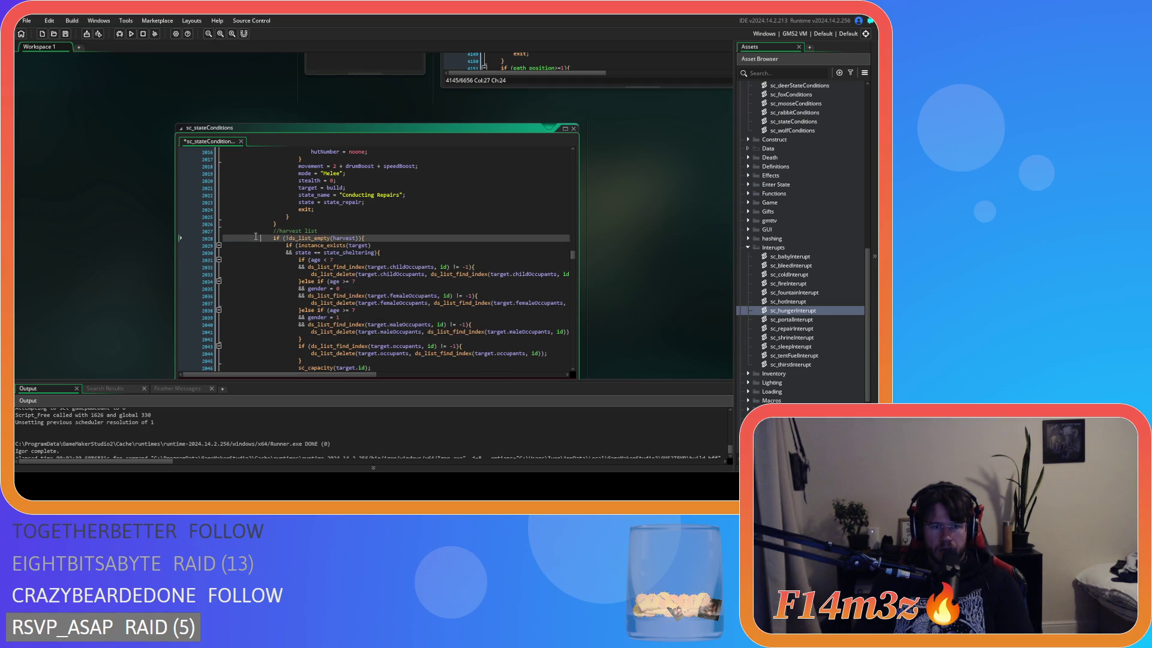
# Review the pasted fur blocks and place the caret after the repair block's closing brace
pyautogui.scroll(-15, 324, 292)
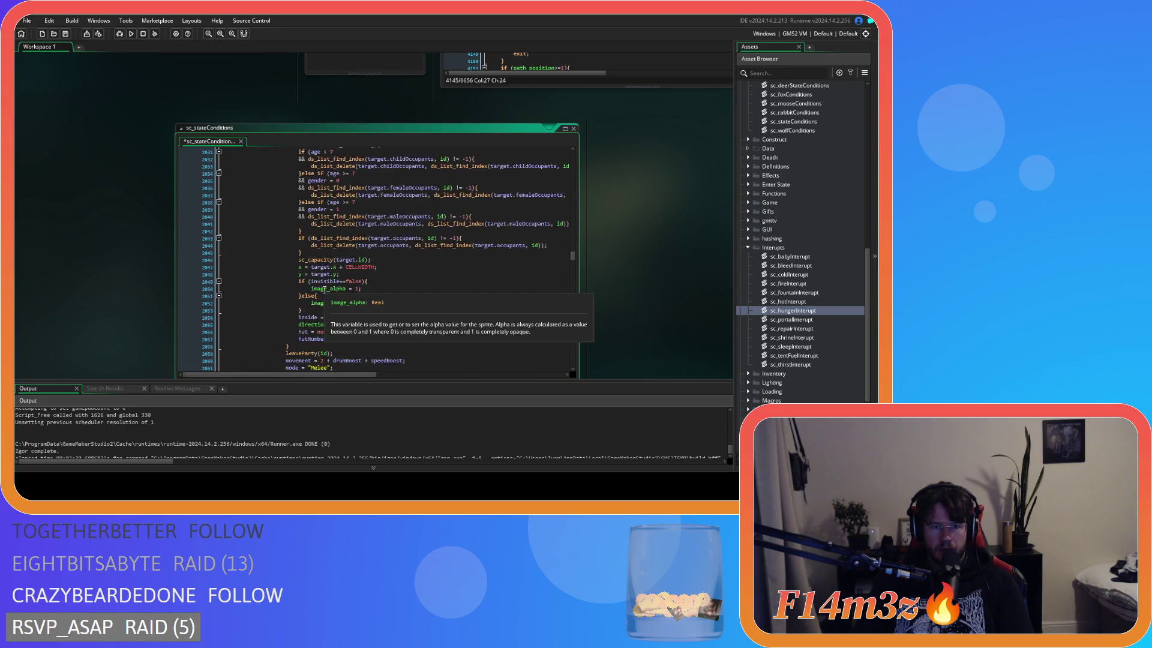
pyautogui.scroll(-20, 324, 292)
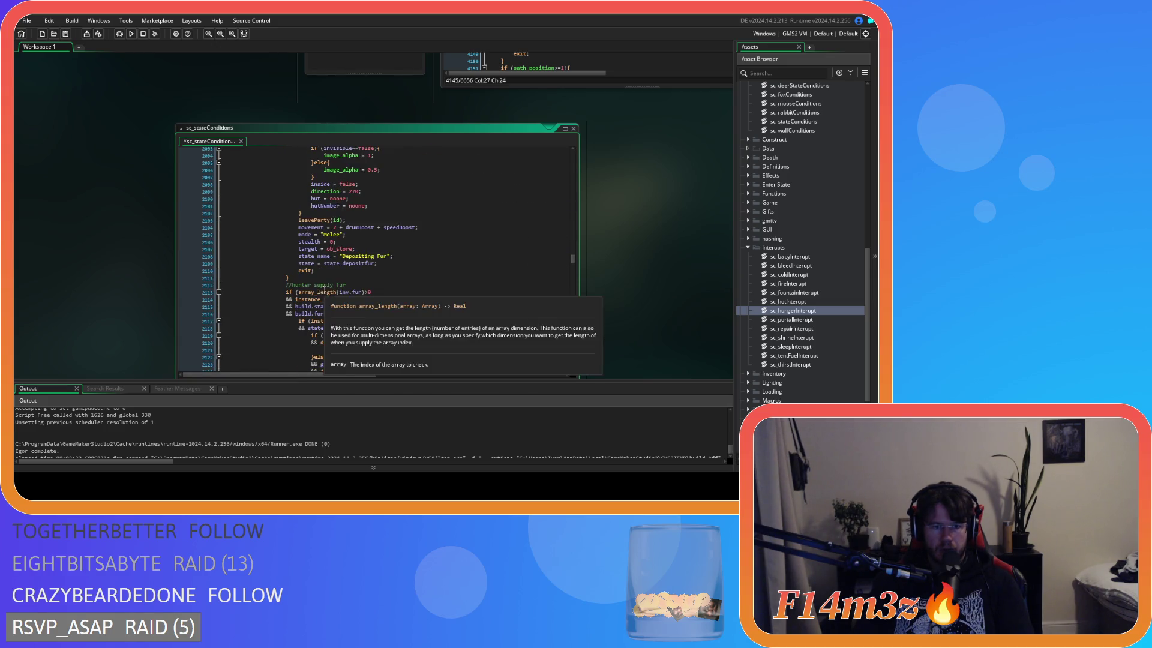
pyautogui.scroll(20, 271, 280)
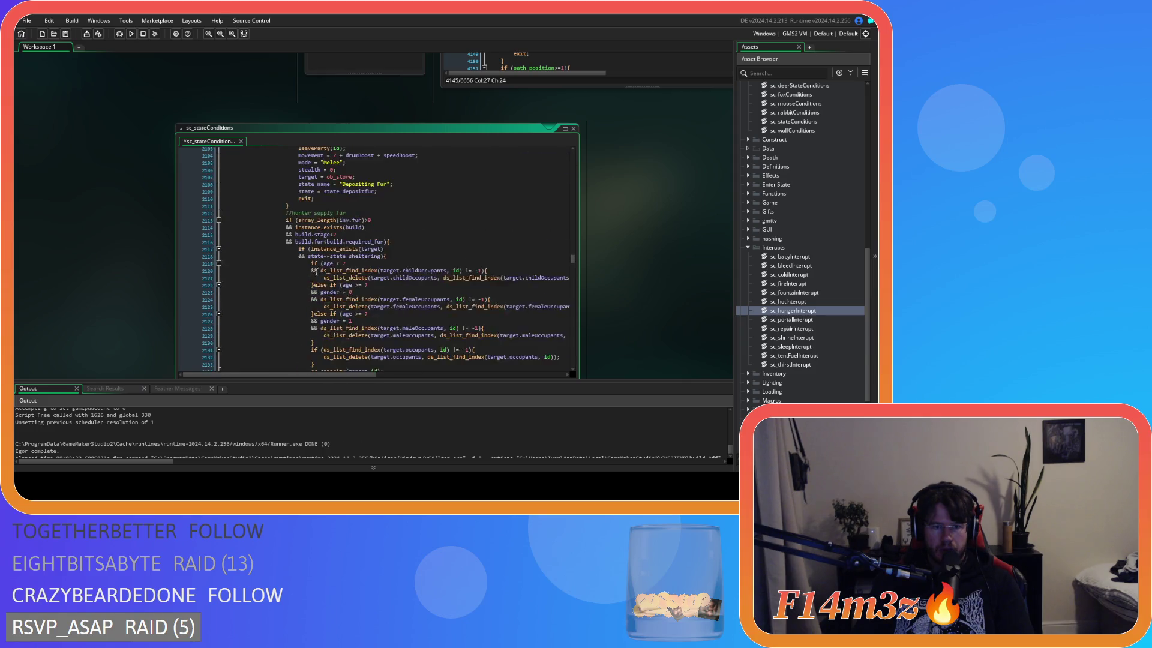
pyautogui.scroll(-7, 322, 270)
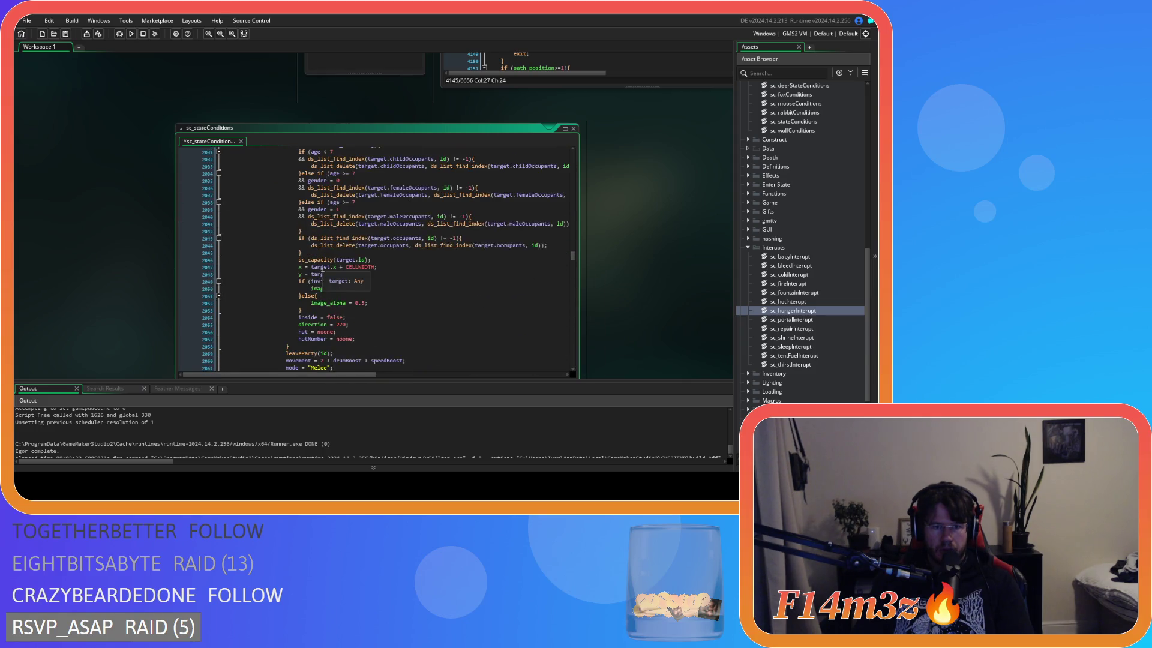
pyautogui.scroll(7, 323, 268)
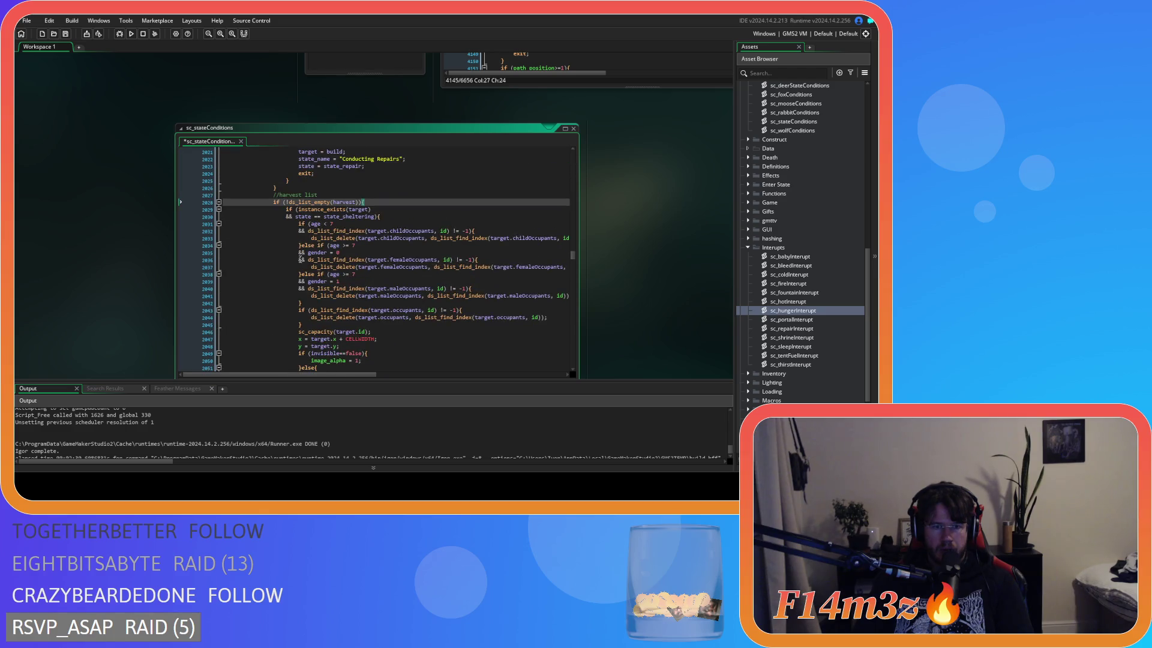
pyautogui.scroll(-7, 300, 264)
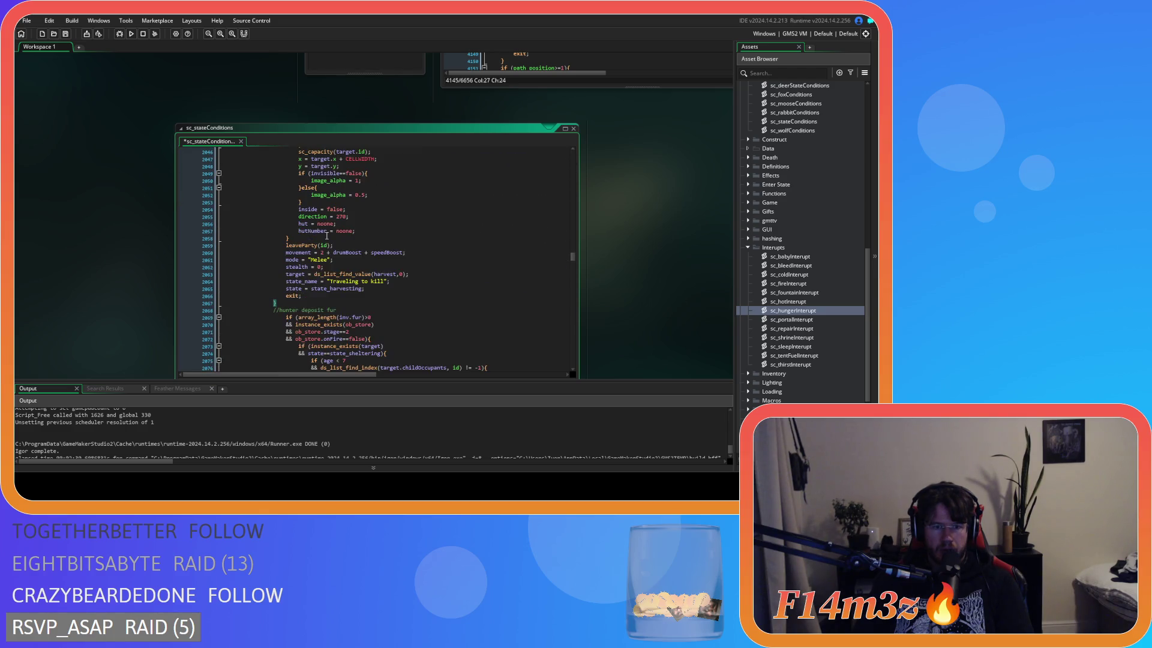
pyautogui.scroll(3, 272, 335)
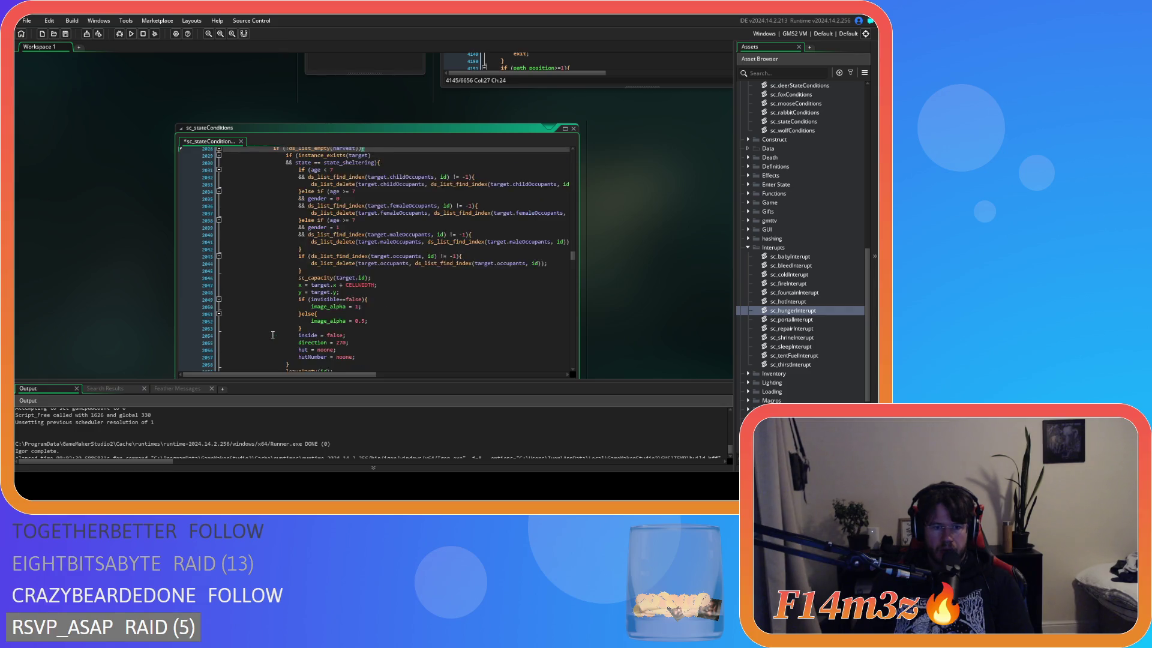
pyautogui.scroll(-10, 272, 334)
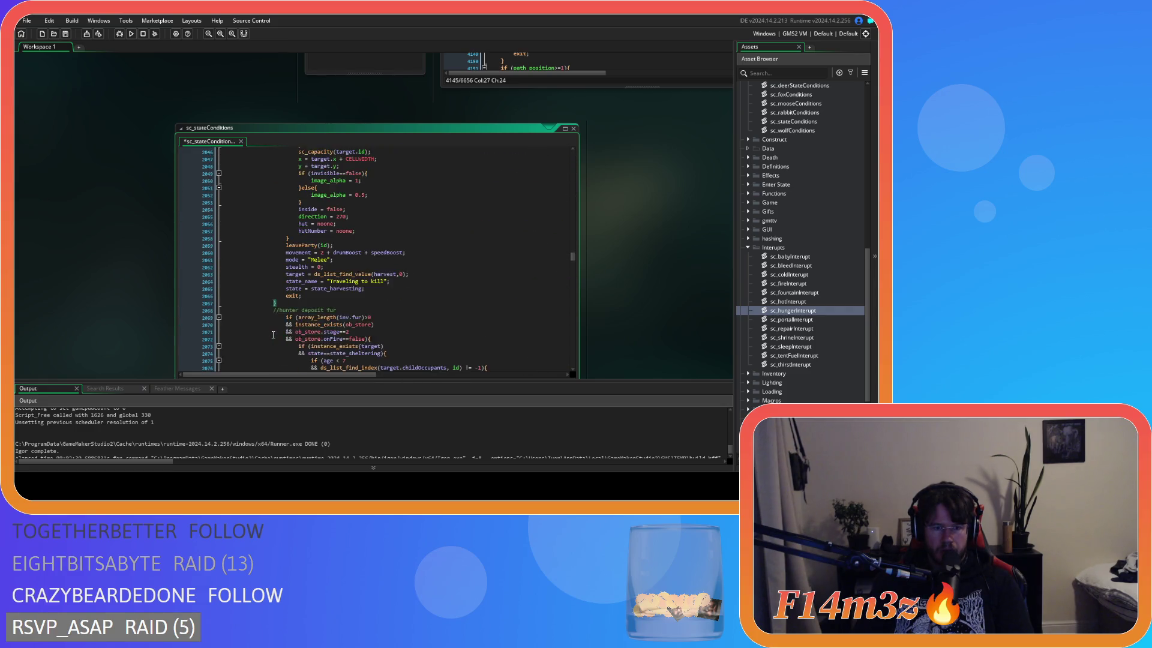
pyautogui.scroll(-20, 366, 228)
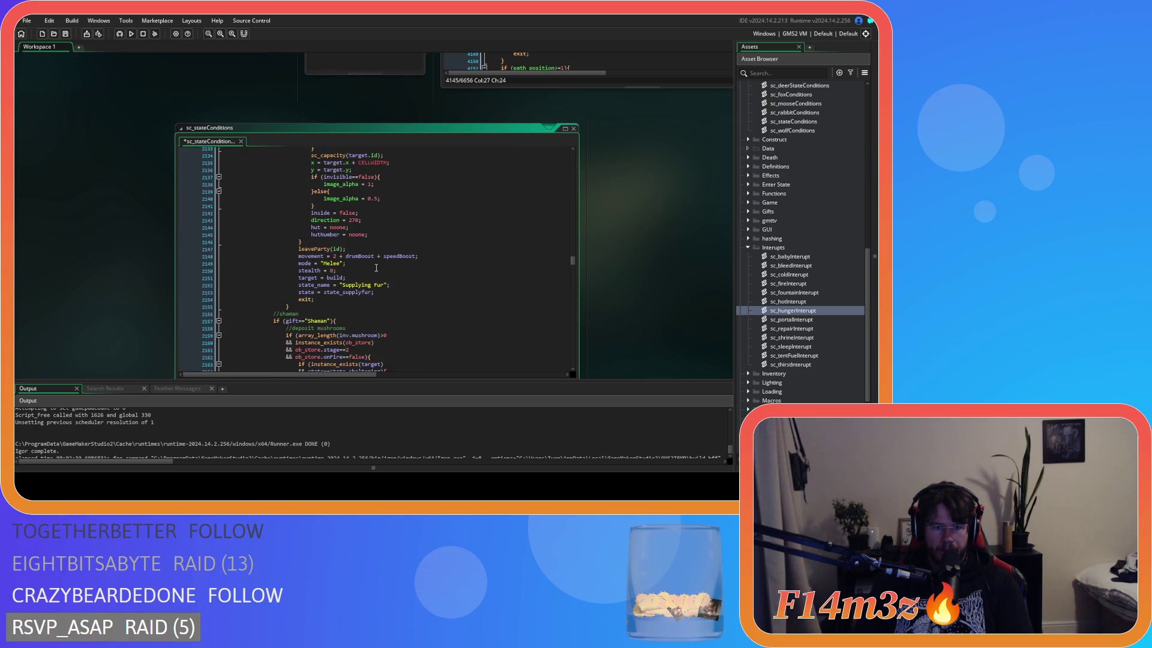
pyautogui.moveTo(307, 310)
pyautogui.mouseDown()
pyautogui.moveTo(282, 280)
pyautogui.moveTo(250, 280)
pyautogui.moveTo(258, 231)
pyautogui.mouseUp()
pyautogui.scroll(20, 282, 281)
pyautogui.scroll(14, 288, 237)
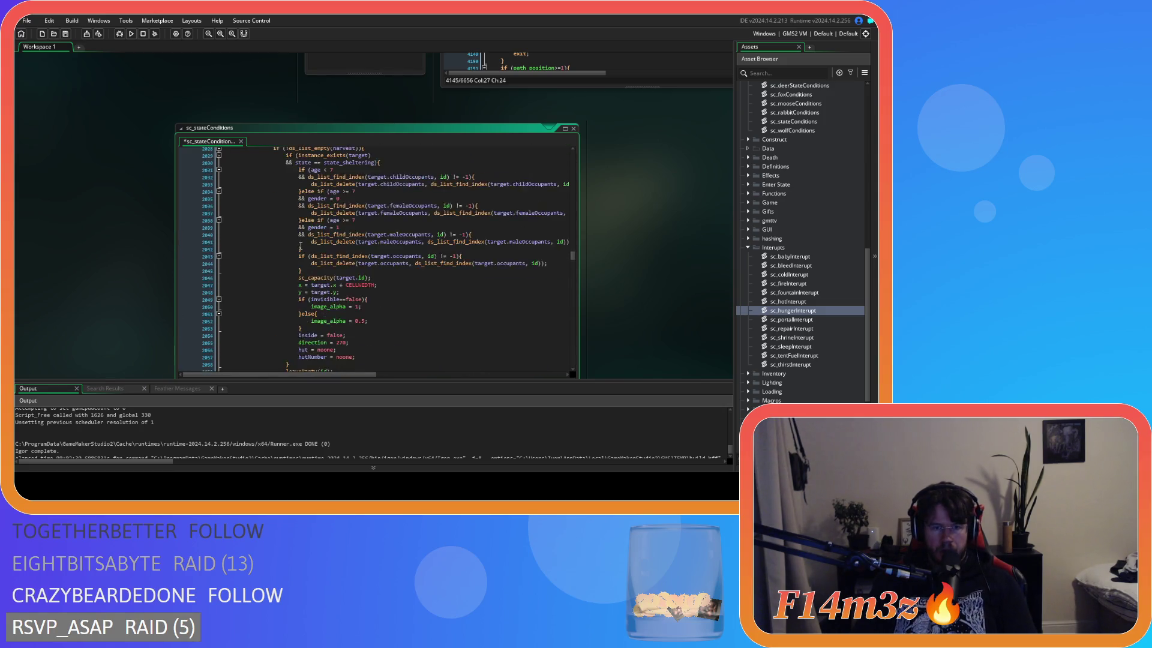
pyautogui.click(311, 226)
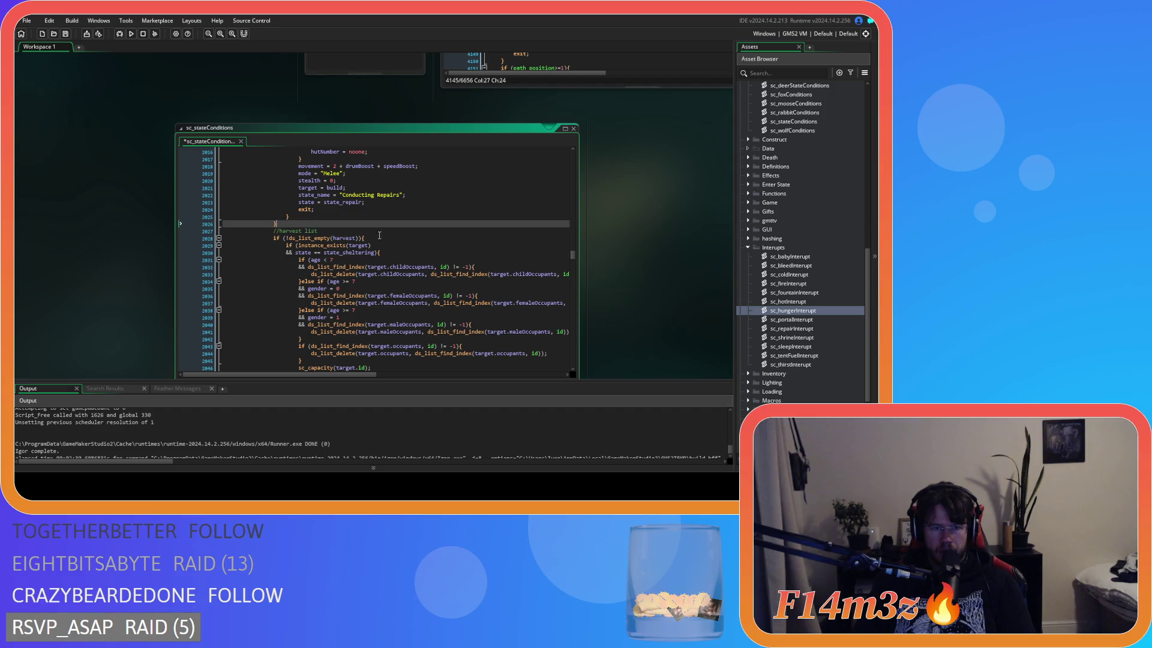
# Wrap the harvest list and fur blocks in if (gift=="Hunter"){ … } and indent them one level
pyautogui.press('Return')
pyautogui.write('if (')
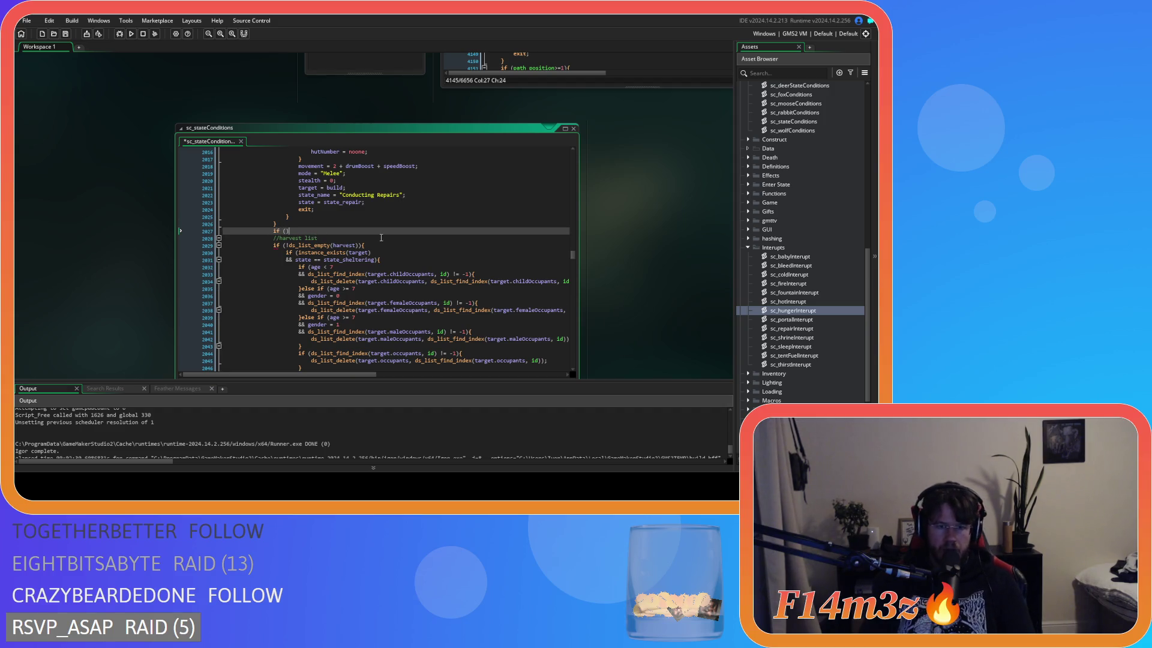
pyautogui.write('gift=="Hunter"){')
pyautogui.scroll(-3, 347, 238)
pyautogui.scroll(-20, 347, 237)
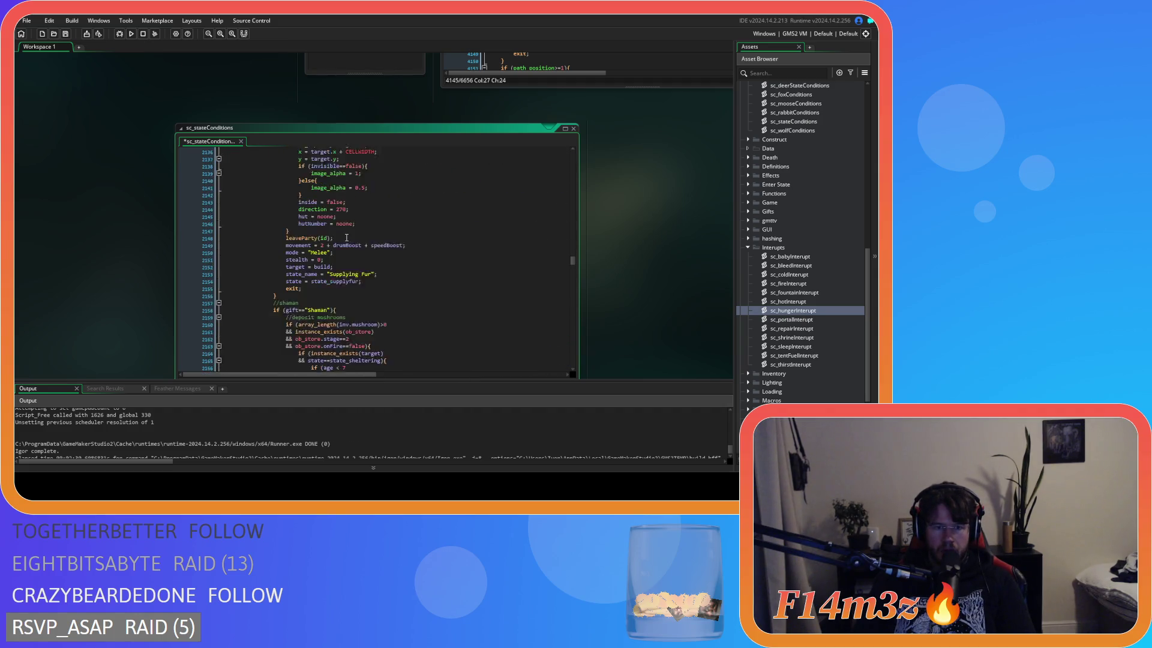
pyautogui.scroll(5, 347, 238)
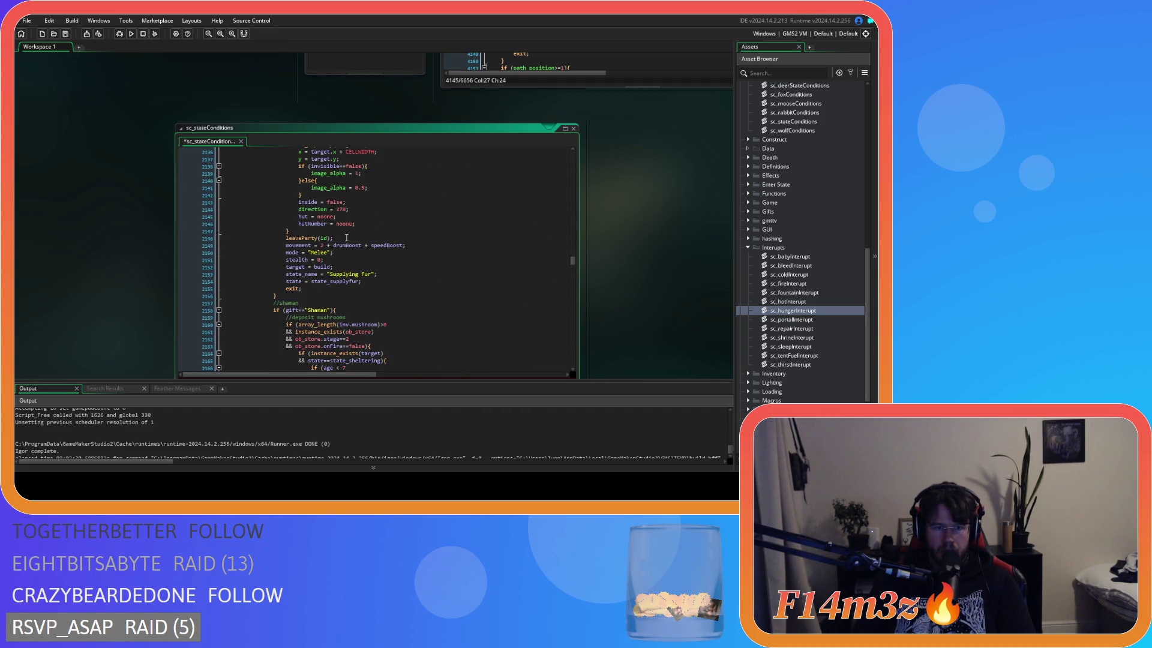
pyautogui.click(297, 294)
pyautogui.press('Return')
pyautogui.write('}')
pyautogui.moveTo(287, 295)
pyautogui.mouseDown()
pyautogui.moveTo(225, 251)
pyautogui.moveTo(226, 271)
pyautogui.moveTo(238, 225)
pyautogui.mouseUp()
pyautogui.press('Tab')
pyautogui.click(312, 248)
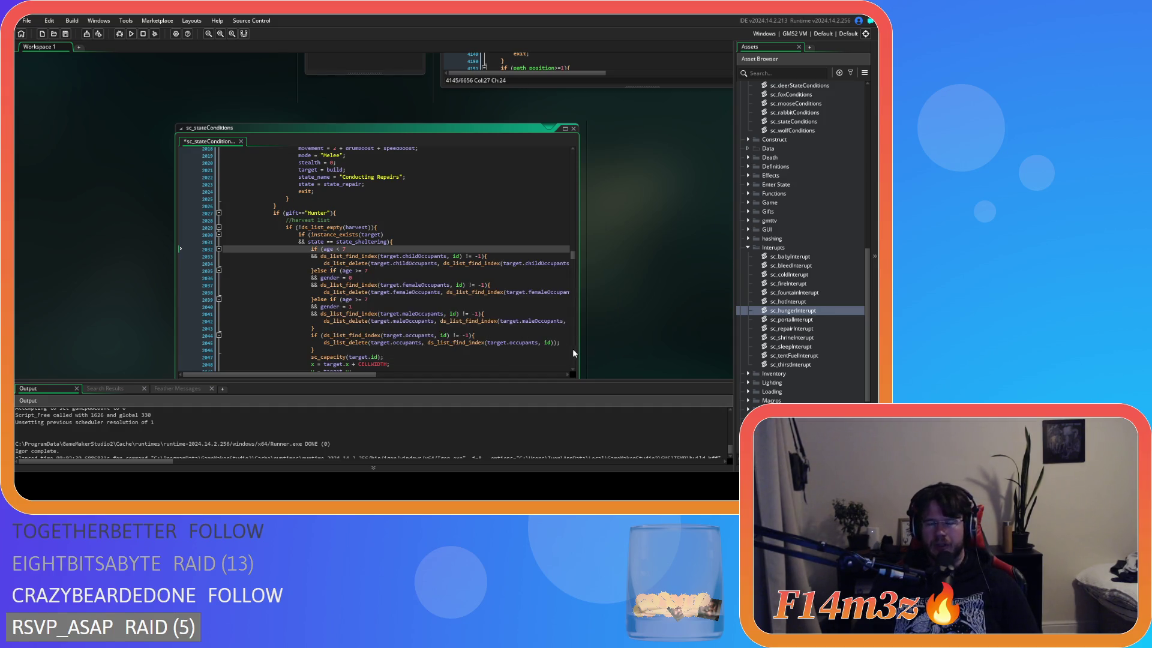
pyautogui.scroll(5, 662, 268)
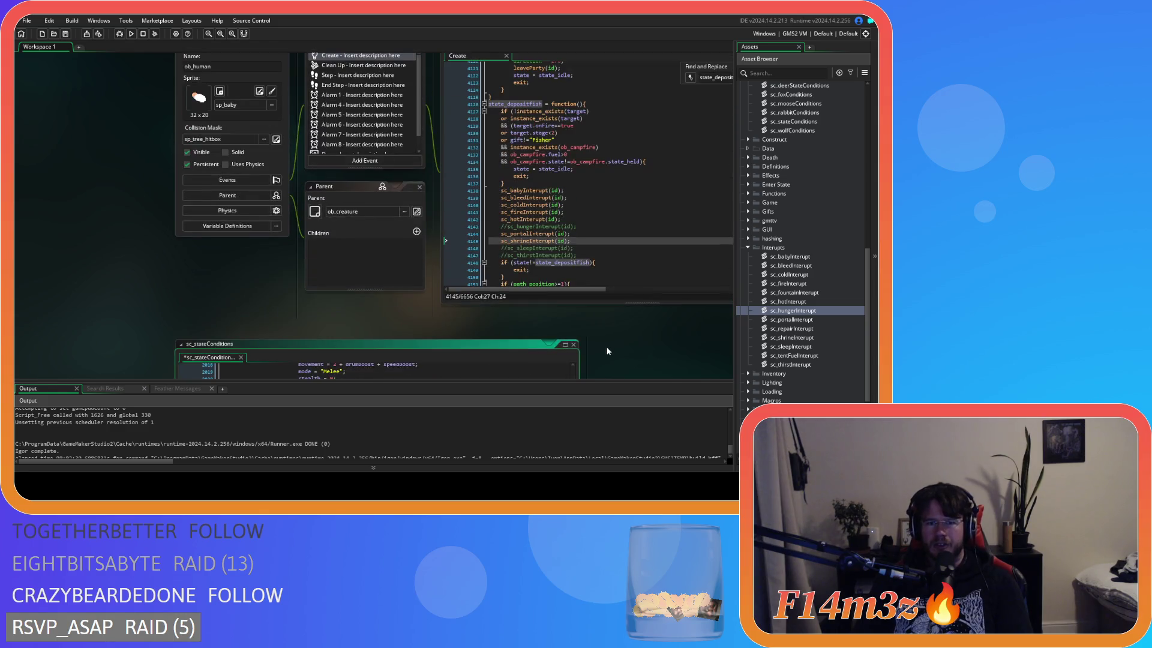
pyautogui.scroll(-7, 615, 359)
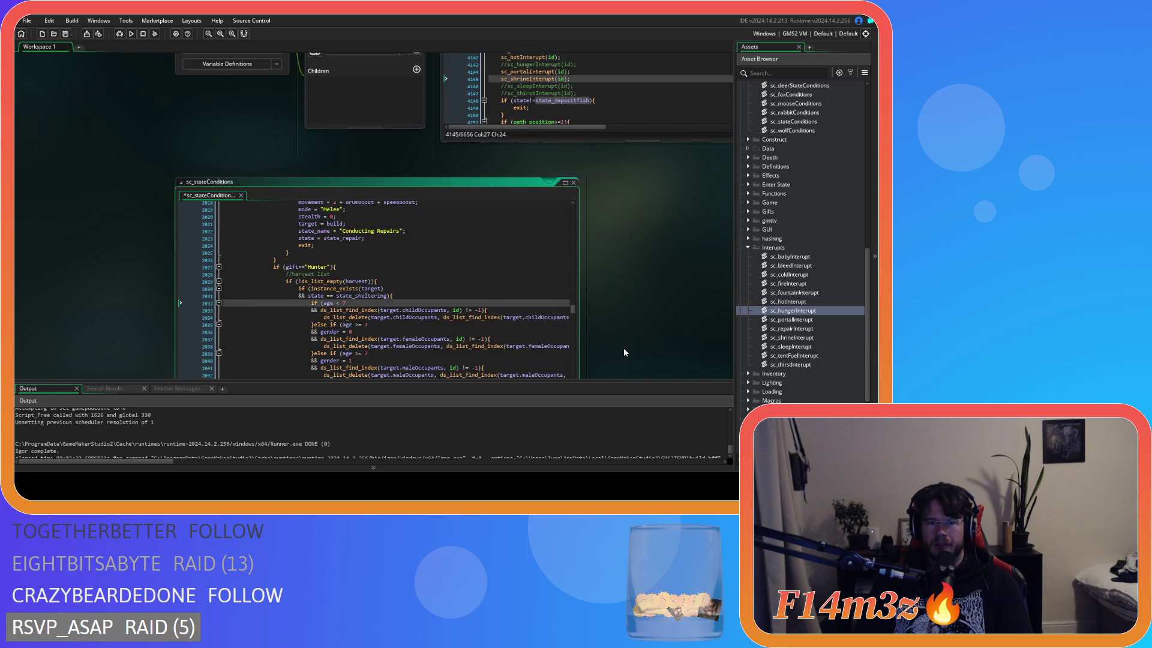
pyautogui.scroll(4, 624, 352)
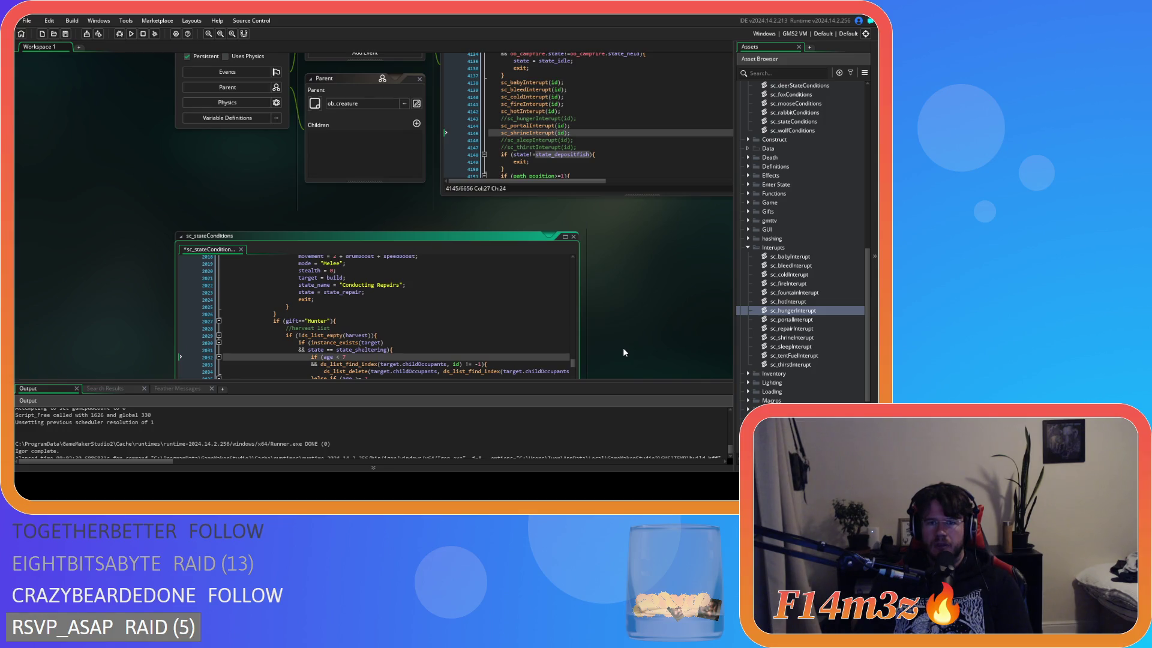
pyautogui.scroll(-4, 624, 349)
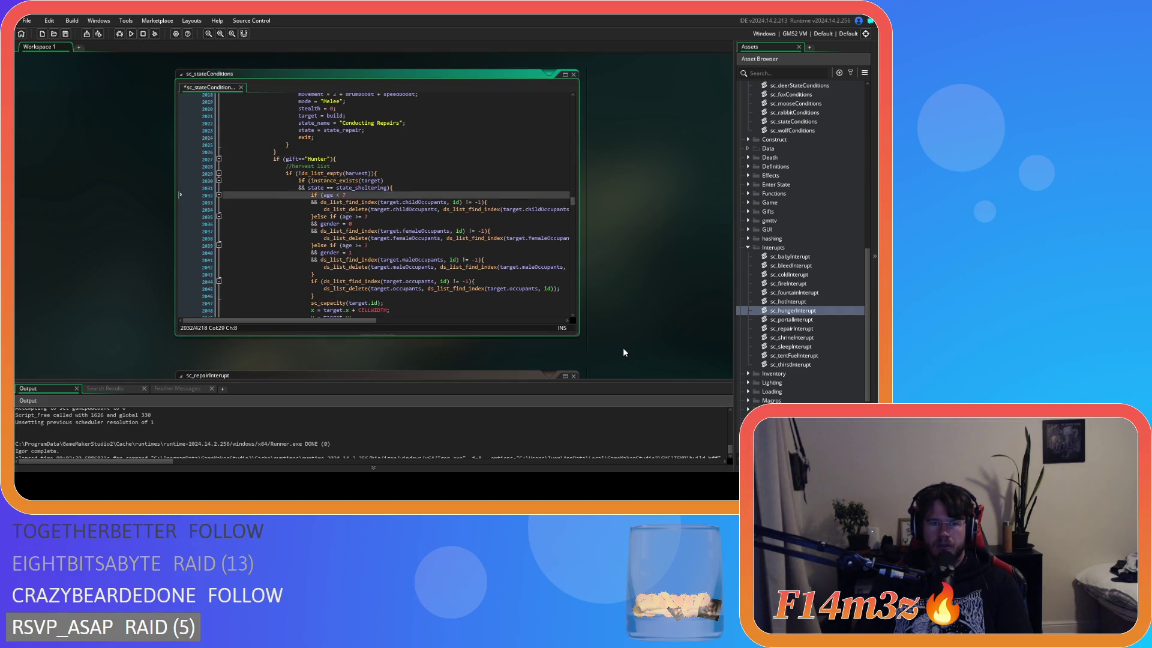
pyautogui.click(446, 239)
pyautogui.scroll(3, 635, 279)
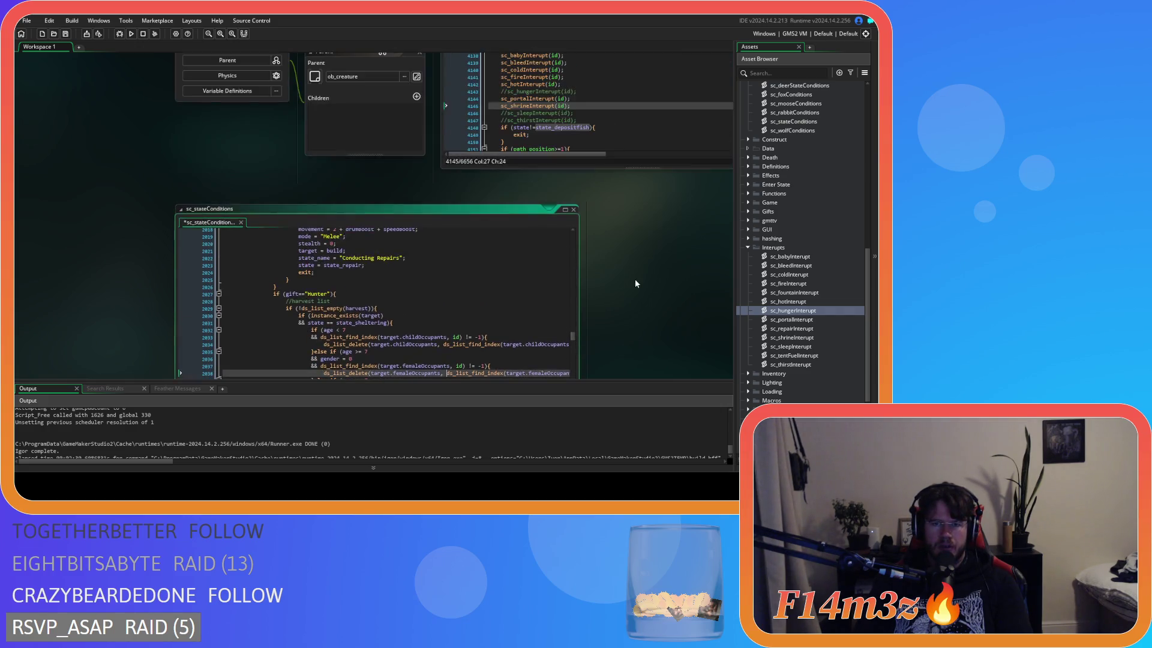
pyautogui.scroll(3, 635, 279)
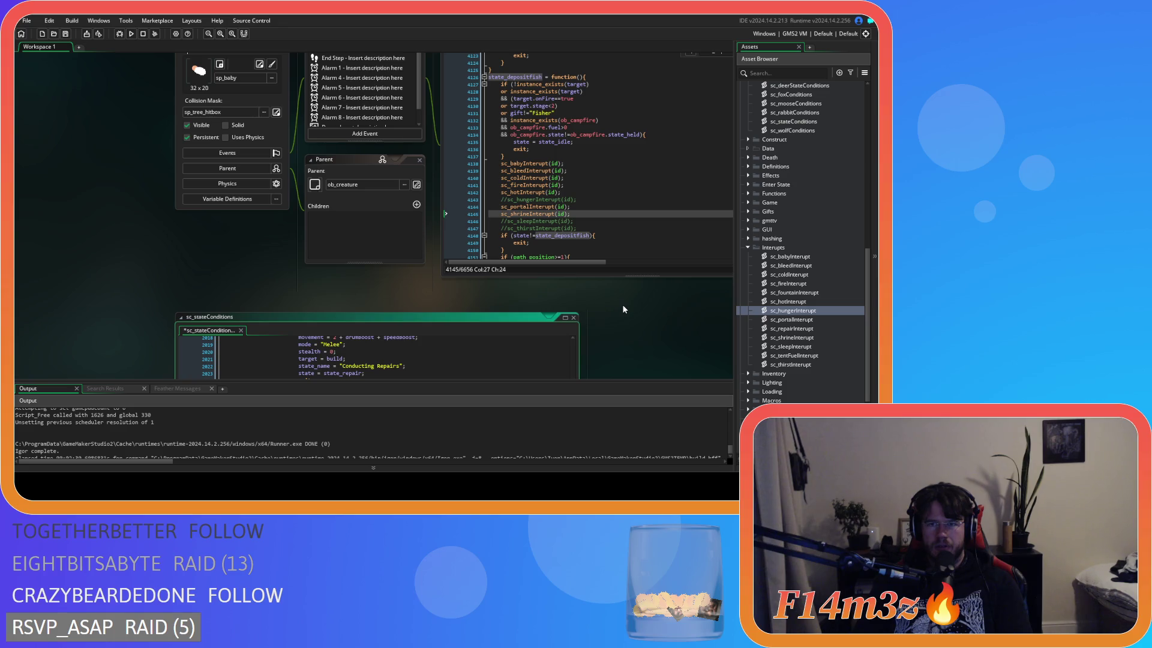
pyautogui.scroll(-6, 624, 308)
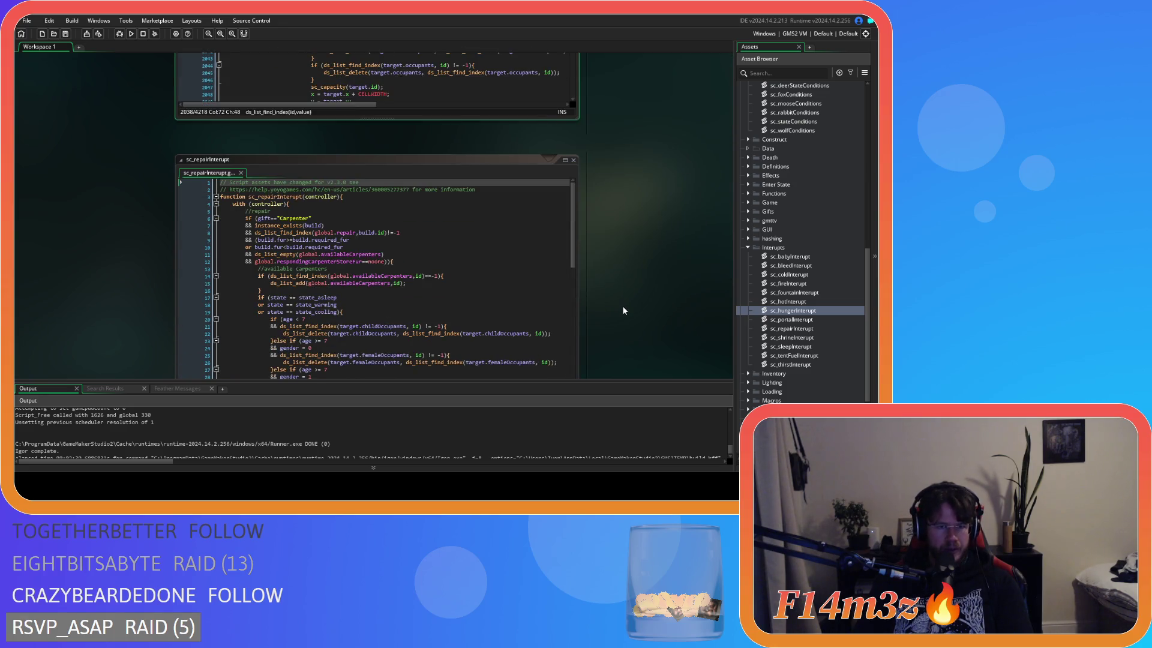
pyautogui.scroll(6, 622, 306)
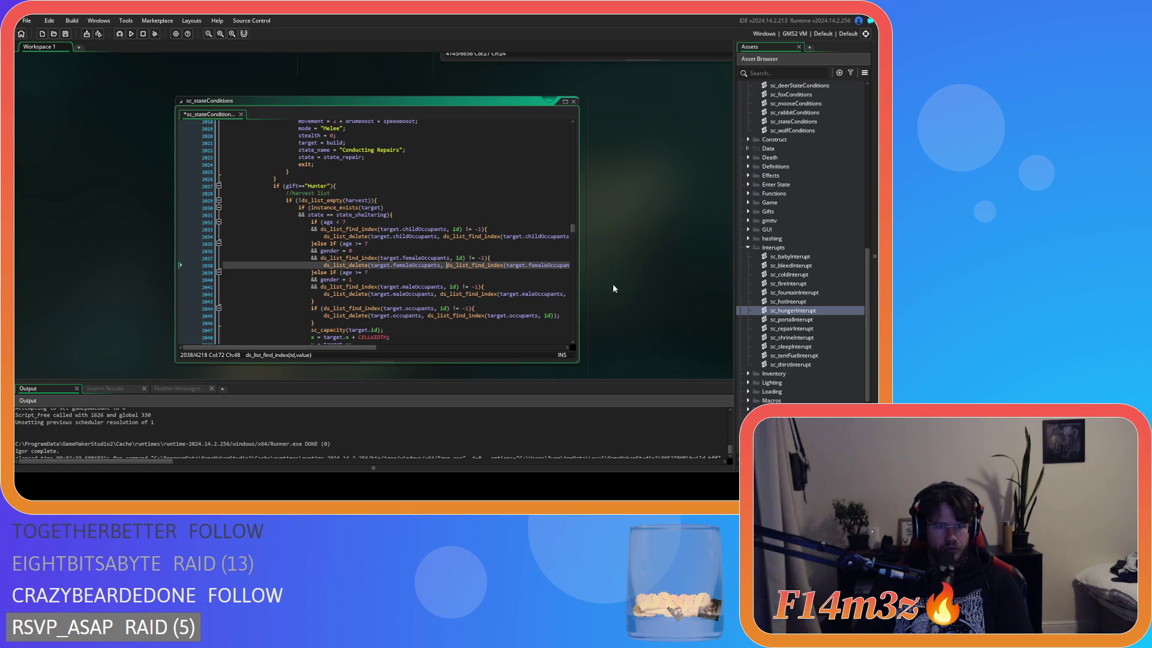
# Copy the state_depositfur name and search ob_human's Create code for its definition
pyautogui.click(360, 222)
pyautogui.scroll(-6, 509, 275)
pyautogui.scroll(5, 510, 275)
pyautogui.scroll(-20, 510, 275)
pyautogui.doubleClick(350, 243)
pyautogui.hotkey('ctrl', 'c')
pyautogui.hotkey('ctrl', 'Tab')
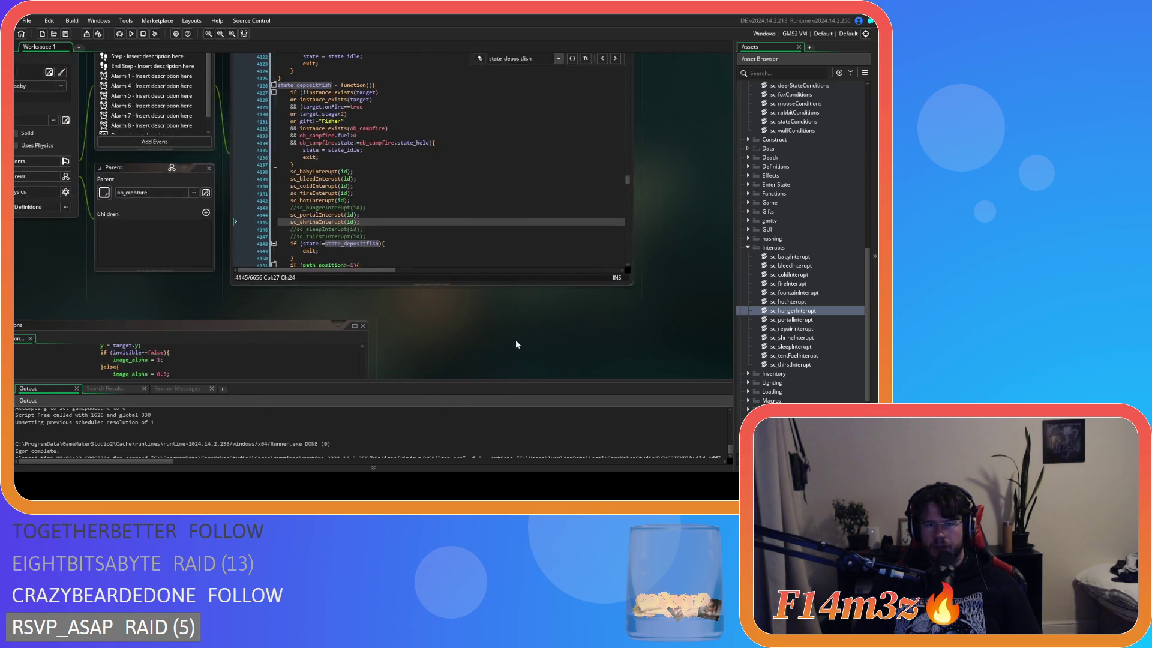
pyautogui.hotkey('ctrl', 'f')
pyautogui.hotkey('ctrl', 'v')
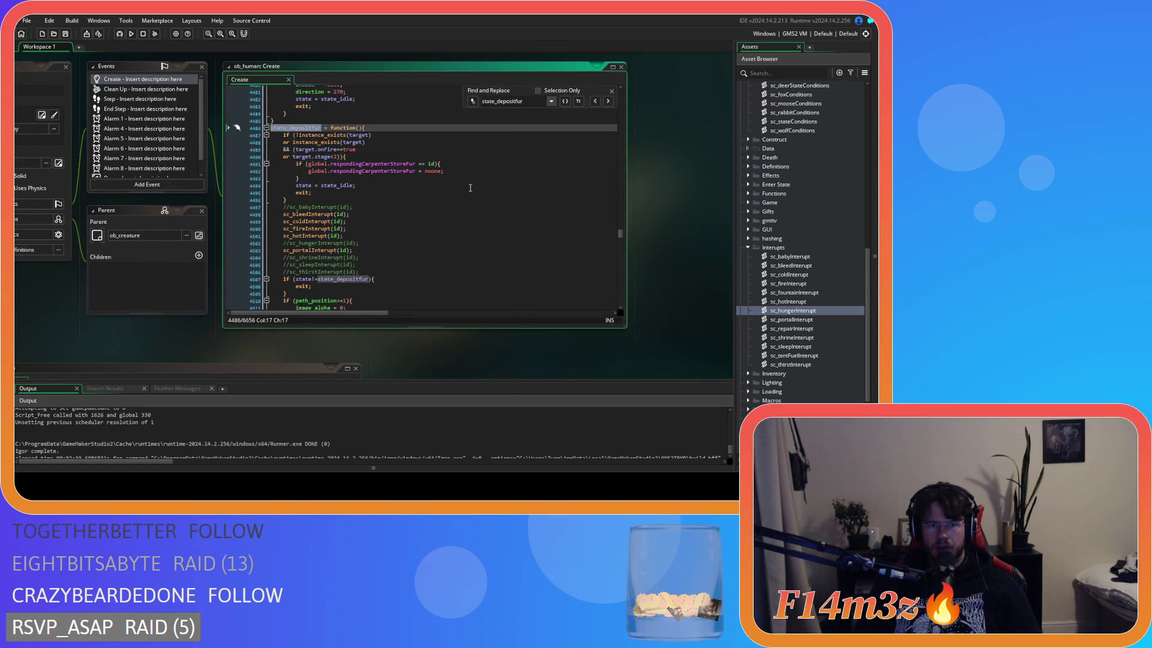
# Inspect the interrupt calls inside state_depositfur, then pan back to sc_stateConditions
pyautogui.click(374, 250)
pyautogui.press('Up')
pyautogui.press('Up')
pyautogui.press('Up')
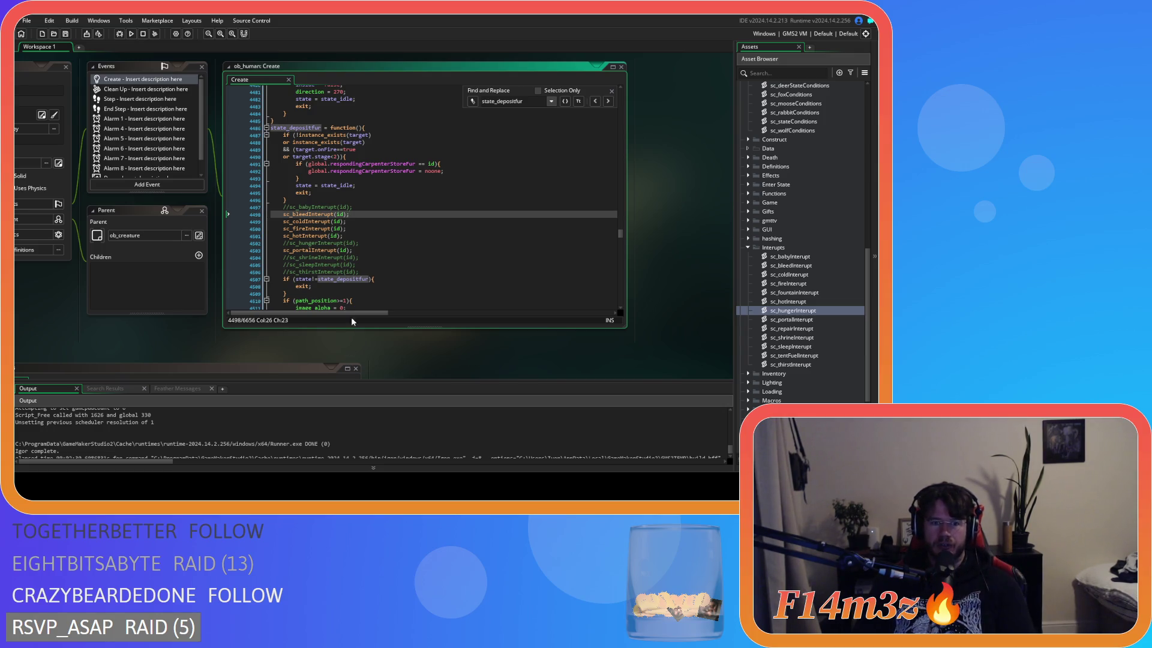
pyautogui.moveTo(168, 340)
pyautogui.mouseDown()
pyautogui.moveTo(481, 183)
pyautogui.moveTo(474, 162)
pyautogui.mouseUp()
pyautogui.moveTo(552, 377); pyautogui.dragTo(586, 272)
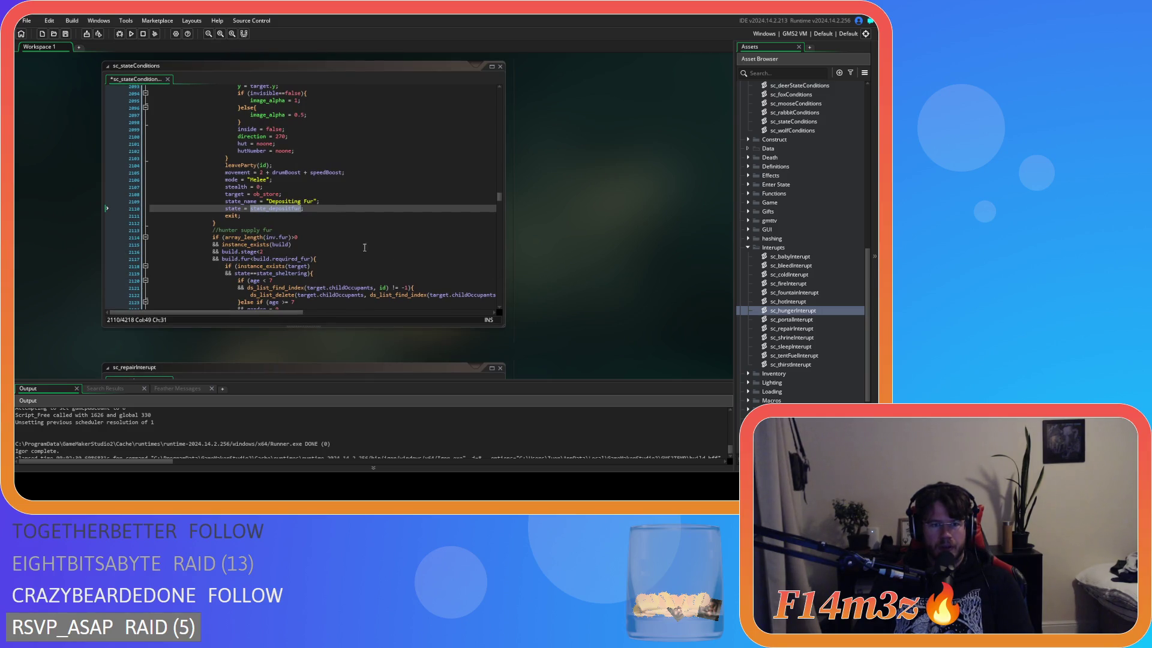
# Search ob_human's Create code for state_supplyFur to reach its function definition
pyautogui.scroll(-10, 378, 251)
pyautogui.doubleClick(275, 255)
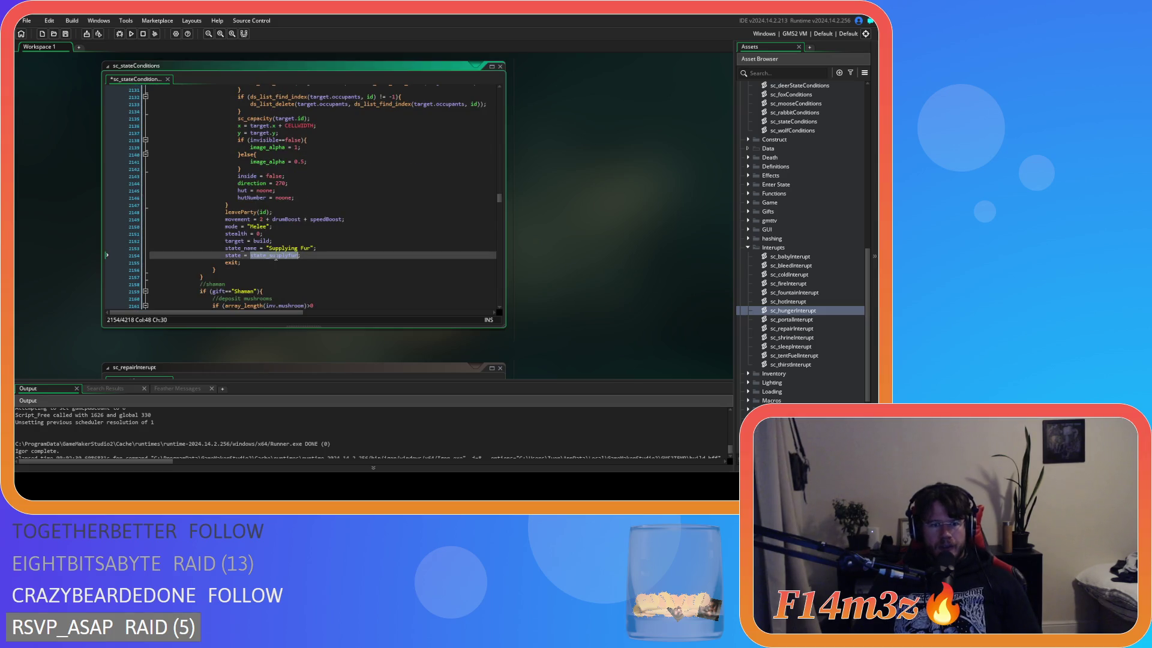
pyautogui.moveTo(610, 210)
pyautogui.mouseDown()
pyautogui.moveTo(525, 362)
pyautogui.moveTo(478, 388)
pyautogui.mouseUp()
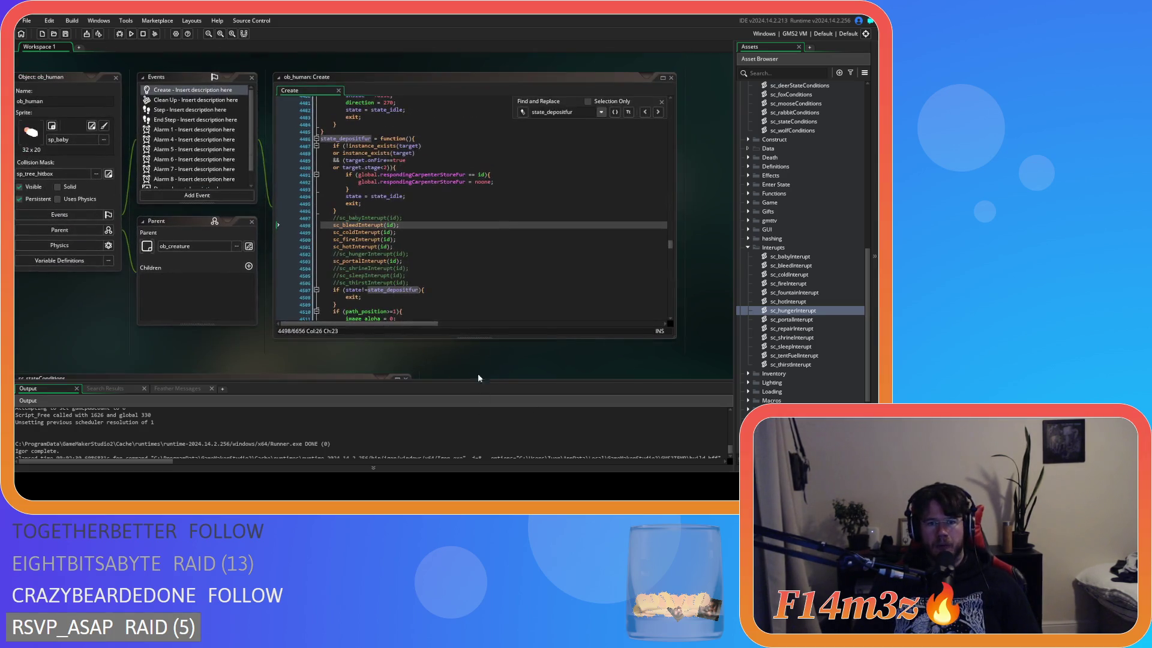
pyautogui.hotkey('ctrl', 'f')
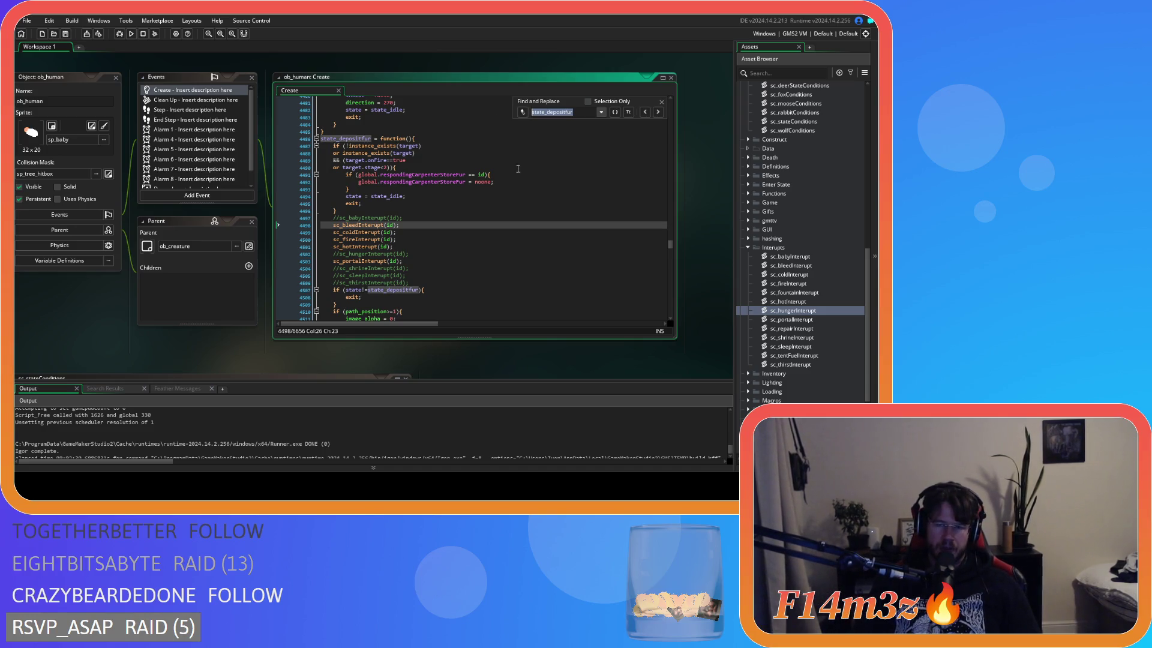
pyautogui.write('state_supplyfur')
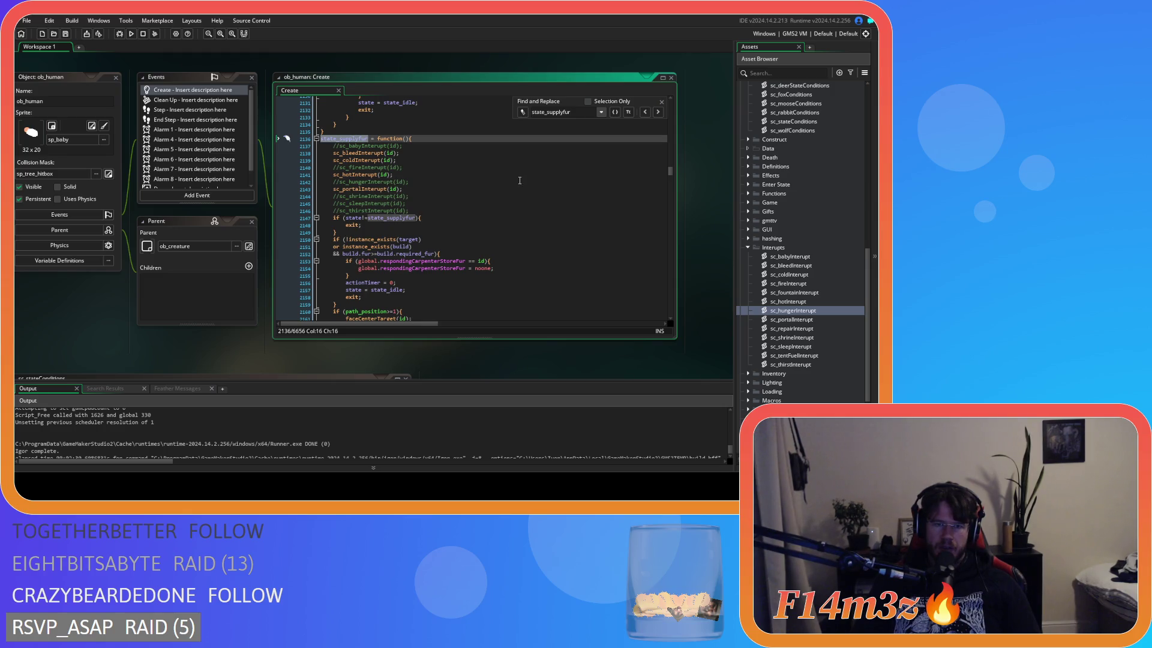
pyautogui.moveTo(71, 303)
pyautogui.mouseDown()
pyautogui.moveTo(276, 162)
pyautogui.moveTo(271, 276)
pyautogui.moveTo(179, 153)
pyautogui.moveTo(127, 153)
pyautogui.mouseUp()
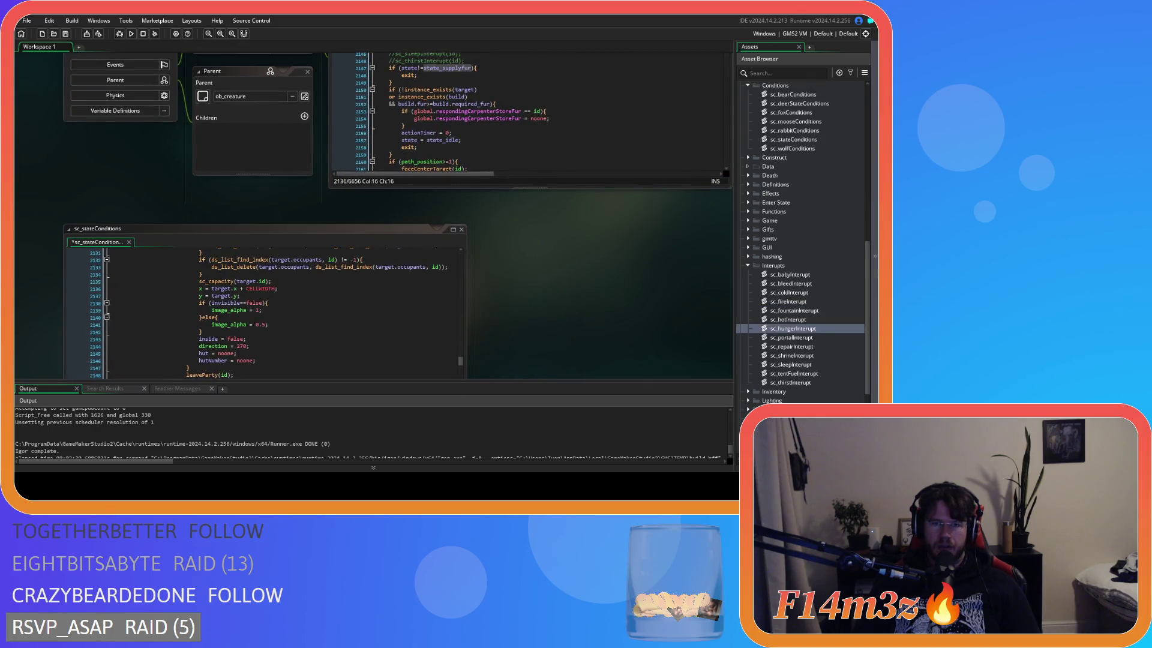
pyautogui.moveTo(667, 256); pyautogui.dragTo(645, 383)
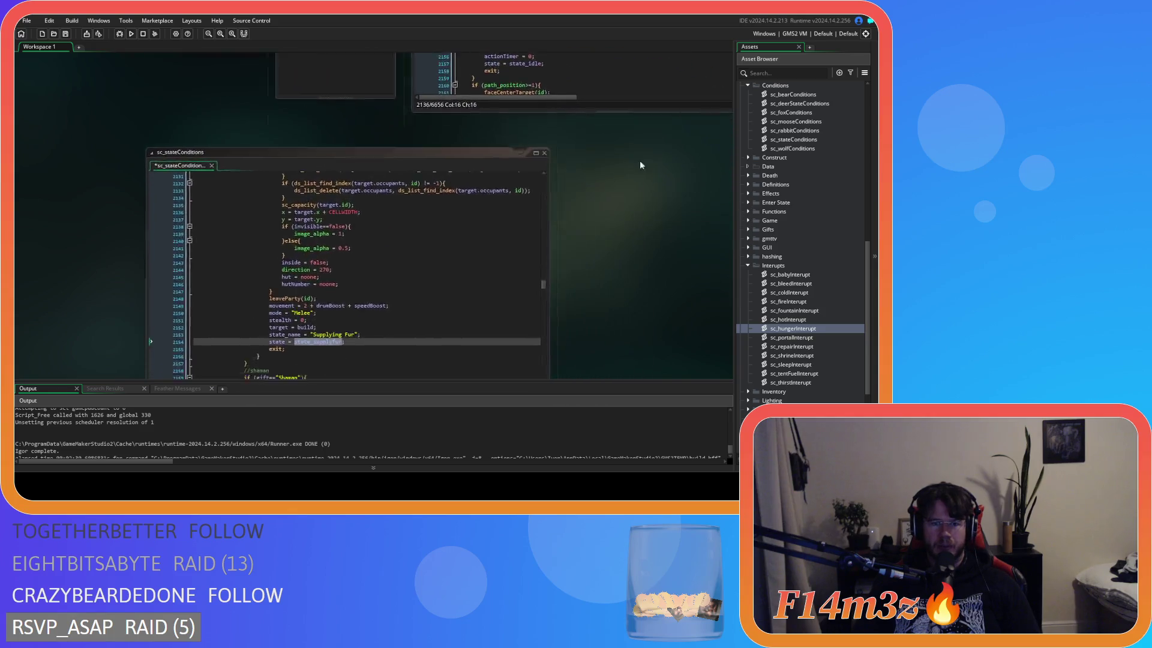
pyautogui.click(608, 96)
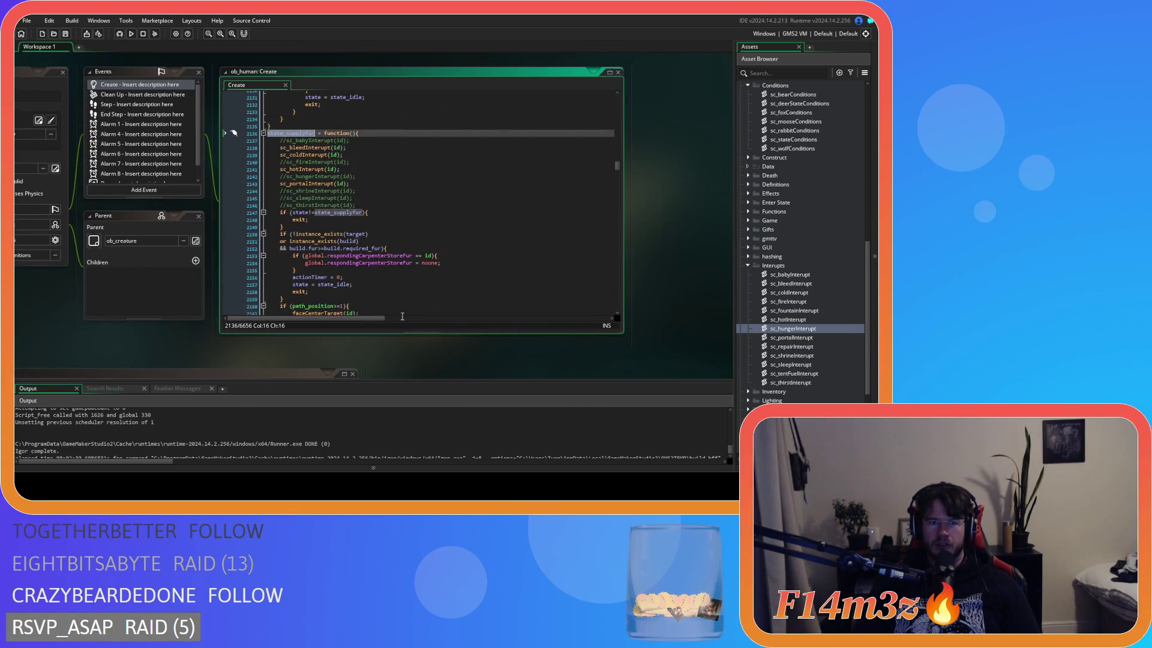
# Close the search and scroll through the state_supplyfur function's interrupt checks
pyautogui.hotkey('alt', 'Left')
pyautogui.scroll(4, 502, 330)
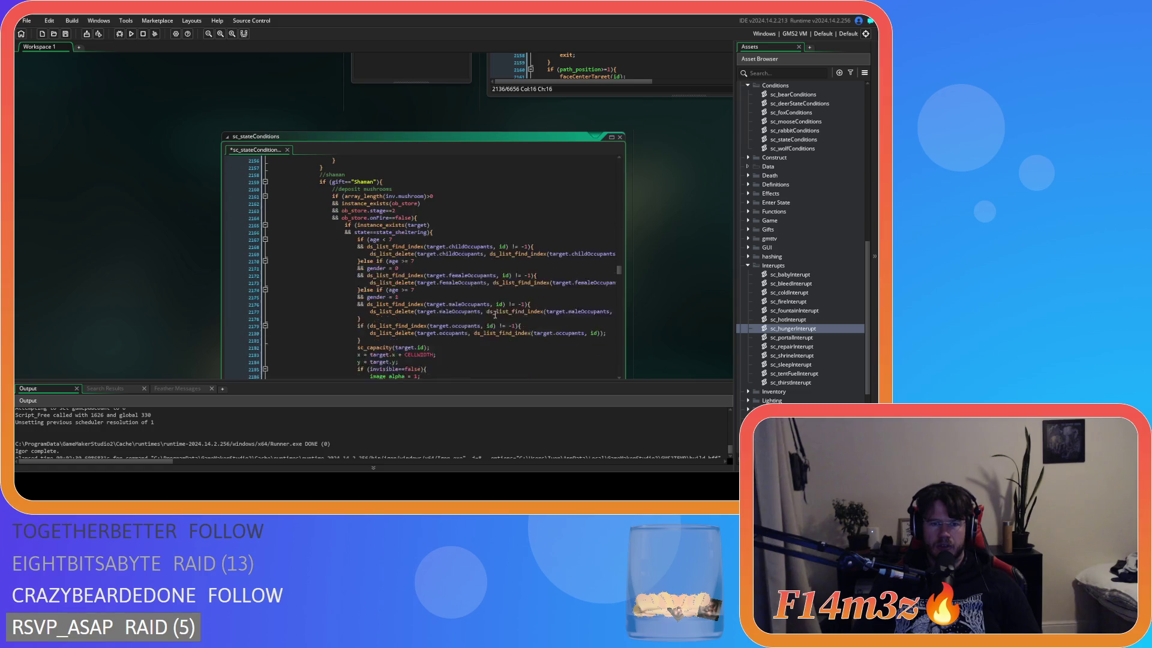
pyautogui.scroll(-20, 498, 300)
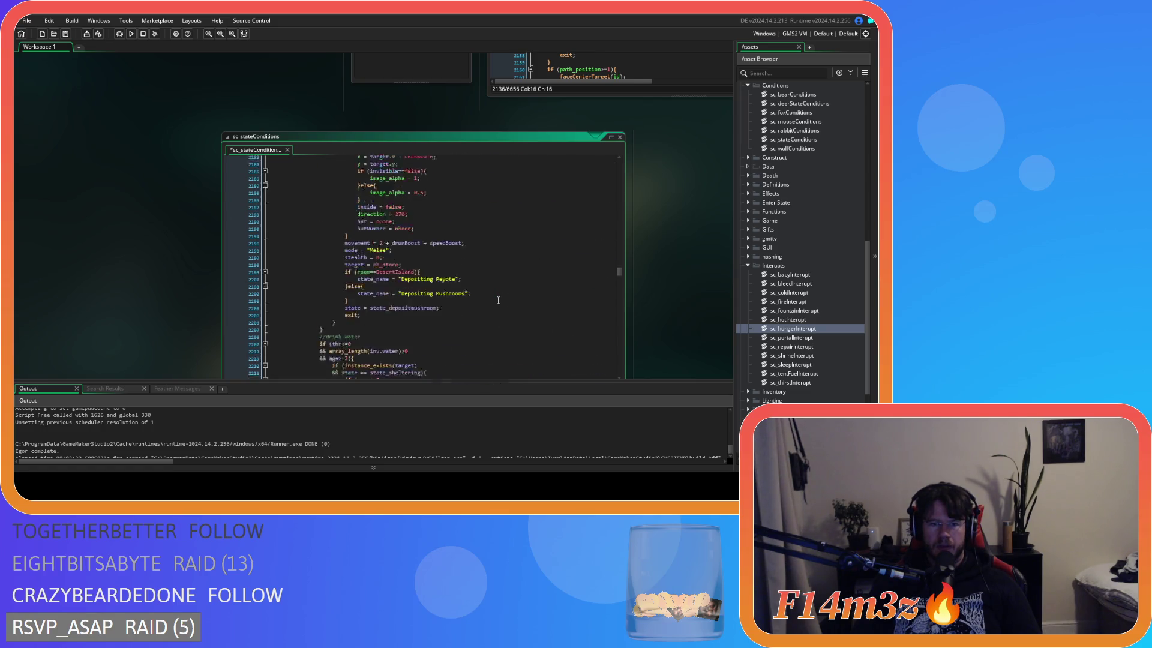
pyautogui.scroll(-20, 497, 300)
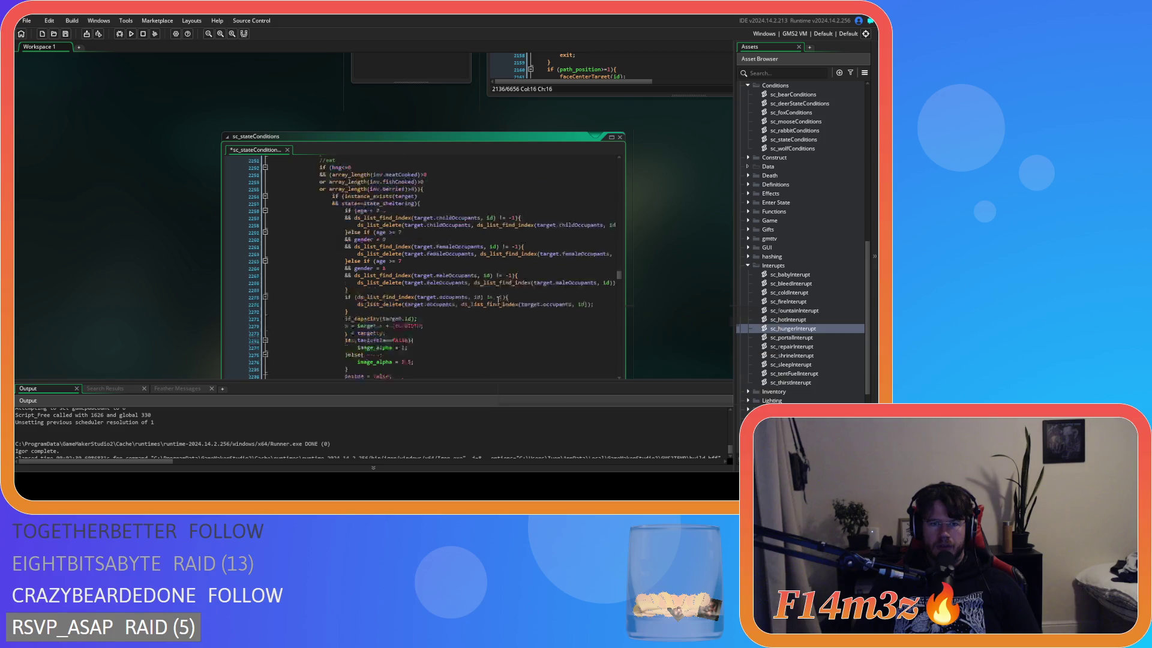
pyautogui.scroll(-6, 498, 299)
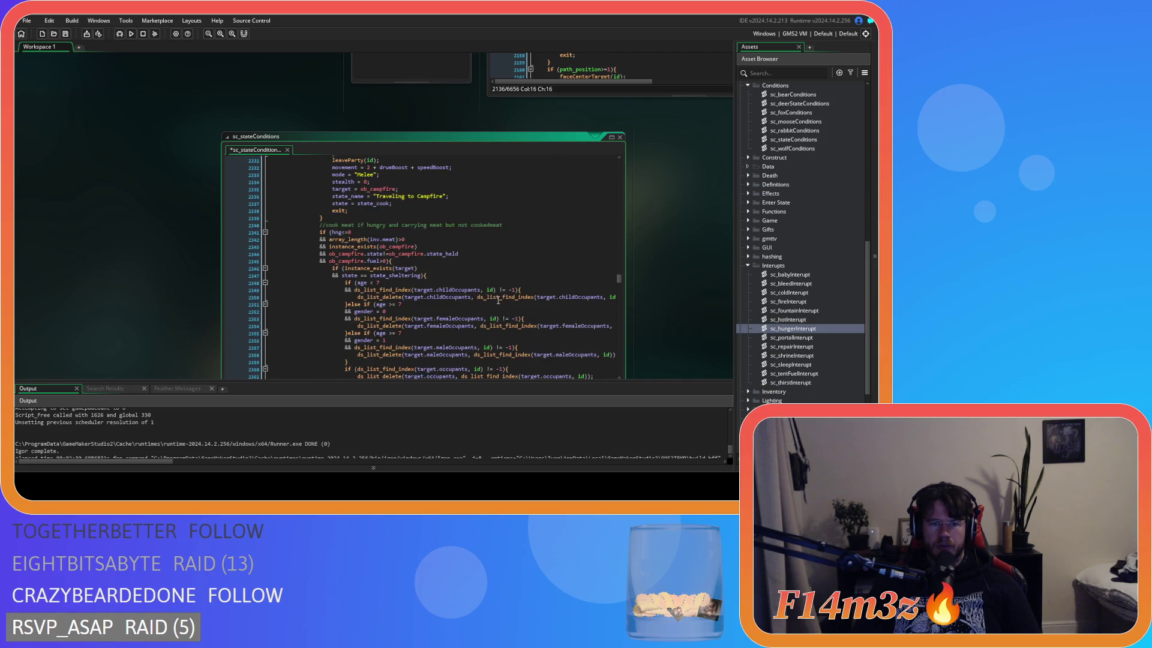
pyautogui.scroll(-20, 498, 300)
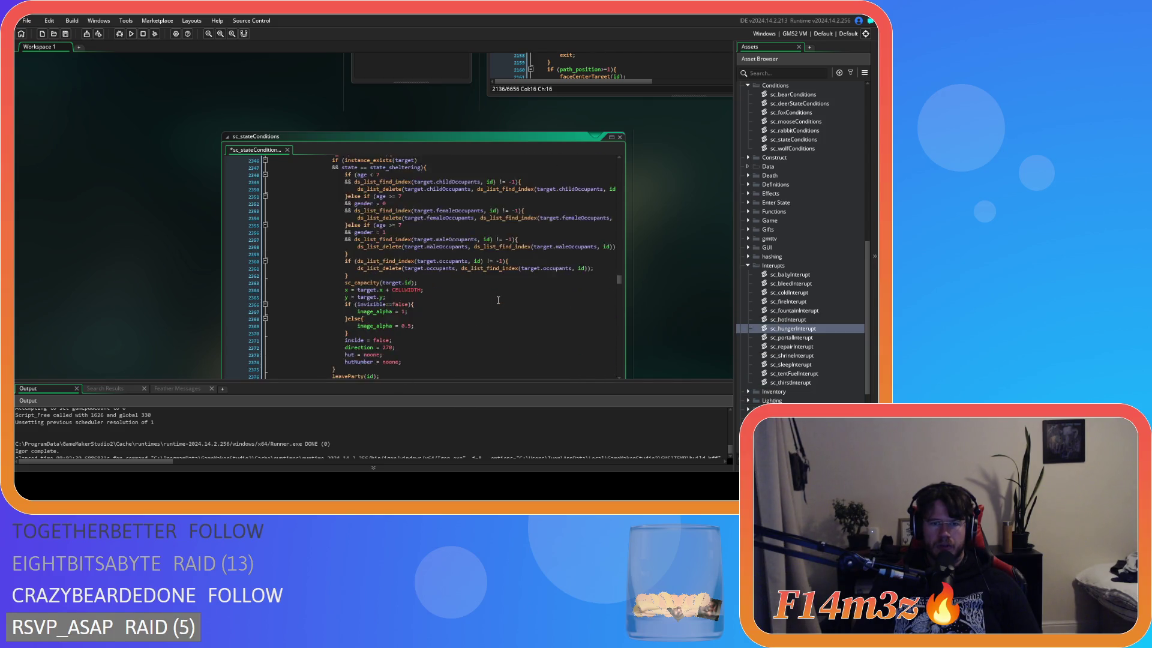
pyautogui.scroll(-2, 497, 300)
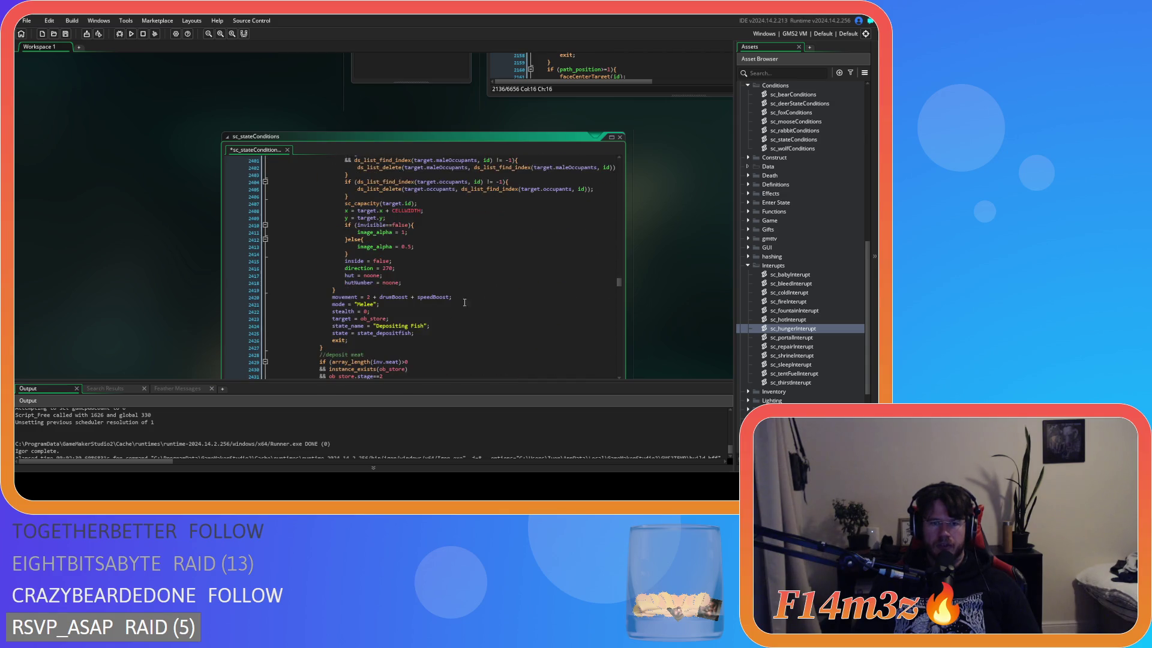
pyautogui.scroll(7, 444, 322)
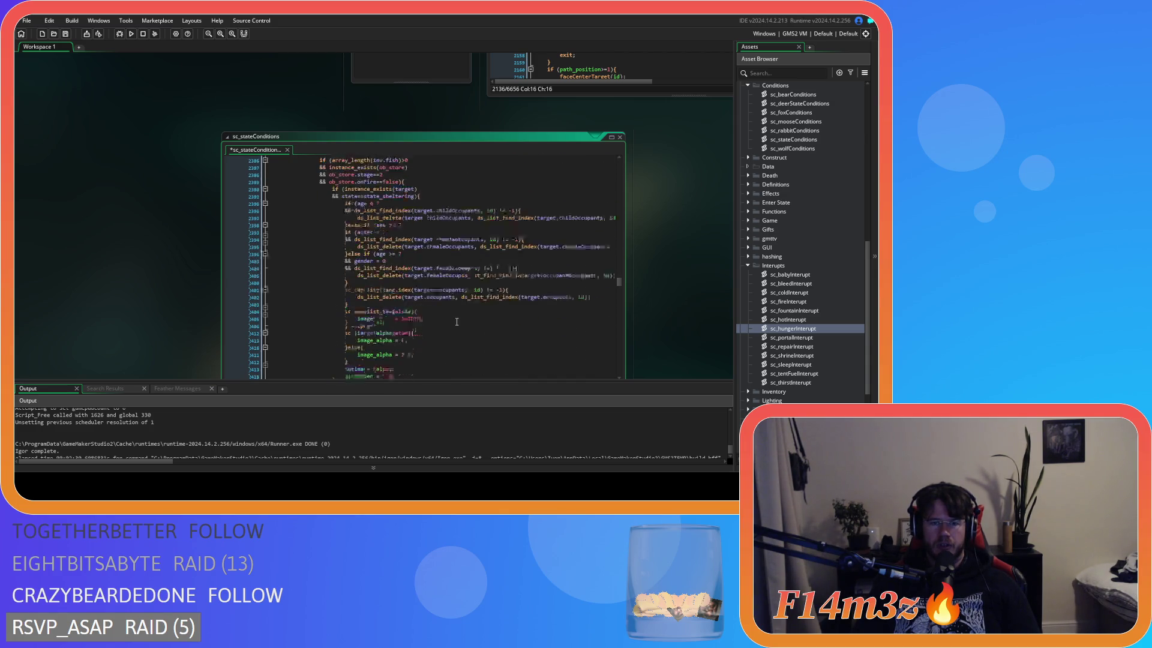
pyautogui.scroll(3, 457, 322)
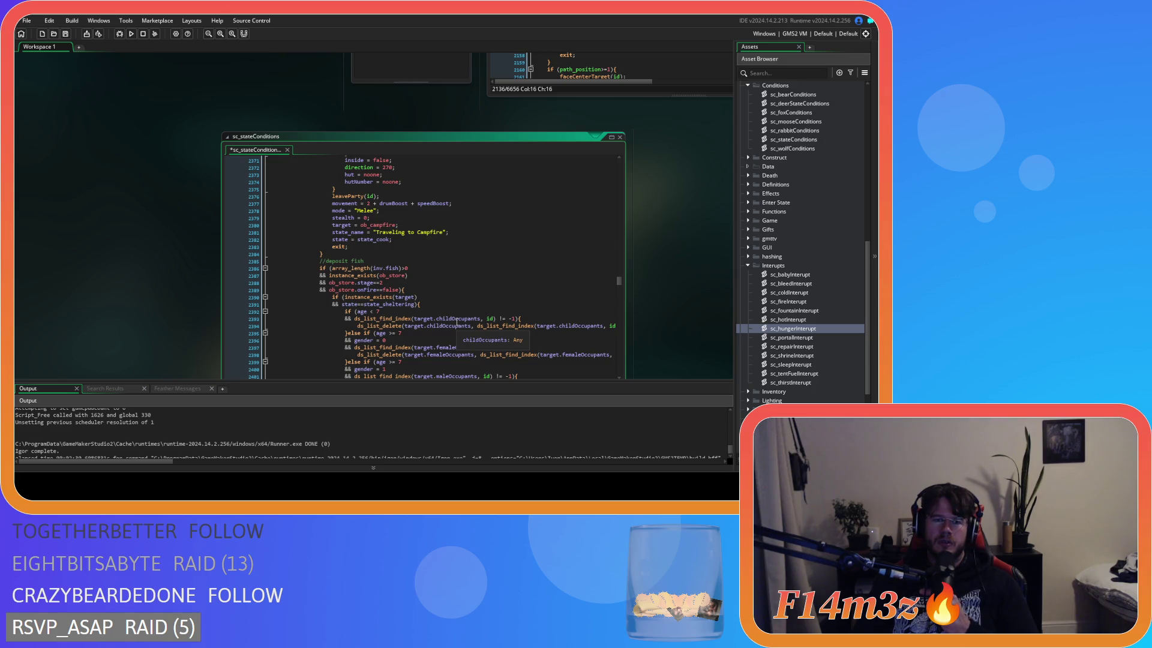
pyautogui.scroll(-12, 456, 322)
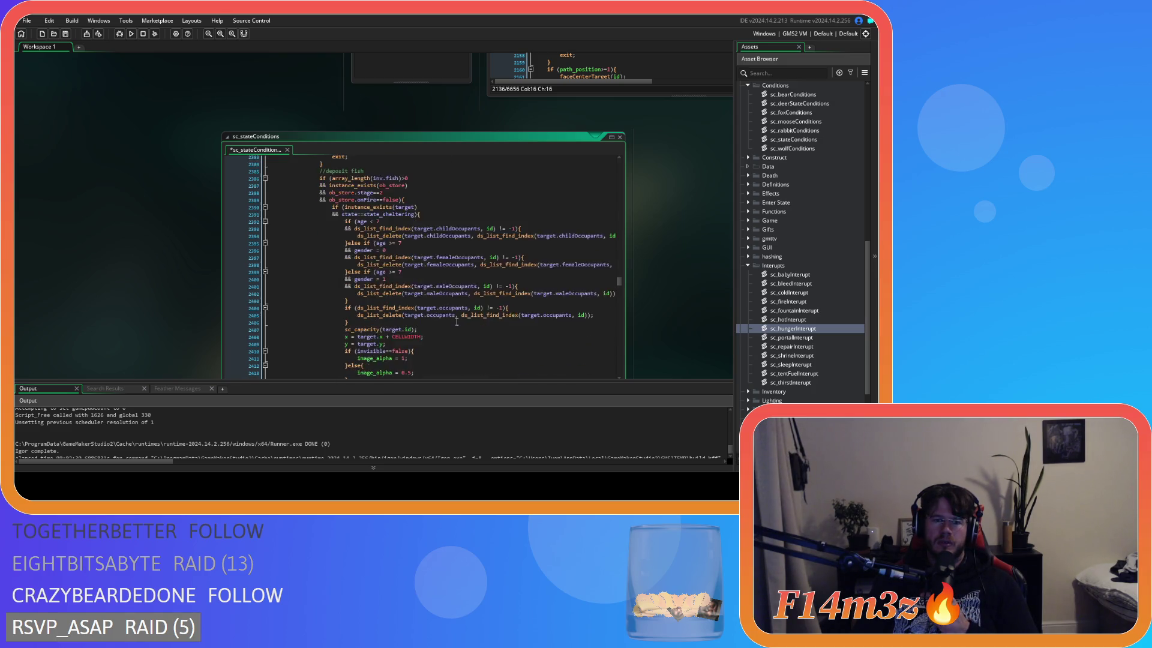
# Select state_depositfish on line 2425, then pan ob_human's Create event code into view
pyautogui.click(403, 296)
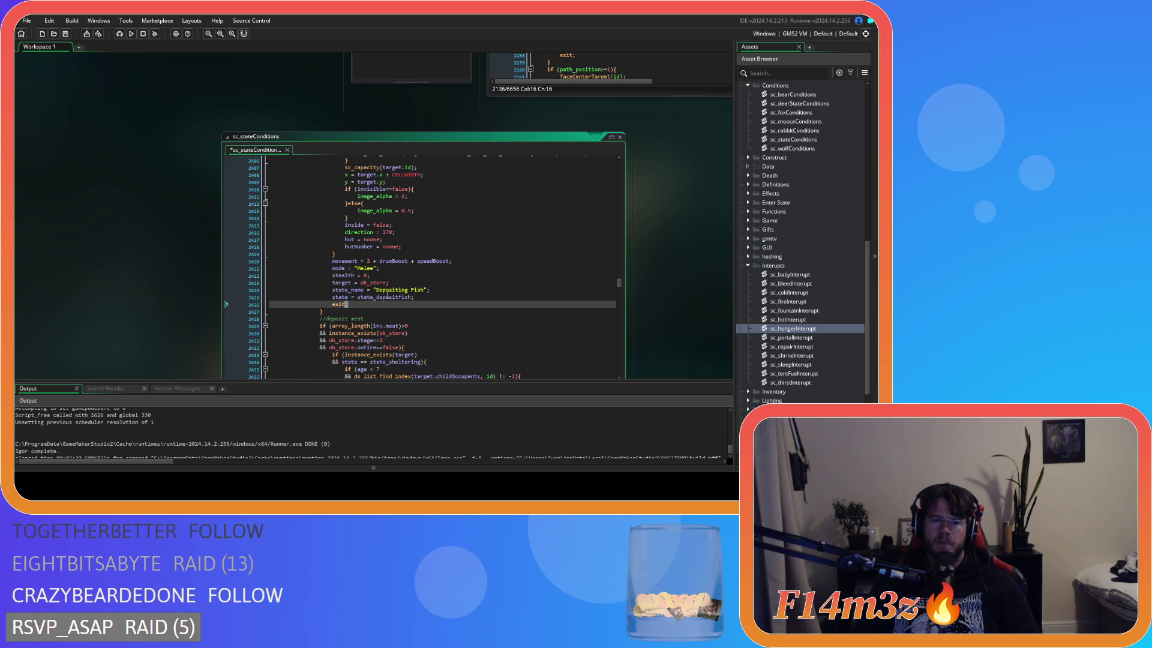
pyautogui.doubleClick(402, 296)
pyautogui.scroll(20, 403, 291)
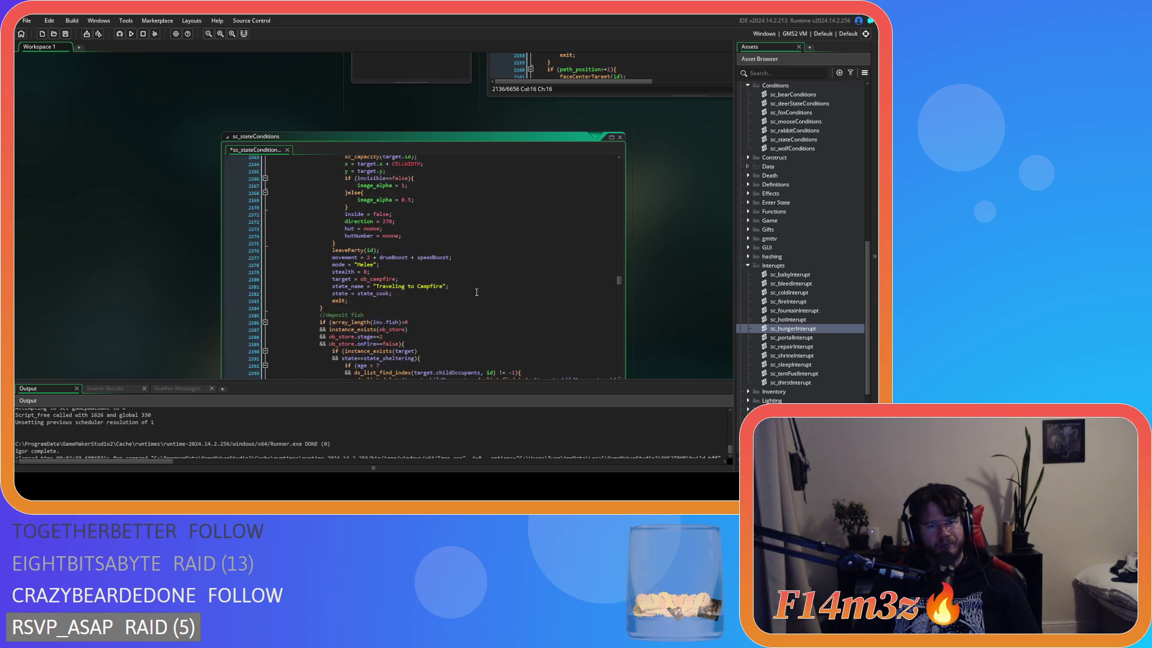
pyautogui.scroll(5, 476, 292)
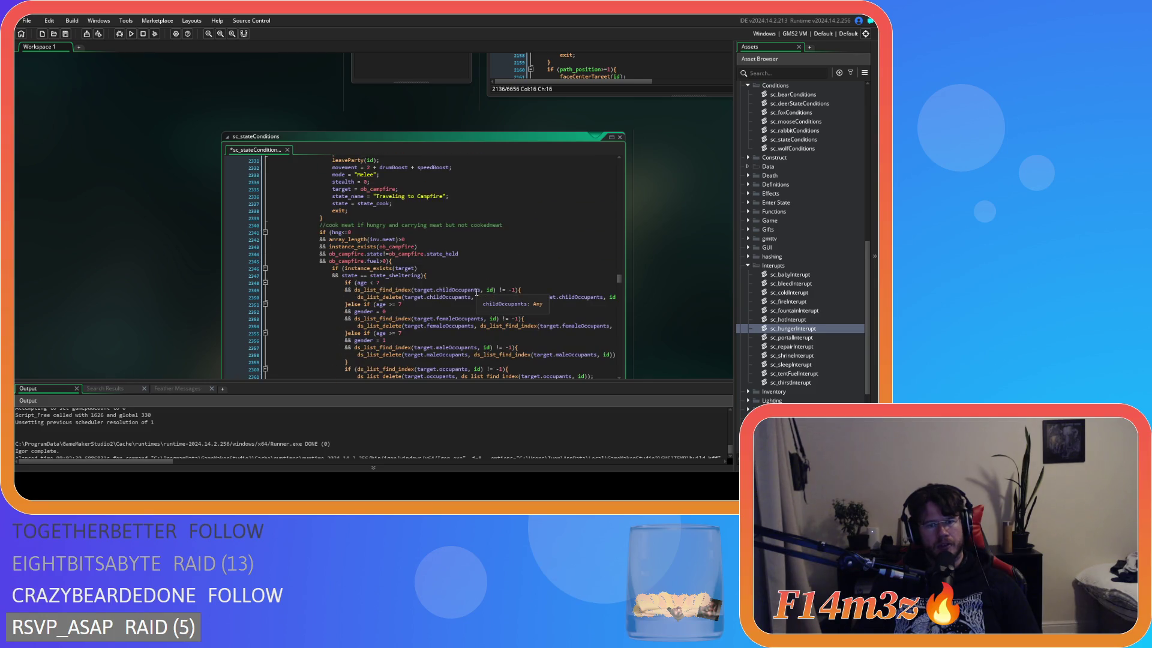
pyautogui.scroll(-1, 476, 292)
pyautogui.scroll(18, 477, 293)
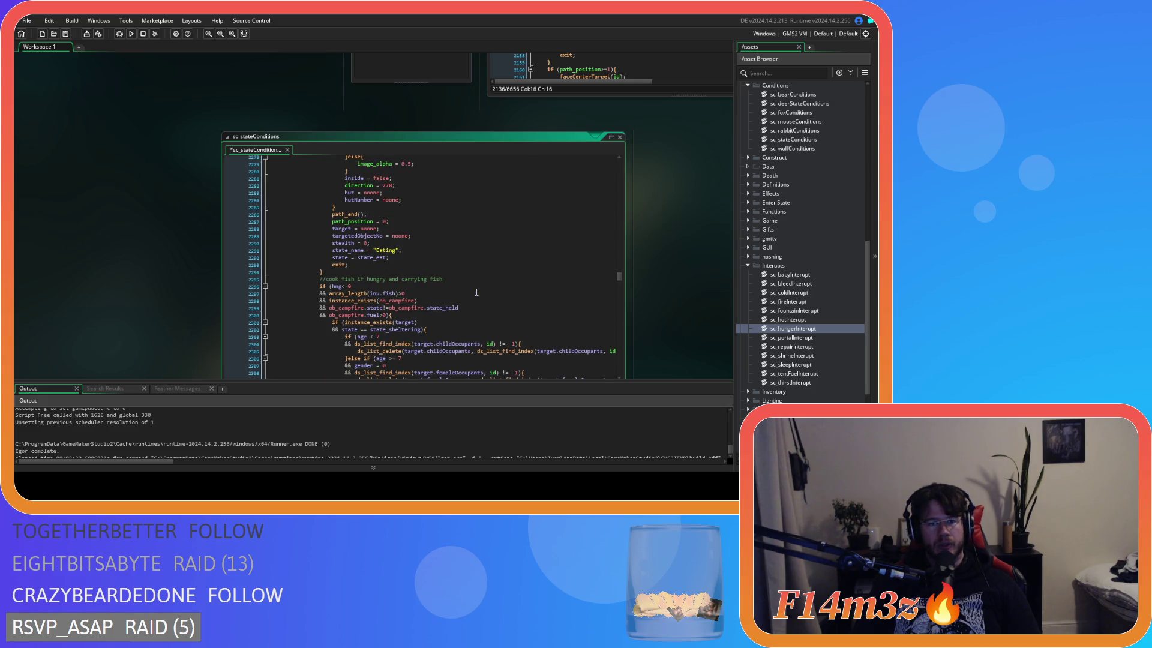
pyautogui.moveTo(707, 213)
pyautogui.mouseDown()
pyautogui.moveTo(521, 380)
pyautogui.moveTo(522, 447)
pyautogui.mouseUp()
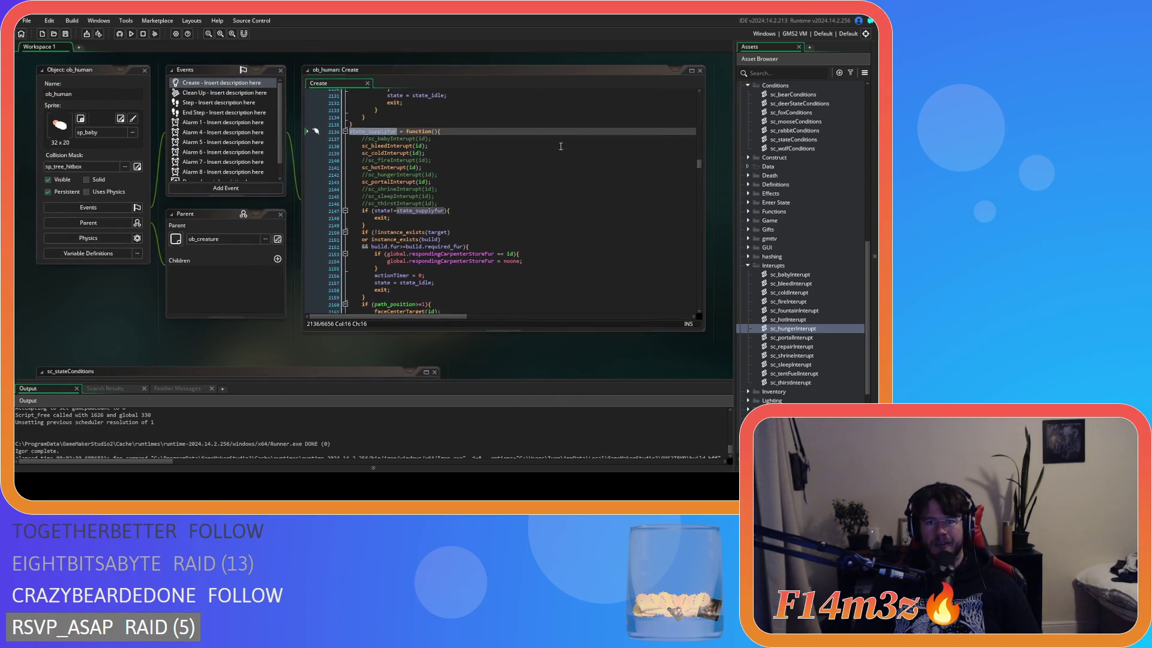
# Search ob_human's Create code for state_depositfish and look over its interrupt calls, including sc_fireInterupt
pyautogui.hotkey('ctrl', 'f')
pyautogui.write('state_depositfish')
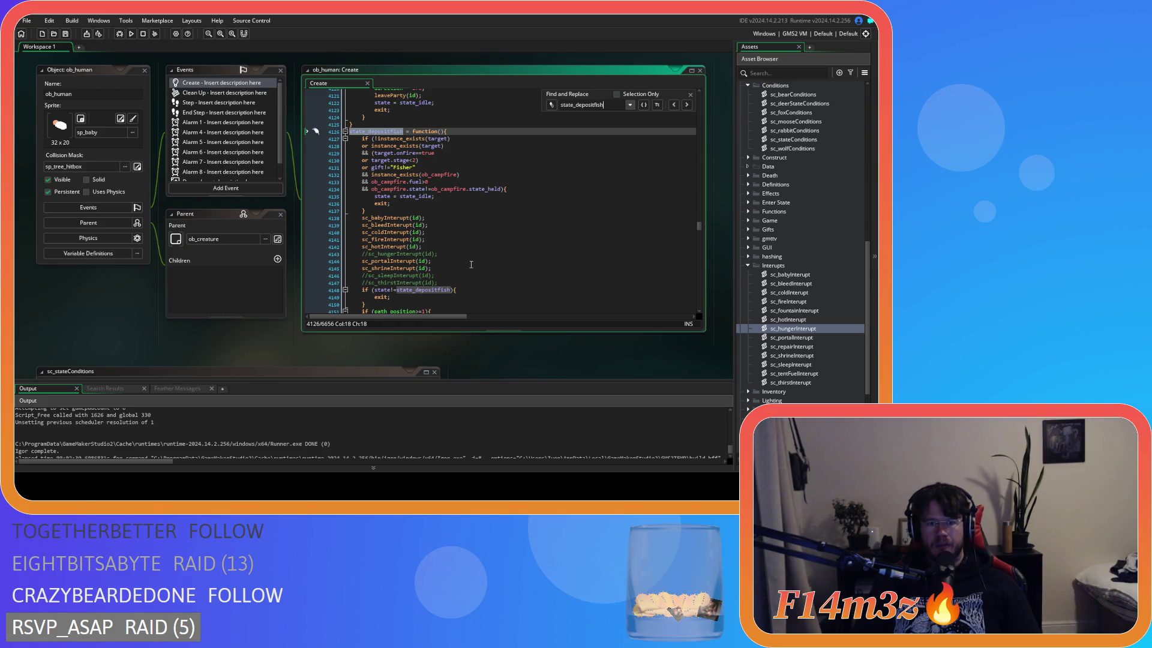
pyautogui.click(461, 261)
pyautogui.click(458, 240)
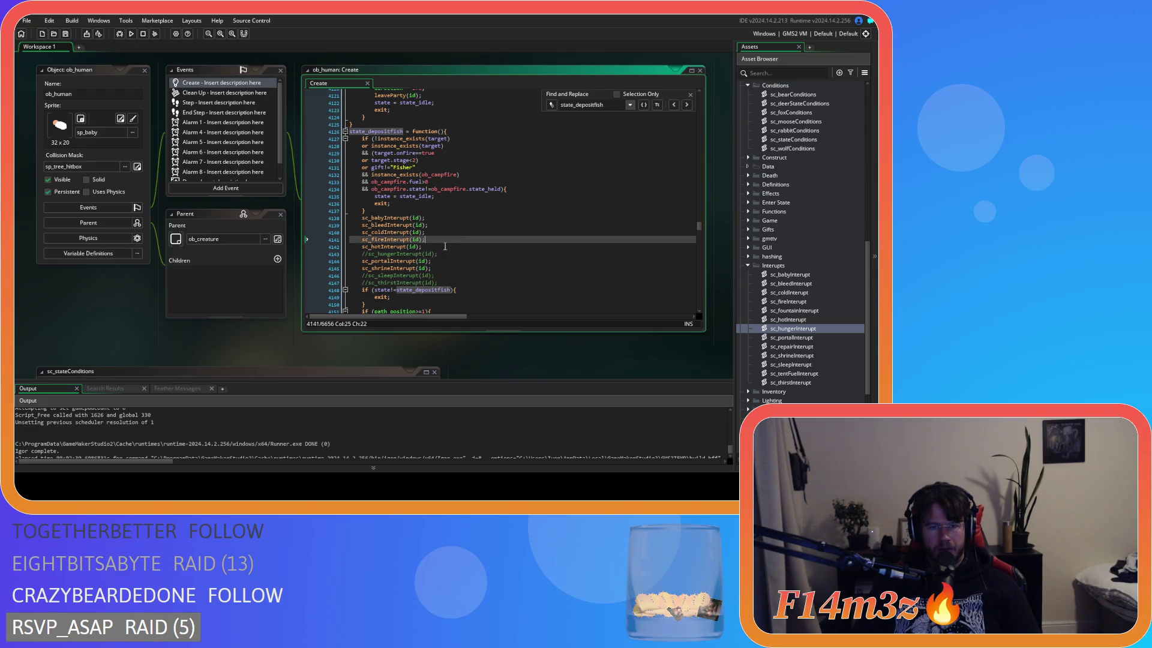
pyautogui.moveTo(500, 366); pyautogui.dragTo(520, 370)
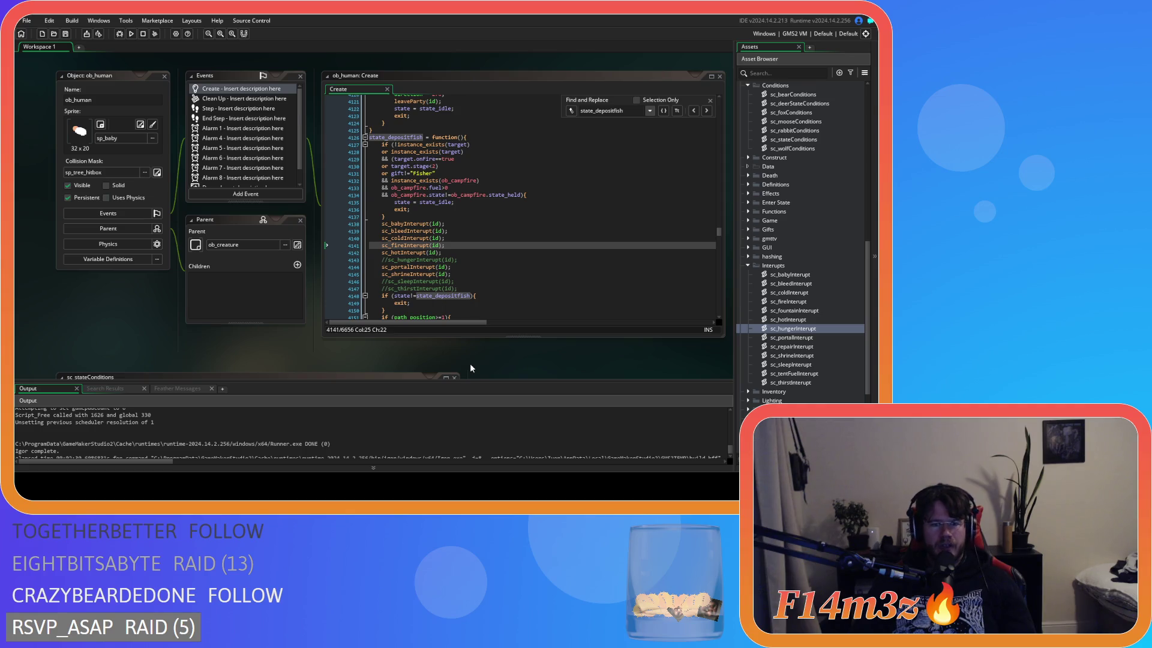
# Scroll through ob_human's Create code and place the cursor on the sc_hotInterupt line
pyautogui.scroll(-4, 470, 362)
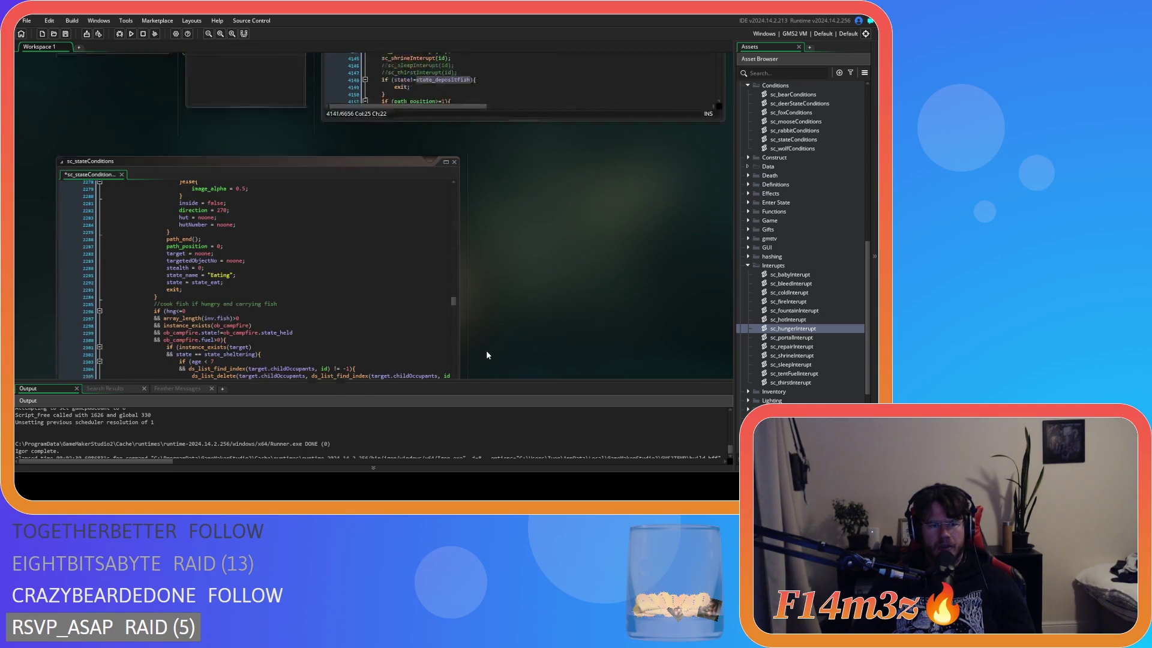
pyautogui.scroll(2, 487, 347)
pyautogui.scroll(-3, 489, 351)
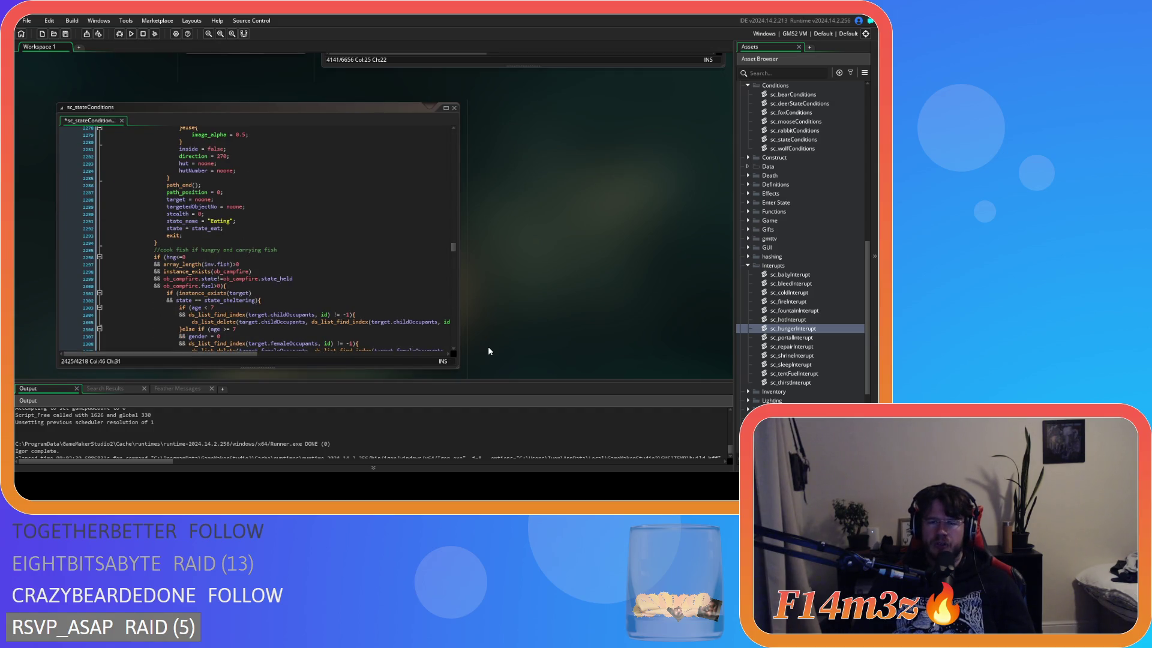
pyautogui.scroll(3, 489, 351)
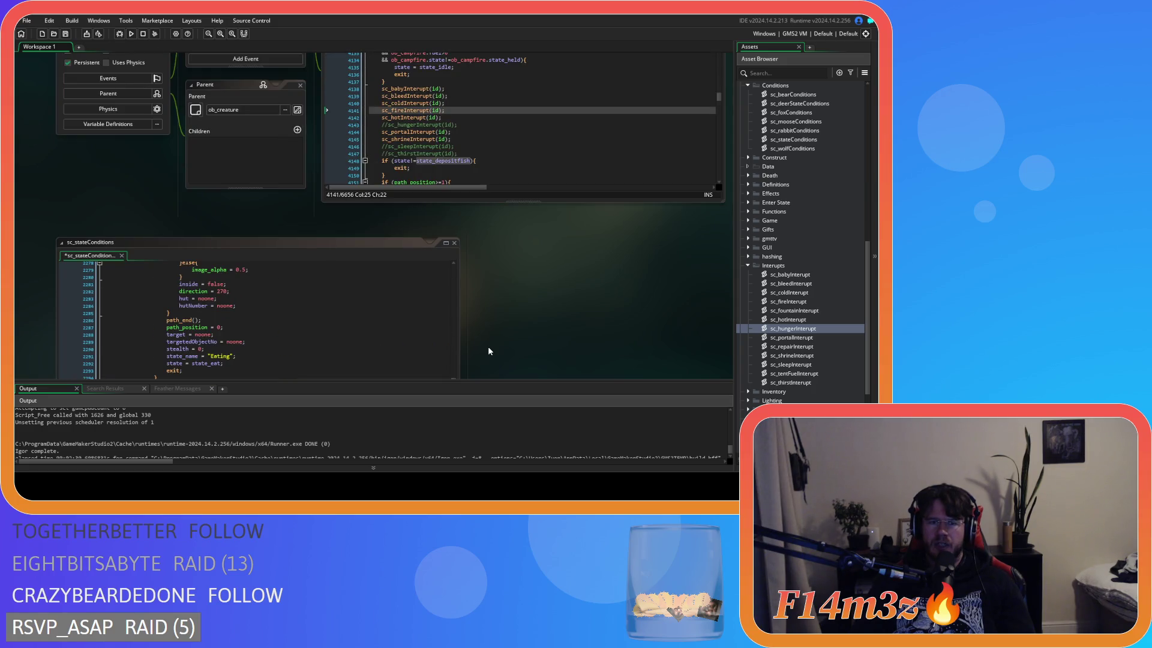
pyautogui.scroll(-3, 489, 350)
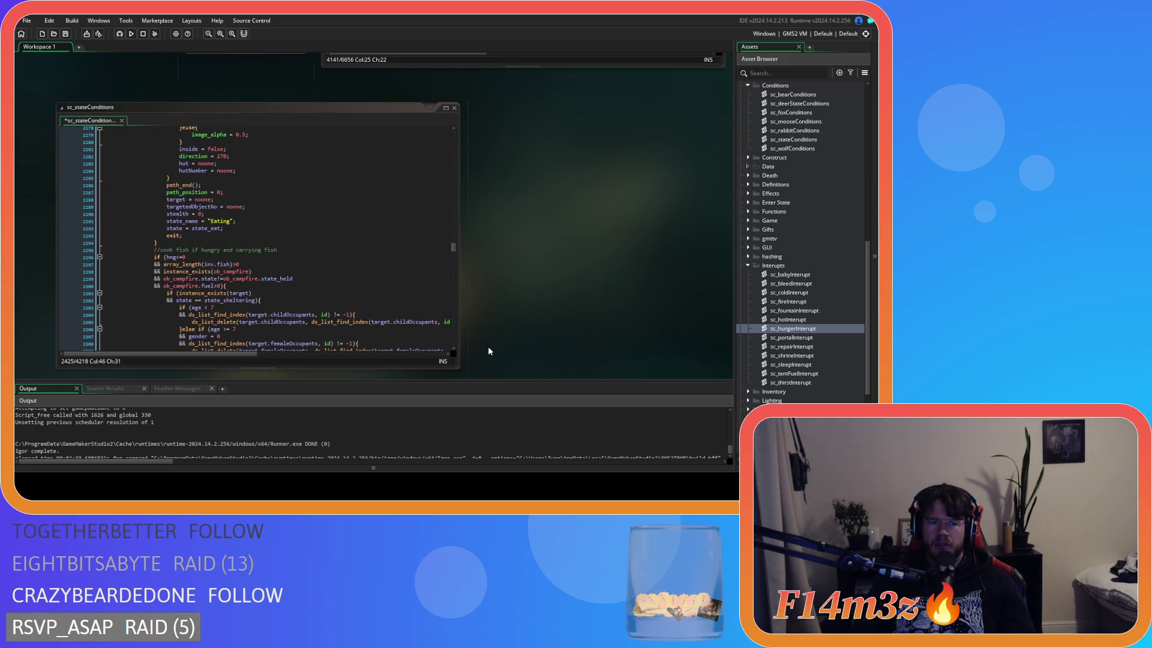
pyautogui.scroll(3, 489, 351)
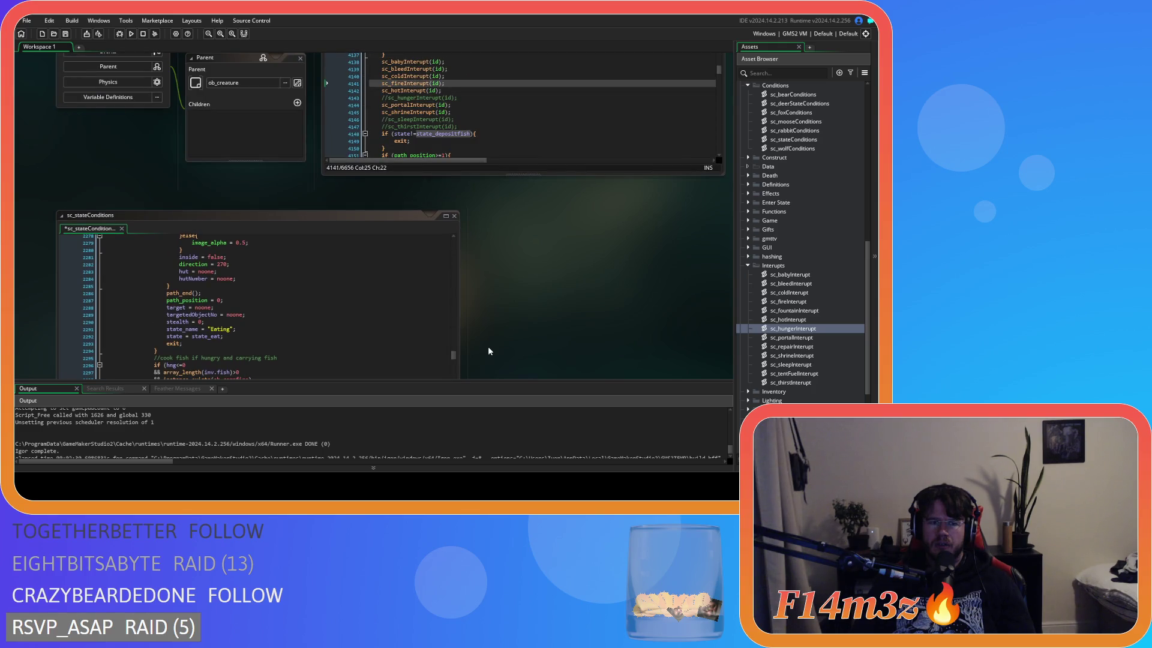
pyautogui.scroll(-3, 488, 347)
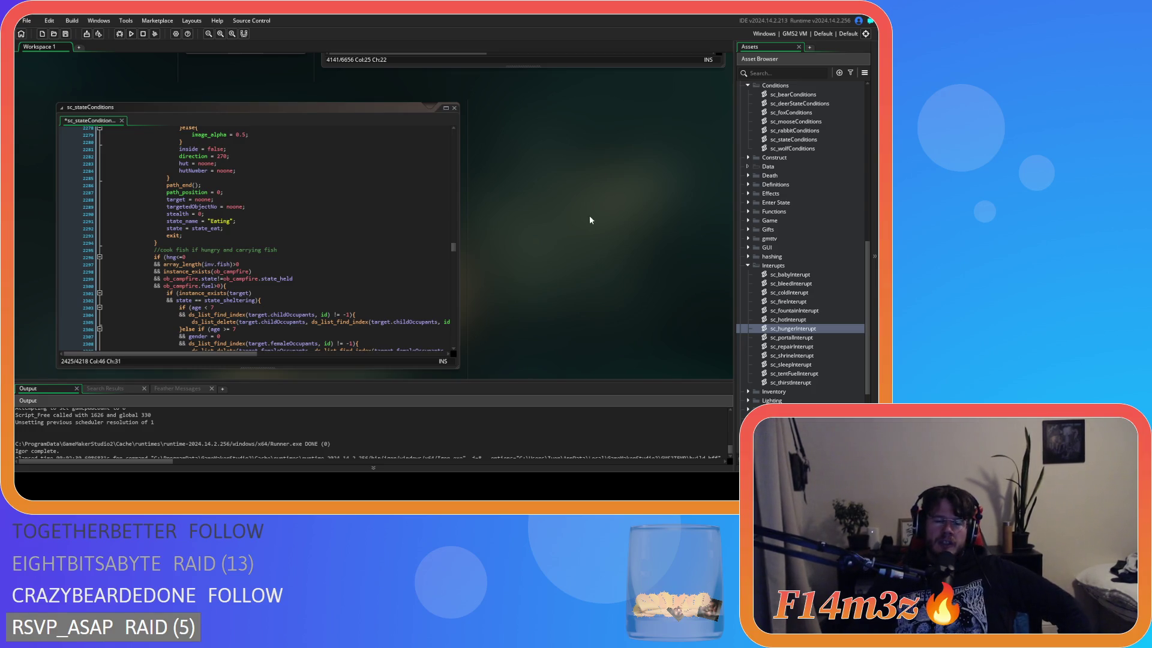
pyautogui.scroll(4, 587, 316)
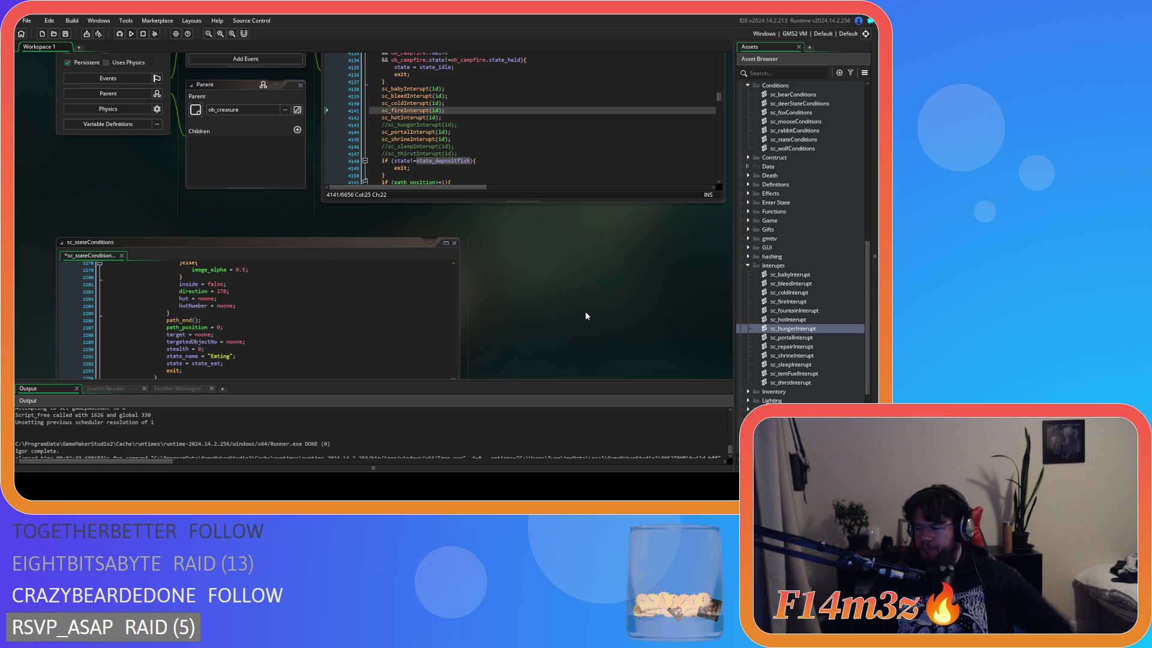
pyautogui.scroll(3, 589, 285)
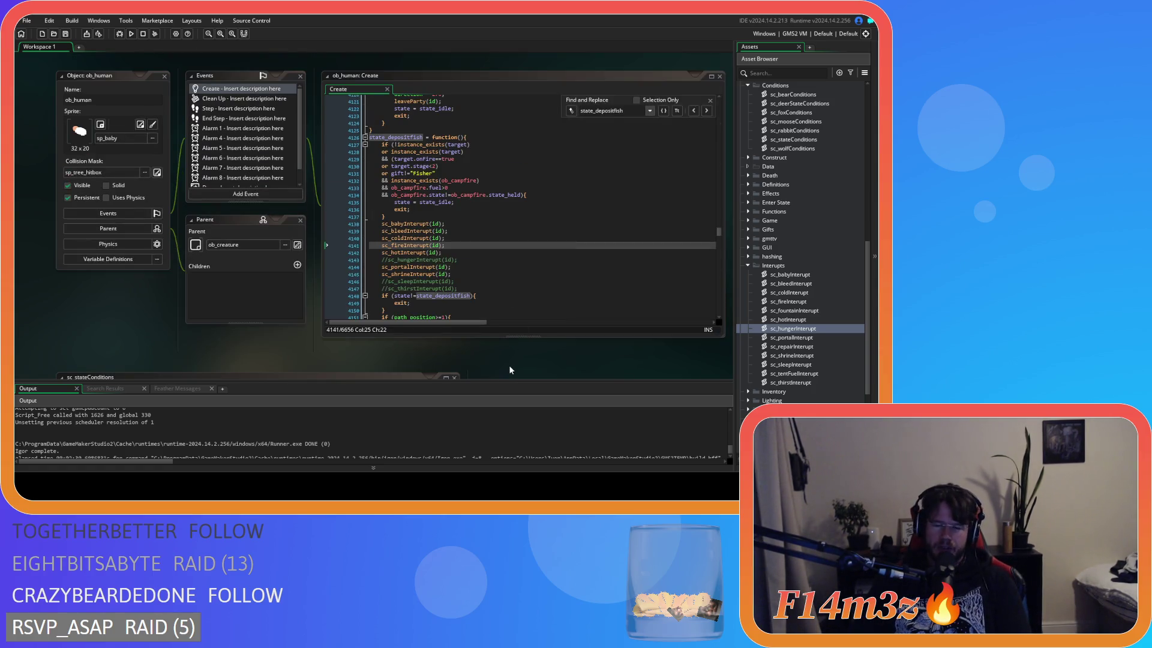
pyautogui.scroll(-4, 509, 360)
pyautogui.scroll(3, 509, 355)
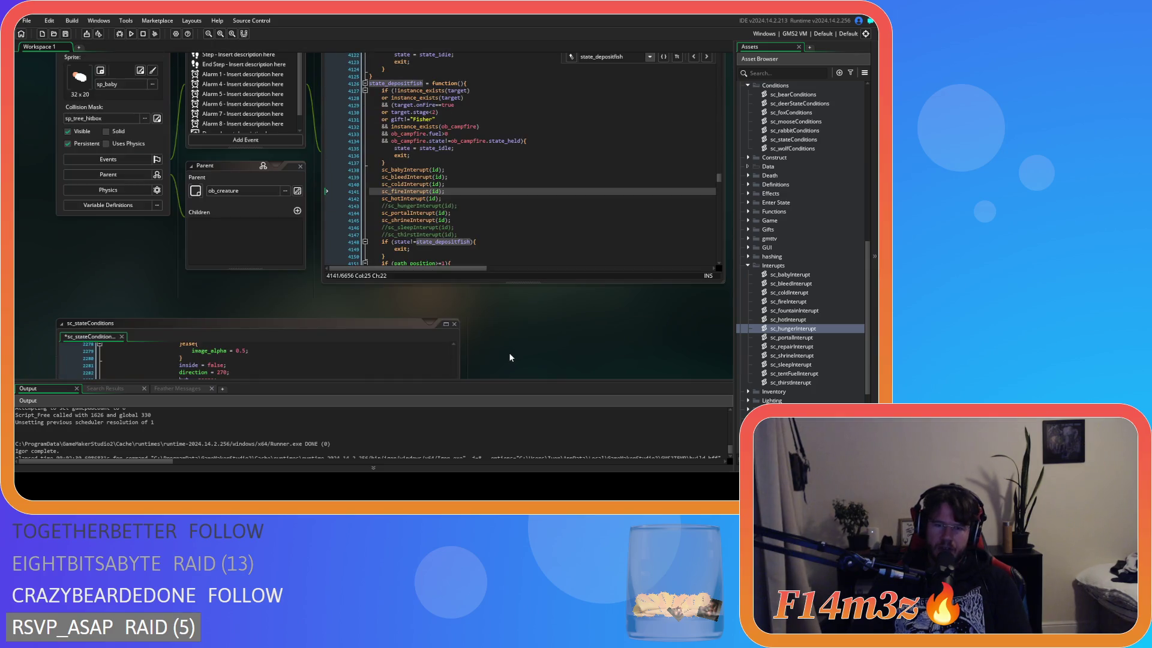
pyautogui.click(529, 230)
pyautogui.scroll(3, 529, 230)
pyautogui.scroll(10, 529, 230)
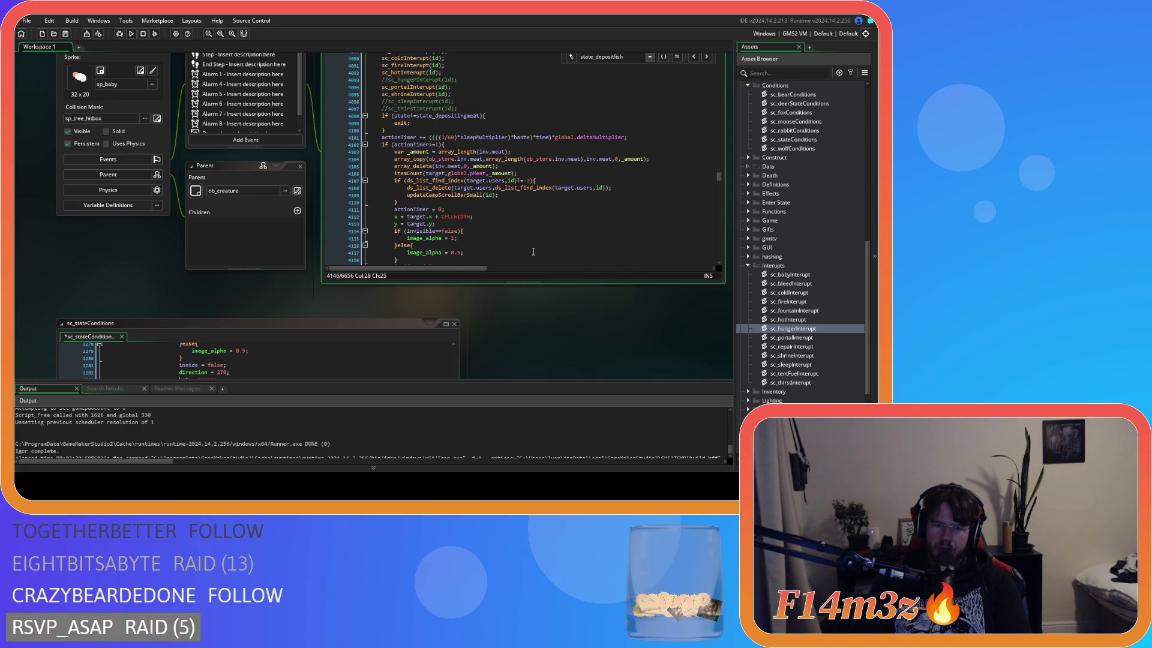
pyautogui.scroll(2, 578, 354)
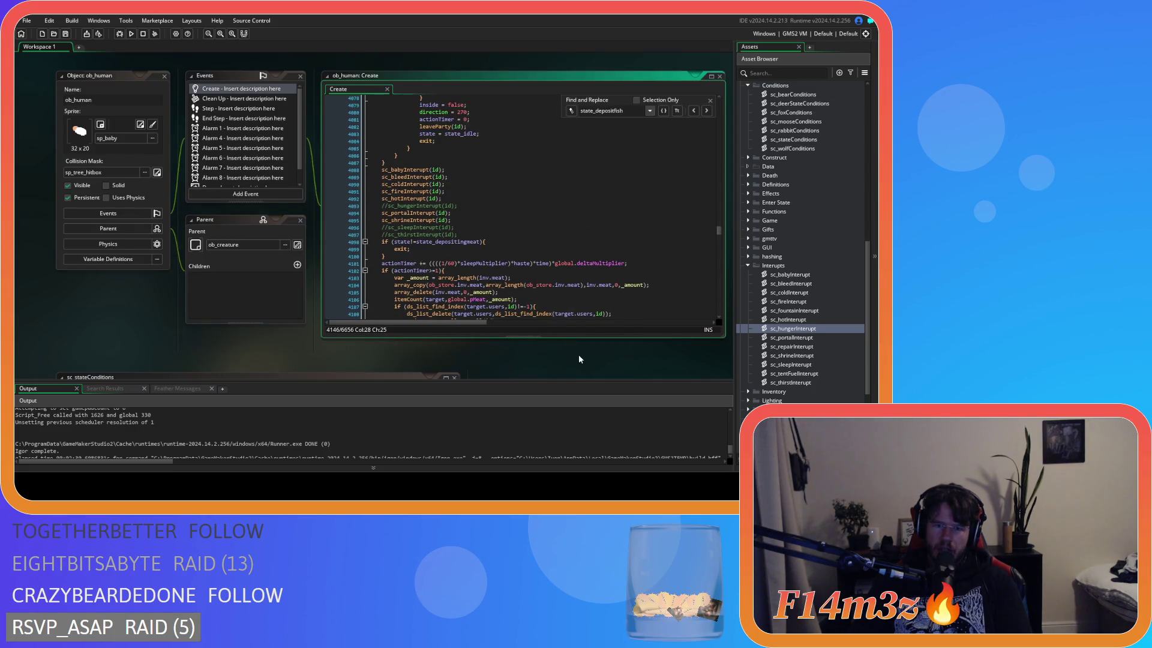
pyautogui.scroll(-8, 547, 372)
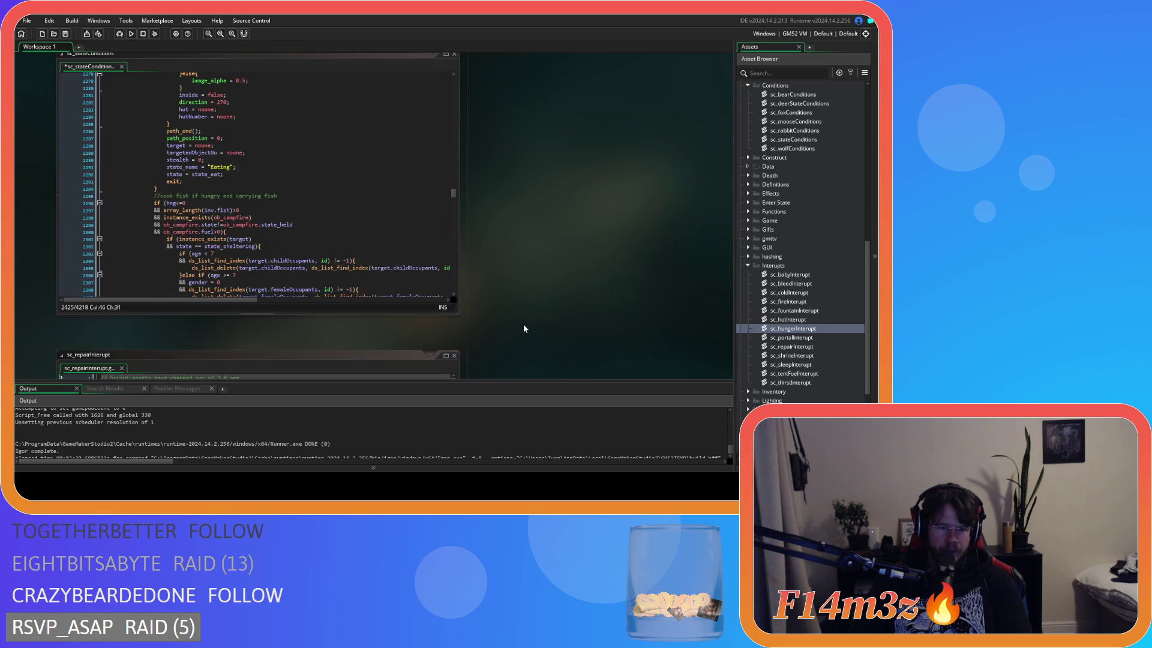
pyautogui.scroll(9, 523, 328)
pyautogui.click(560, 226)
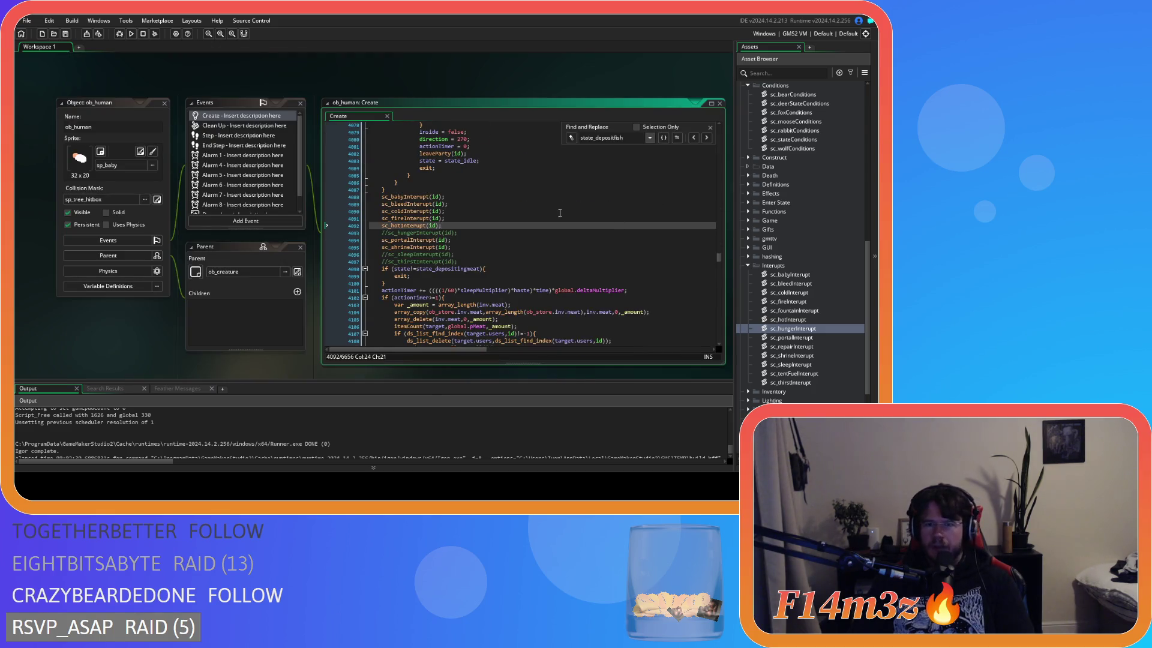
pyautogui.press('Down')
pyautogui.press('Down')
pyautogui.press('Down')
# Scroll past sc_stateConditions at line 2293 and back up to the state_depositingmeat function
pyautogui.scroll(-1, 528, 264)
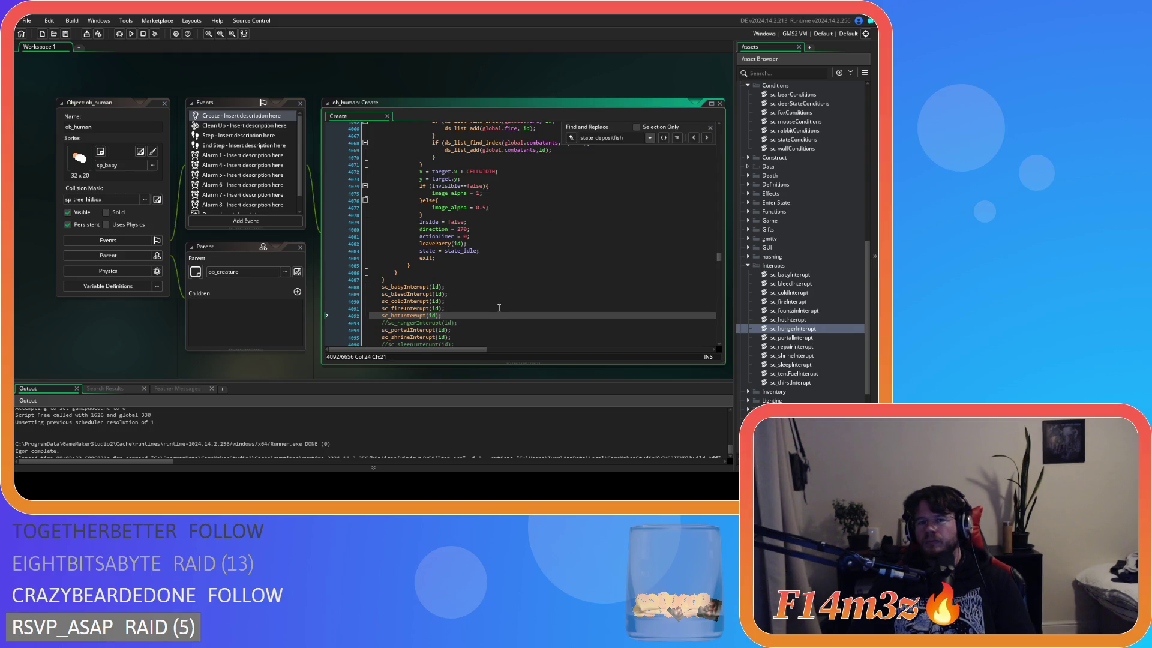
pyautogui.scroll(-1, 498, 308)
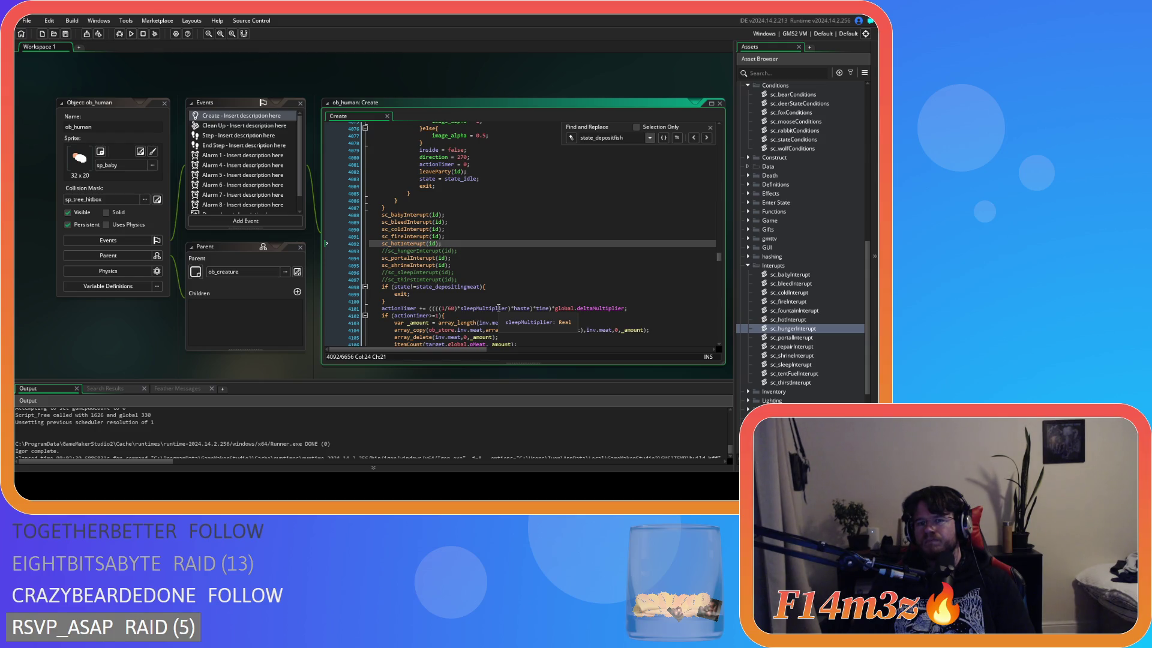
pyautogui.scroll(-5, 160, 283)
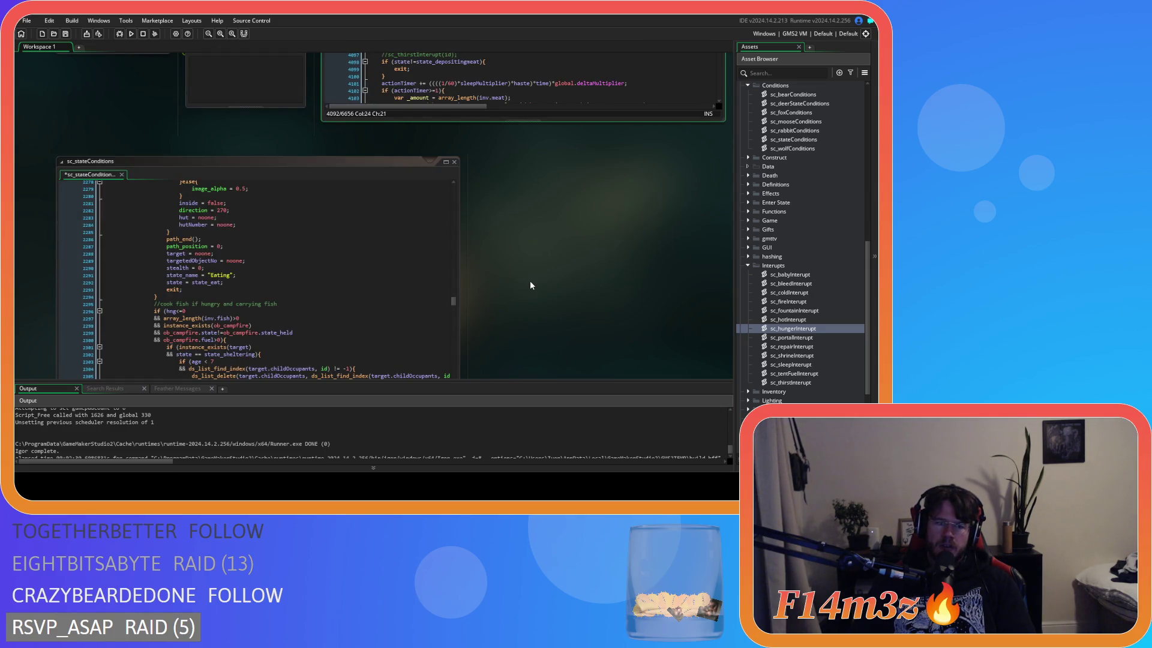
pyautogui.scroll(4, 530, 280)
pyautogui.scroll(5, 505, 241)
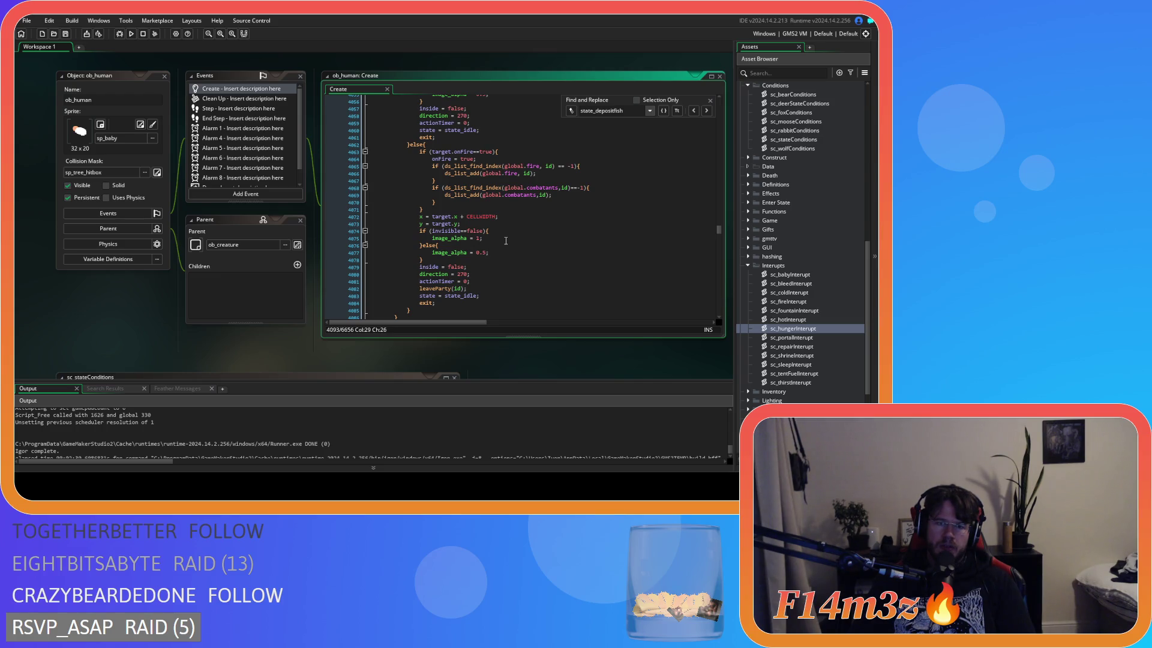
pyautogui.scroll(-10, 506, 241)
pyautogui.scroll(-3, 505, 242)
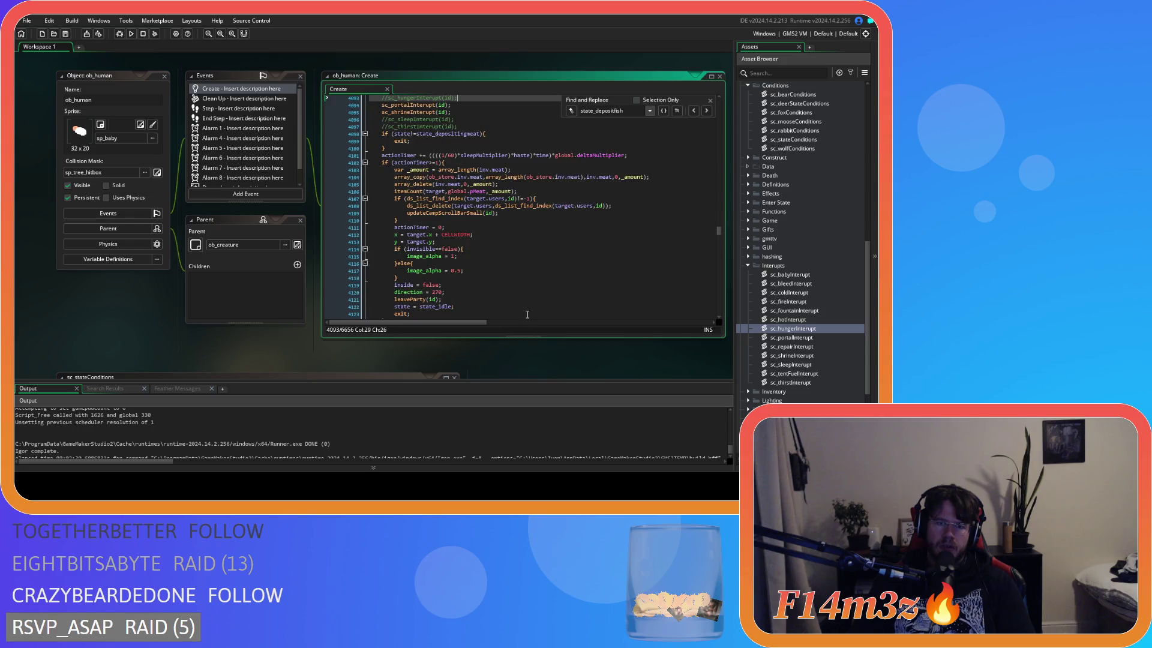
pyautogui.scroll(-5, 483, 351)
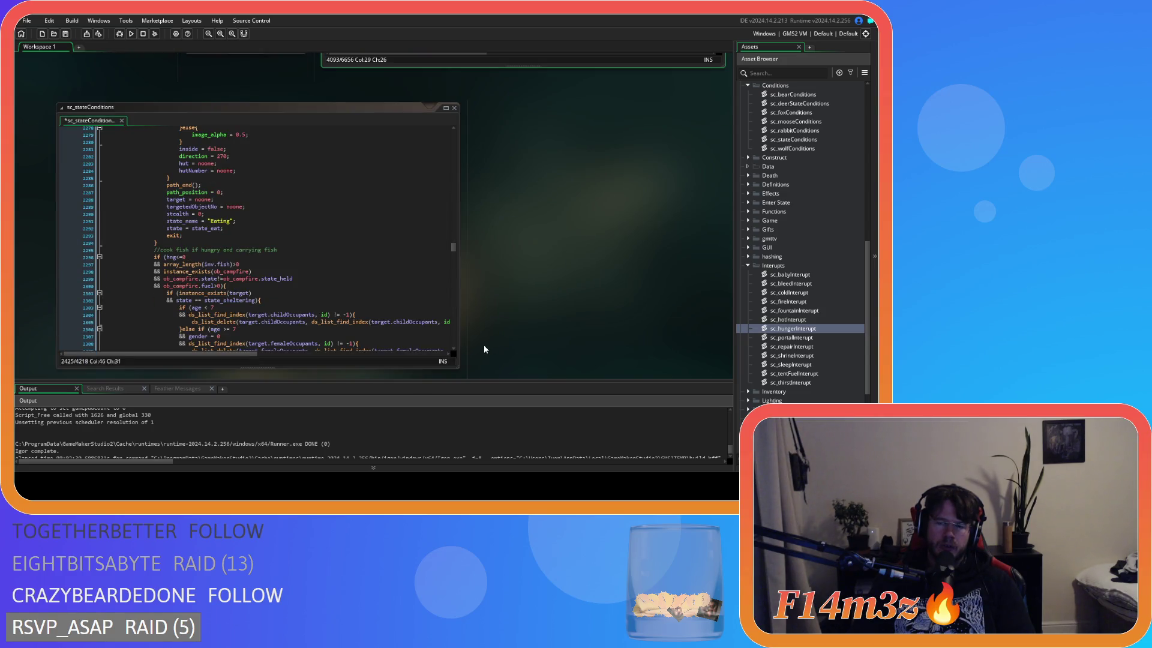
pyautogui.click(386, 237)
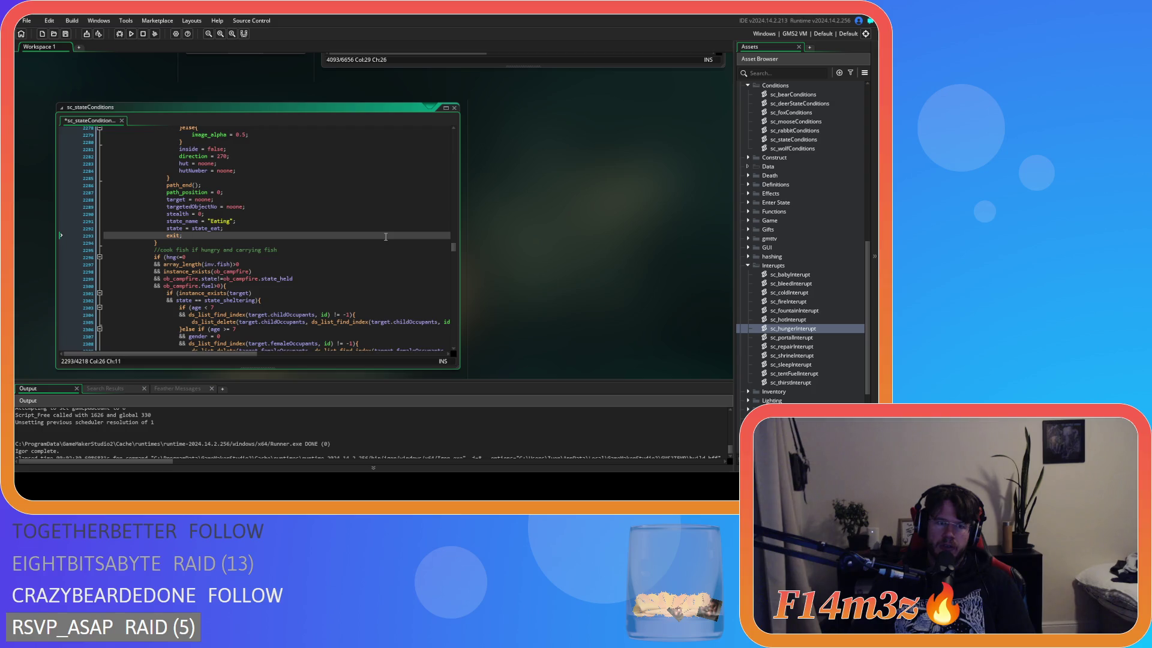
pyautogui.scroll(5, 386, 237)
pyautogui.scroll(-5, 386, 237)
pyautogui.scroll(-20, 386, 237)
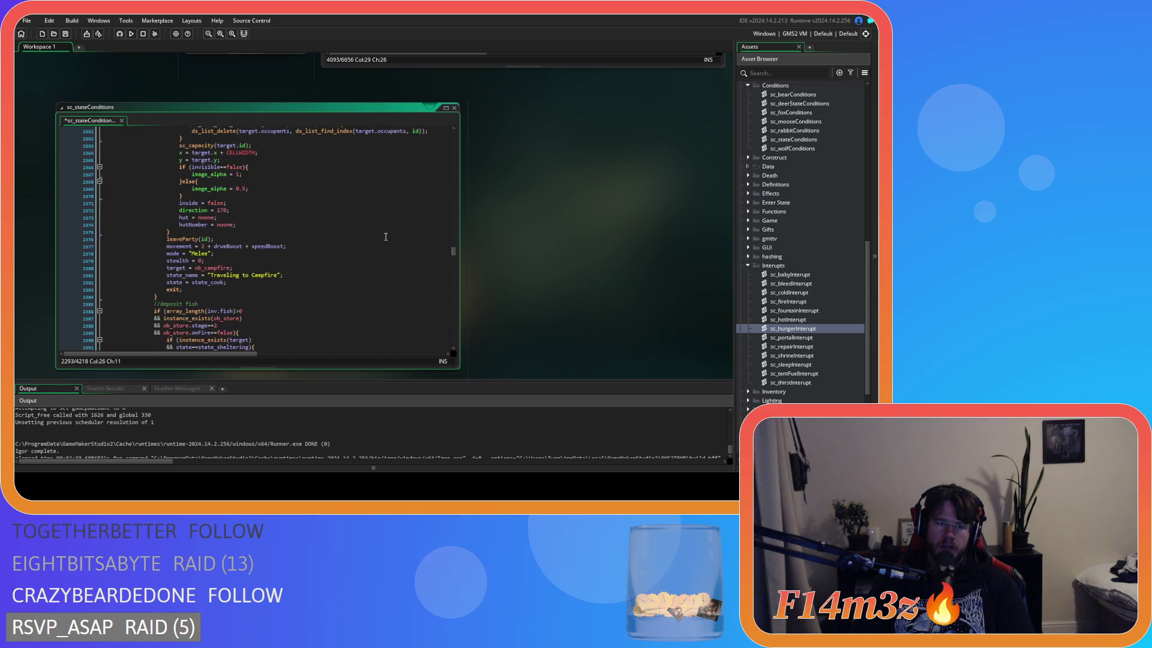
pyautogui.scroll(-1, 386, 237)
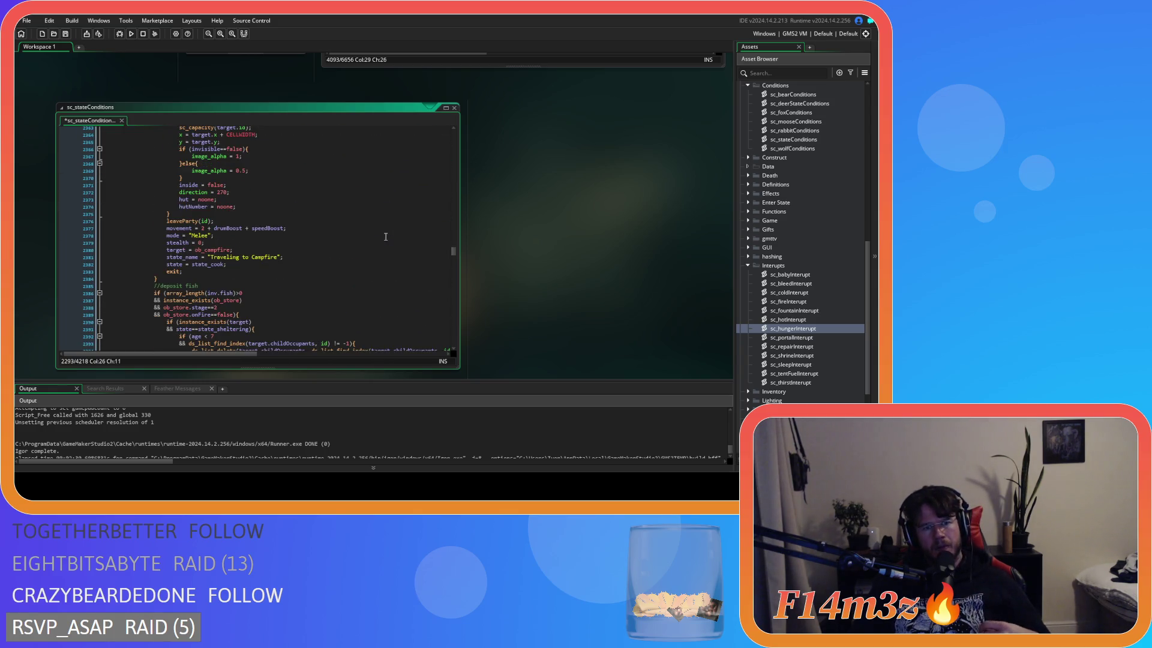
pyautogui.scroll(-5, 386, 237)
pyautogui.scroll(-20, 385, 237)
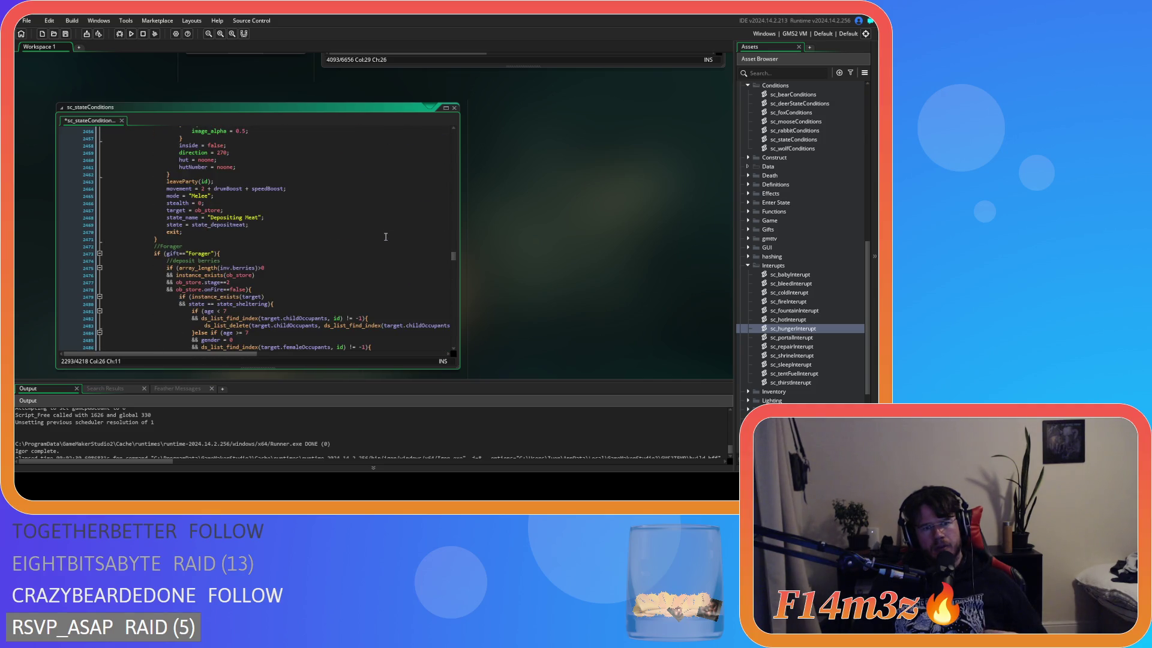
pyautogui.scroll(-16, 386, 237)
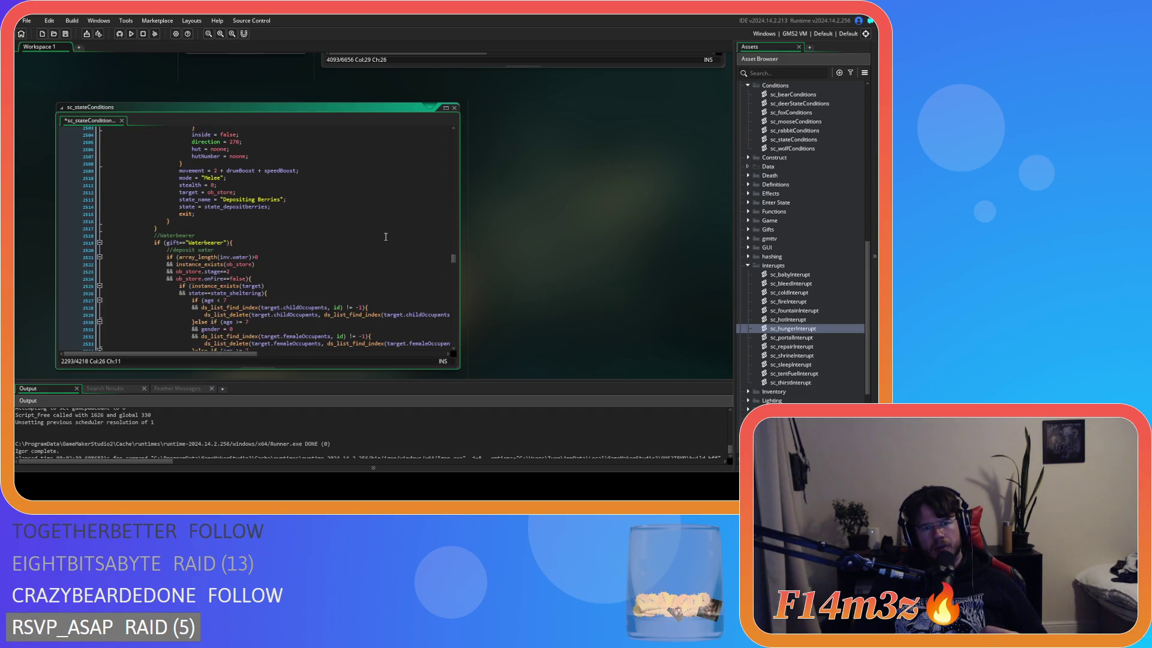
pyautogui.scroll(20, 386, 237)
pyautogui.scroll(20, 386, 237)
pyautogui.scroll(20, 386, 237)
pyautogui.scroll(15, 386, 237)
pyautogui.scroll(11, 386, 237)
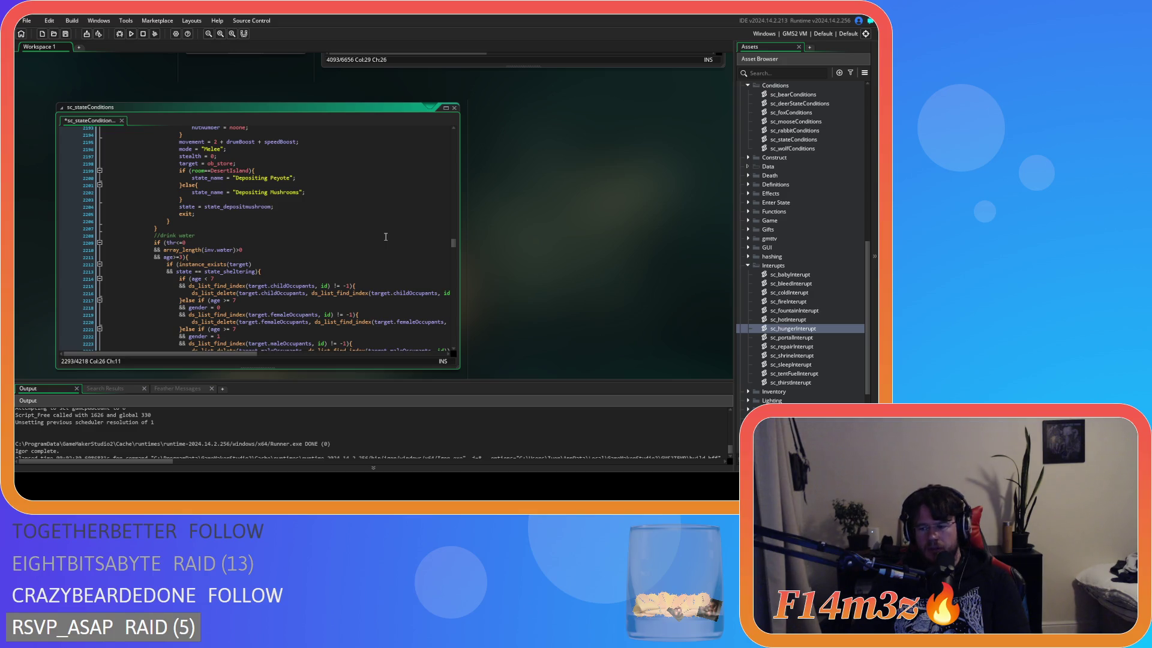
pyautogui.scroll(3, 610, 260)
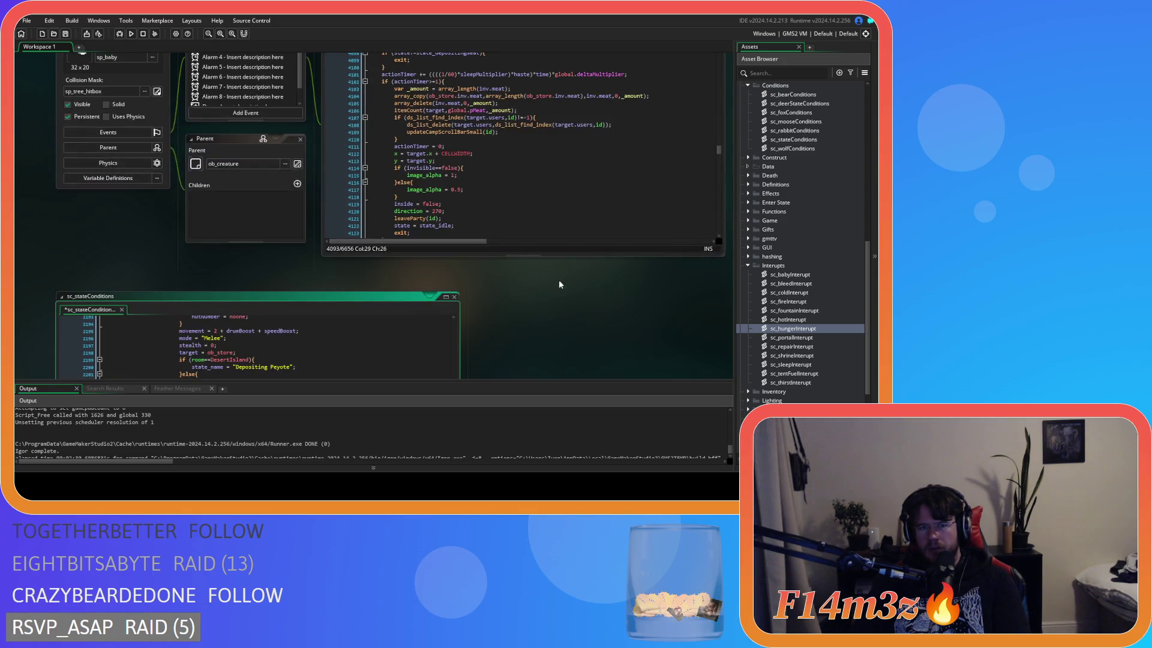
pyautogui.scroll(1, 534, 303)
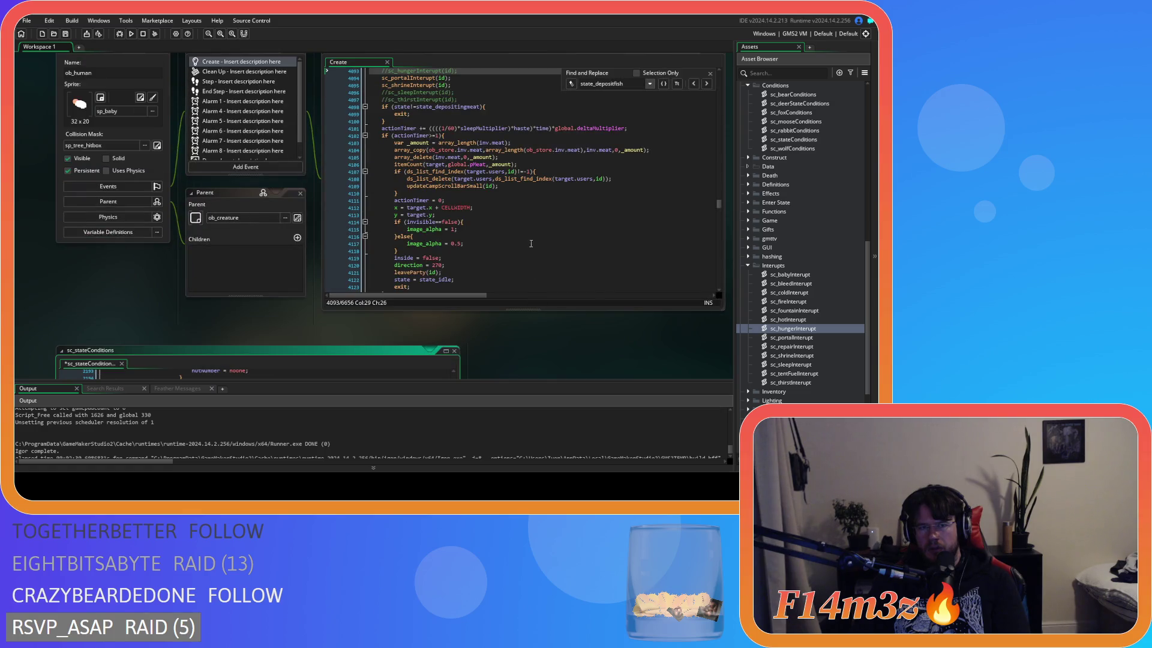
# Go to state_depositfish's commented-out //sc_hungerInterupt(id); call and open the sc_hungerInterupt script
pyautogui.click(706, 84)
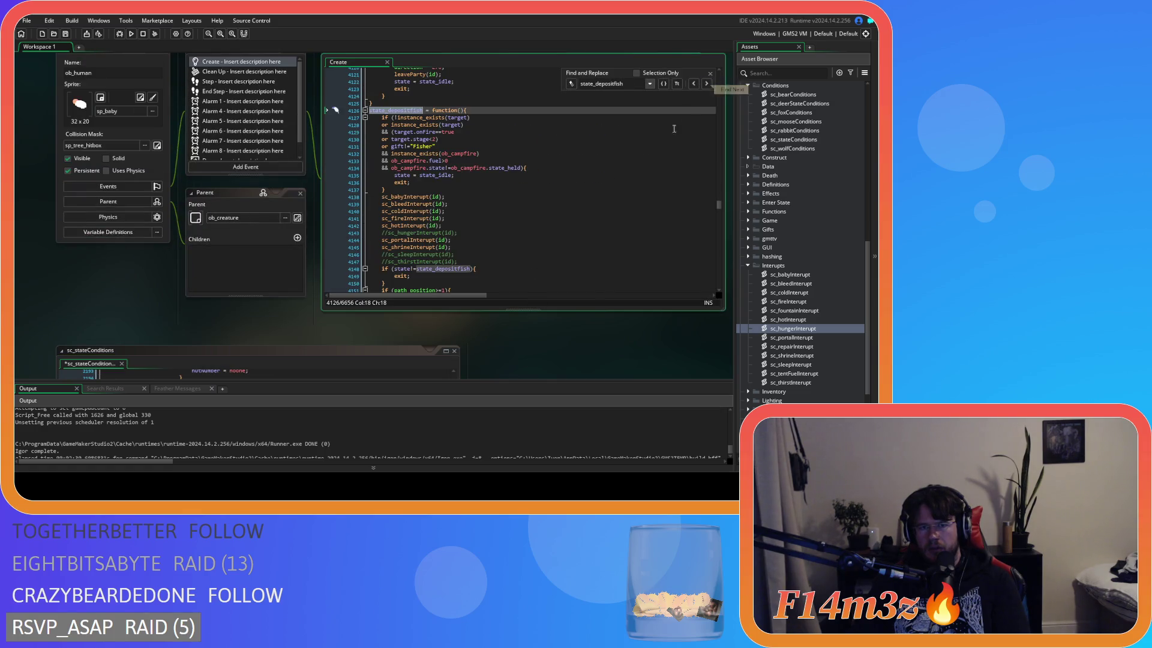
pyautogui.click(707, 83)
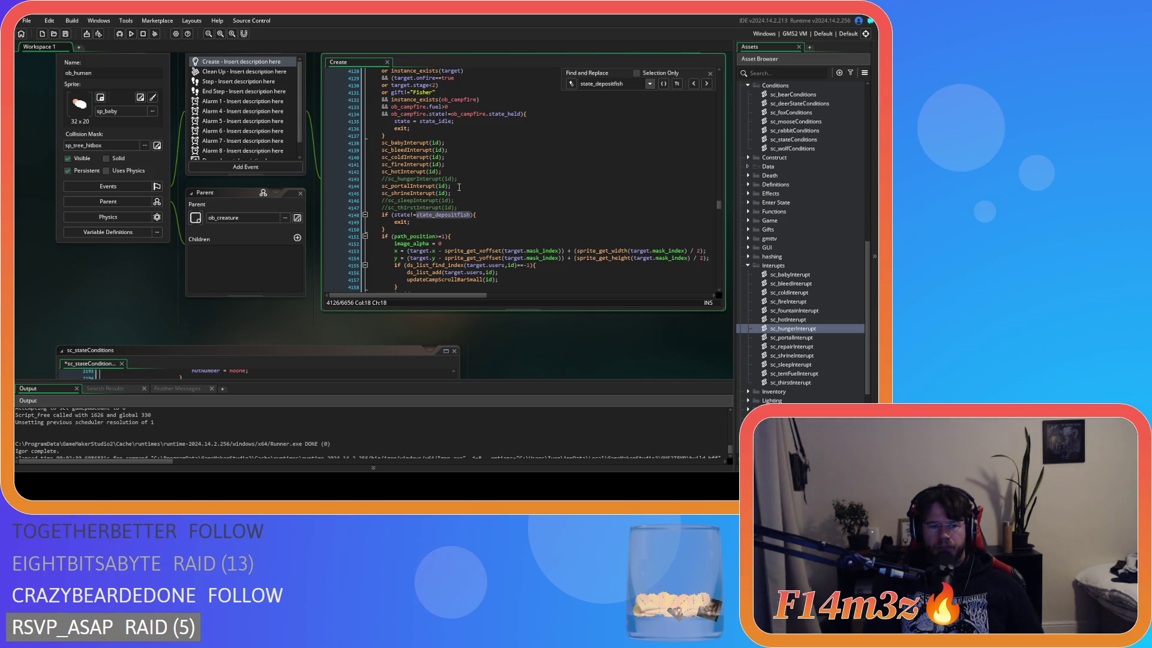
pyautogui.click(474, 183)
pyautogui.click(475, 179)
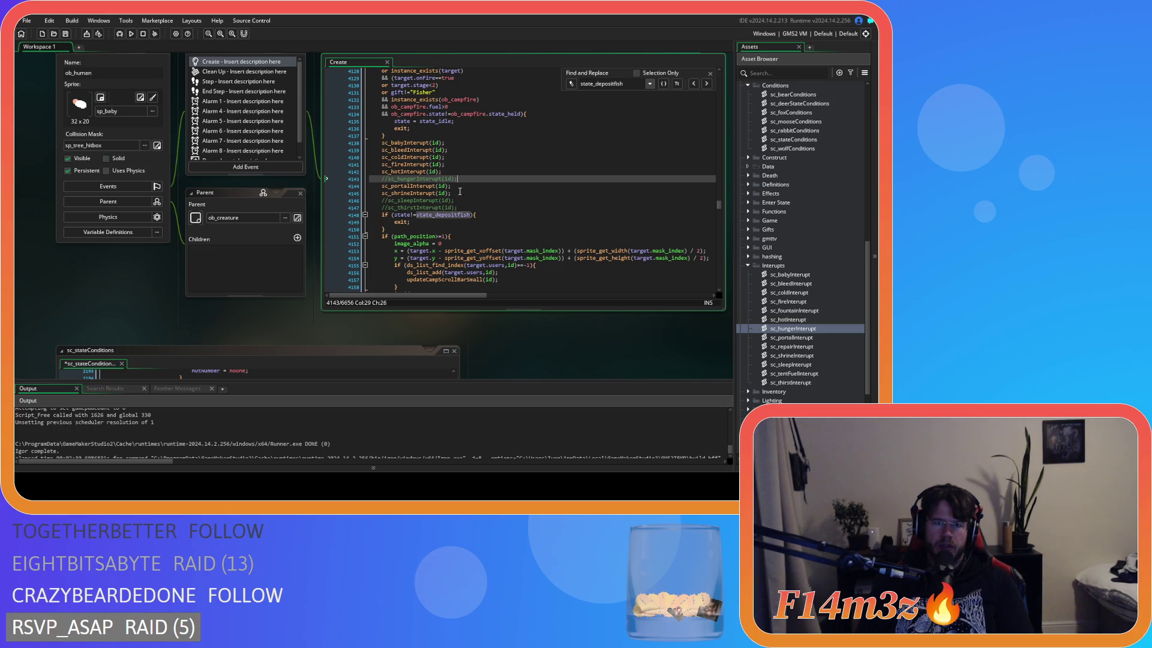
pyautogui.scroll(1, 461, 190)
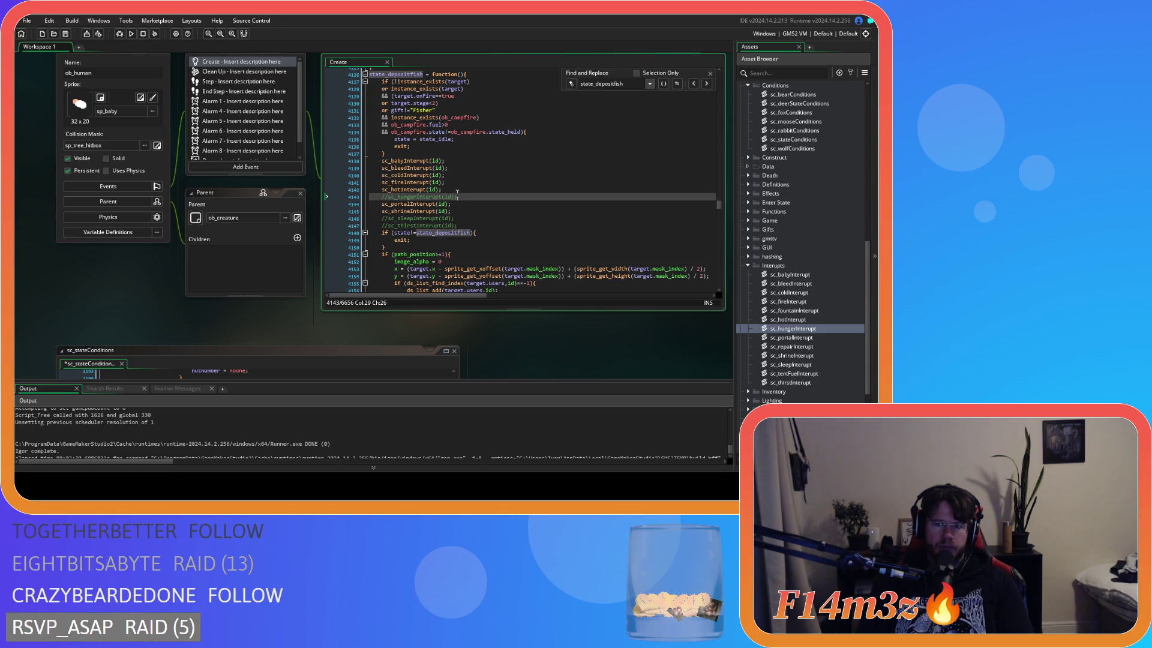
pyautogui.doubleClick(793, 328)
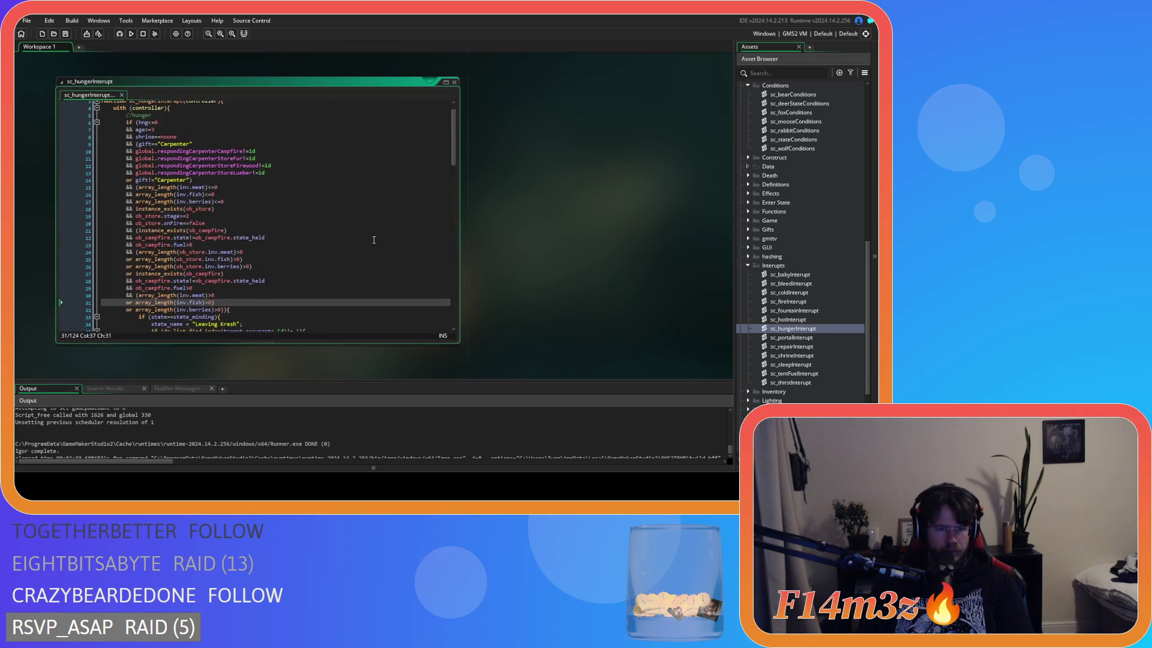
# Trace which brackets close the campfire check on line 21 and the store berries check on line 26
pyautogui.scroll(1, 395, 212)
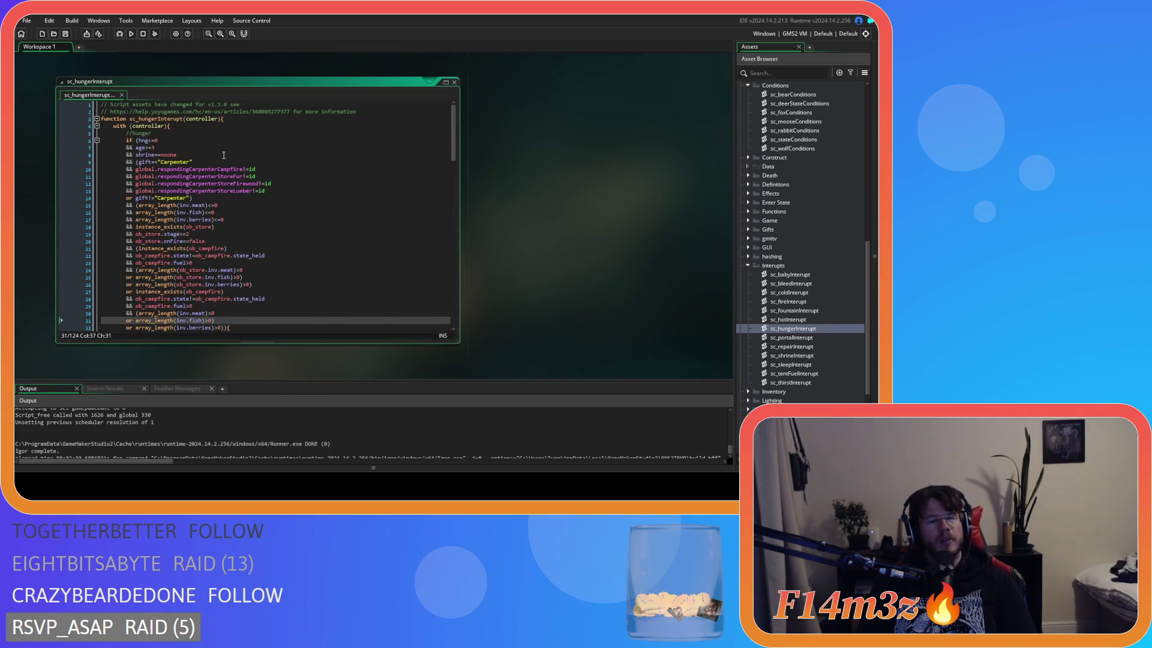
pyautogui.scroll(-2, 233, 176)
pyautogui.moveTo(171, 134); pyautogui.dragTo(173, 176)
pyautogui.click(214, 277)
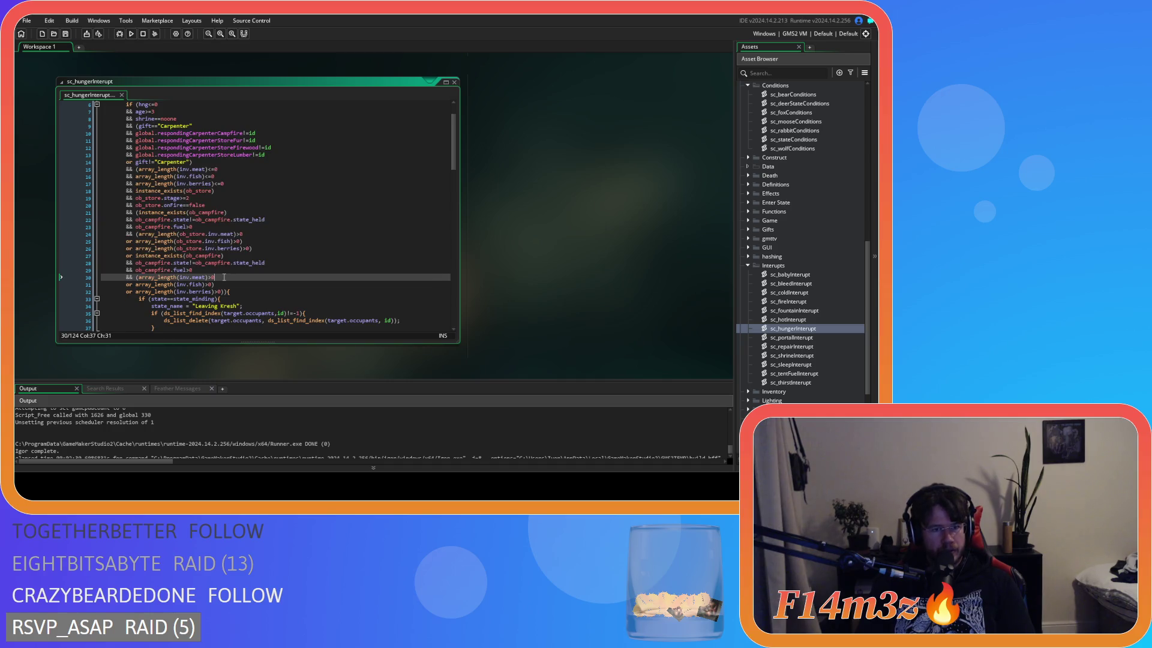
pyautogui.scroll(1, 240, 183)
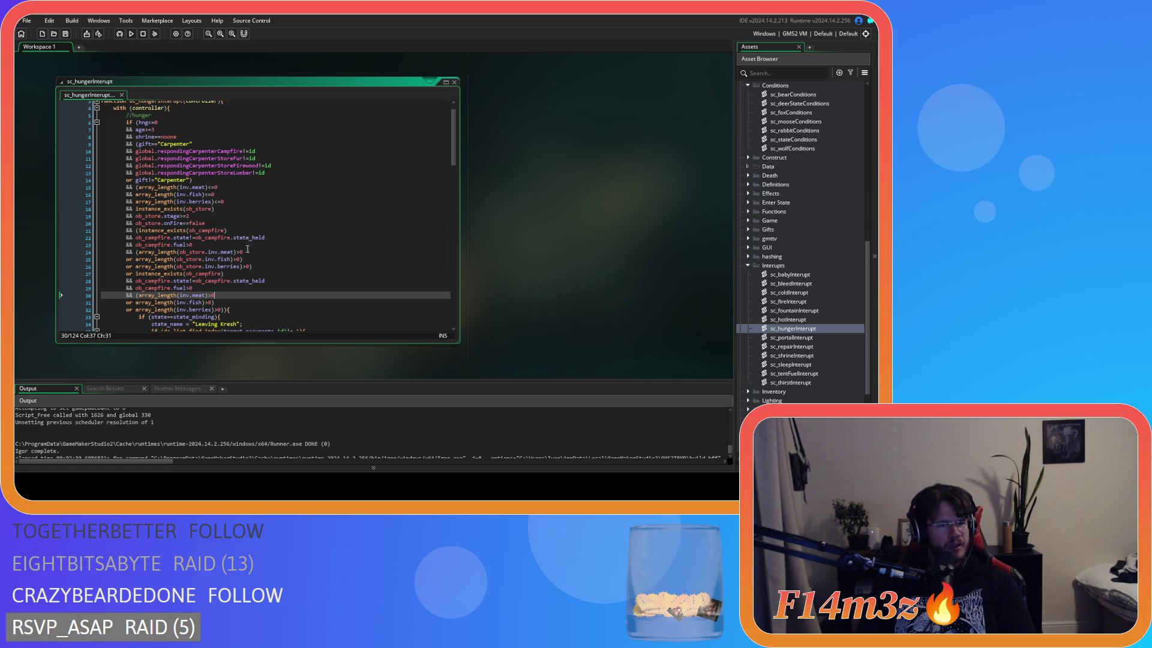
pyautogui.click(146, 231)
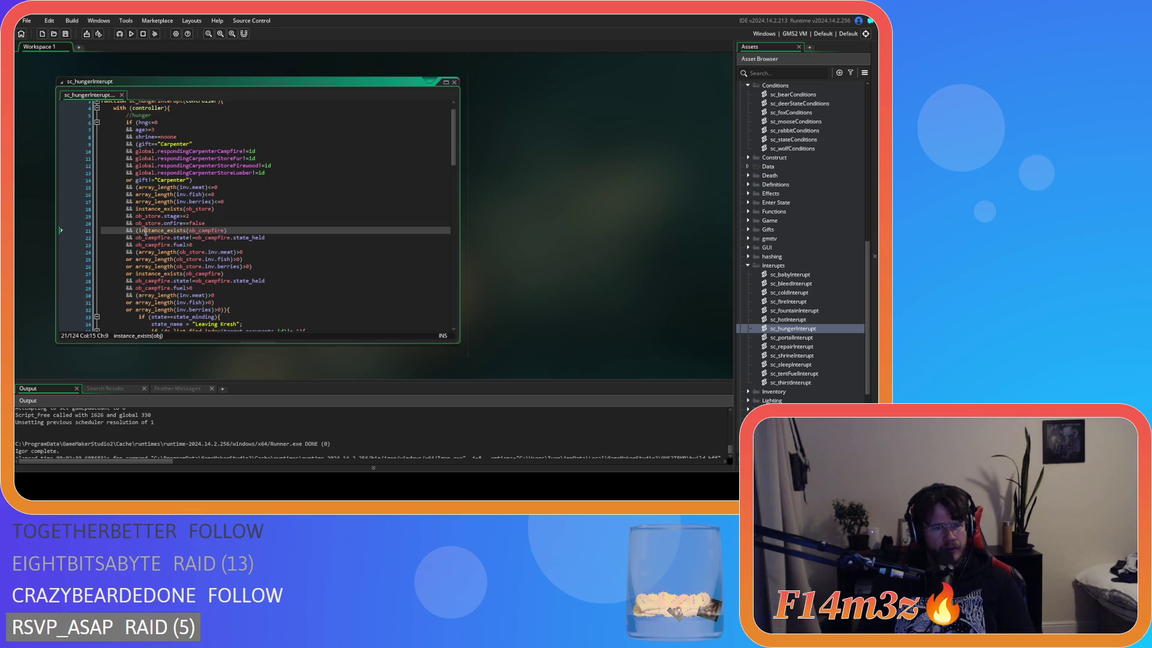
pyautogui.press('Left')
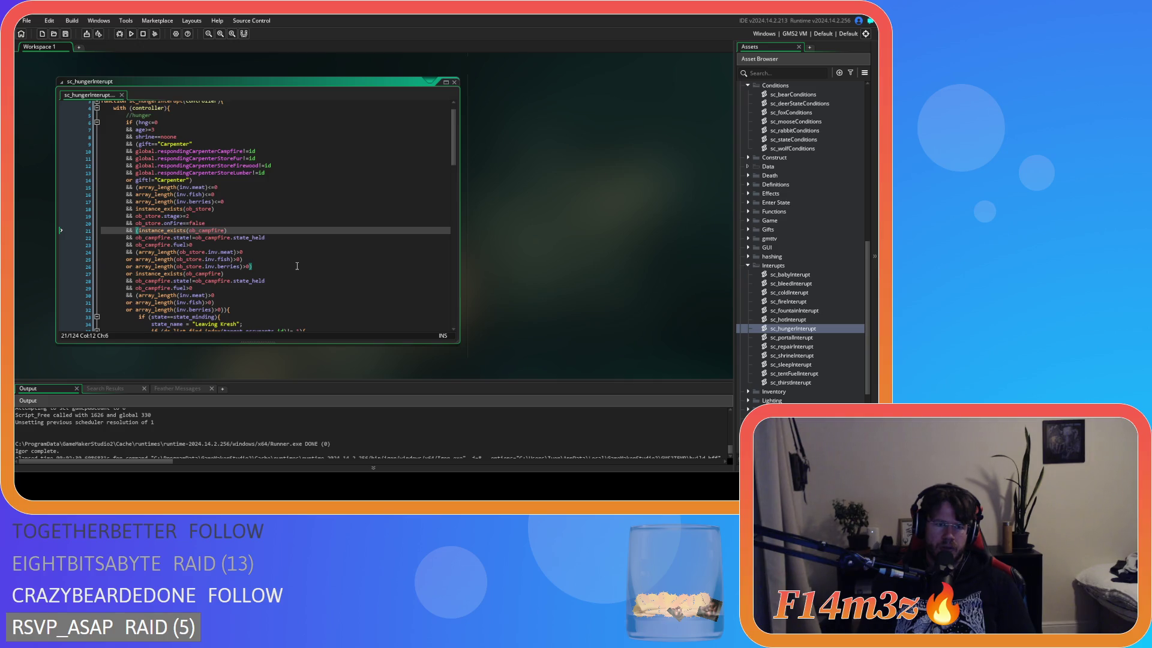
pyautogui.press('Up')
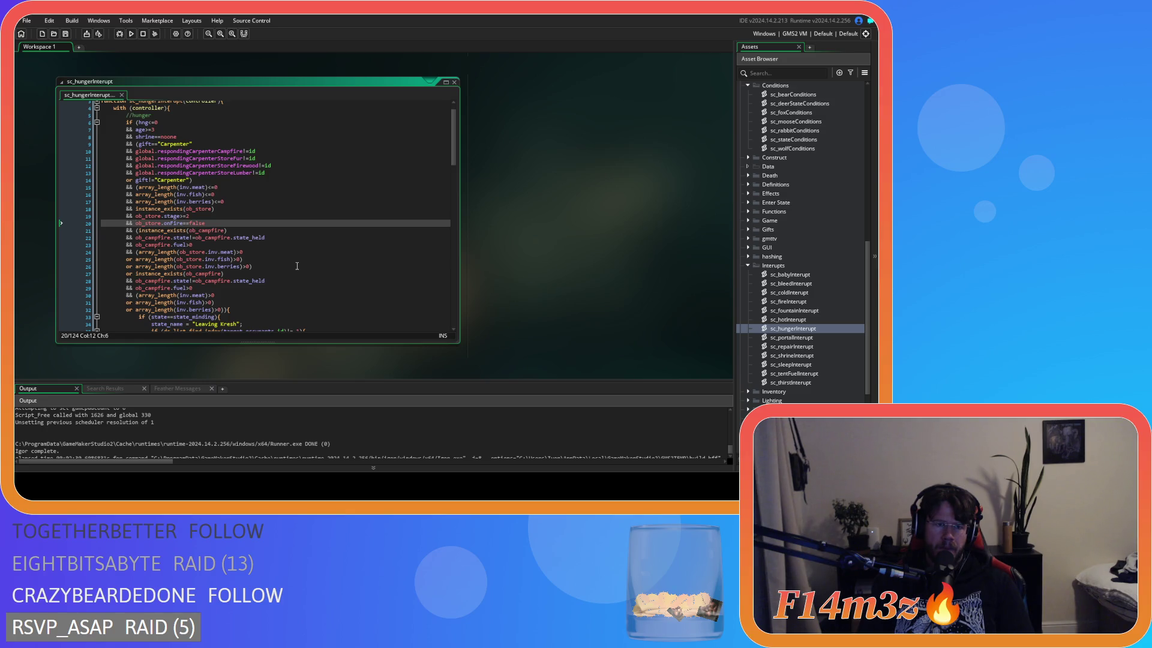
pyautogui.press('Up')
pyautogui.press('Up')
pyautogui.press('Up')
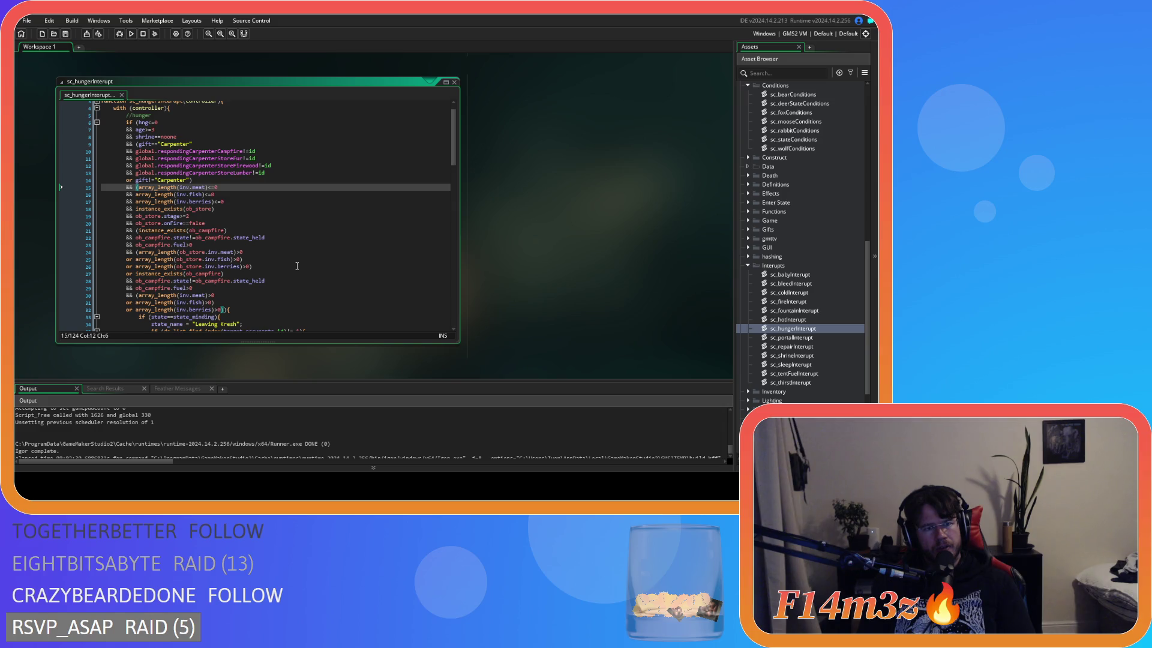
pyautogui.click(267, 270)
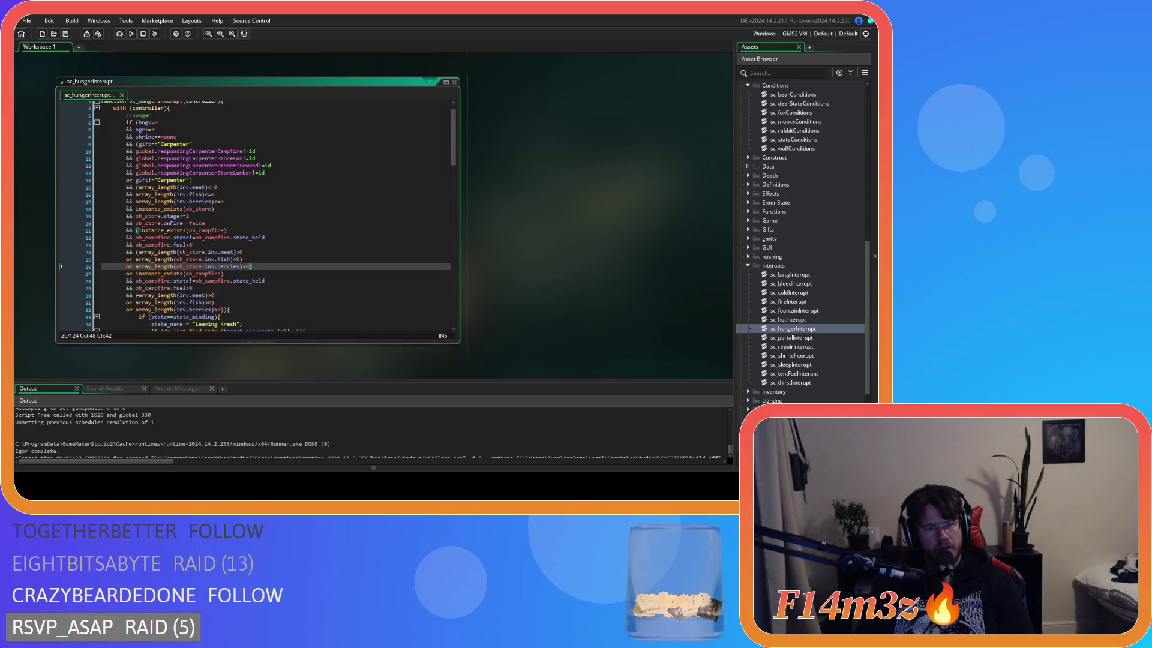
# Check bracket matches across lines 7–32, from the age>=3 condition to the closing brackets
pyautogui.click(137, 295)
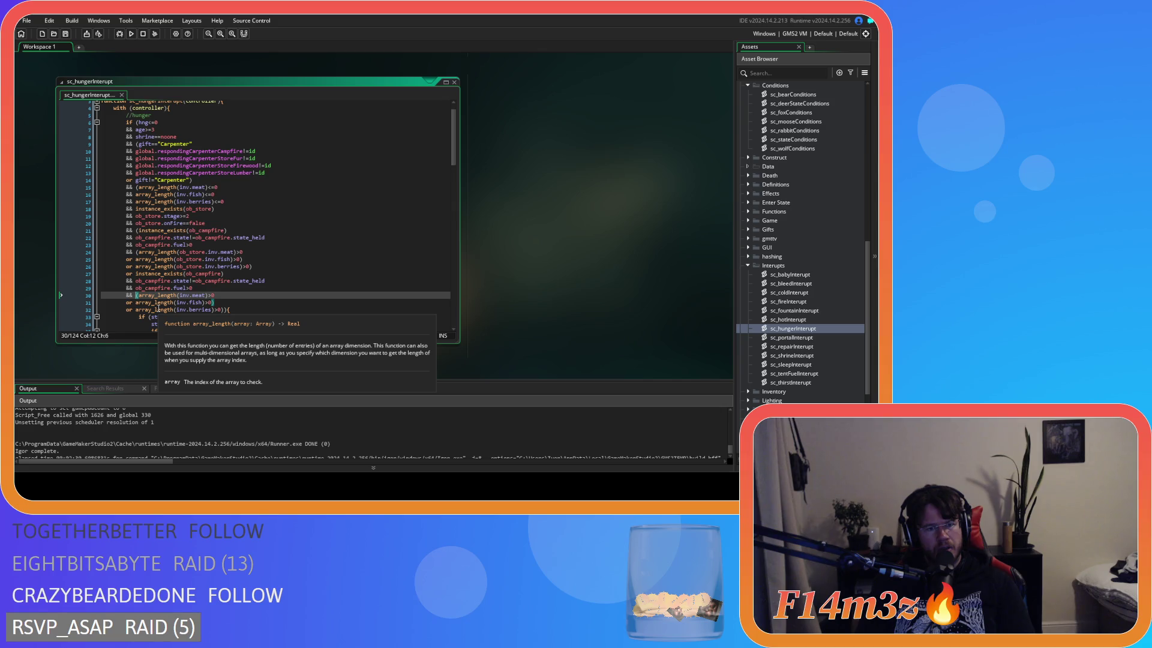
pyautogui.click(263, 268)
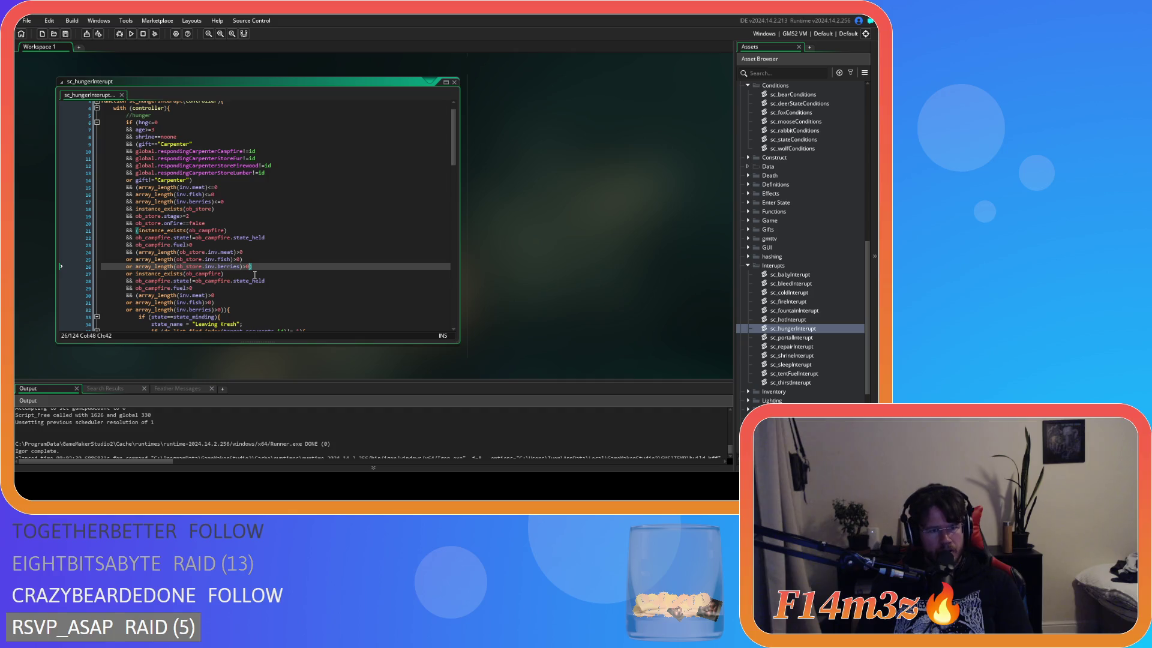
pyautogui.click(210, 180)
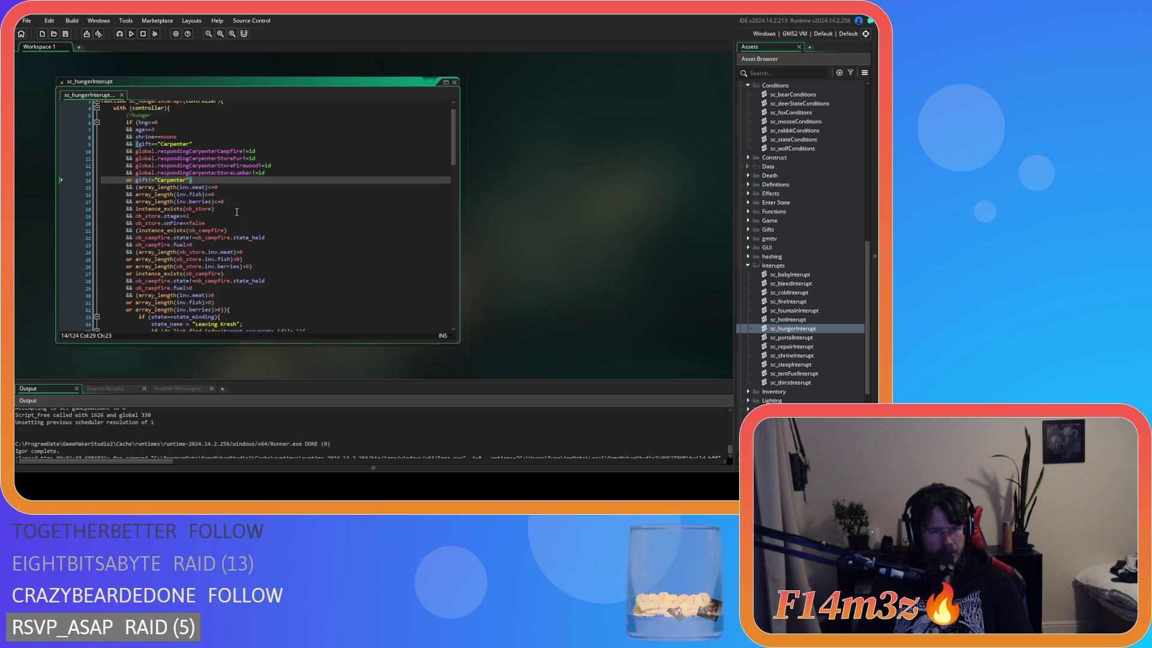
pyautogui.click(221, 310)
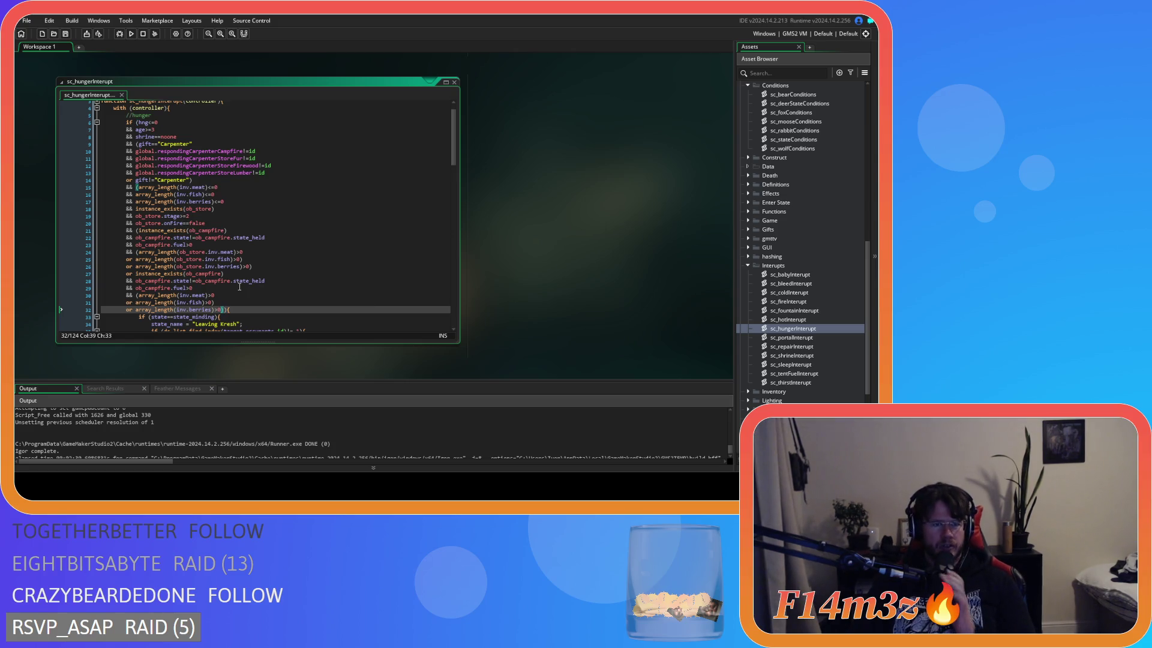
pyautogui.click(204, 182)
pyautogui.click(225, 130)
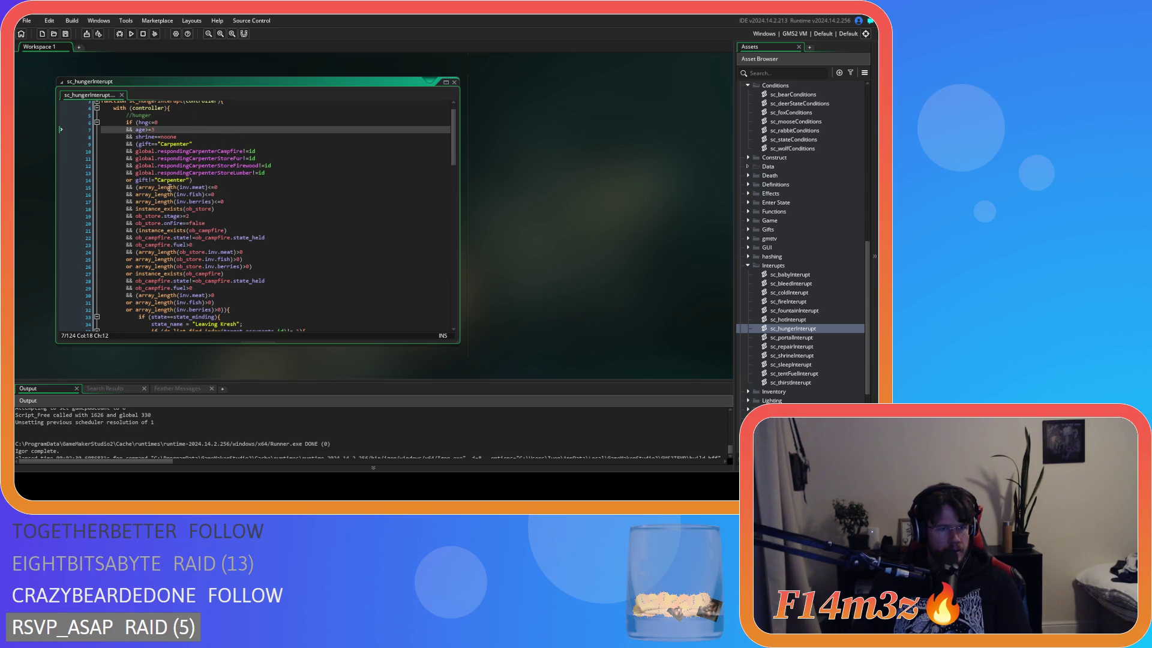
pyautogui.click(137, 187)
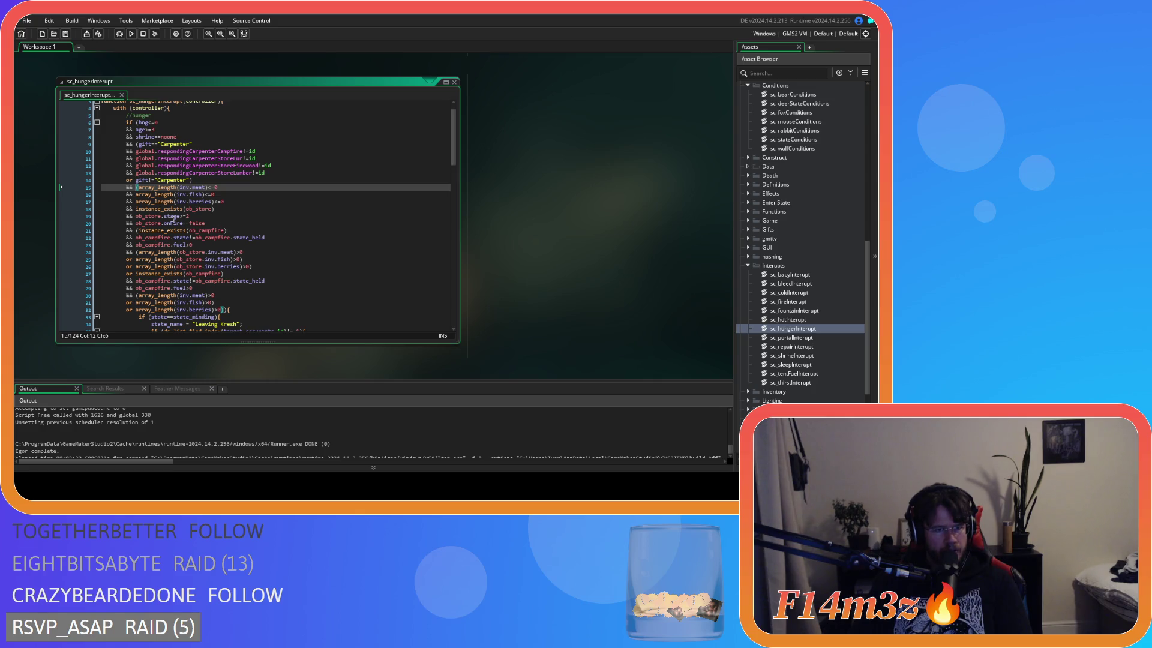
pyautogui.press('Down')
pyautogui.press('Down')
pyautogui.press('Down')
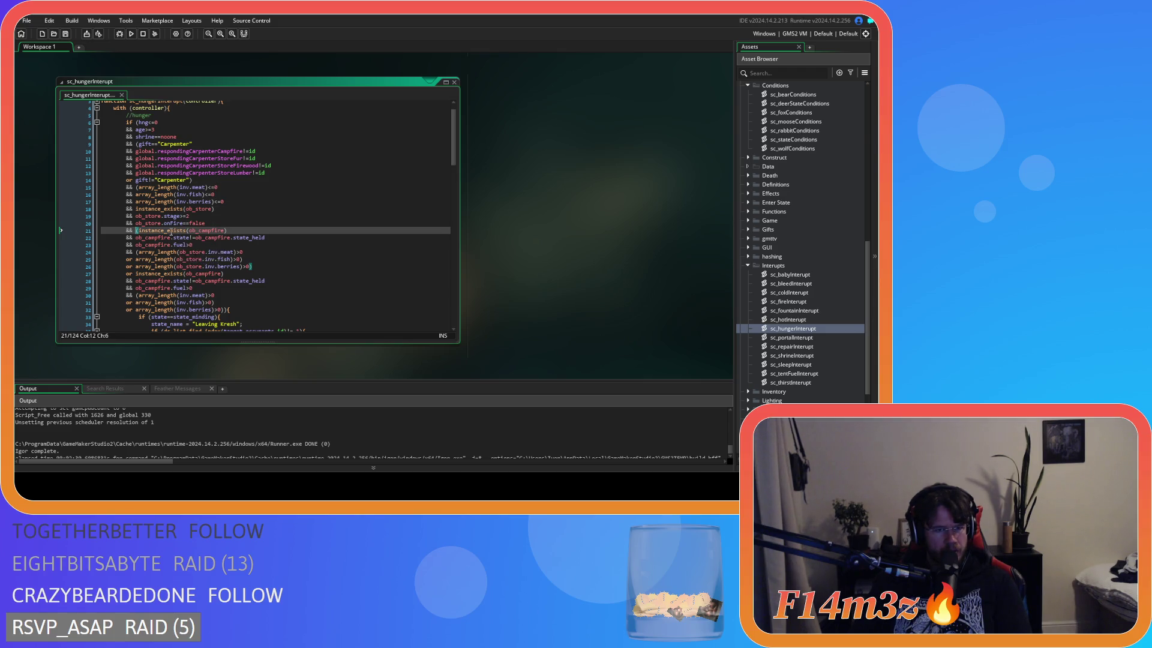
pyautogui.moveTo(156, 256)
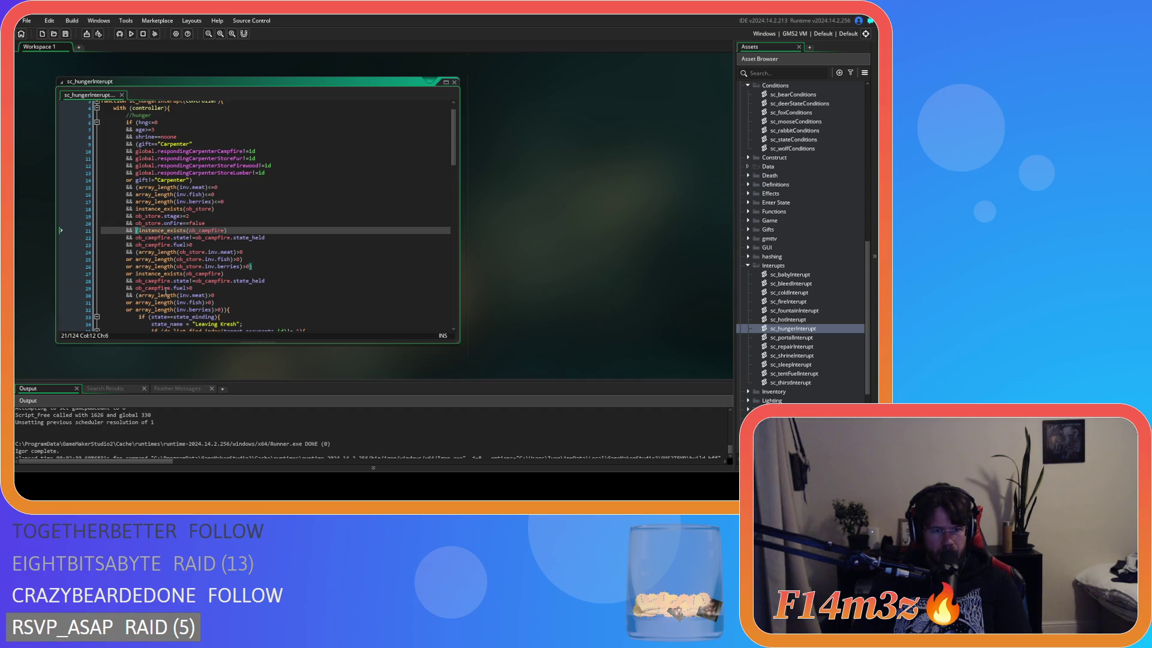
pyautogui.moveTo(203, 278)
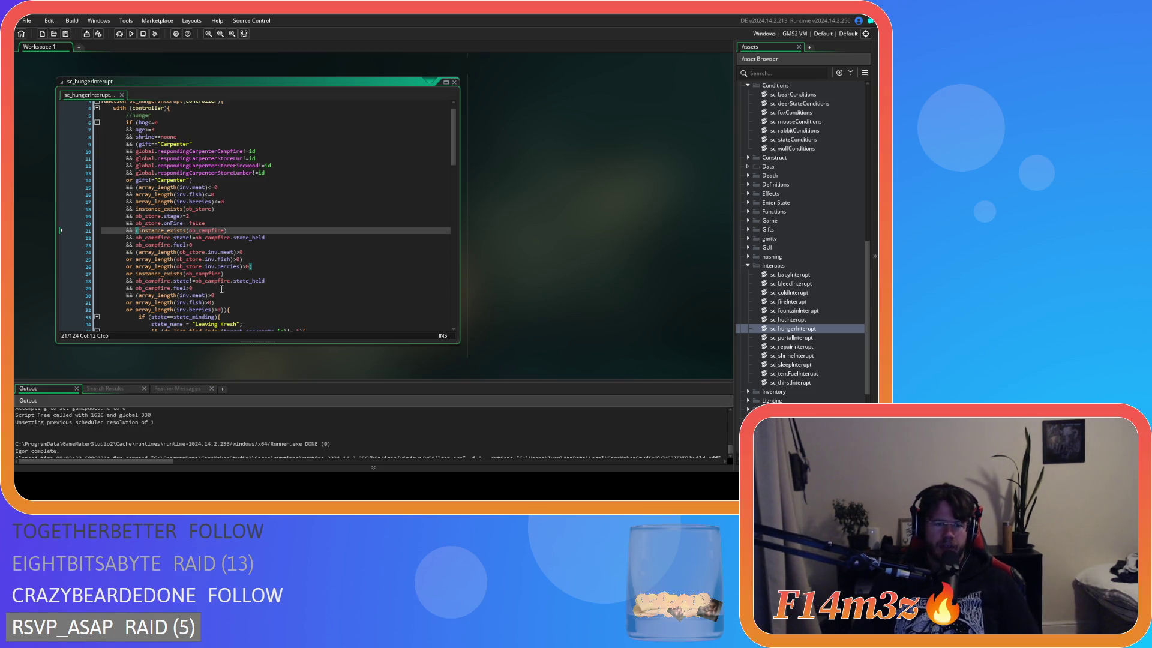
pyautogui.moveTo(200, 303)
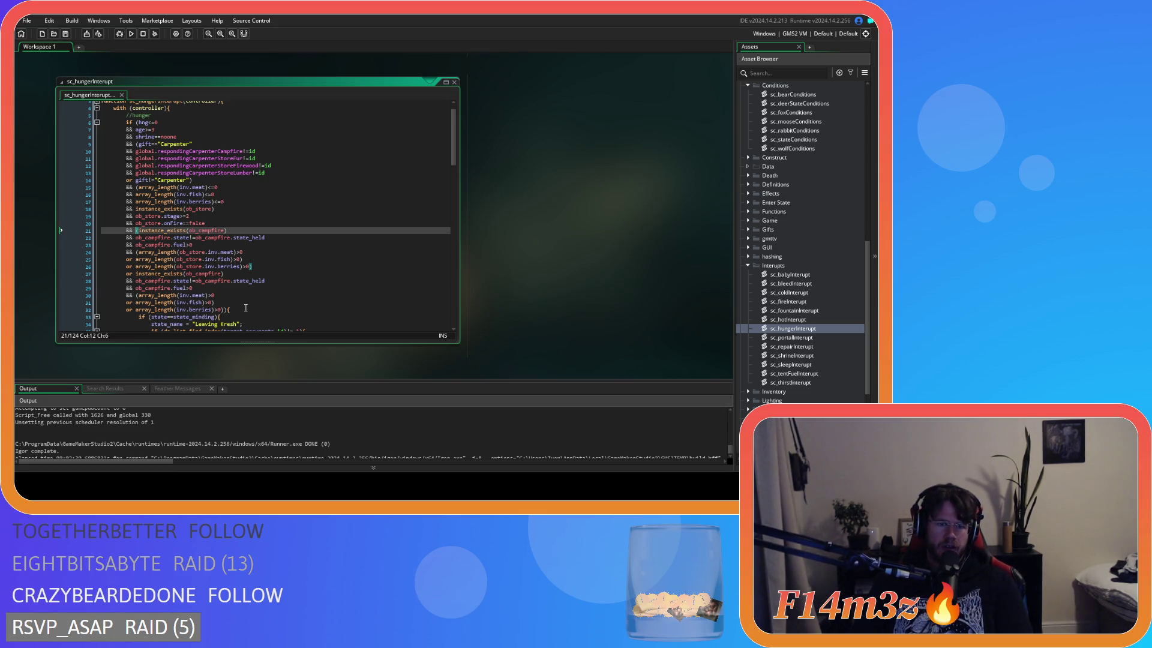
pyautogui.click(267, 266)
pyautogui.press('Left')
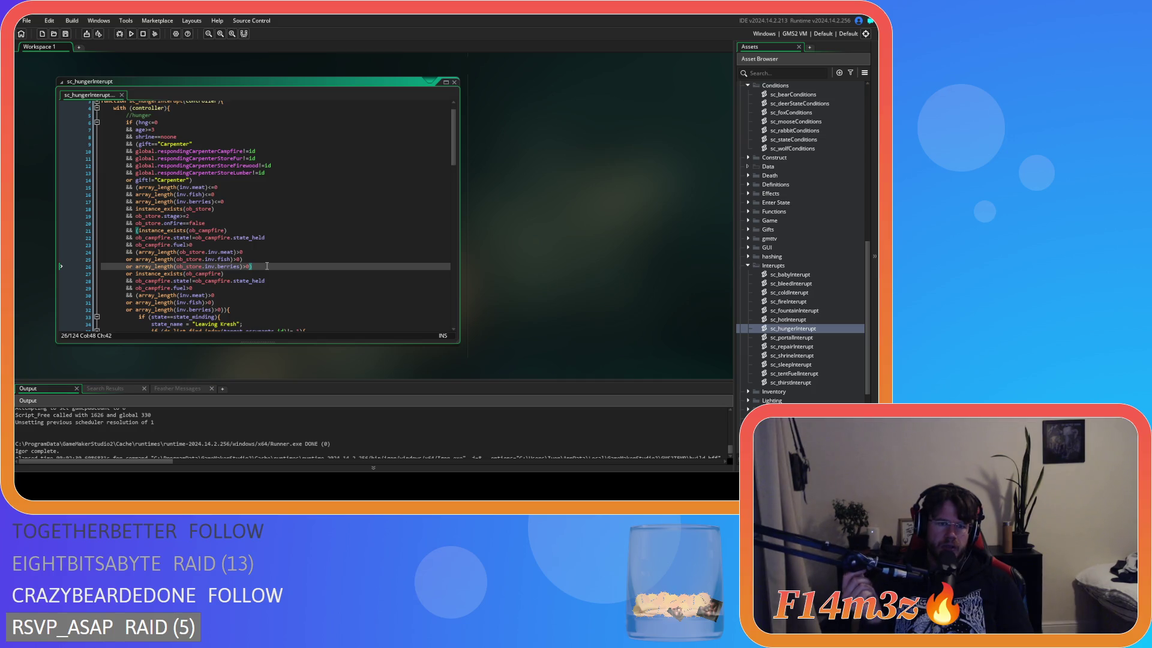
# Add a closing parenthesis at the end of line 26 to close the campfire group
pyautogui.write(')')
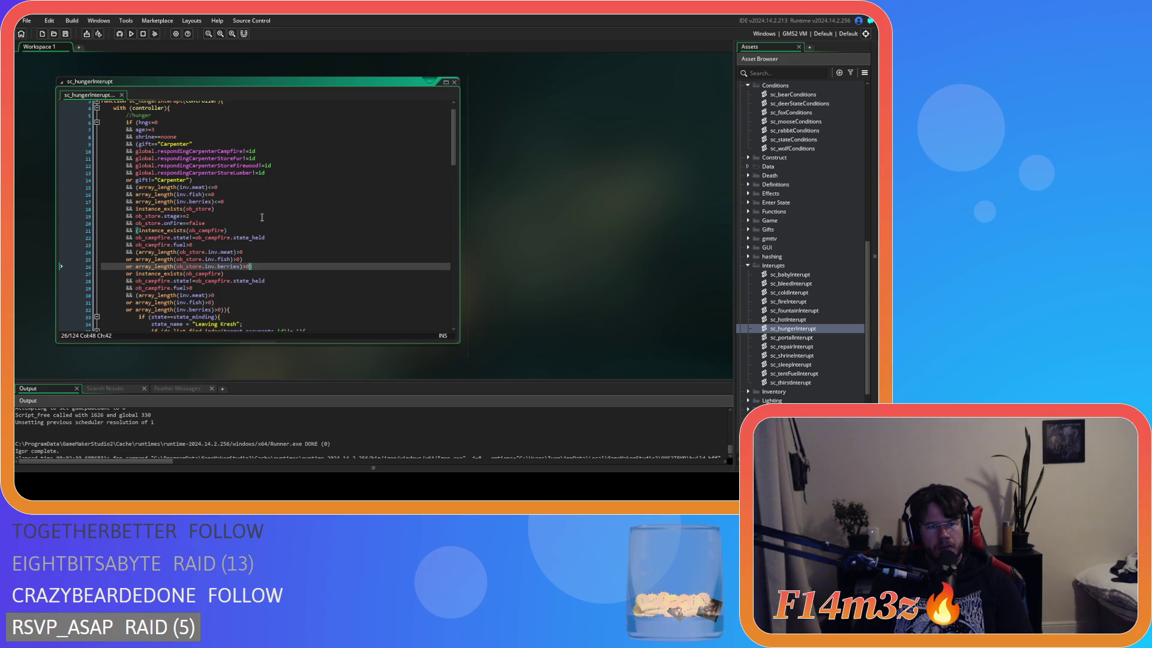
pyautogui.click(254, 268)
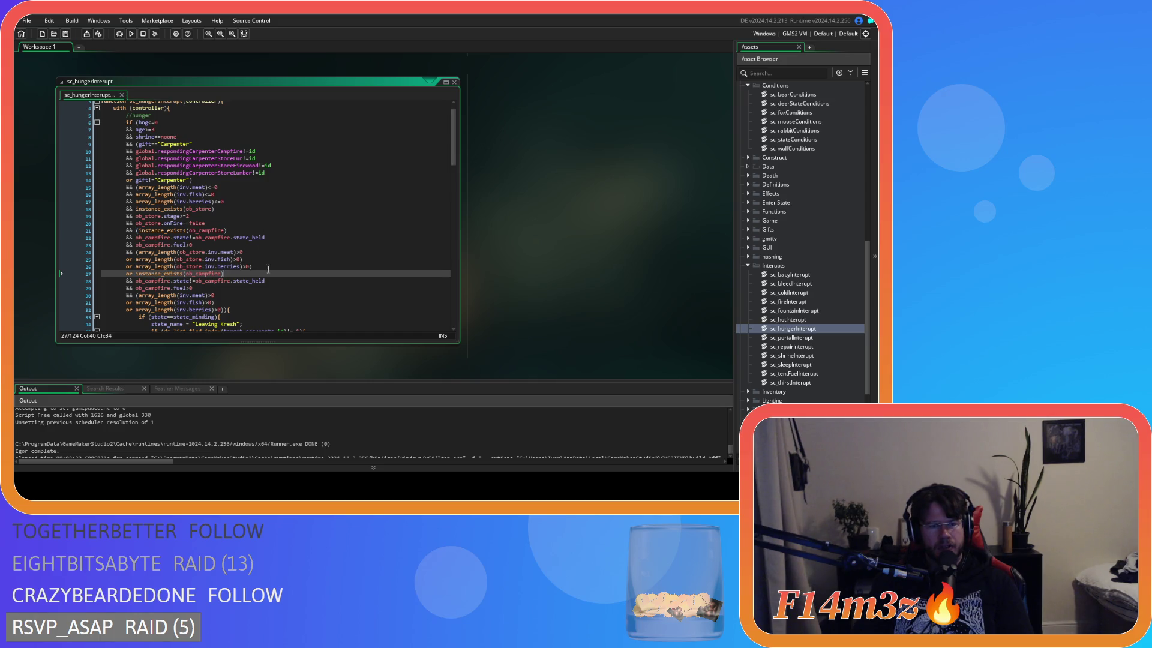
pyautogui.press('Left')
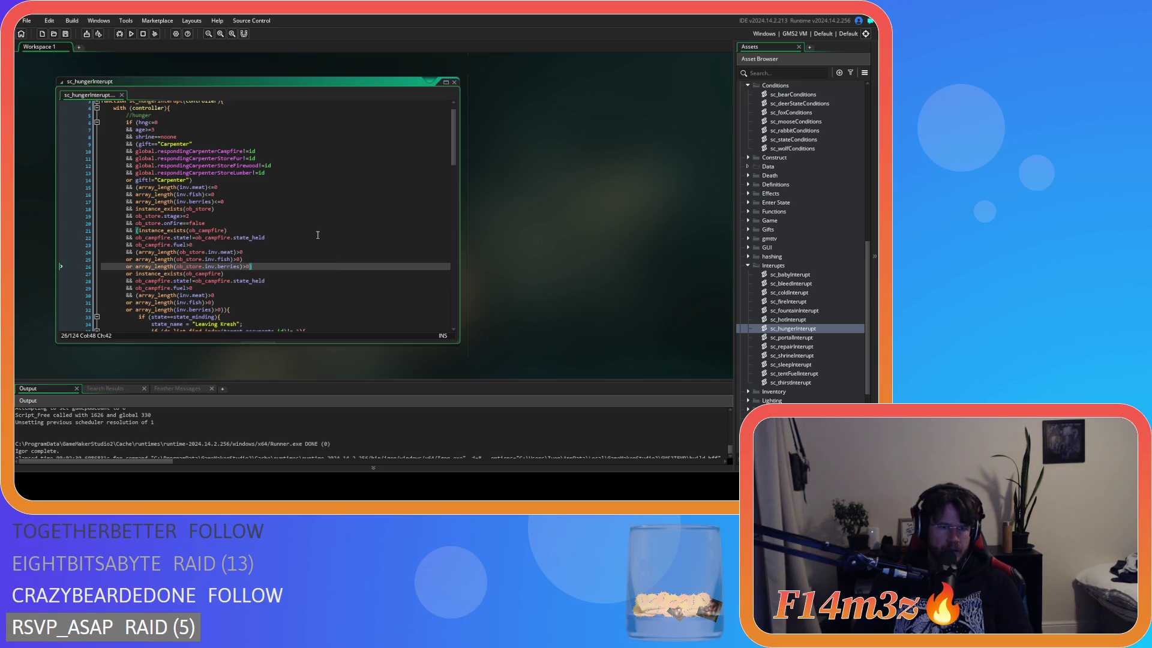
pyautogui.moveTo(194, 259)
pyautogui.moveTo(254, 280)
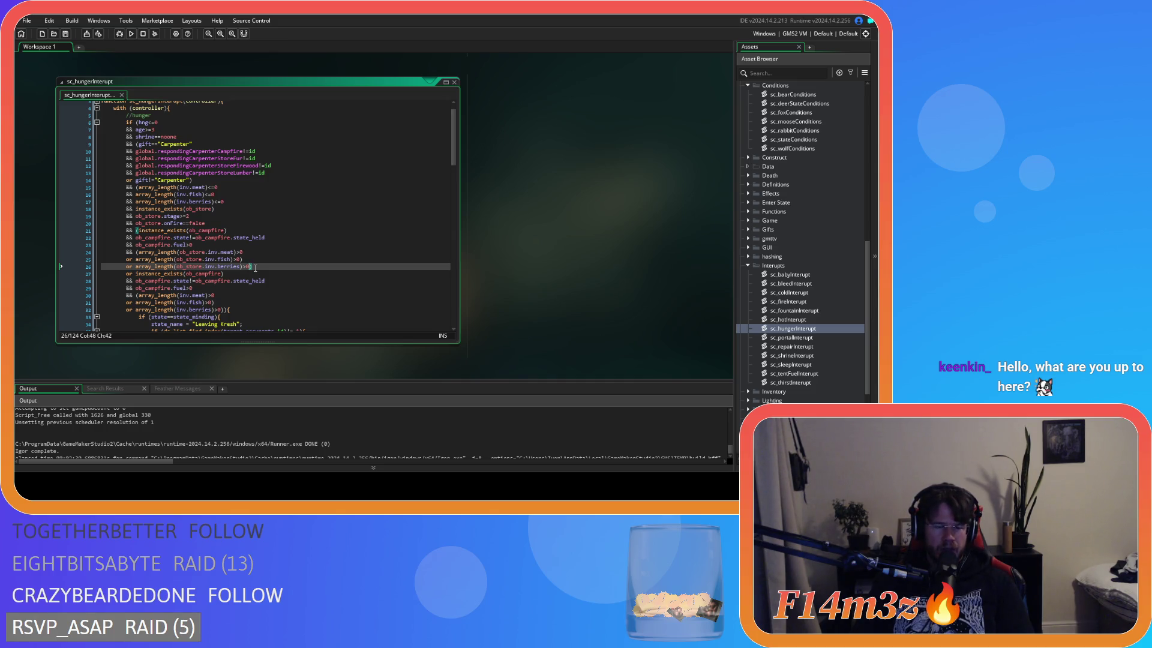
pyautogui.write(')')
# Review the store and campfire conditions on lines 19–27 to confirm the new grouping
pyautogui.moveTo(253, 266)
pyautogui.mouseDown()
pyautogui.moveTo(164, 214)
pyautogui.moveTo(133, 145)
pyautogui.moveTo(152, 251)
pyautogui.mouseUp()
pyautogui.click(289, 279)
pyautogui.click(252, 266)
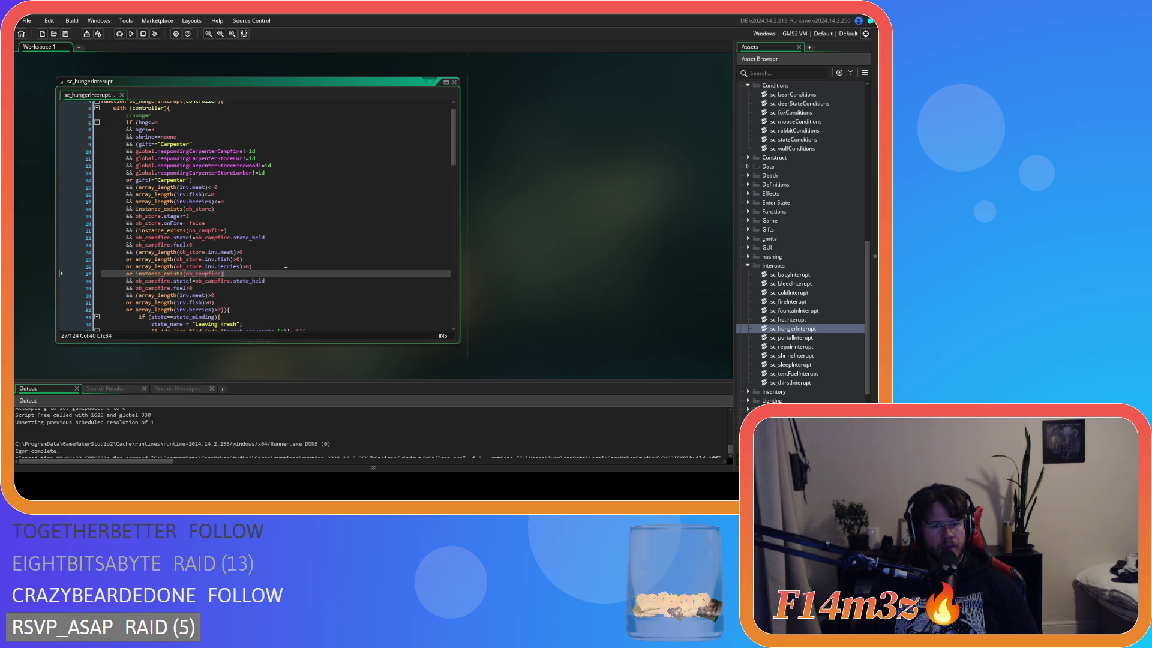
pyautogui.moveTo(253, 267); pyautogui.dragTo(190, 267)
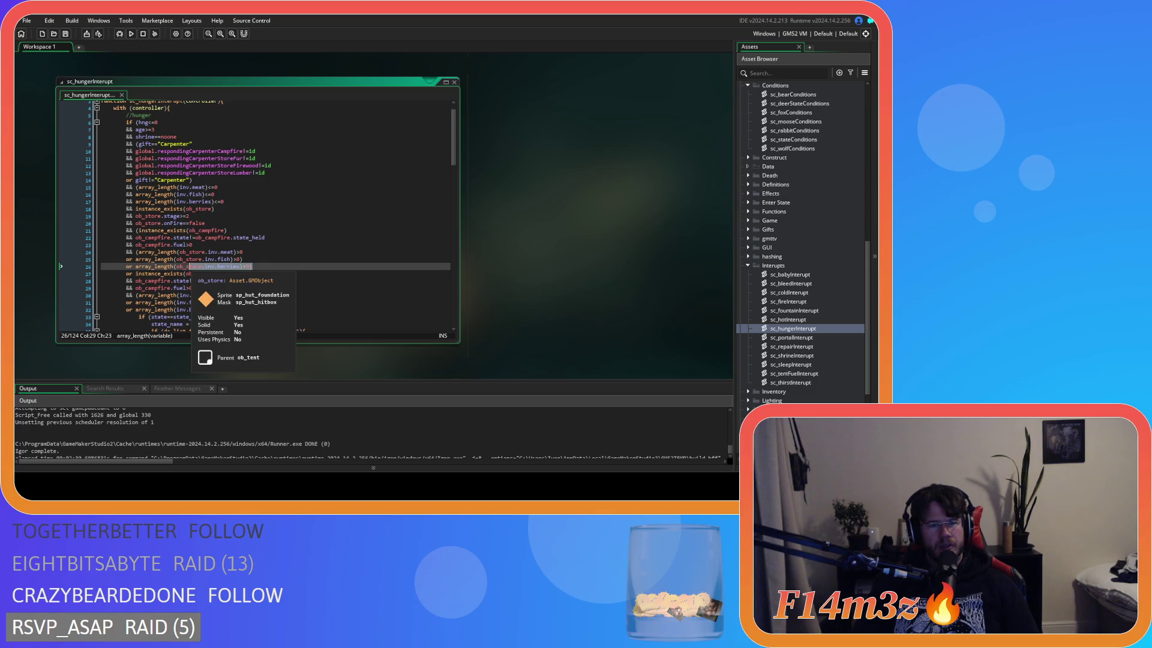
pyautogui.click(284, 271)
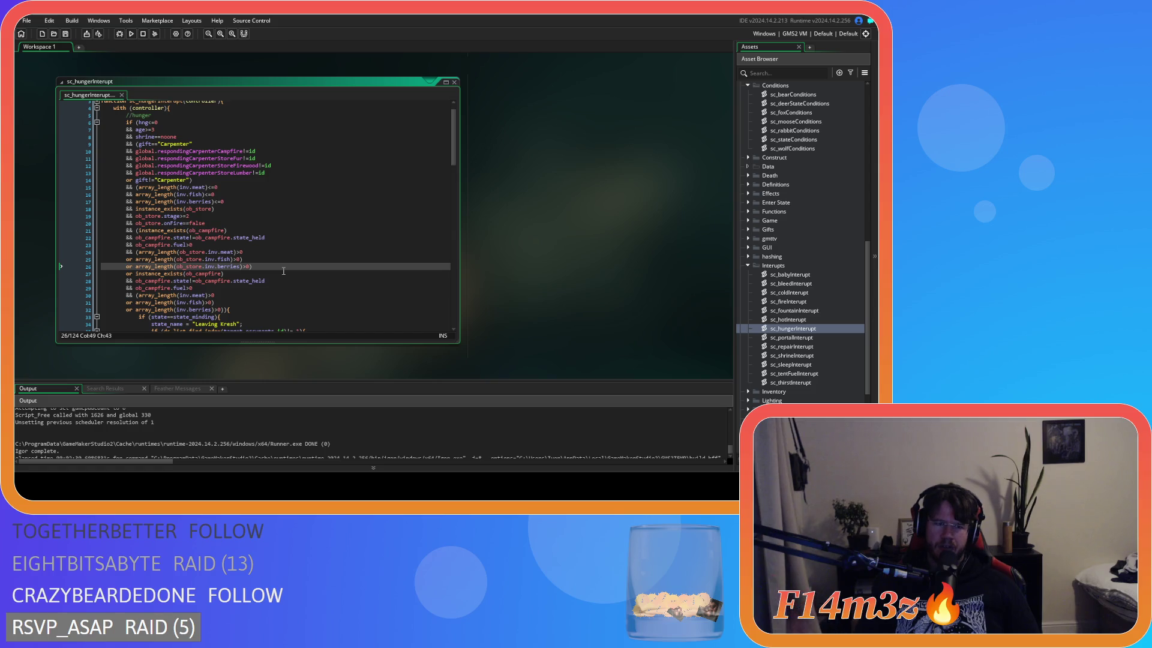
pyautogui.click(243, 246)
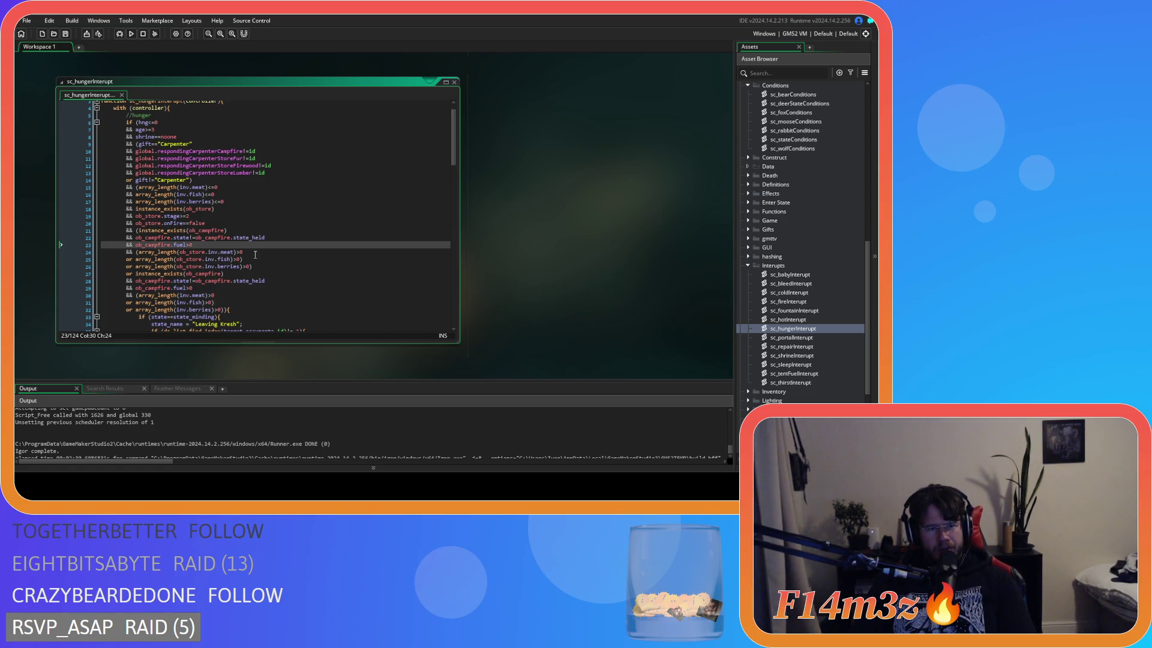
pyautogui.click(265, 267)
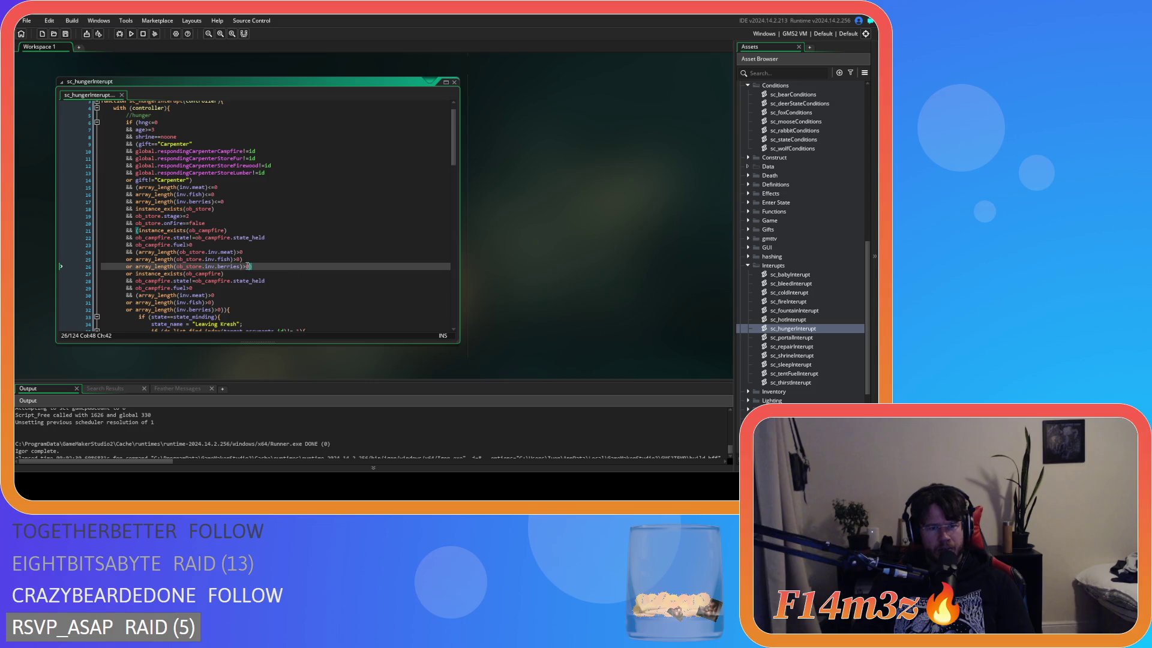
pyautogui.click(248, 274)
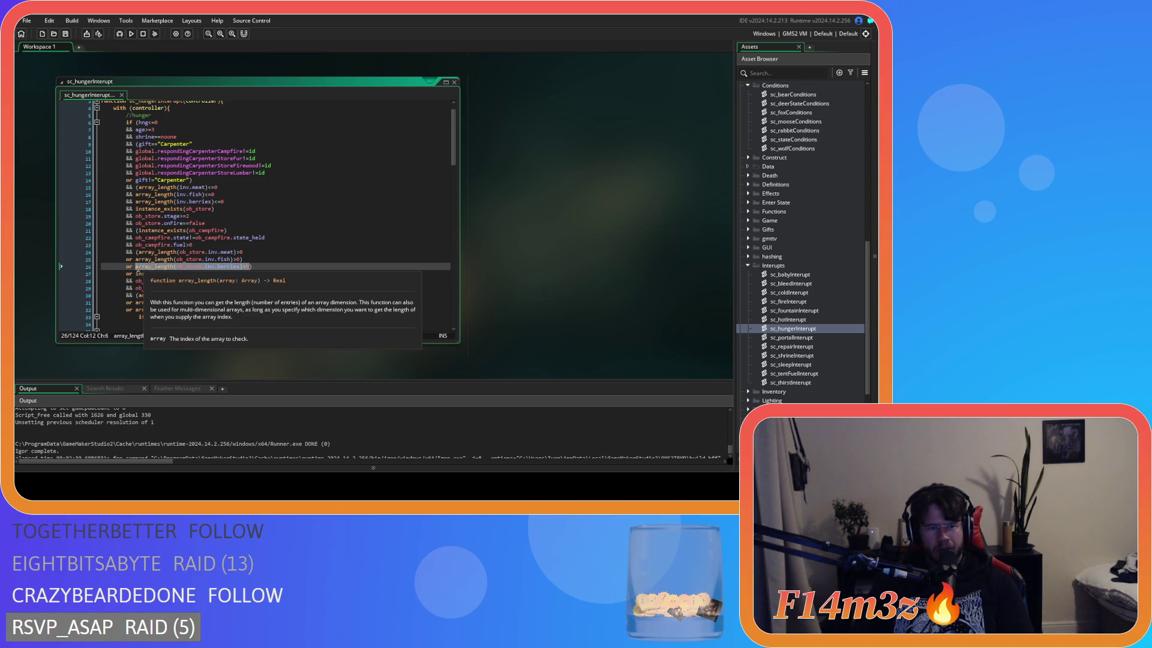
pyautogui.click(259, 266)
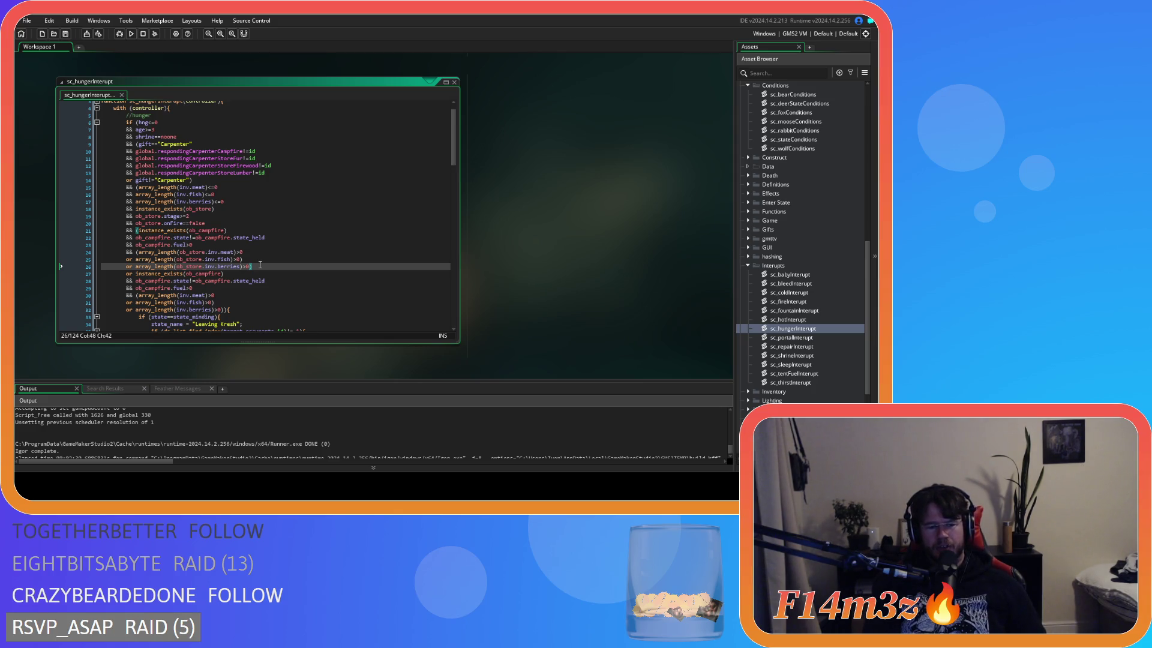
pyautogui.press('Down')
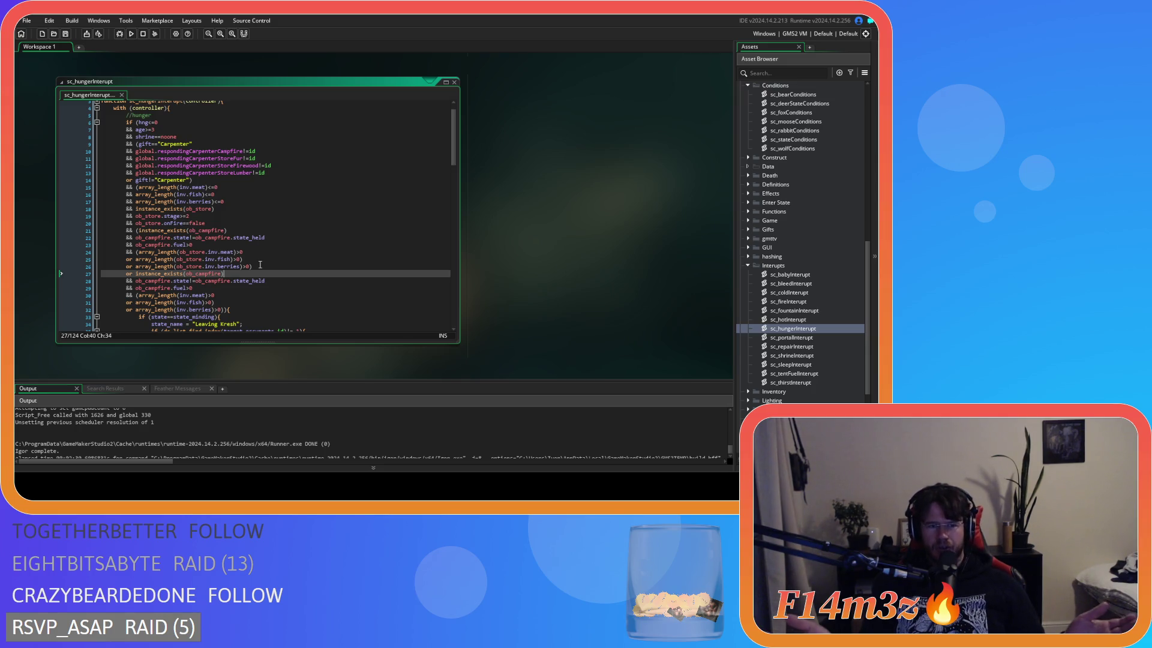
pyautogui.press('Up')
pyautogui.press('Down')
pyautogui.press('Up')
pyautogui.press('Up')
pyautogui.press('Down')
pyautogui.press('Down')
pyautogui.press('Up')
pyautogui.press('Up')
pyautogui.press('Up')
pyautogui.press('Up')
pyautogui.press('Down')
pyautogui.press('Down')
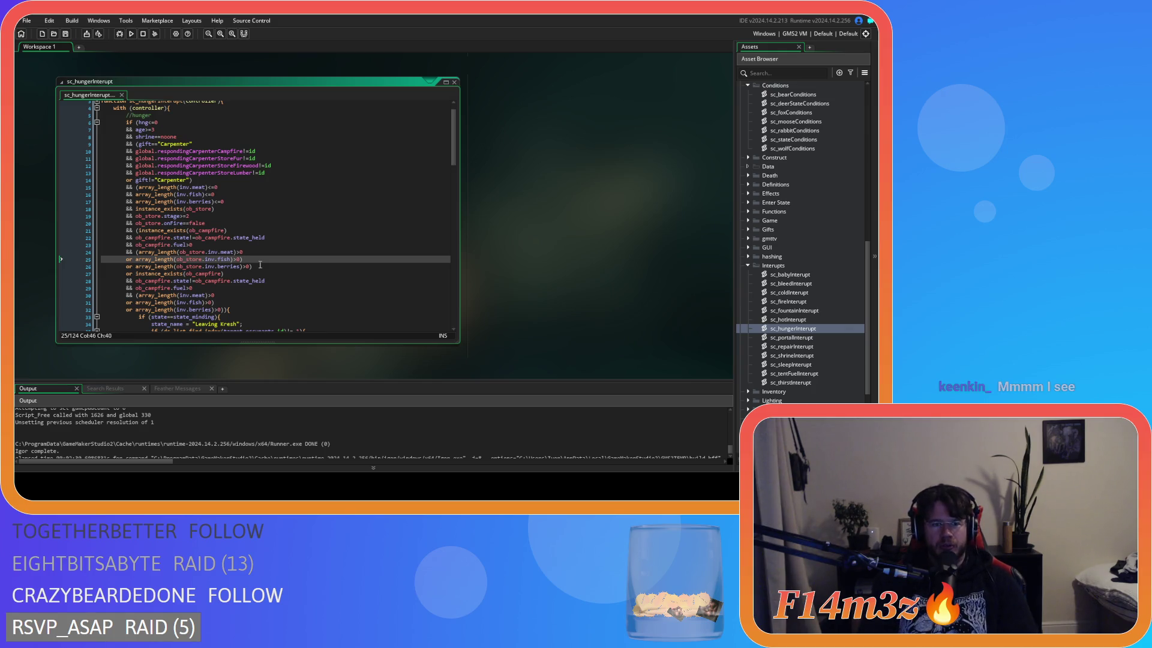
pyautogui.click(260, 265)
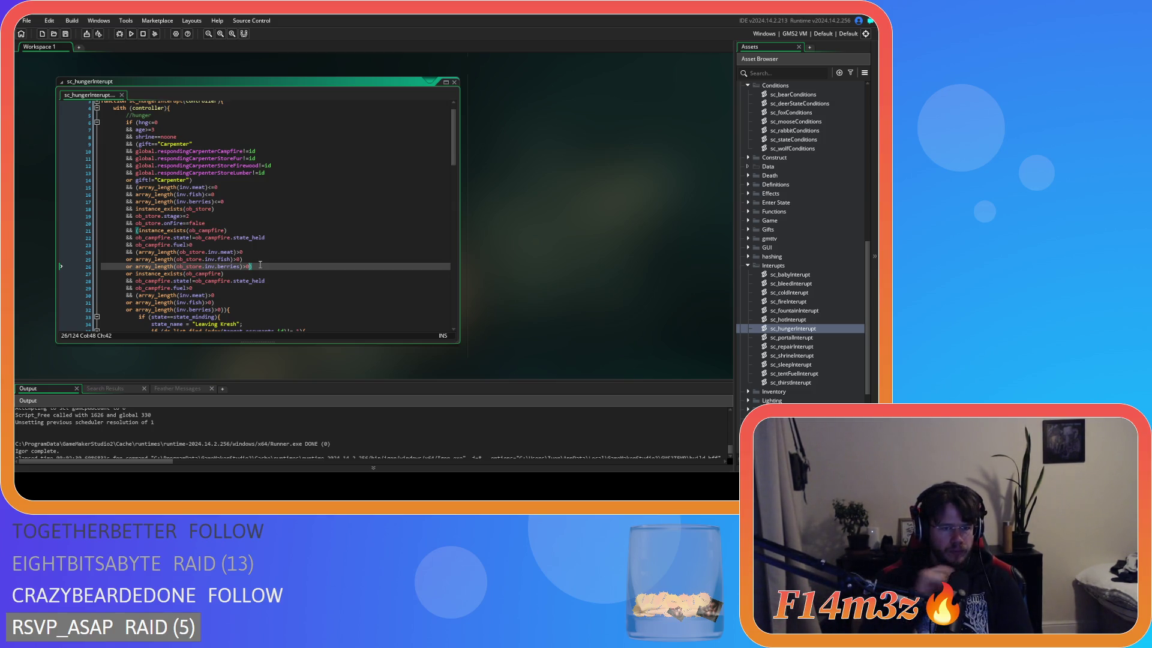
pyautogui.click(267, 230)
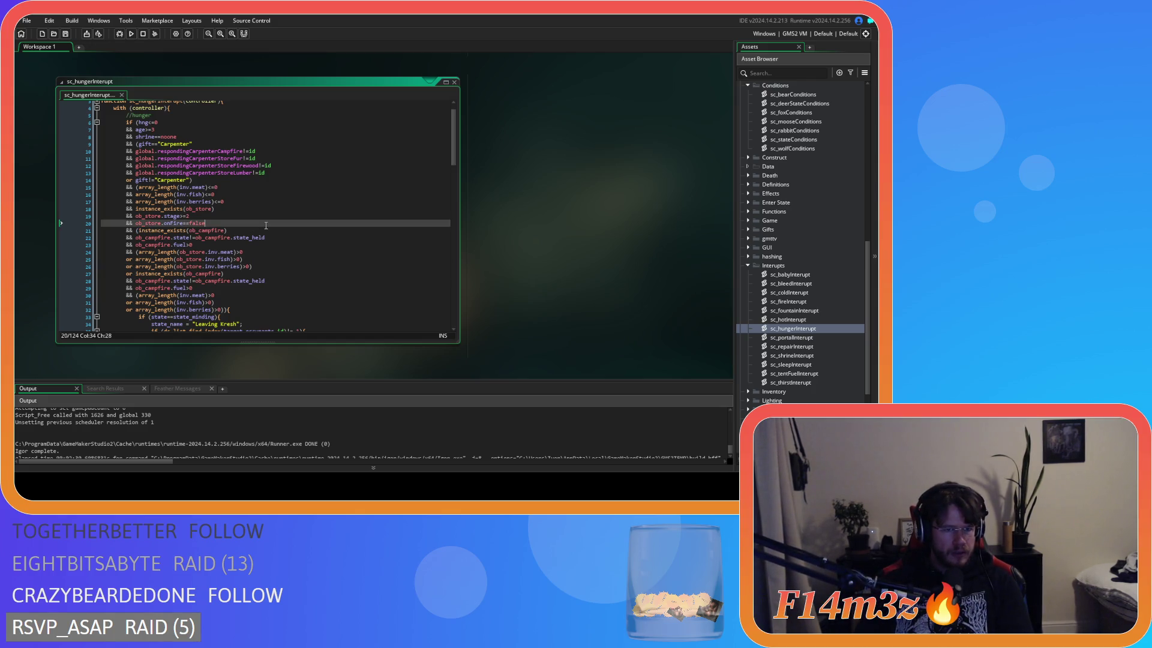
pyautogui.click(259, 254)
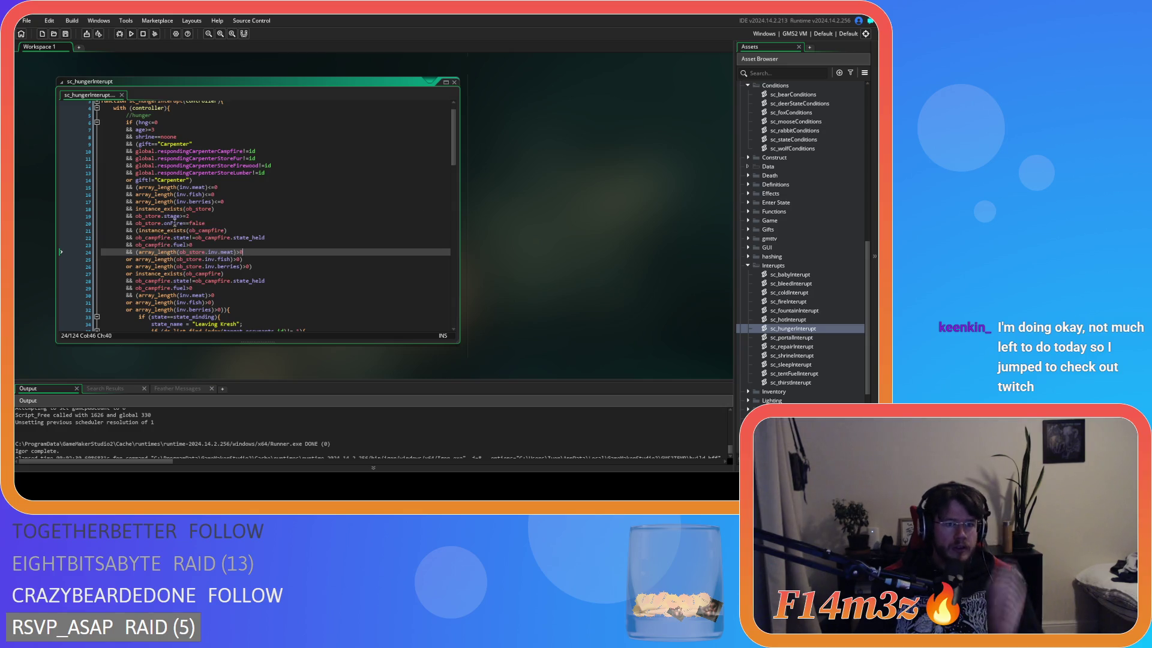
pyautogui.click(226, 210)
pyautogui.click(138, 187)
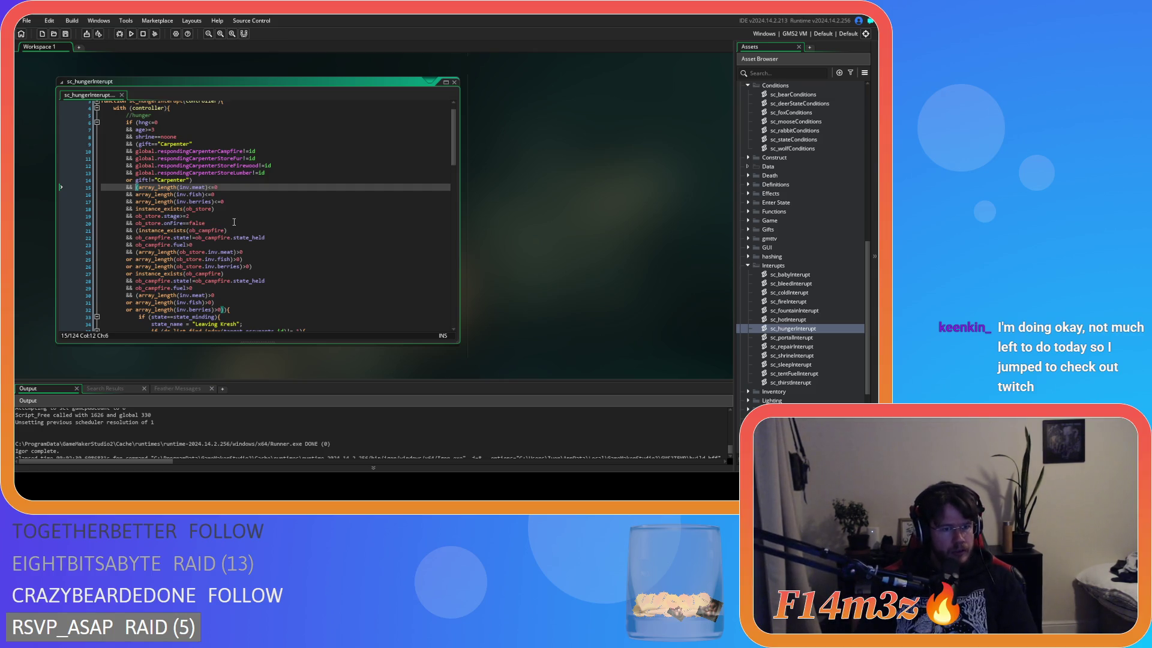
pyautogui.moveTo(228, 234)
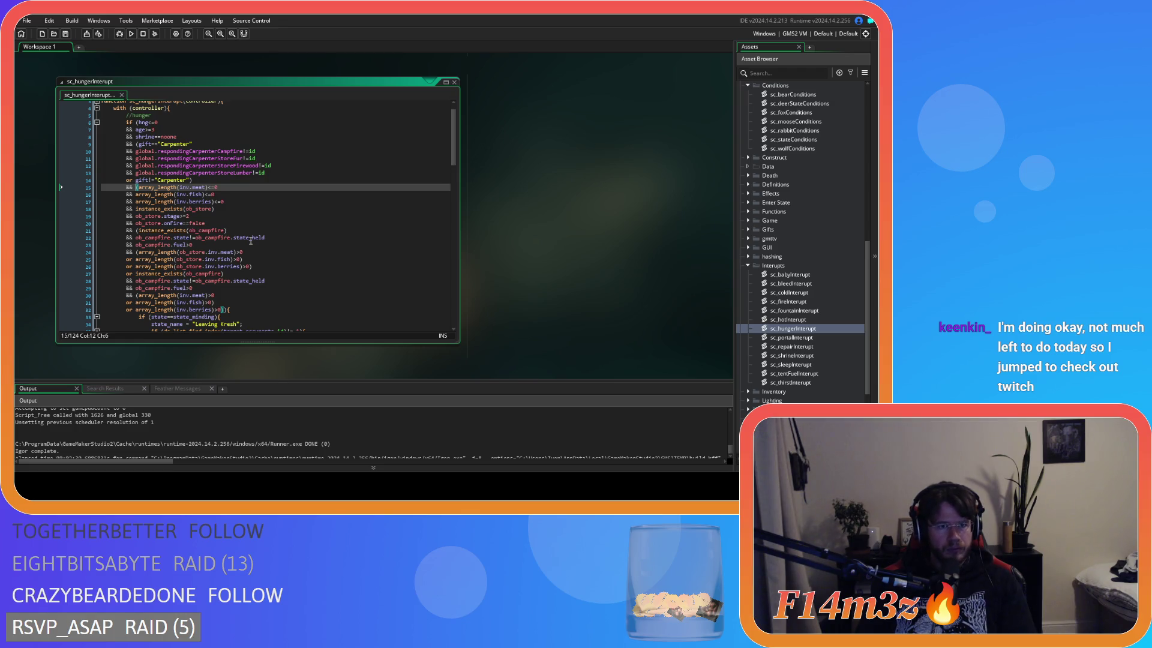
pyautogui.scroll(-20, 251, 240)
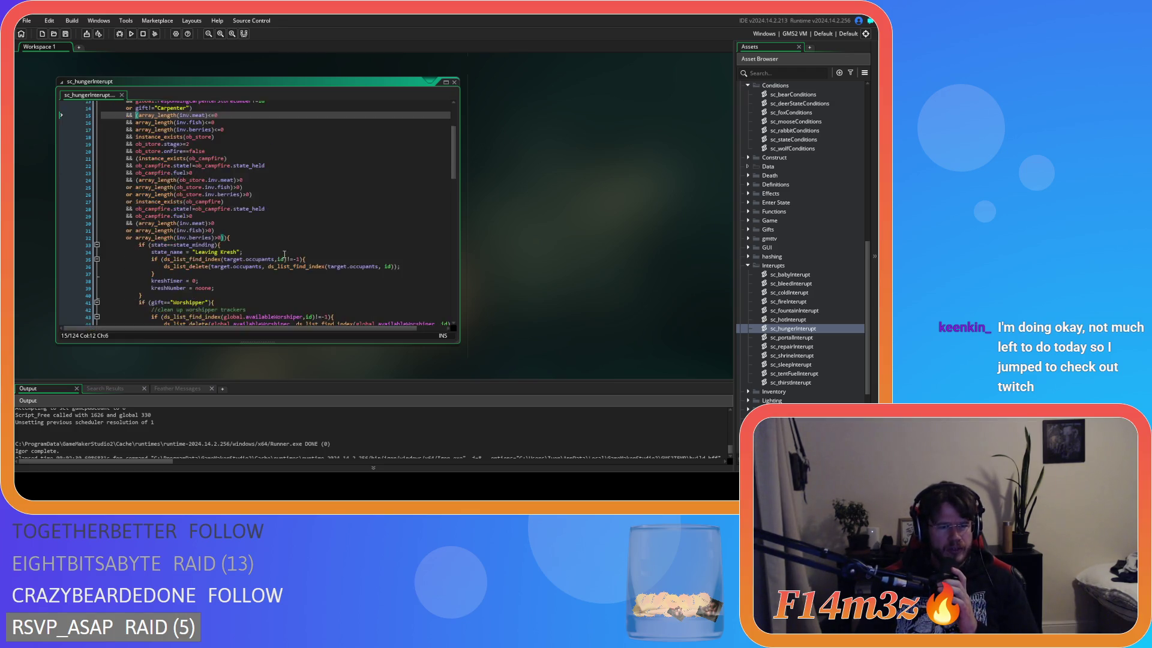
pyautogui.scroll(20, 288, 254)
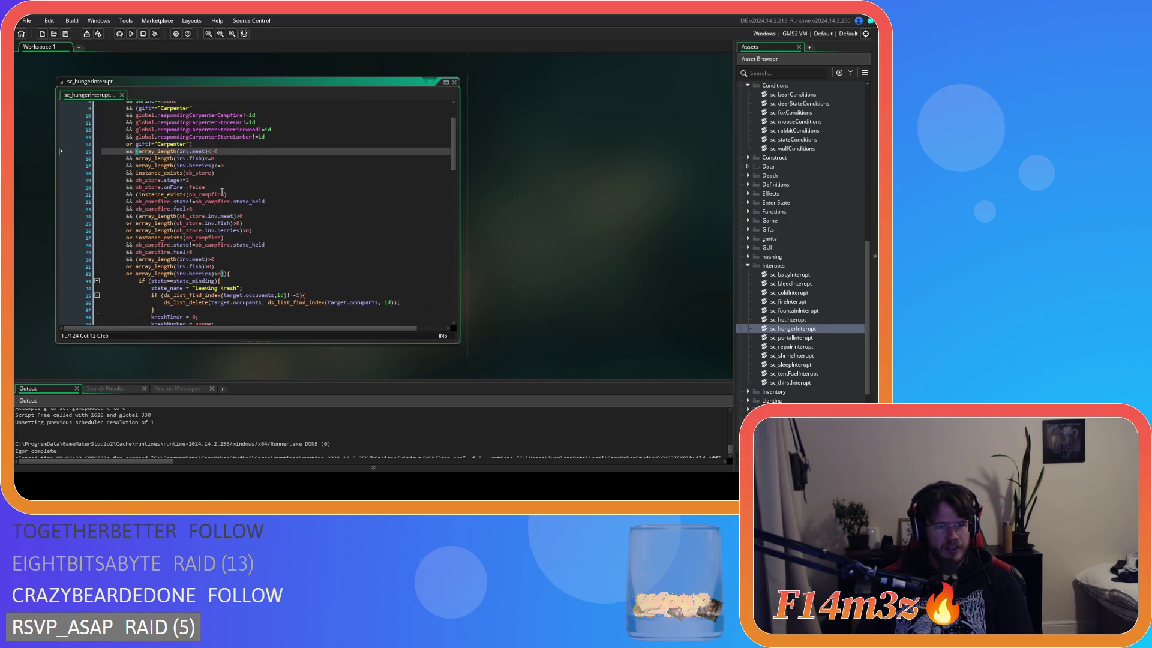
pyautogui.write('(')
pyautogui.click(216, 172)
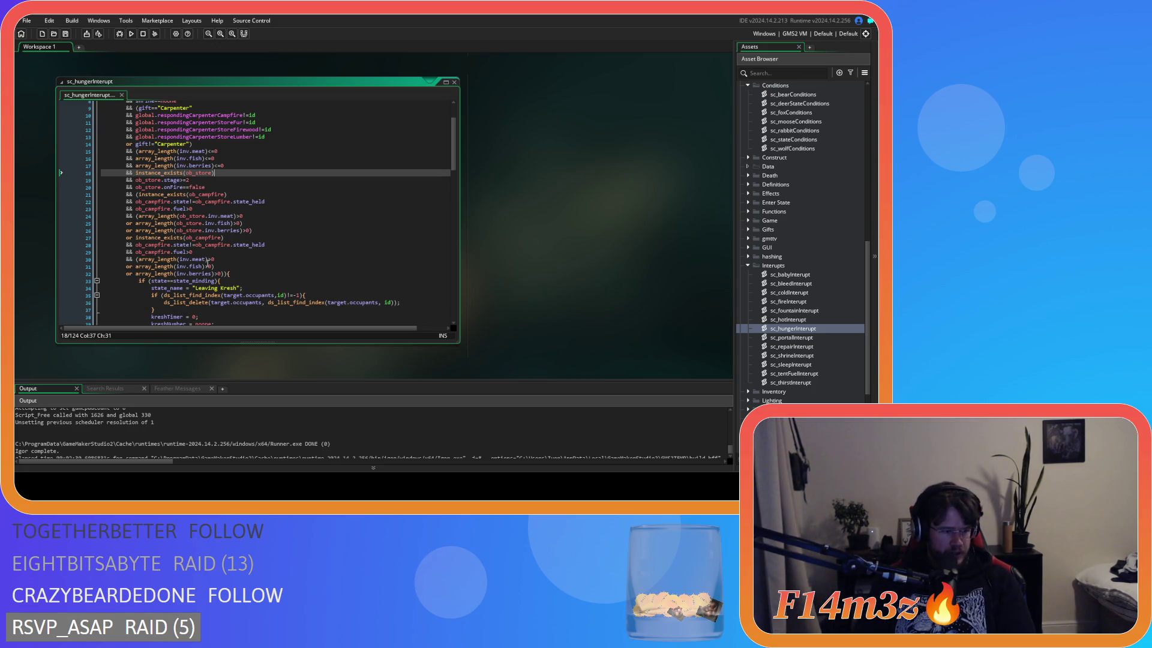
# Review the parentheses on lines 26 and 32, then the ends of lines 15 and 18
pyautogui.press('Down')
pyautogui.press('Down')
pyautogui.press('Down')
pyautogui.press('Down')
pyautogui.press('Down')
pyautogui.press('Down')
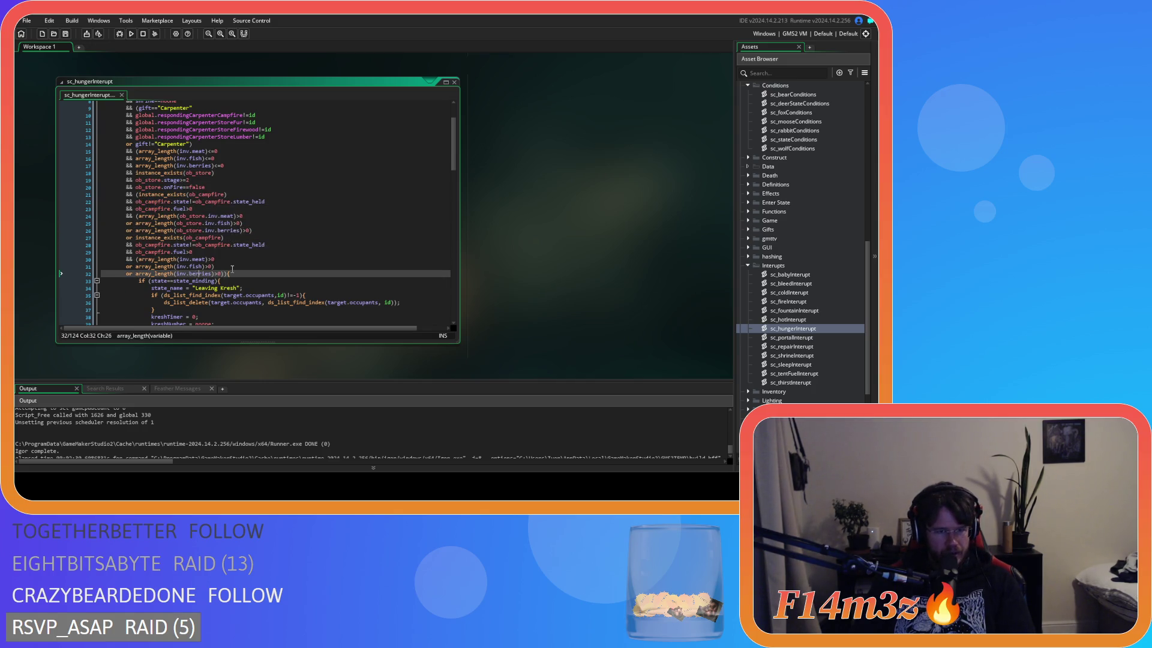
pyautogui.press('Right')
pyautogui.press('Right')
pyautogui.press('Right')
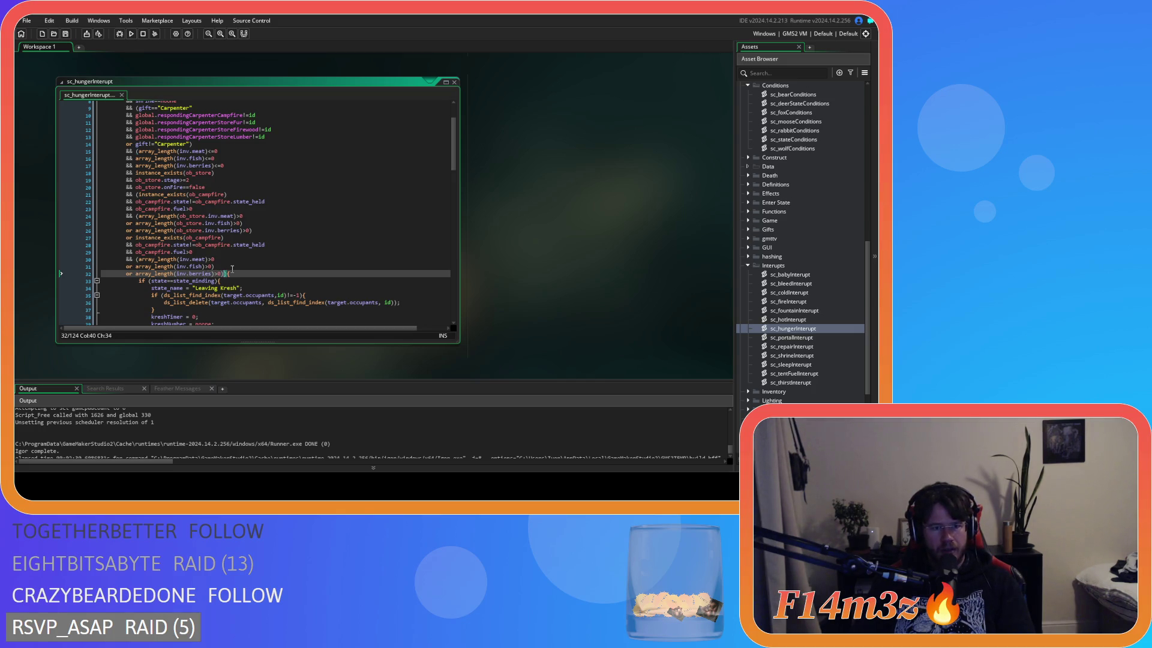
pyautogui.scroll(1, 240, 210)
pyautogui.click(243, 171)
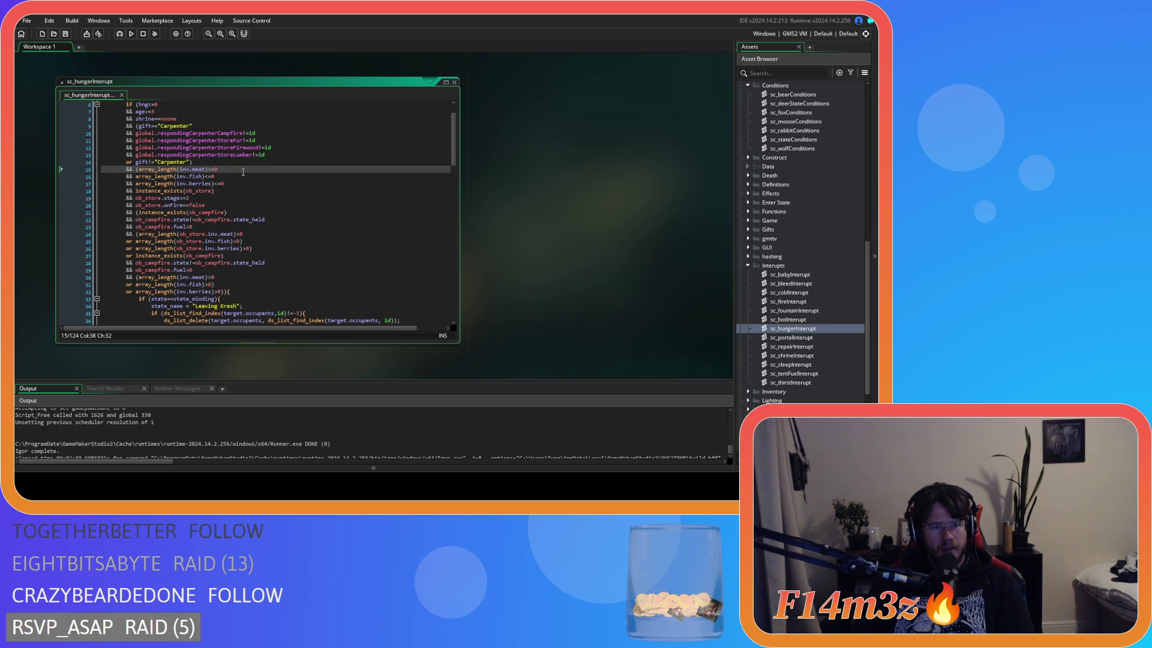
pyautogui.click(238, 191)
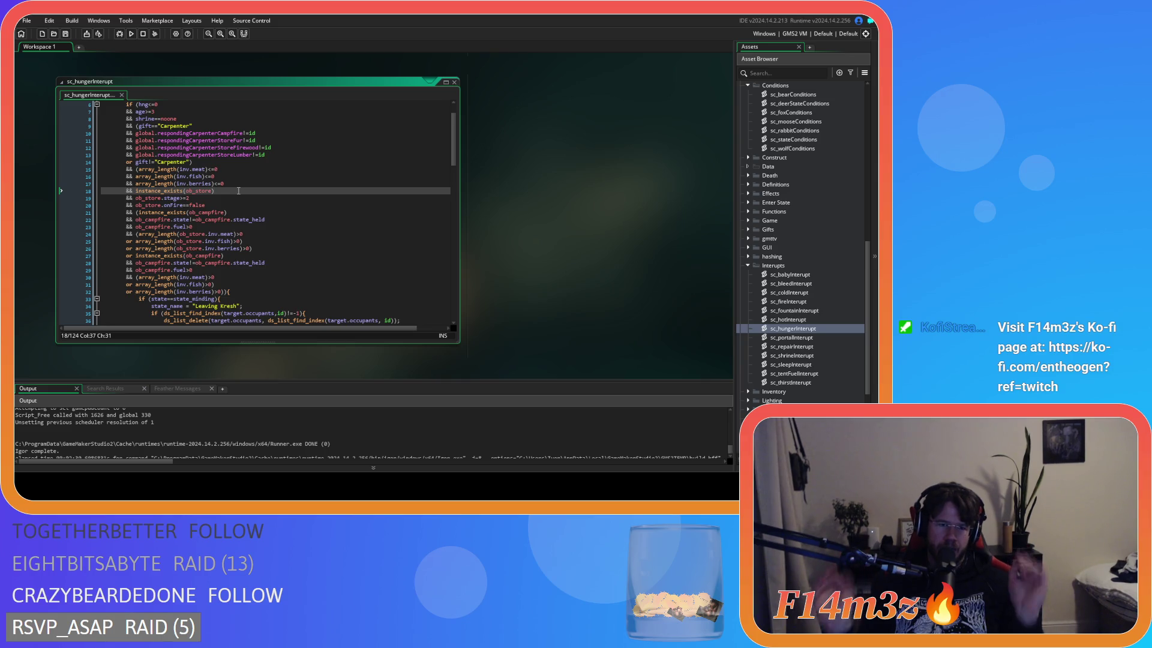
pyautogui.click(239, 277)
pyautogui.click(220, 291)
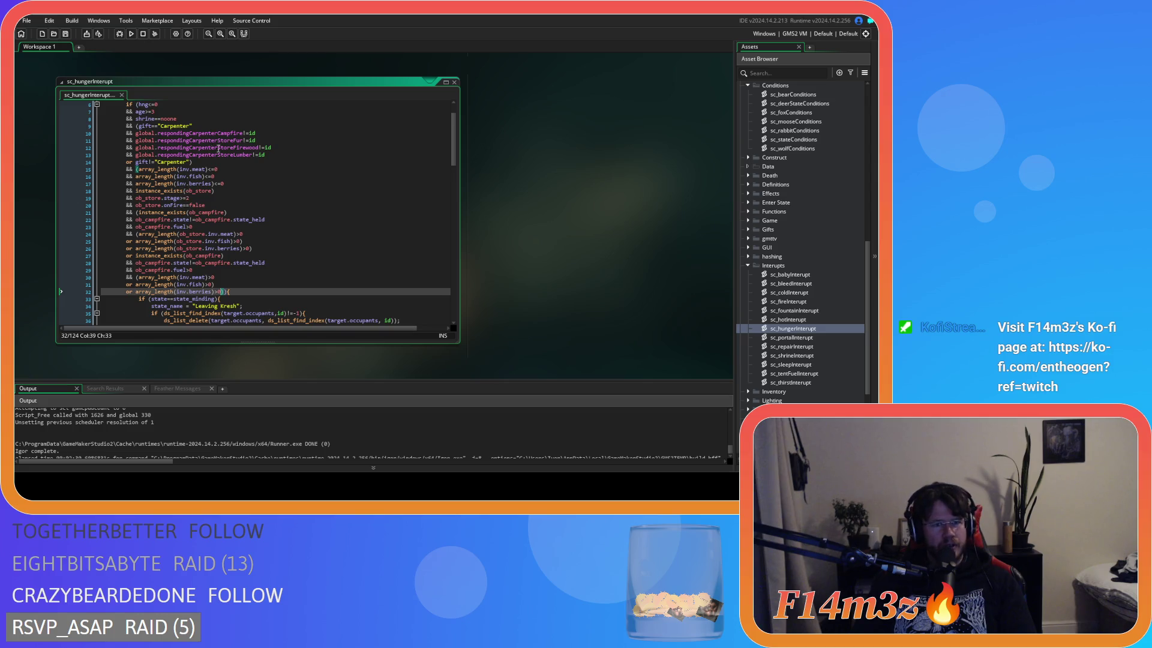
pyautogui.click(249, 176)
pyautogui.click(249, 191)
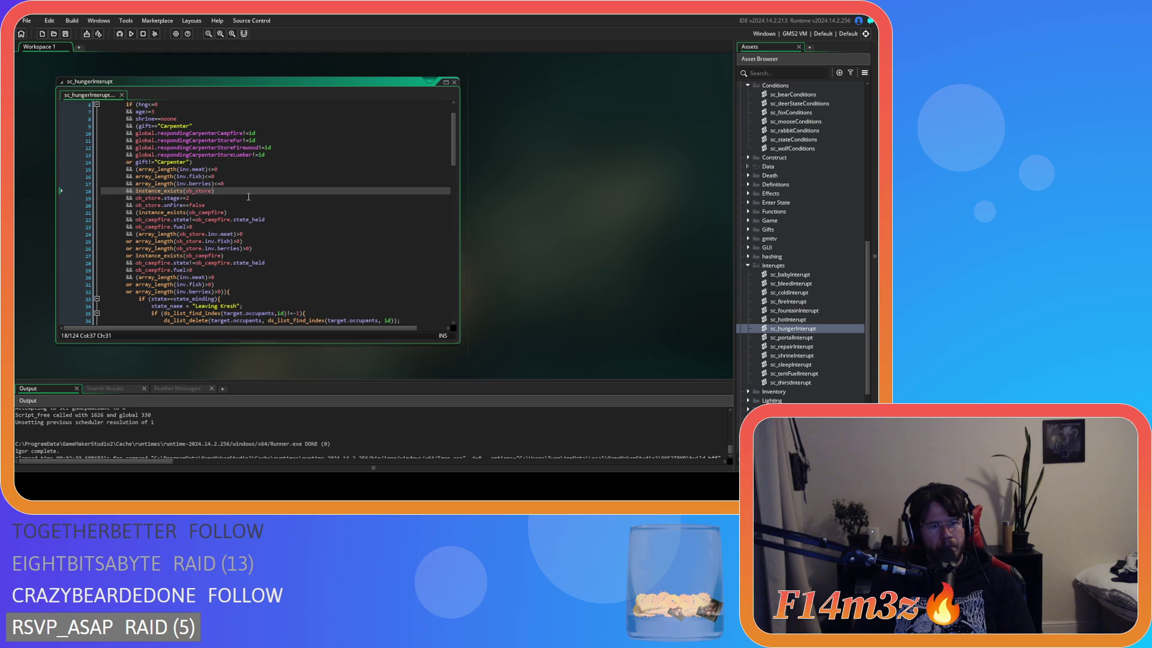
pyautogui.click(248, 197)
pyautogui.click(136, 169)
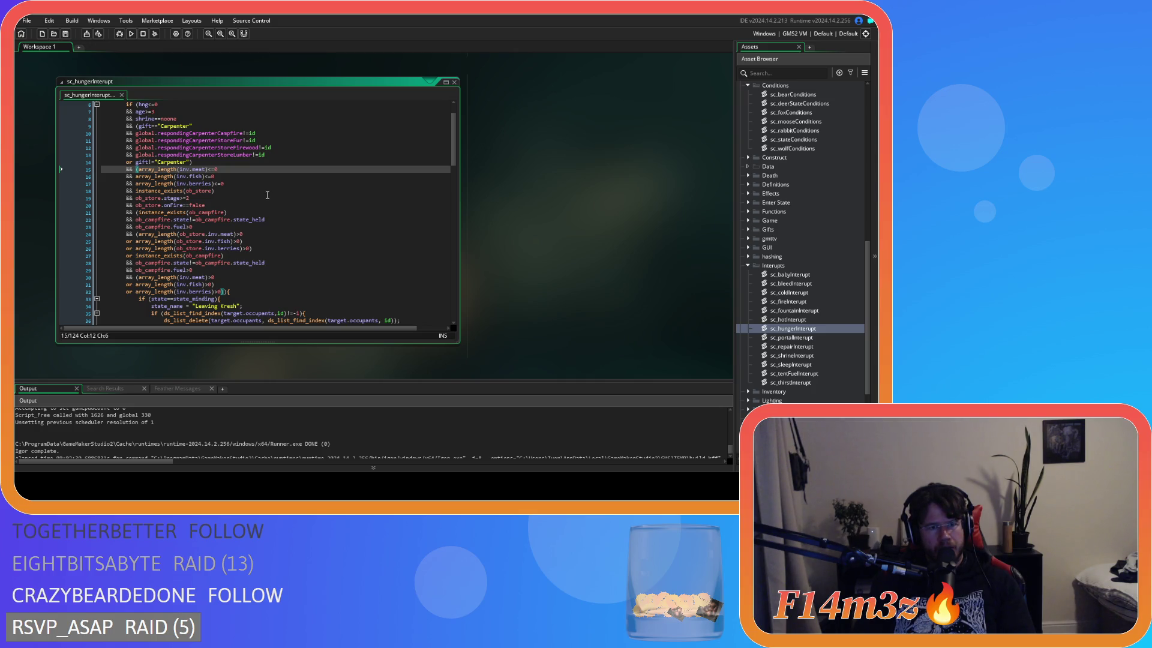
pyautogui.click(256, 248)
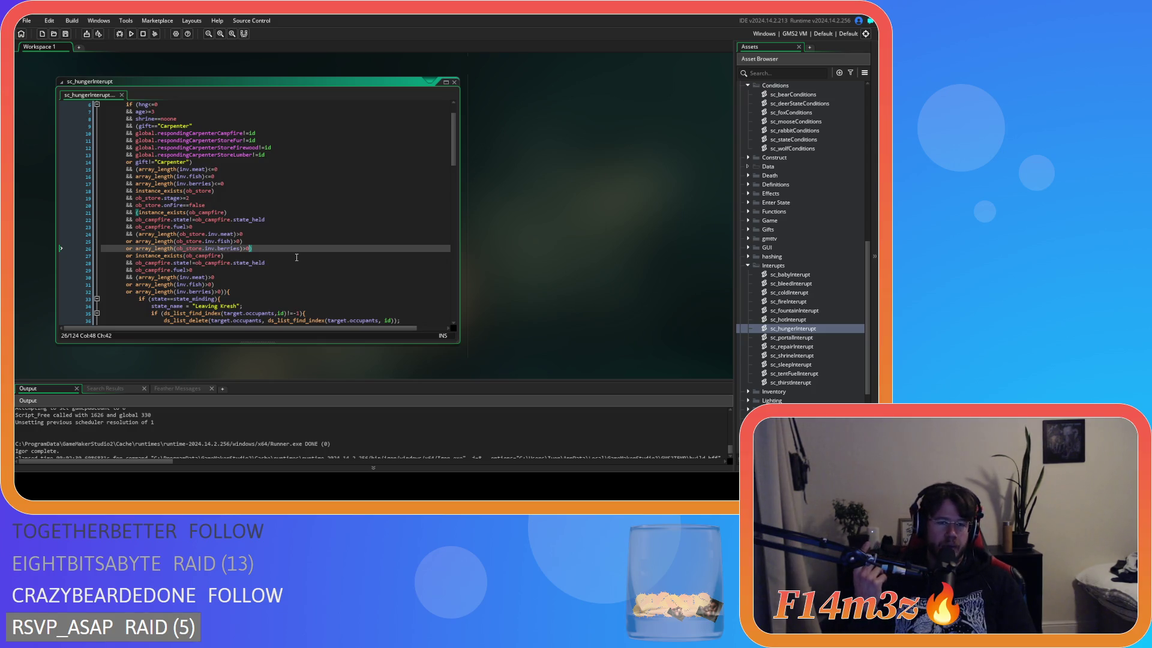
pyautogui.click(280, 245)
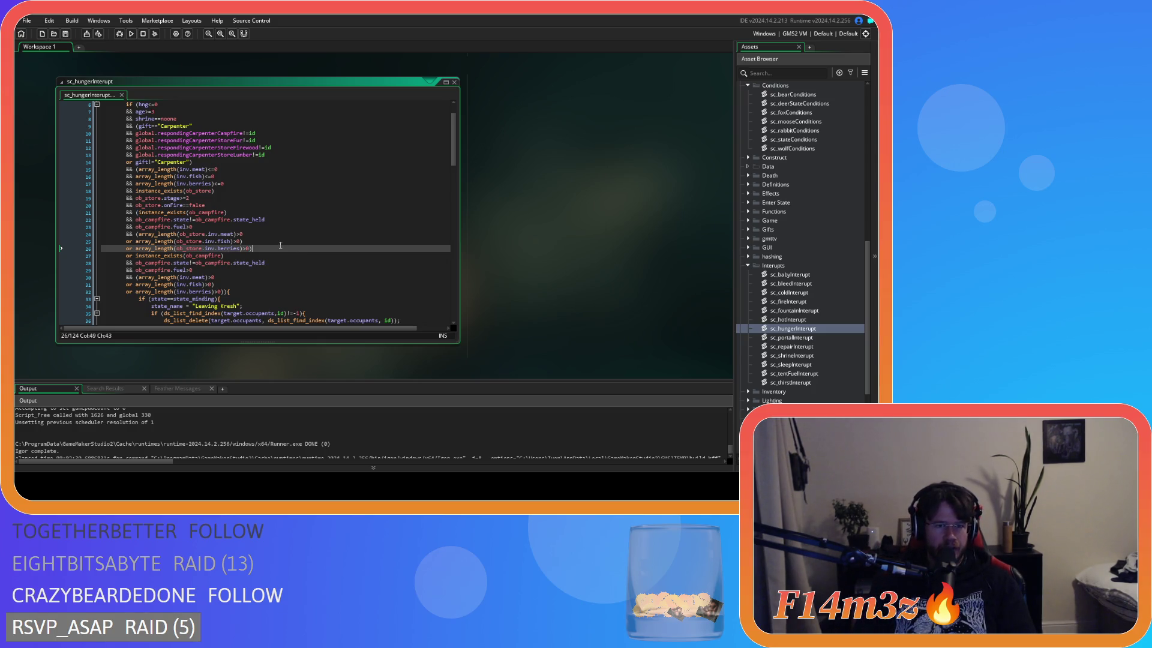
pyautogui.click(247, 248)
pyautogui.click(180, 198)
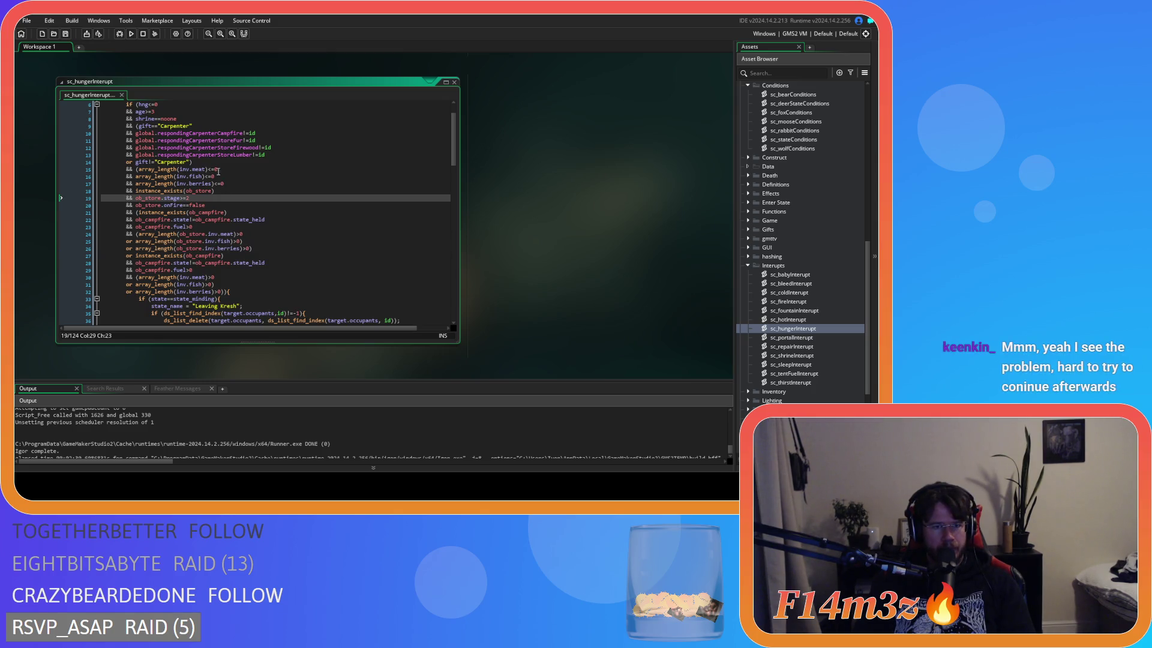
pyautogui.click(135, 169)
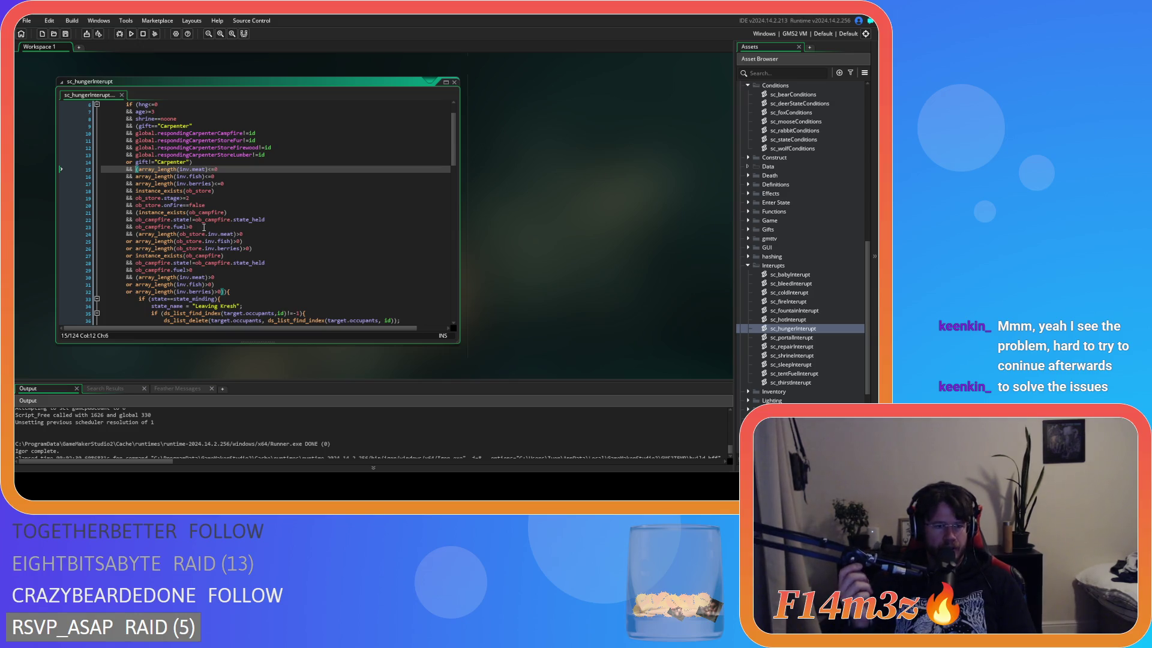
pyautogui.click(234, 288)
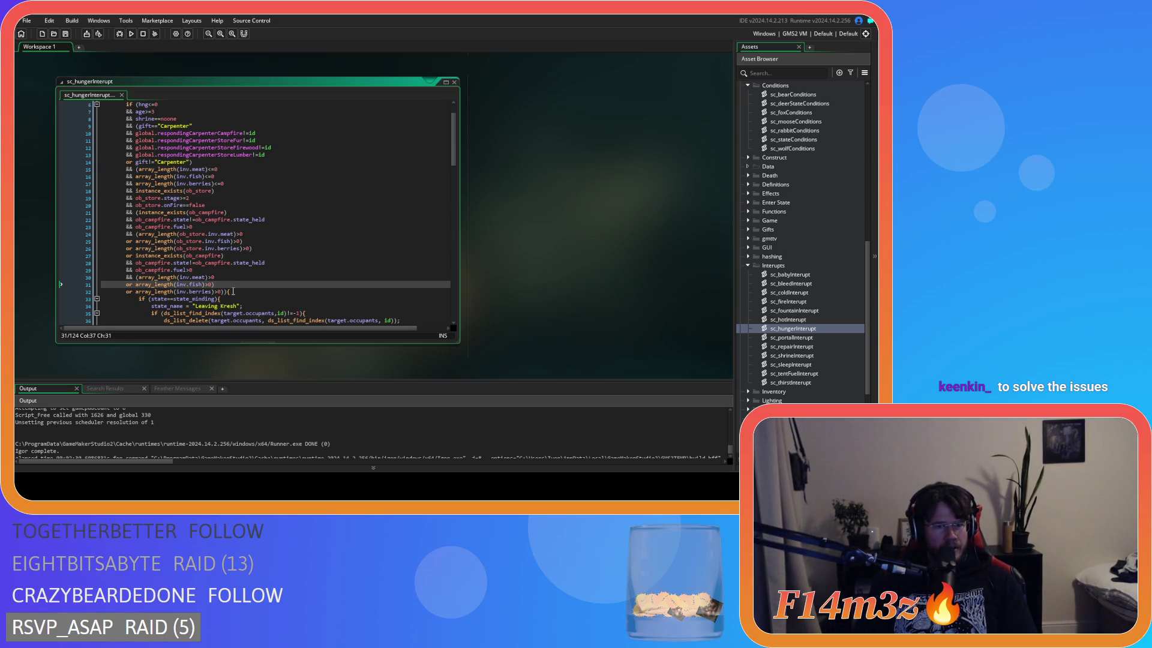
pyautogui.press('Down')
pyautogui.press('Right')
pyautogui.press('Right')
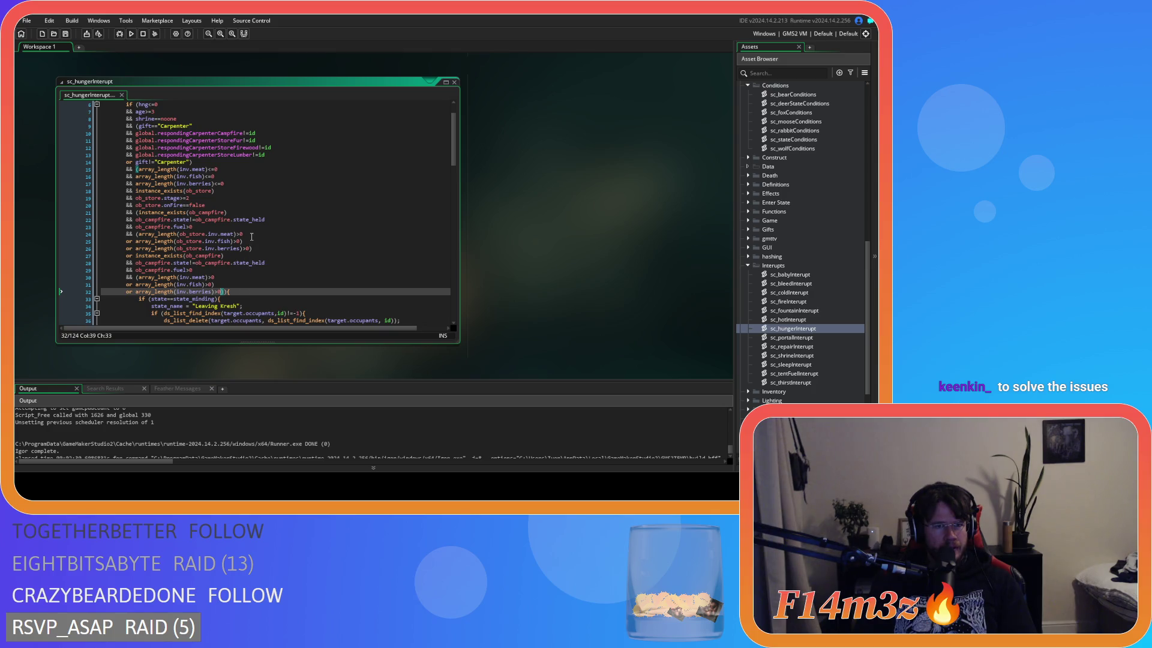
pyautogui.click(242, 181)
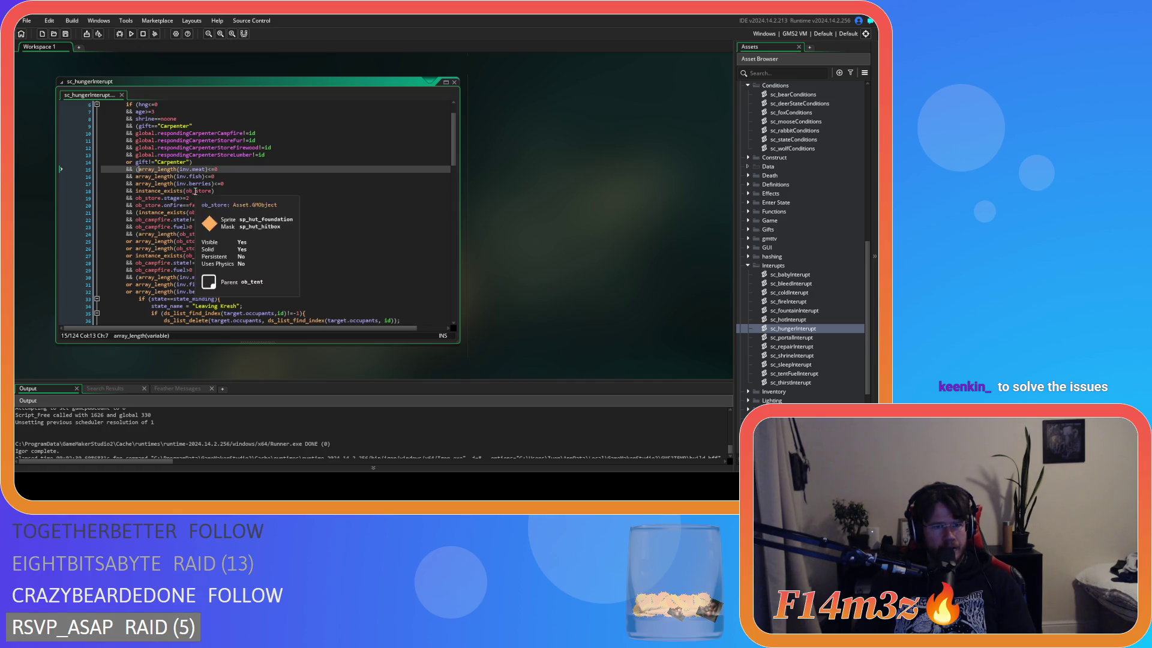
pyautogui.click(136, 169)
pyautogui.click(233, 190)
pyautogui.click(136, 213)
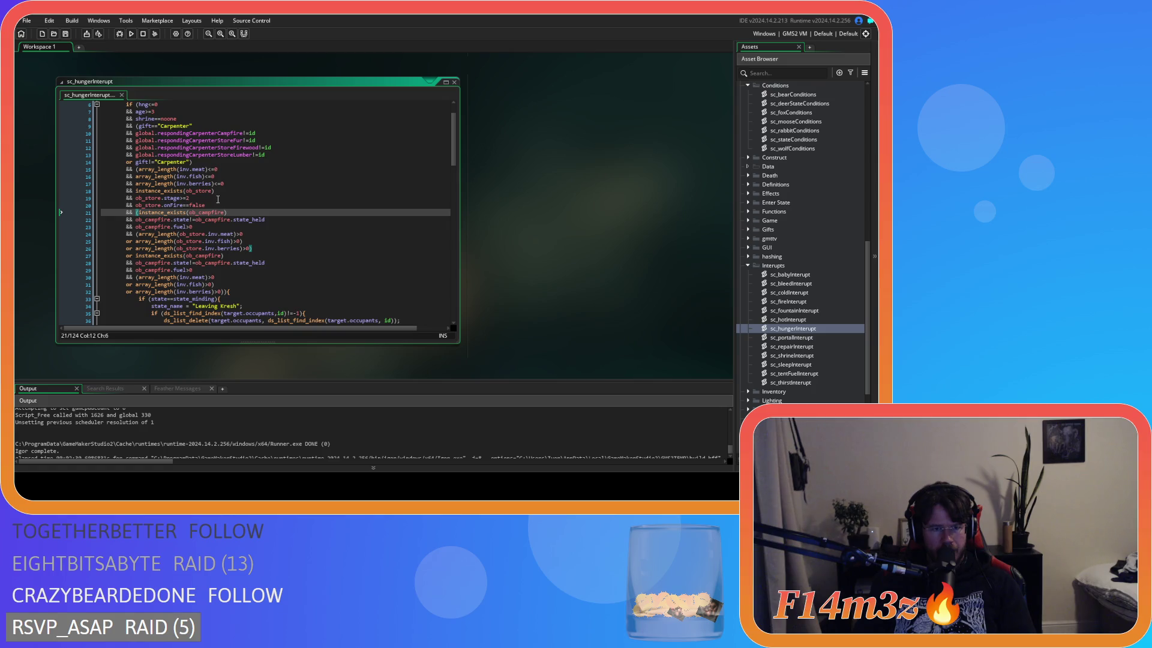
pyautogui.click(137, 191)
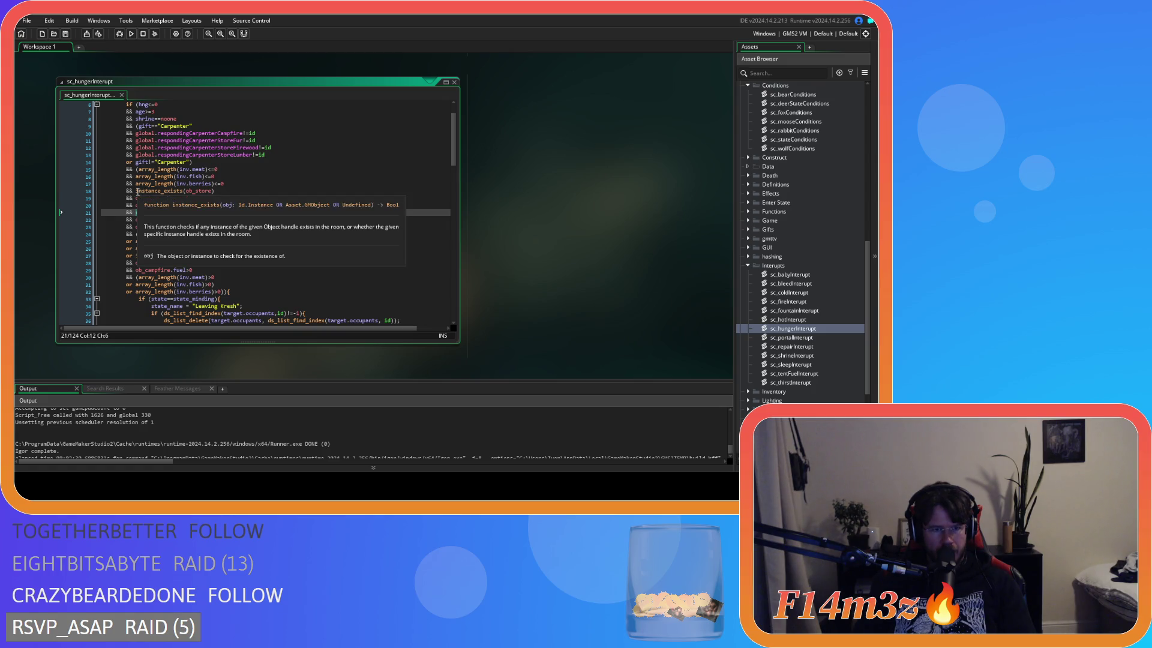
pyautogui.moveTo(207, 233)
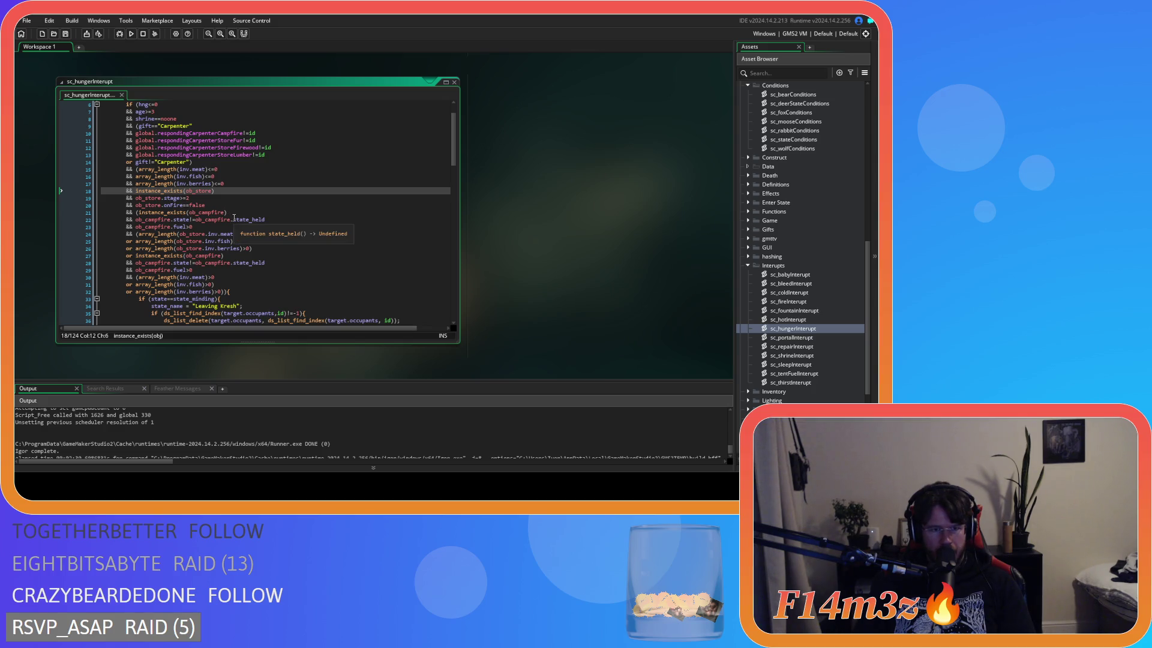
pyautogui.click(257, 247)
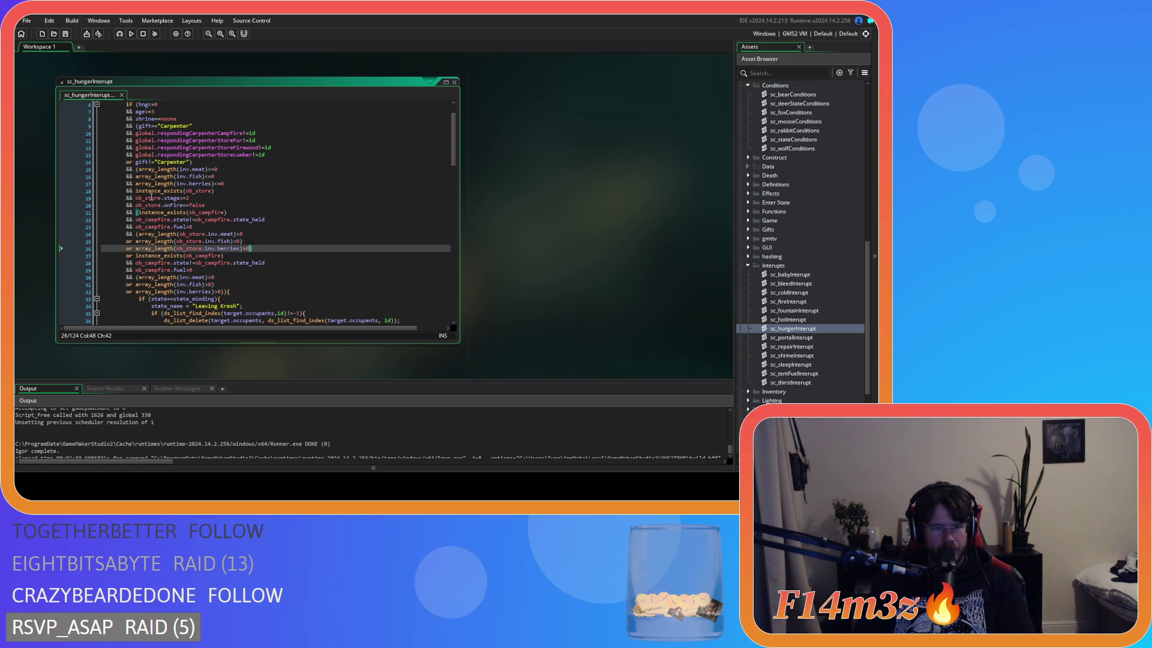
pyautogui.moveTo(136, 190)
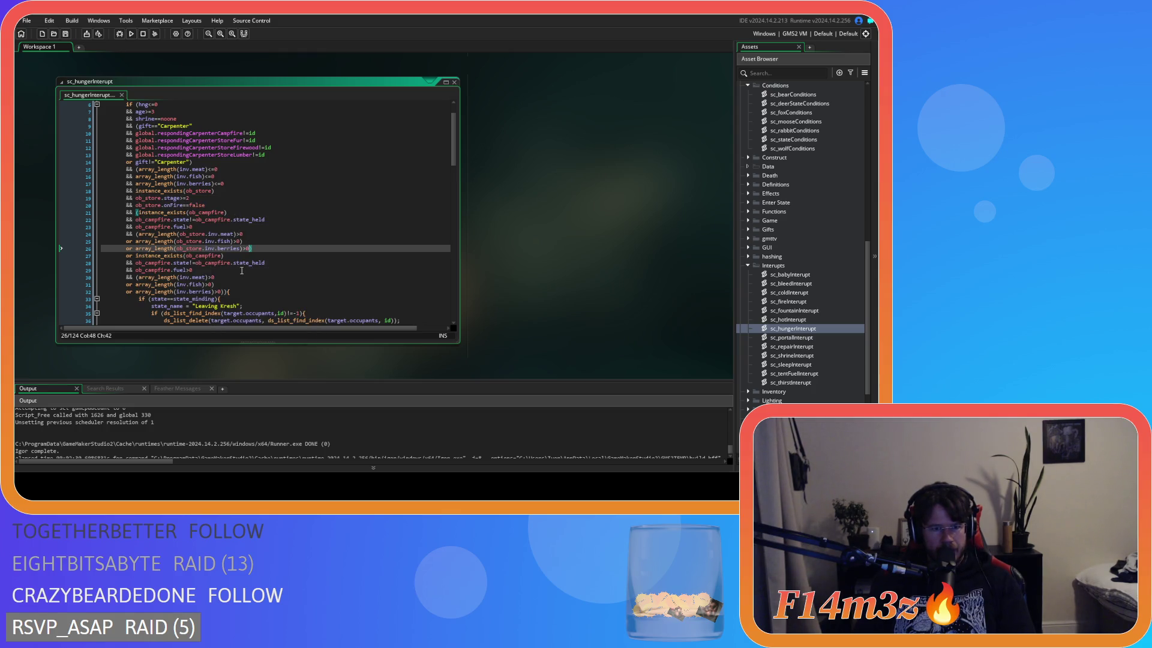
pyautogui.moveTo(136, 275)
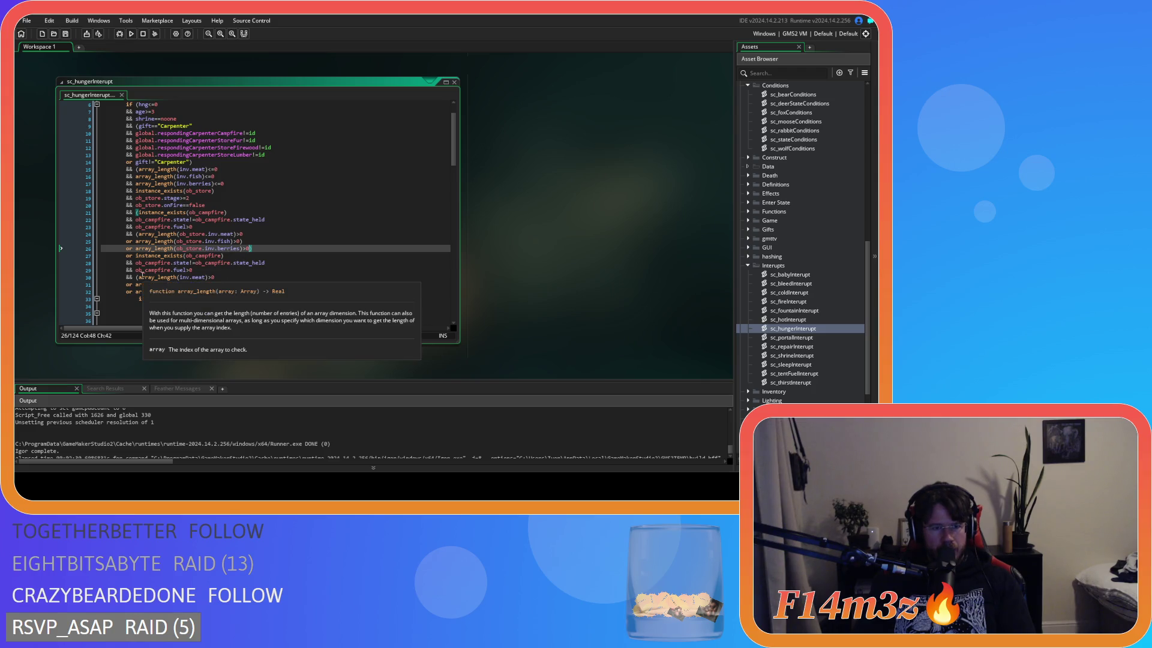
pyautogui.click(135, 277)
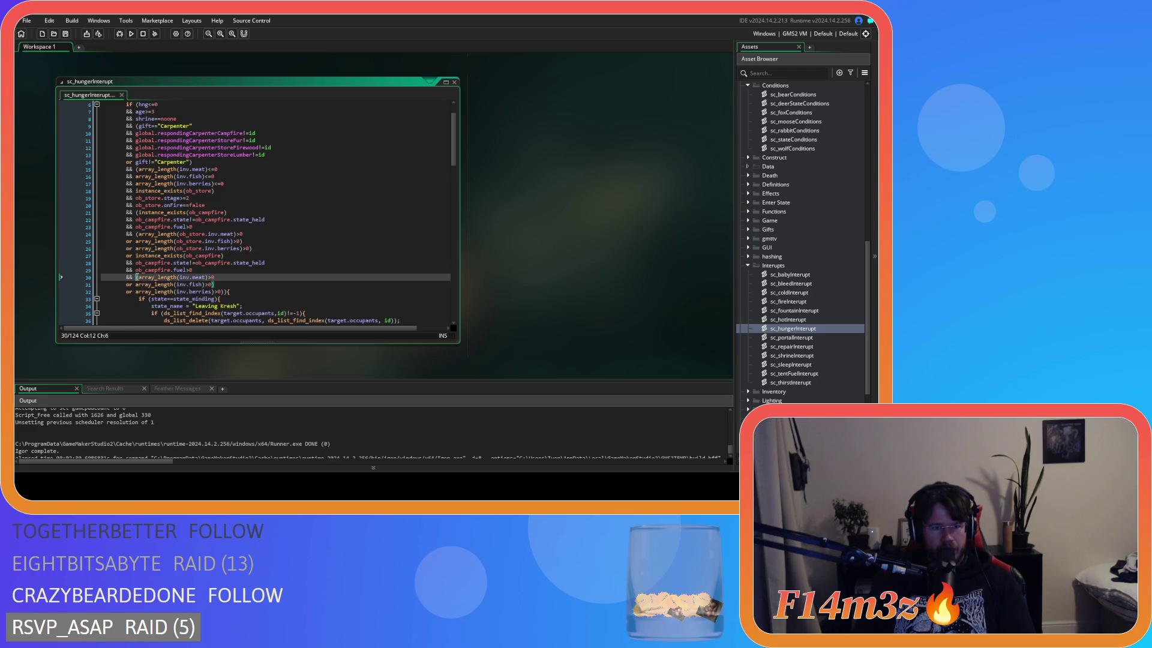
pyautogui.click(221, 292)
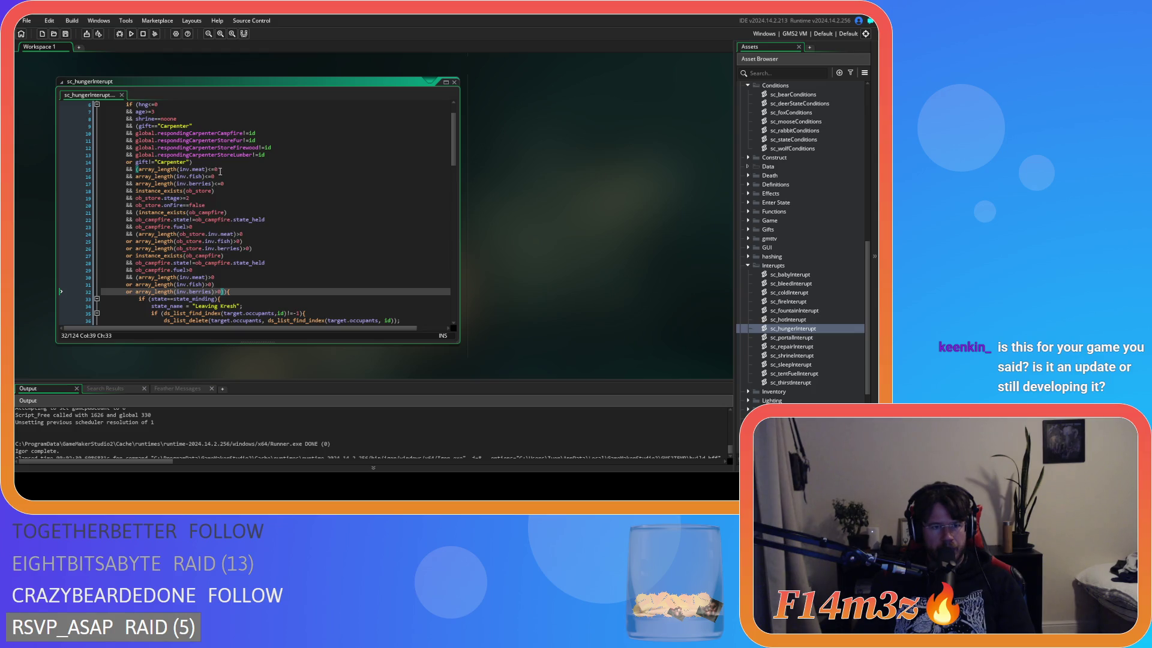
# Step through the empty meat, fish and berries checks, the ob_store check and the last line's brackets
pyautogui.scroll(1, 221, 174)
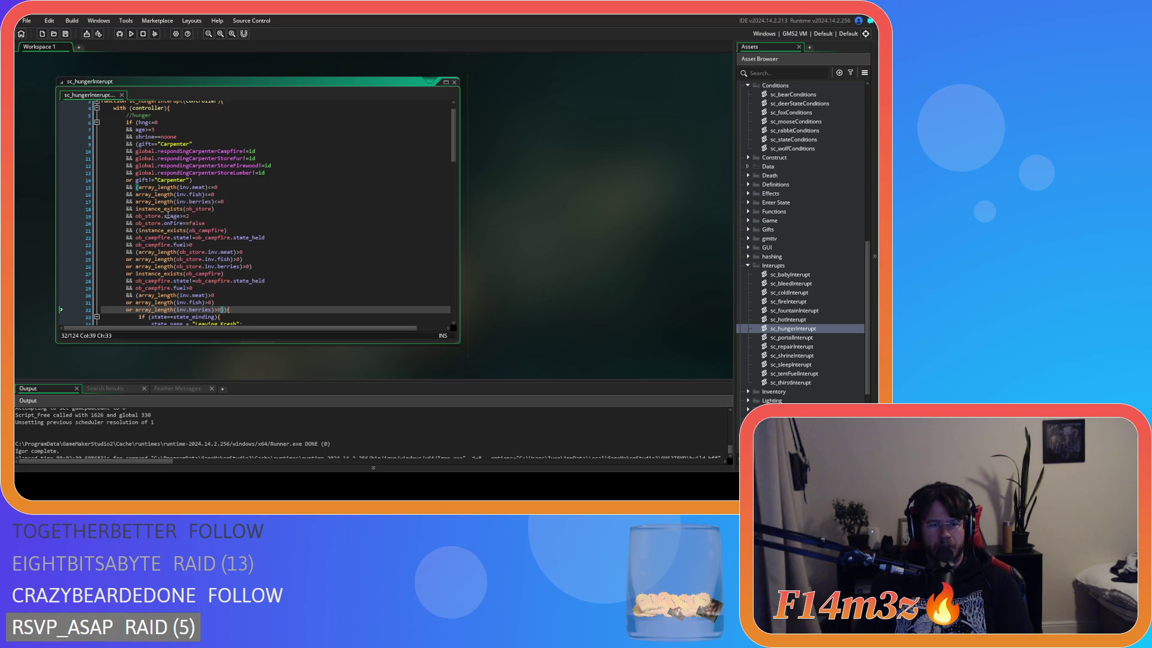
pyautogui.moveTo(205, 240)
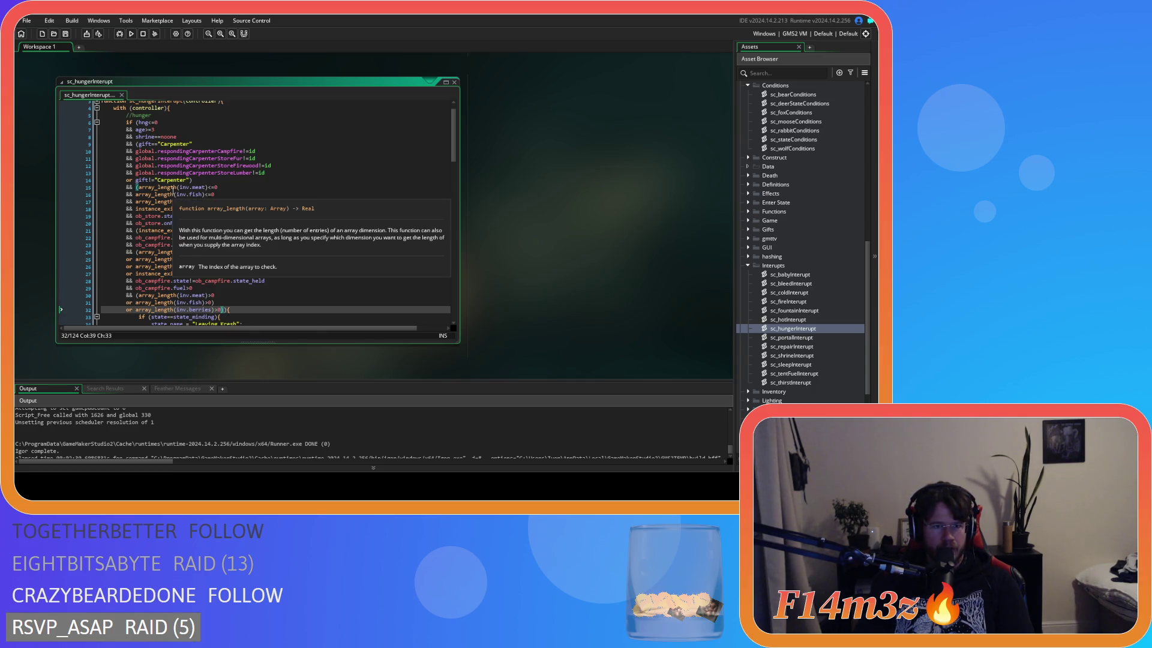
pyautogui.click(249, 187)
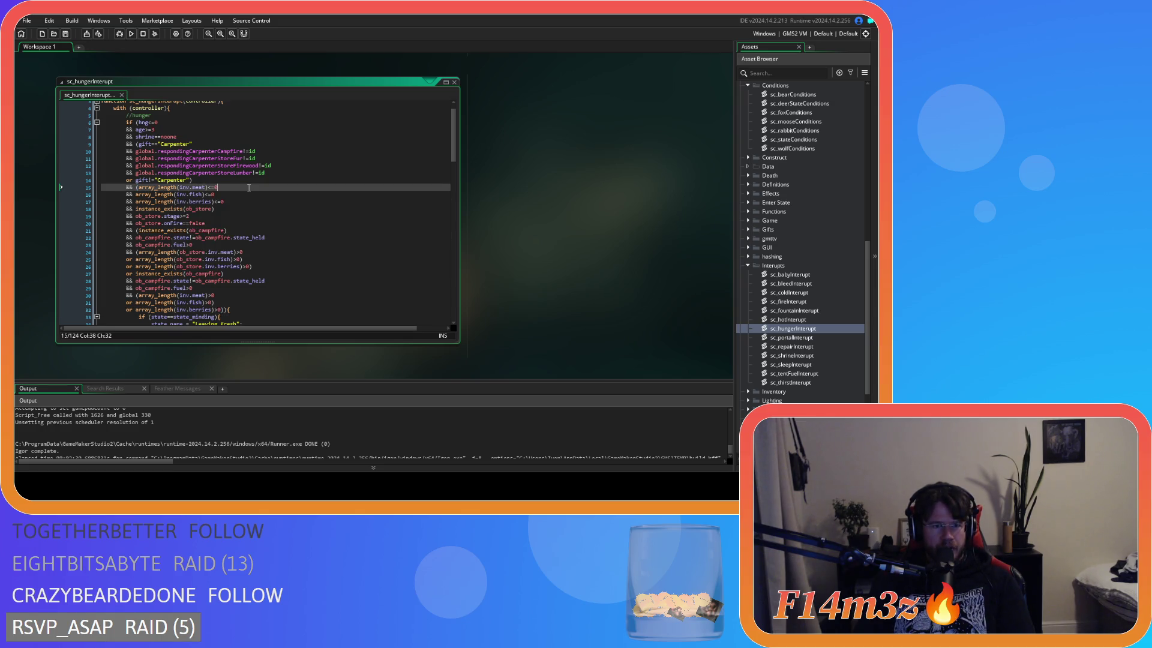
pyautogui.press('Up')
pyautogui.press('Left')
pyautogui.press('Left')
pyautogui.press('Up')
pyautogui.press('Down')
pyautogui.press('Down')
pyautogui.hotkey('ctrl', 'Left')
pyautogui.hotkey('ctrl', 'Left')
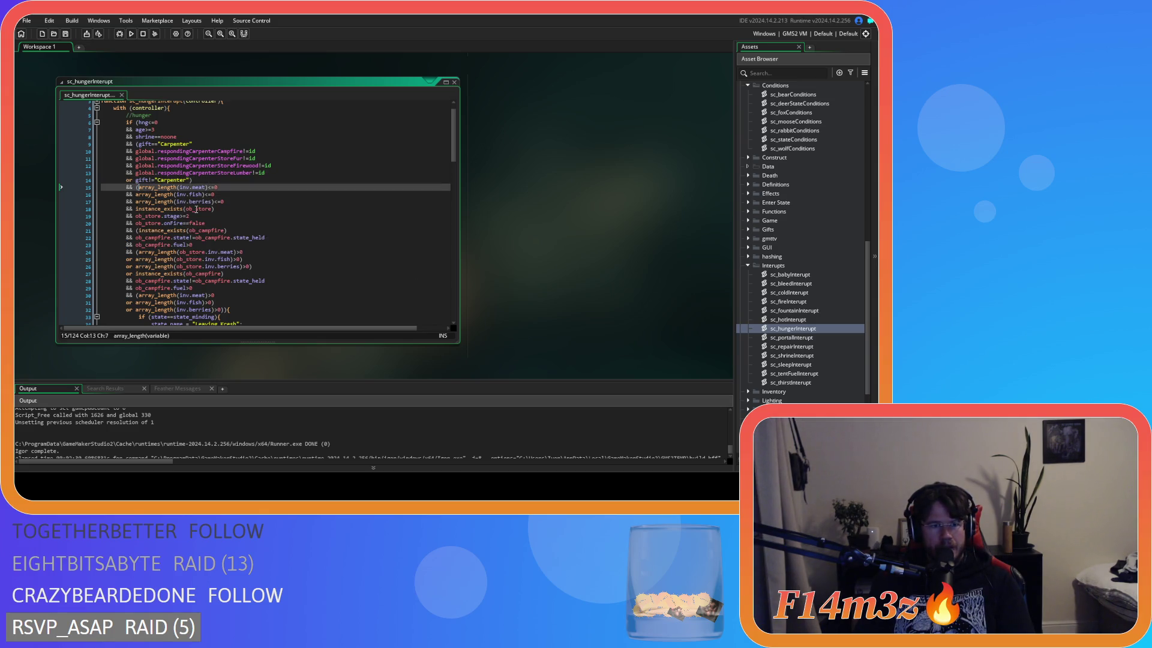
pyautogui.press('Down')
pyautogui.press('Down')
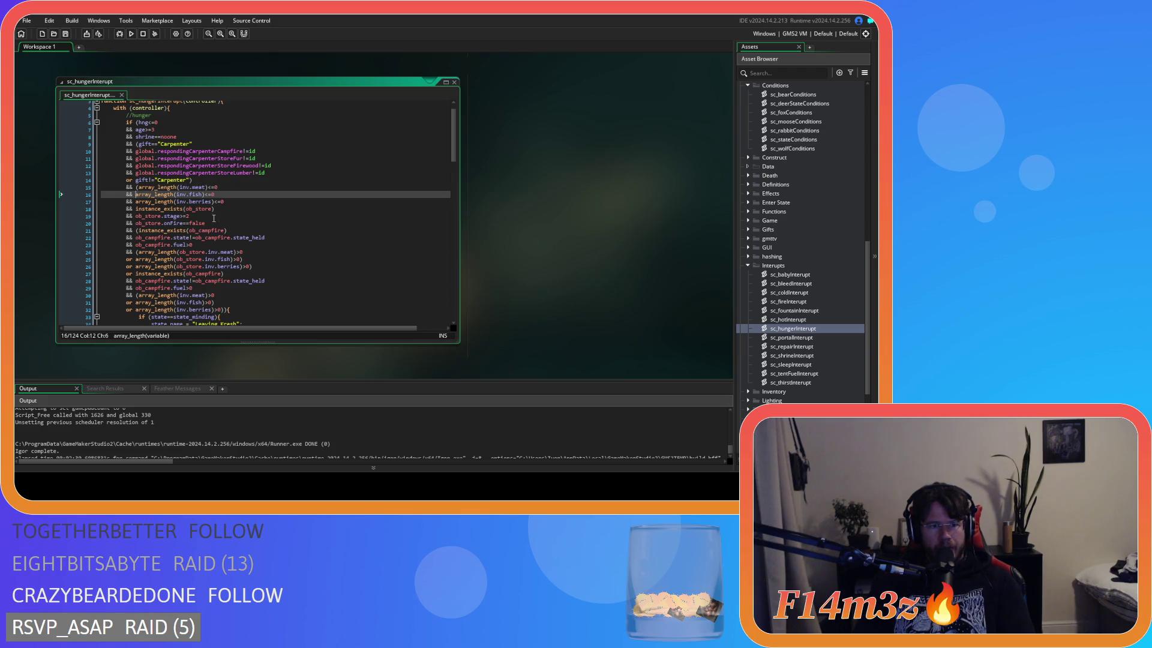
pyautogui.press('Down')
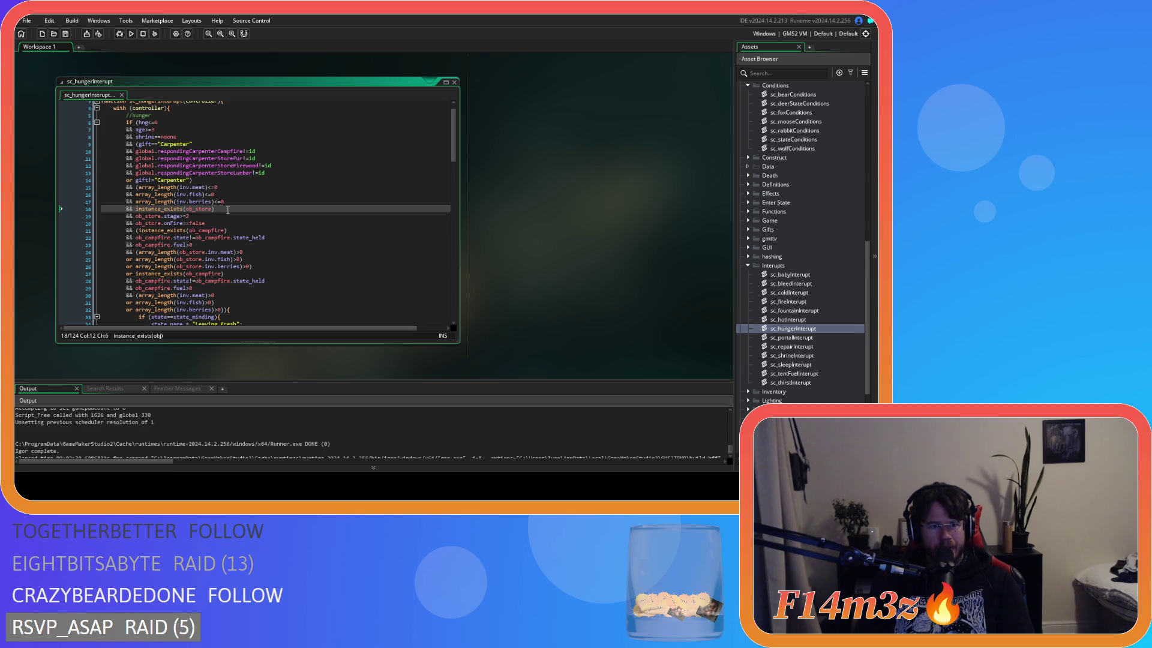
pyautogui.press('Up')
pyautogui.press('Up')
pyautogui.press('Up')
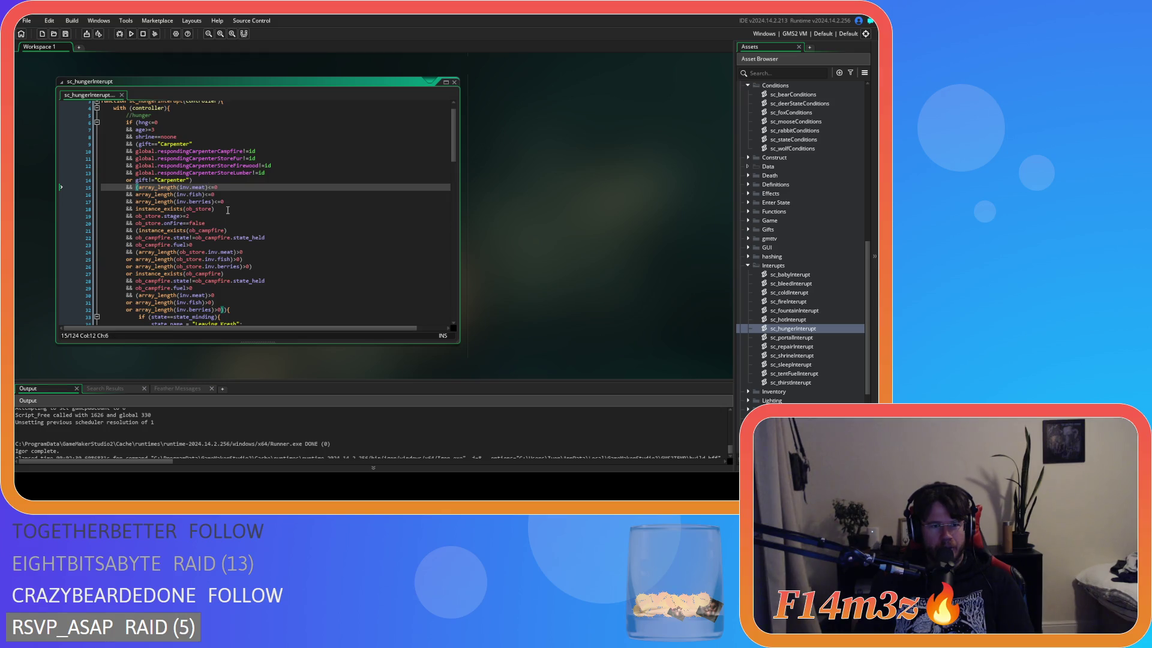
pyautogui.press('Down')
pyautogui.scroll(-1, 222, 306)
pyautogui.scroll(1, 222, 306)
pyautogui.click(222, 310)
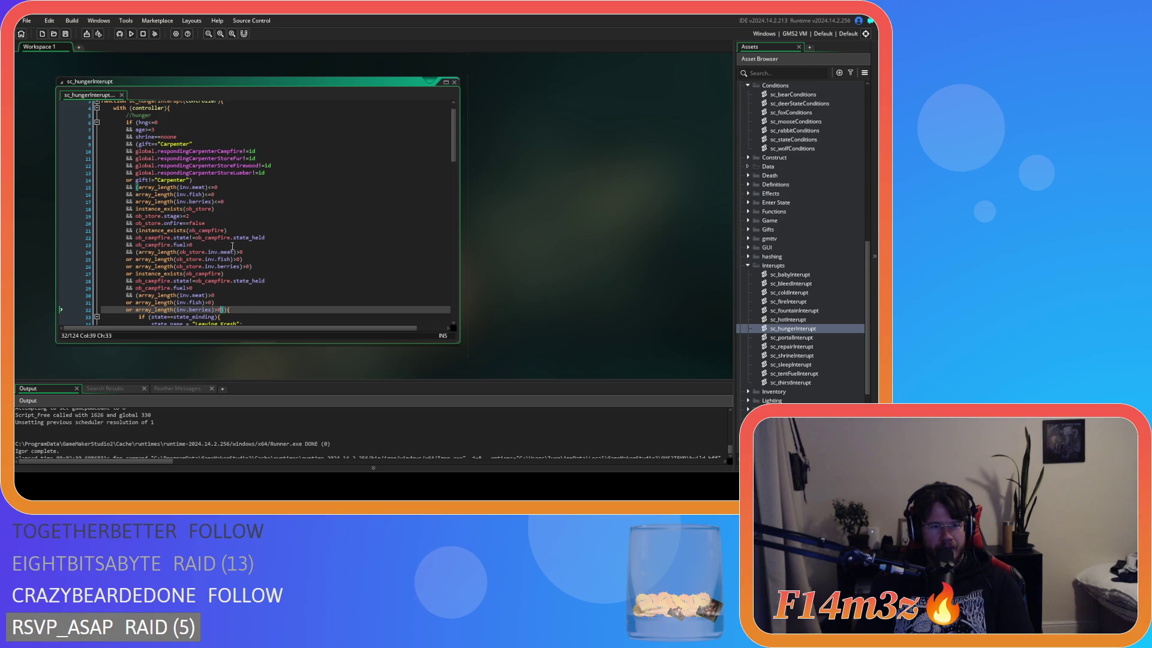
pyautogui.click(136, 187)
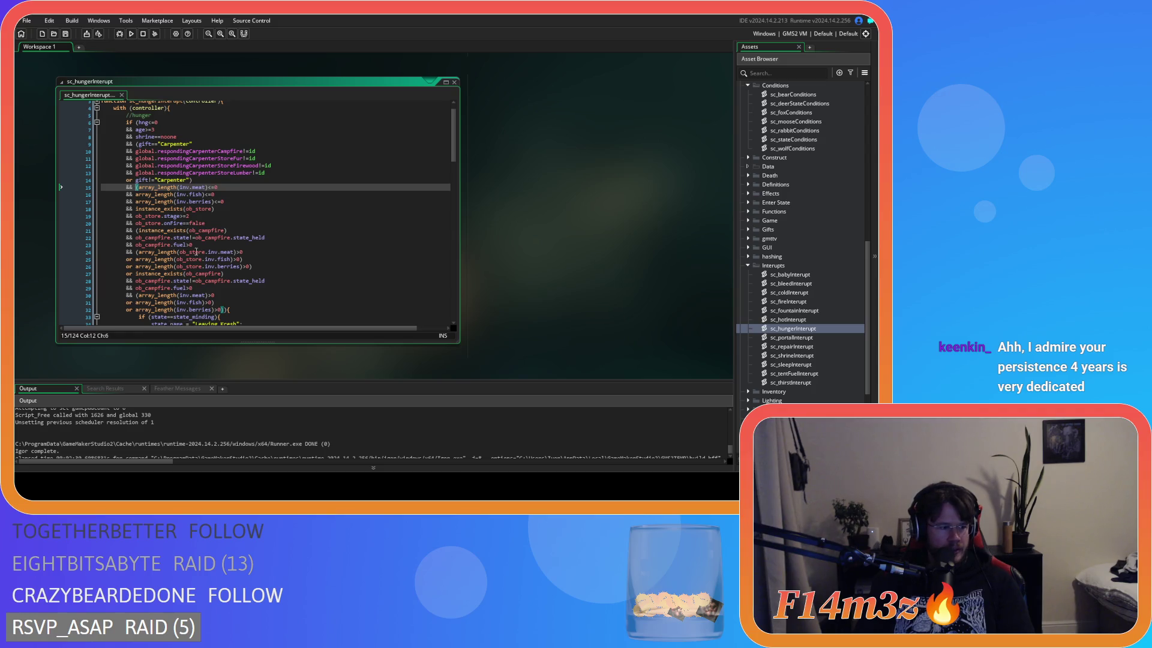
# Append '))' to the end of the condition's last line (line 32) and check its bracket match
pyautogui.moveTo(190, 239)
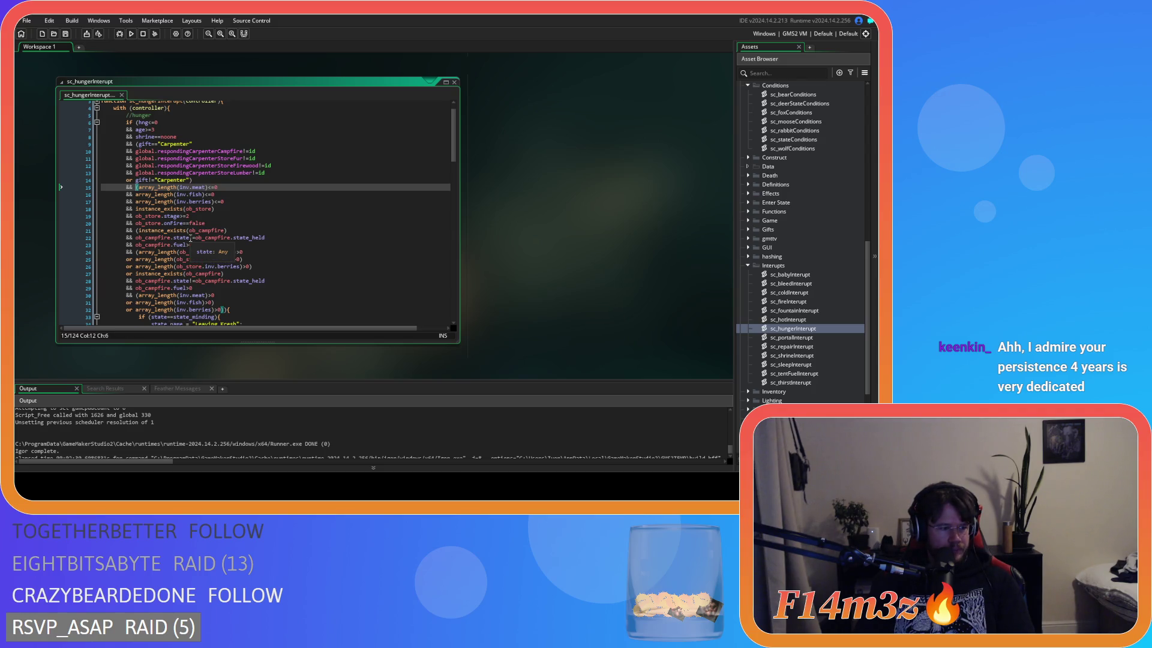
pyautogui.press('Down')
pyautogui.press('Down')
pyautogui.press('Down')
pyautogui.press('Up')
pyautogui.press('End')
pyautogui.click(136, 194)
pyautogui.press('Up')
pyautogui.press('Up')
pyautogui.press('Down')
pyautogui.press('Down')
pyautogui.press('Up')
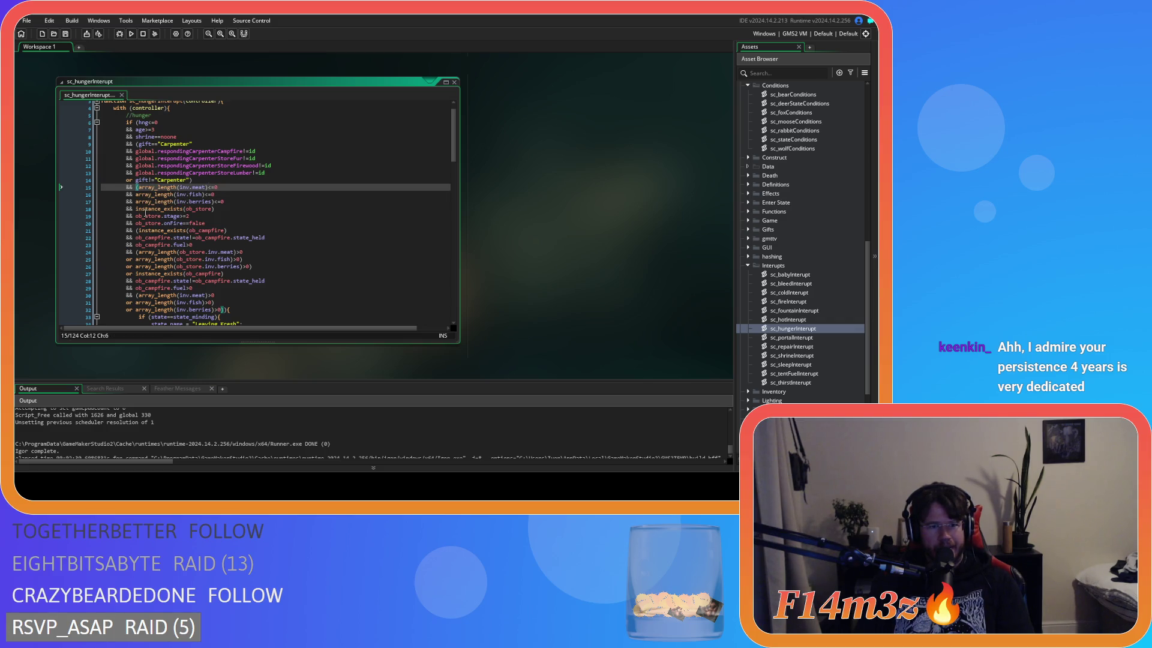
pyautogui.click(246, 312)
pyautogui.write('))')
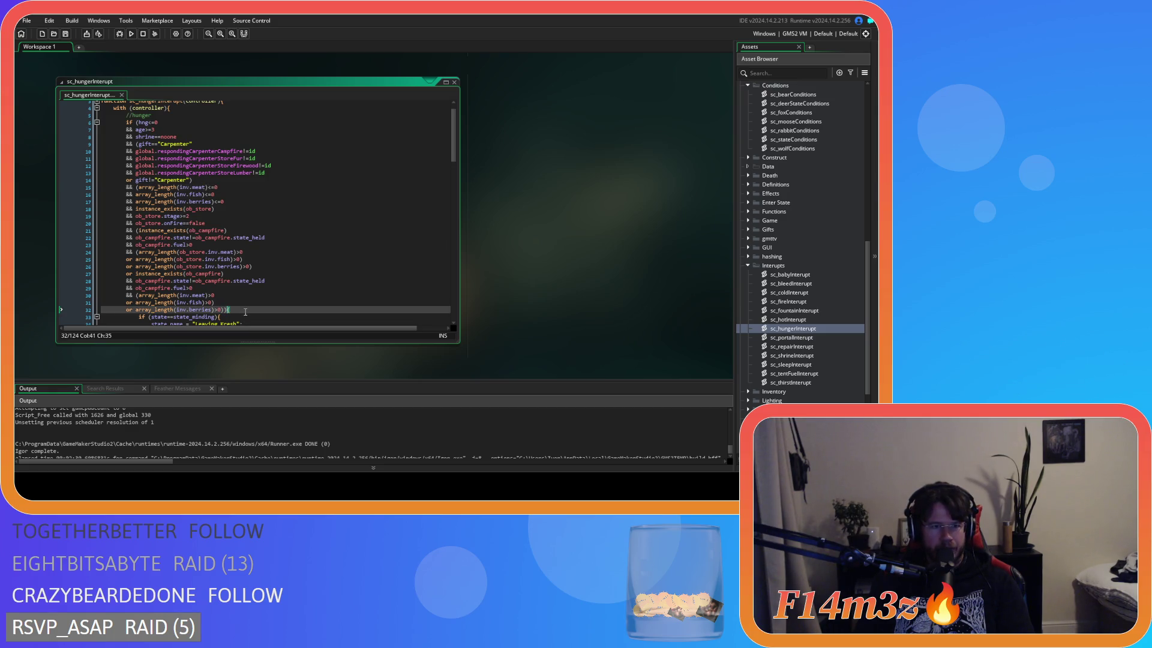
pyautogui.press('Left')
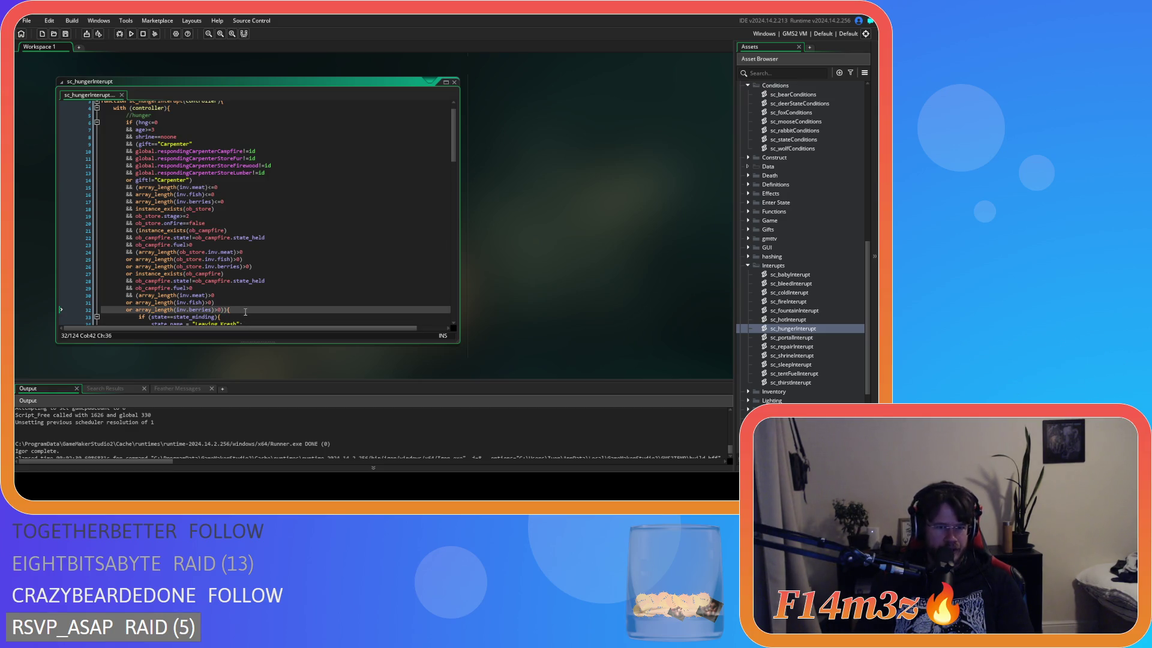
pyautogui.press('Right')
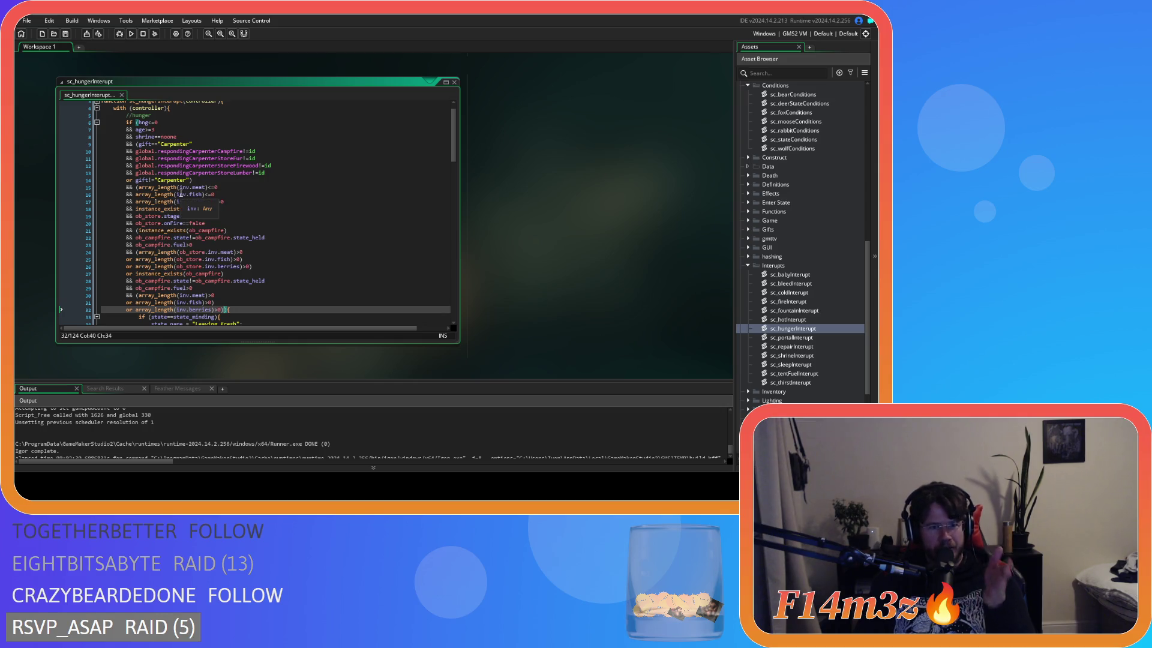
# Wrap the ob_store checks in parentheses: '(' before instance_exists(ob_store) on line 18, ')' ending line 26
pyautogui.click(138, 187)
pyautogui.click(245, 192)
pyautogui.press('Down')
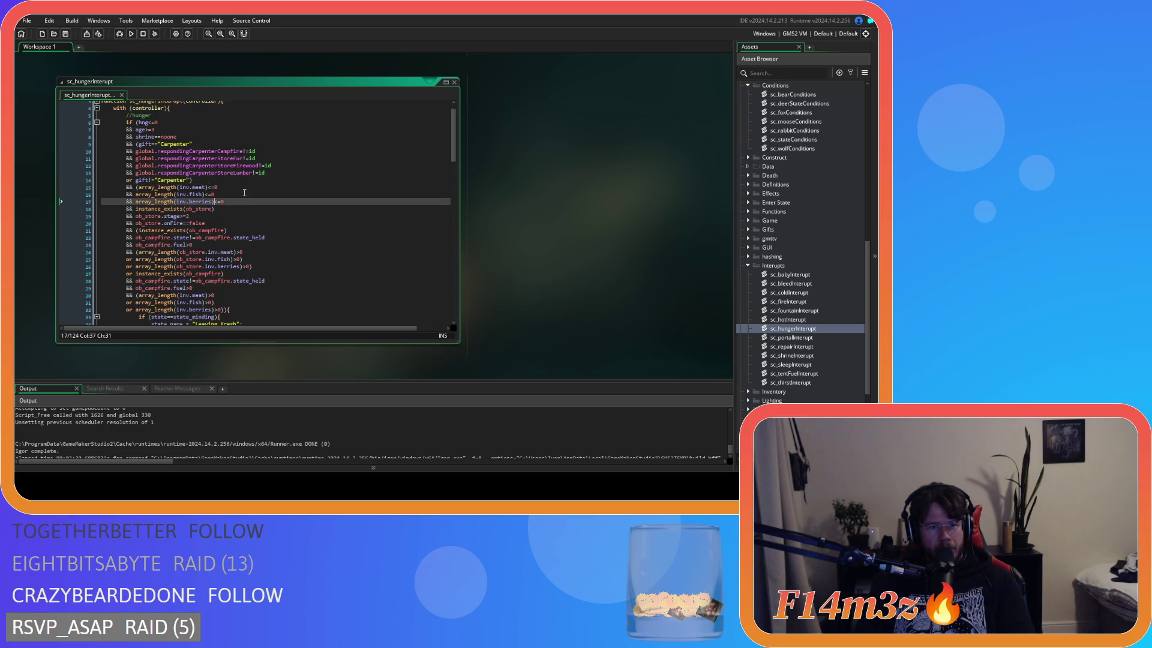
pyautogui.click(241, 313)
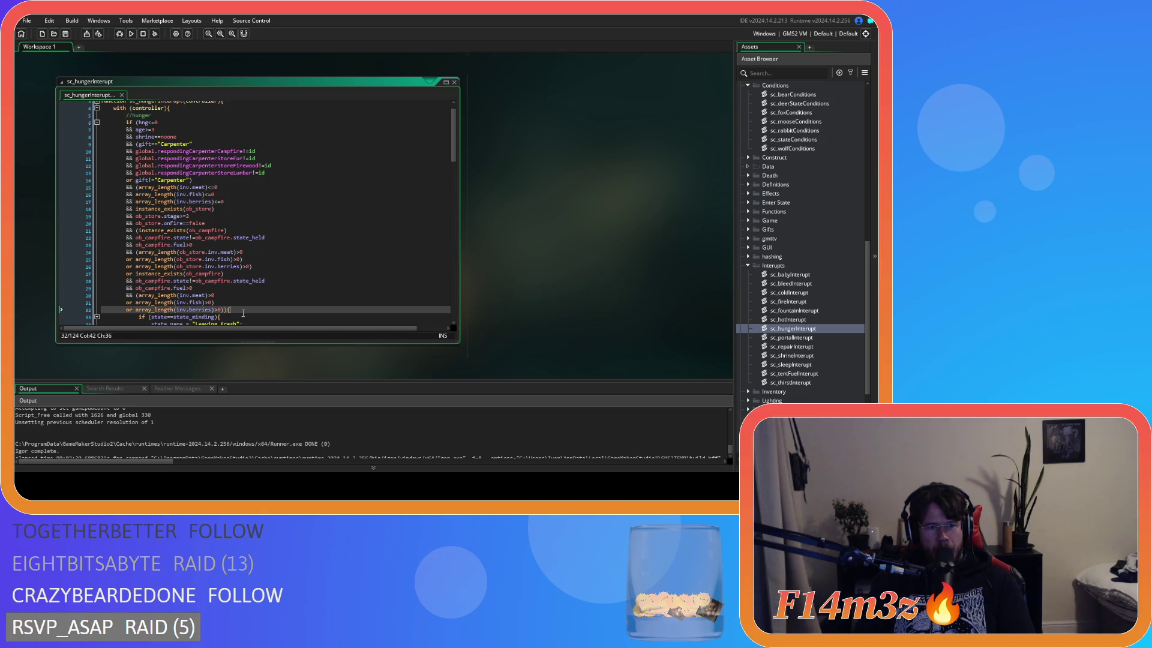
pyautogui.click(138, 208)
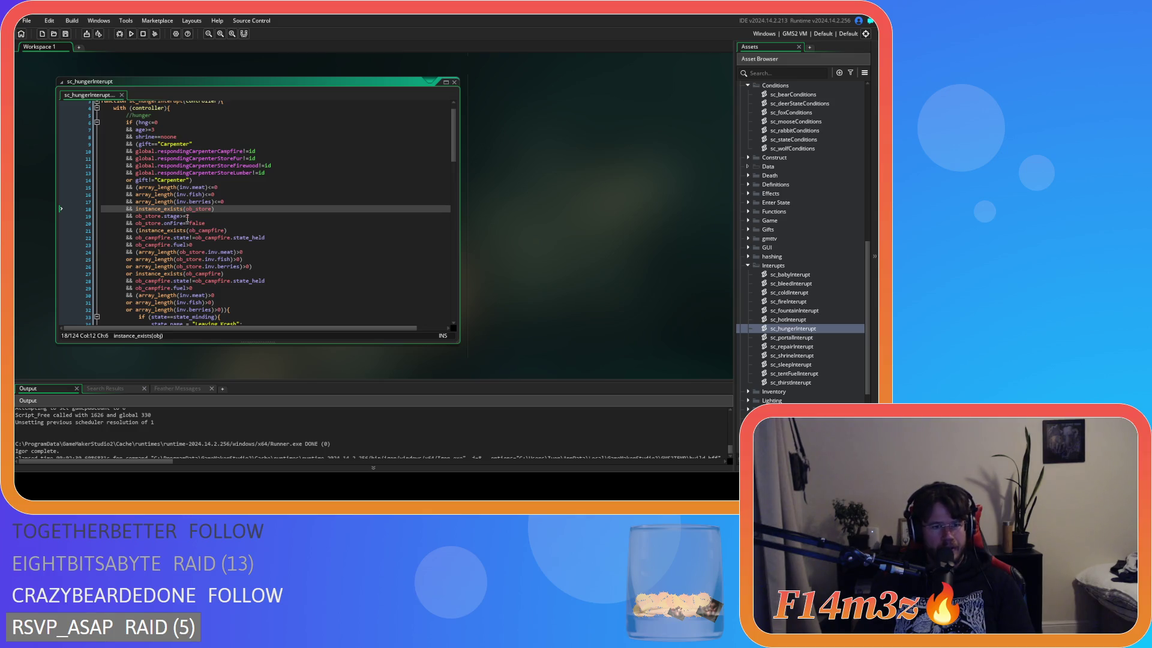
pyautogui.write('(')
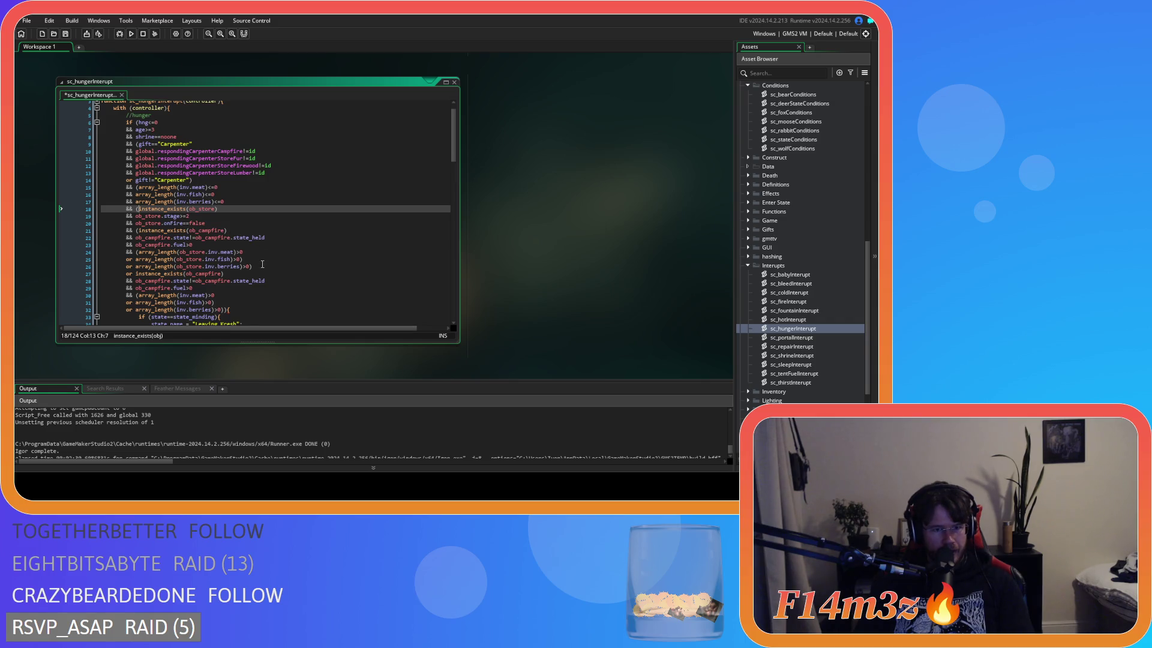
pyautogui.click(263, 266)
pyautogui.write(')')
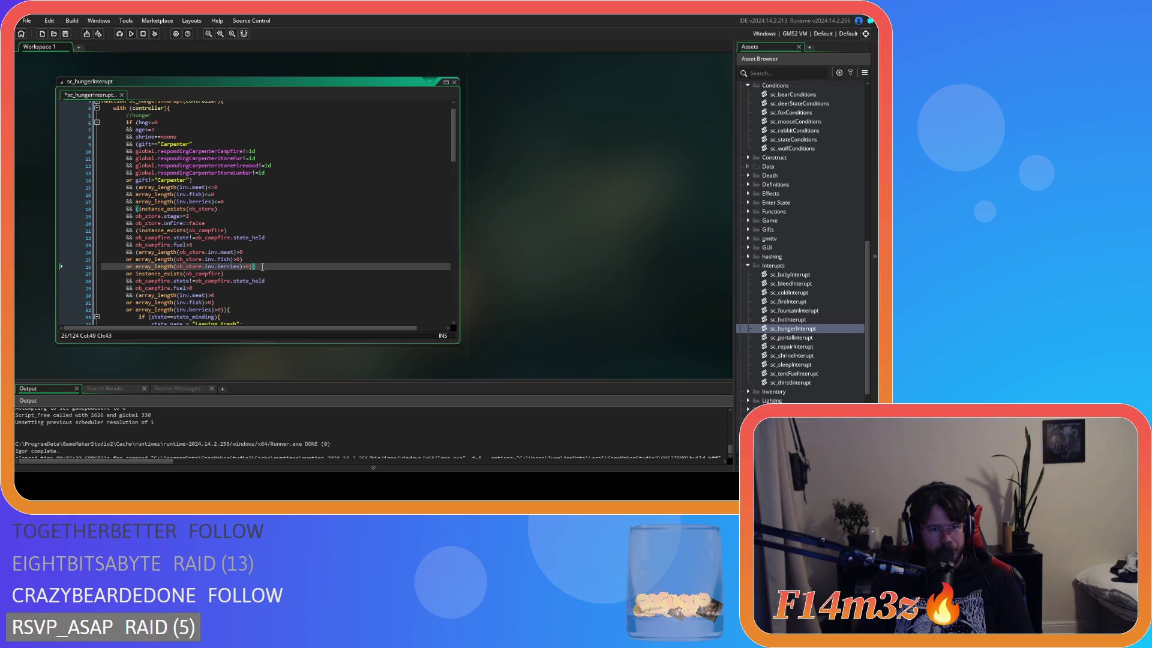
# Try an 'or !instance_exists(ob_store)' line before the closing parenthesis, then rejoin the parenthesis onto the store line
pyautogui.press('Return')
pyautogui.write('or ')
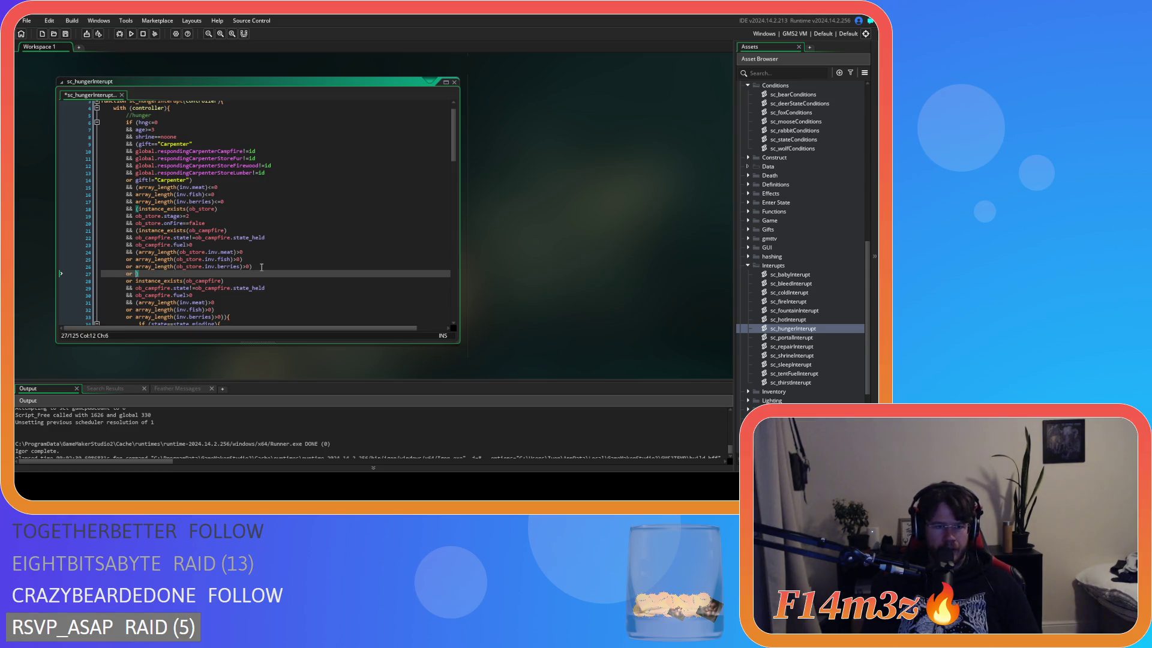
pyautogui.write('!')
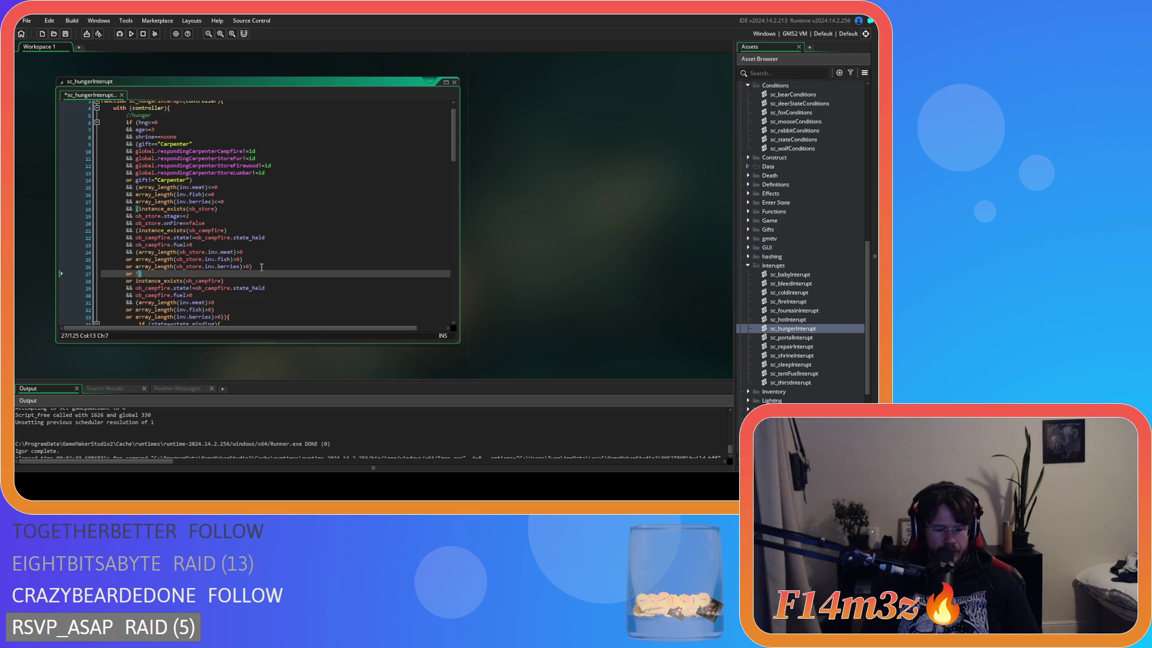
pyautogui.write('instance')
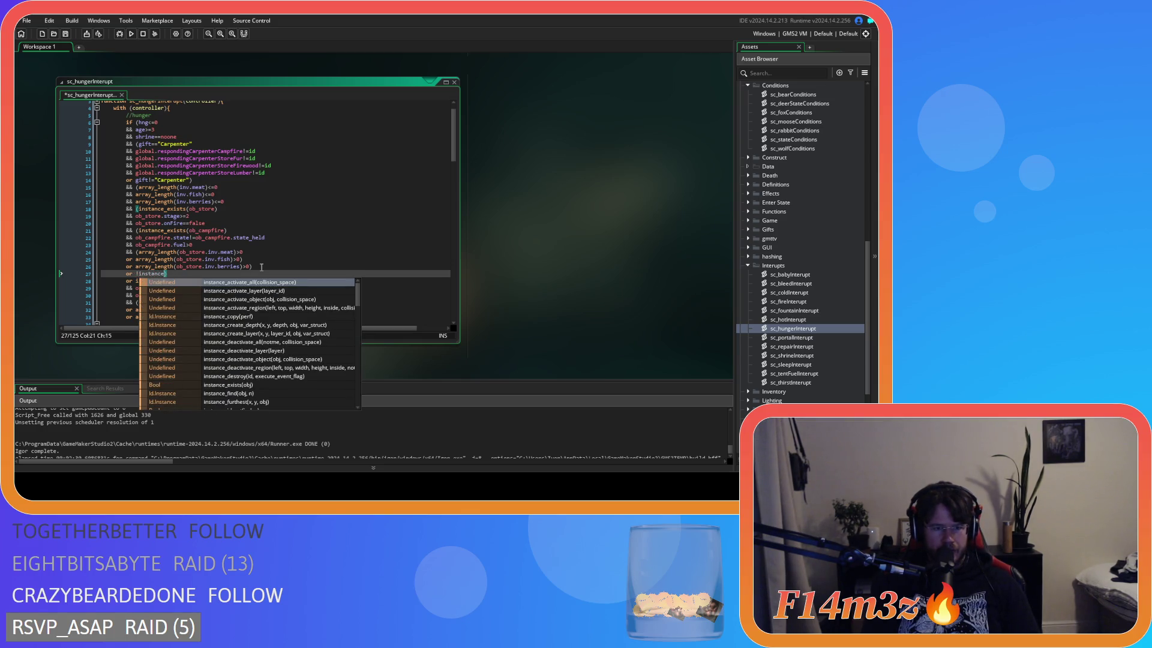
pyautogui.write('_exists(ob')
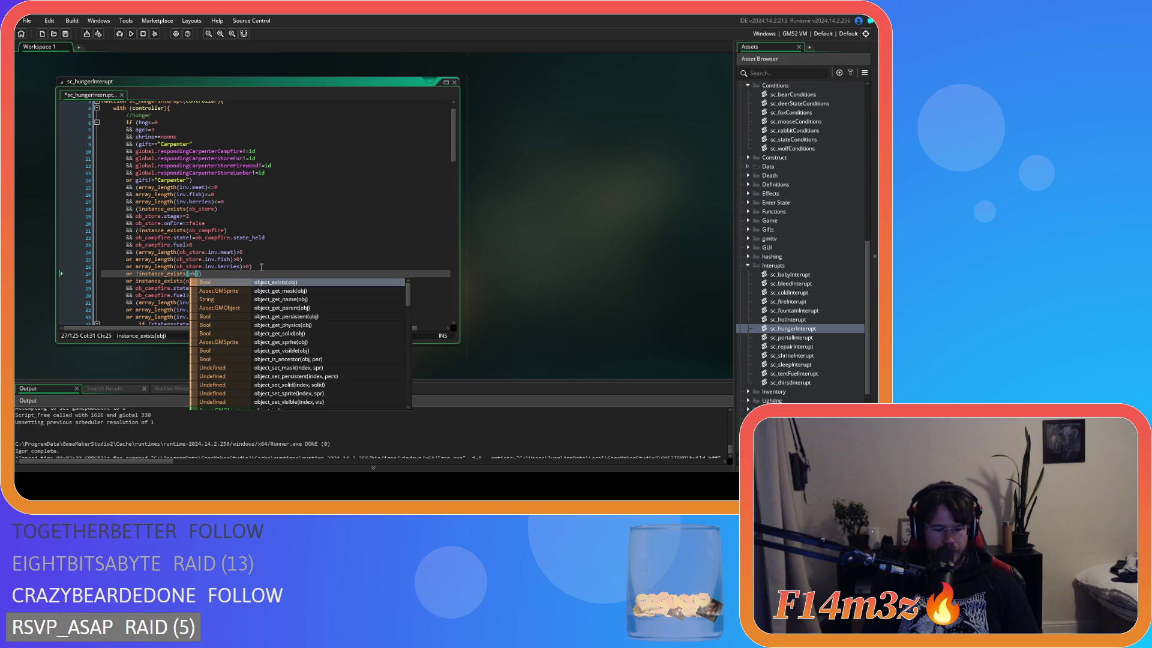
pyautogui.write('_store)')
pyautogui.press('Return')
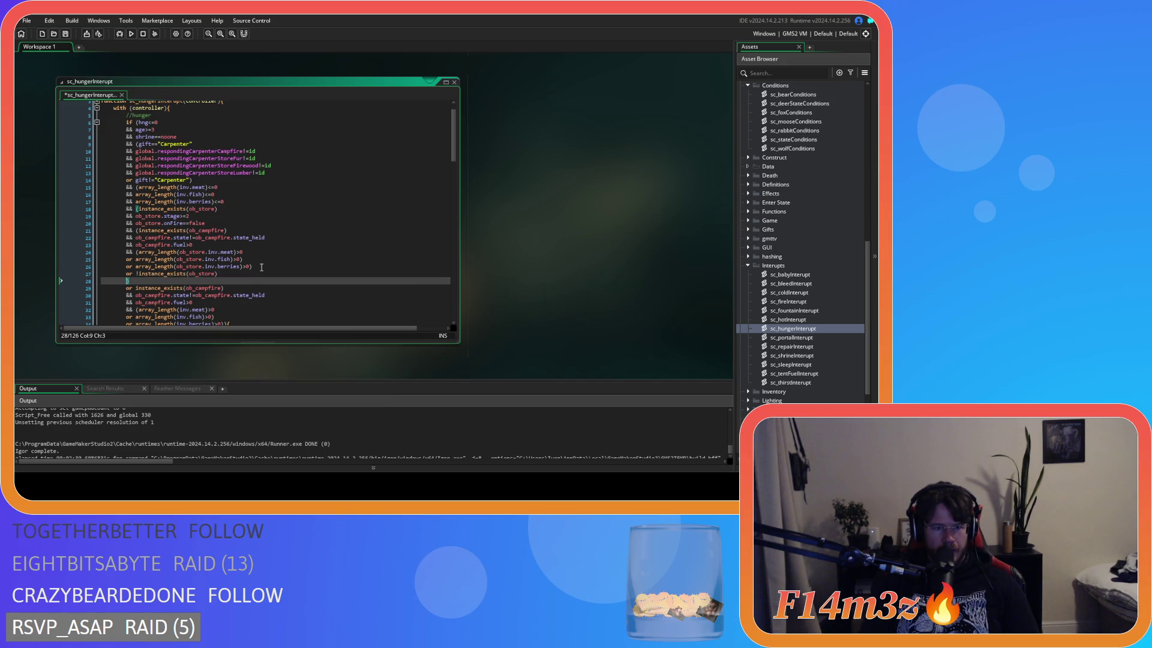
pyautogui.write('or')
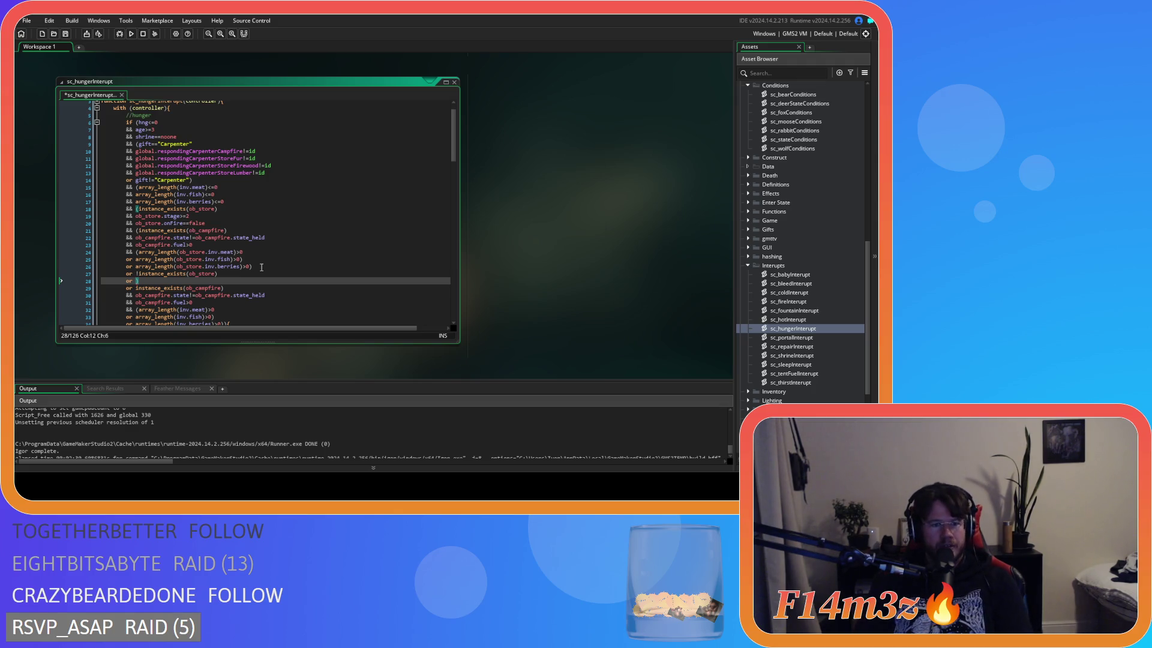
pyautogui.press('BackSpace')
pyautogui.press('BackSpace')
pyautogui.press('BackSpace')
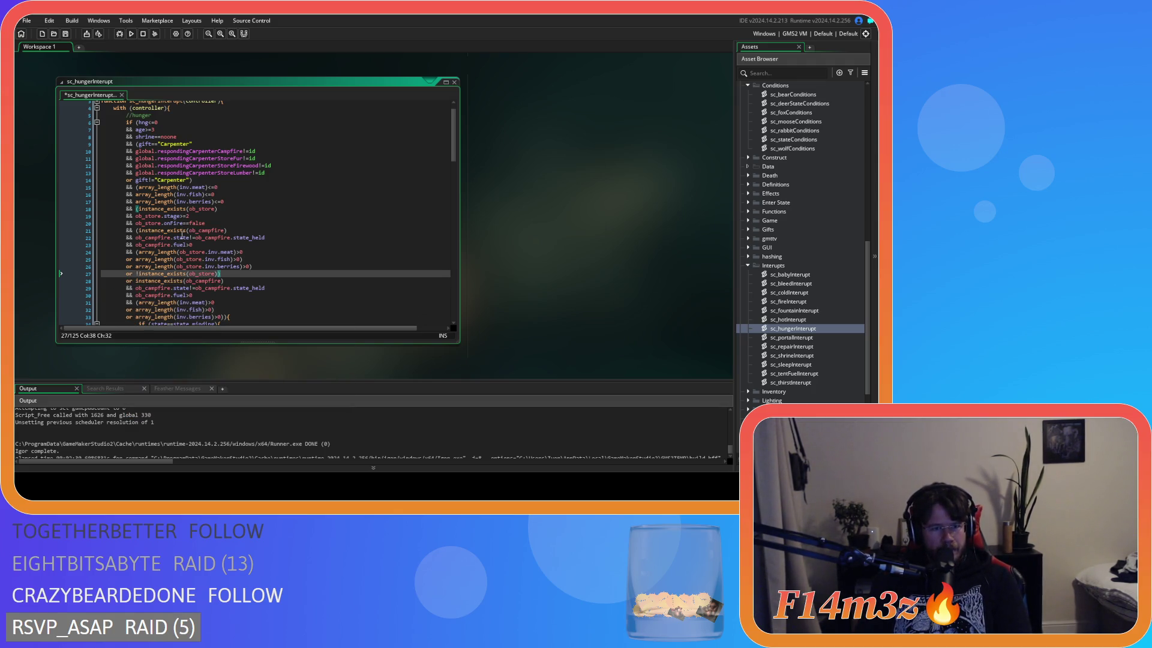
# Delete the negated store-existence condition and the leftover closing-parenthesis line after the store check
pyautogui.click(138, 209)
pyautogui.click(135, 216)
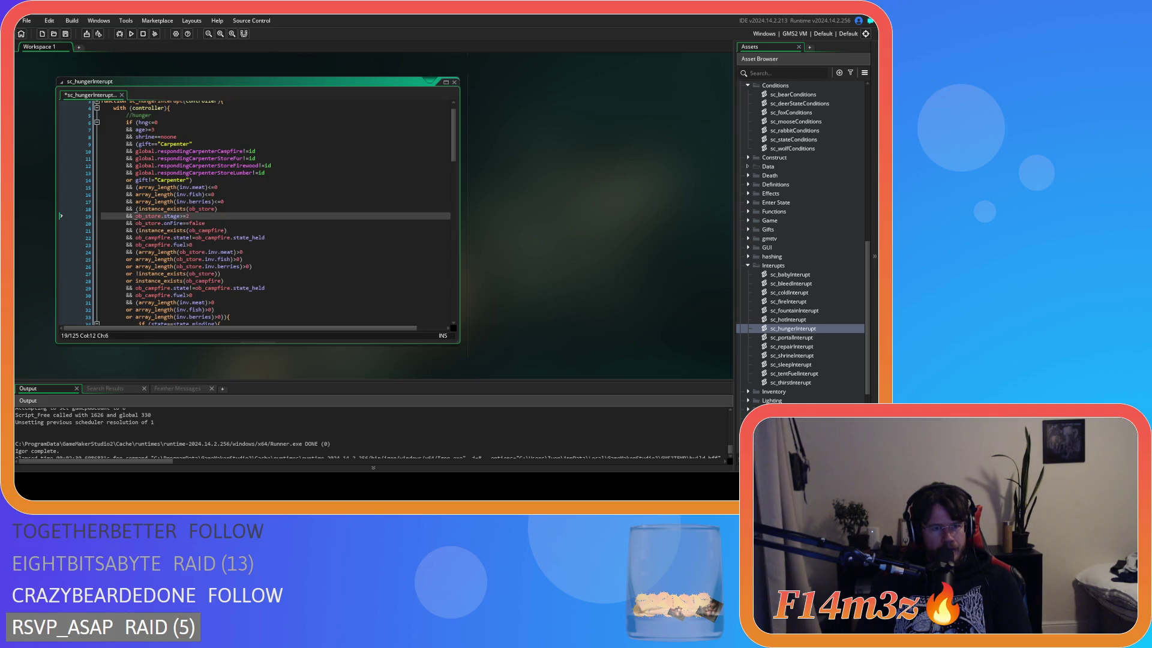
pyautogui.click(288, 273)
pyautogui.press('Return')
pyautogui.press('Tab')
pyautogui.write('o')
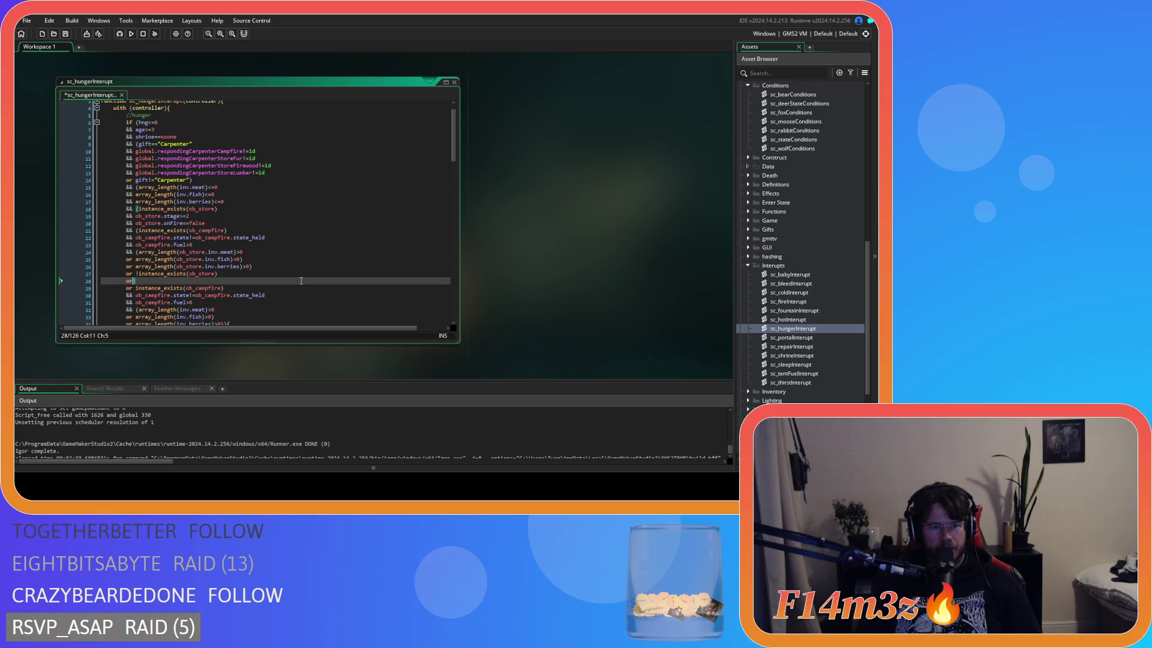
pyautogui.press('BackSpace')
pyautogui.press('BackSpace')
pyautogui.press('BackSpace')
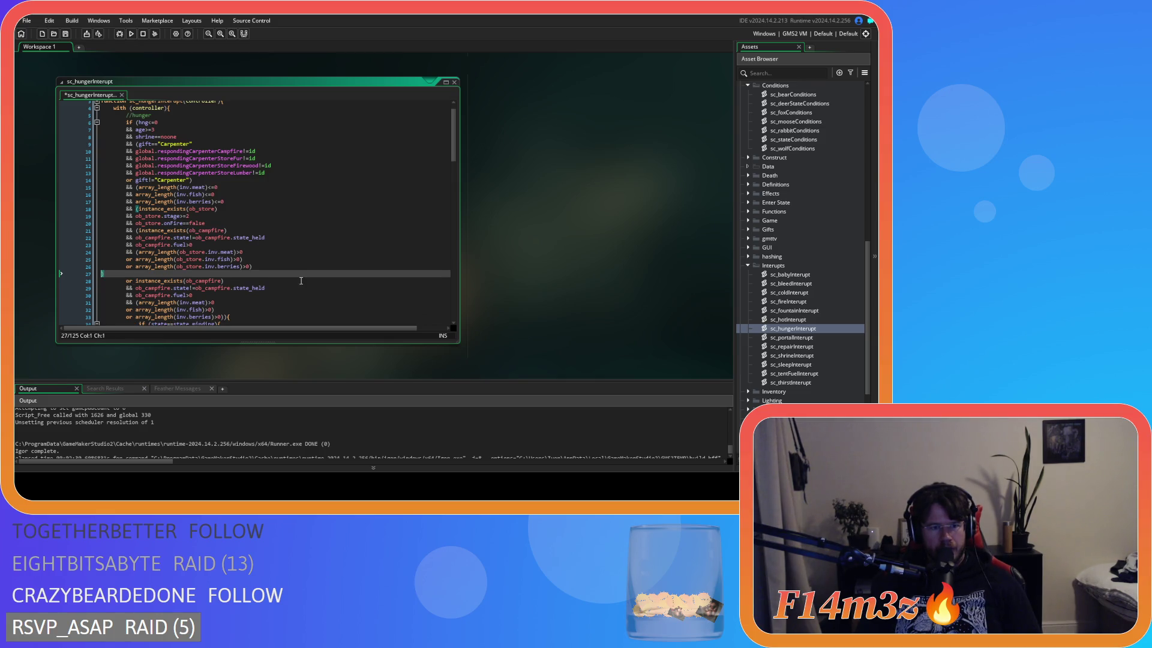
pyautogui.press('Delete')
pyautogui.press('BackSpace')
# Save sc_hungerInterrupt with Ctrl+S
pyautogui.press('Up')
pyautogui.press('Up')
pyautogui.press('Up')
pyautogui.hotkey('ctrl', 's')
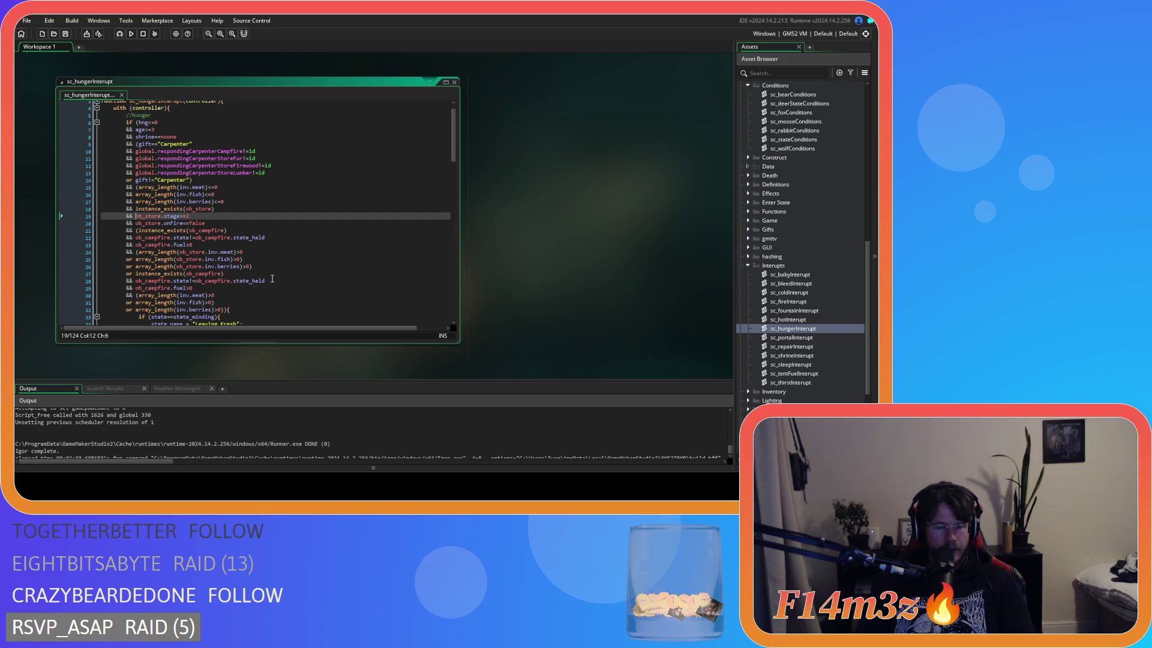
pyautogui.click(265, 271)
# Add a ')' after the inv.berries array_length comparison on line 32, closing the hunger condition before '{'
pyautogui.click(219, 309)
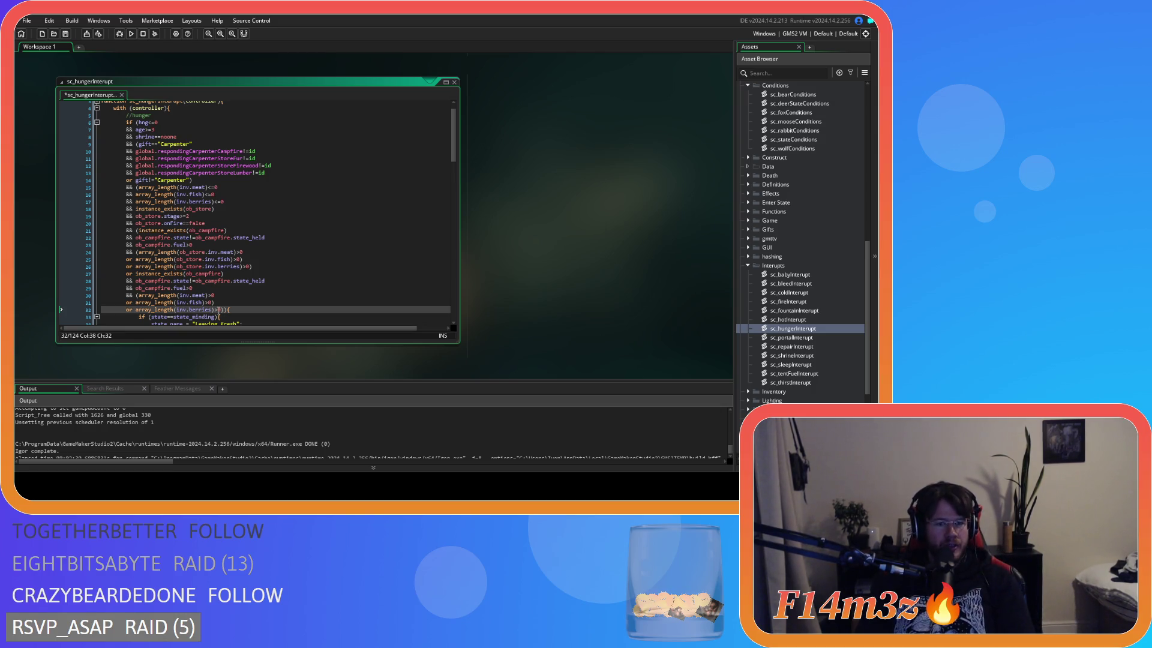
pyautogui.click(134, 311)
pyautogui.moveTo(134, 310); pyautogui.dragTo(222, 310)
pyautogui.write(')')
pyautogui.click(214, 310)
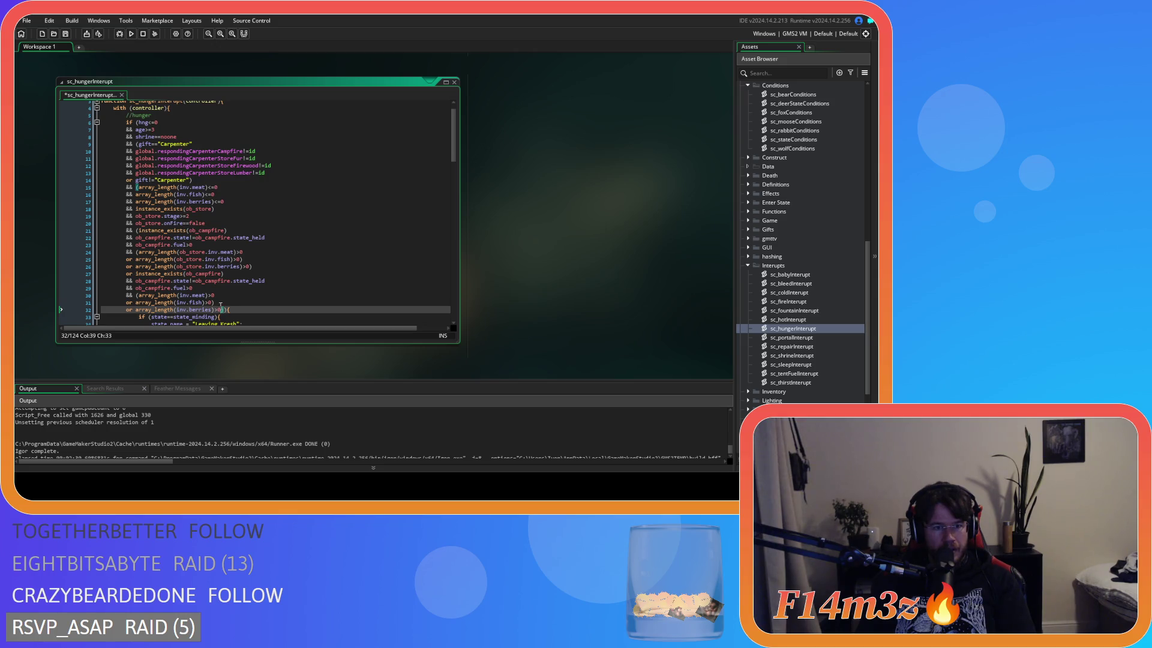
pyautogui.click(132, 274)
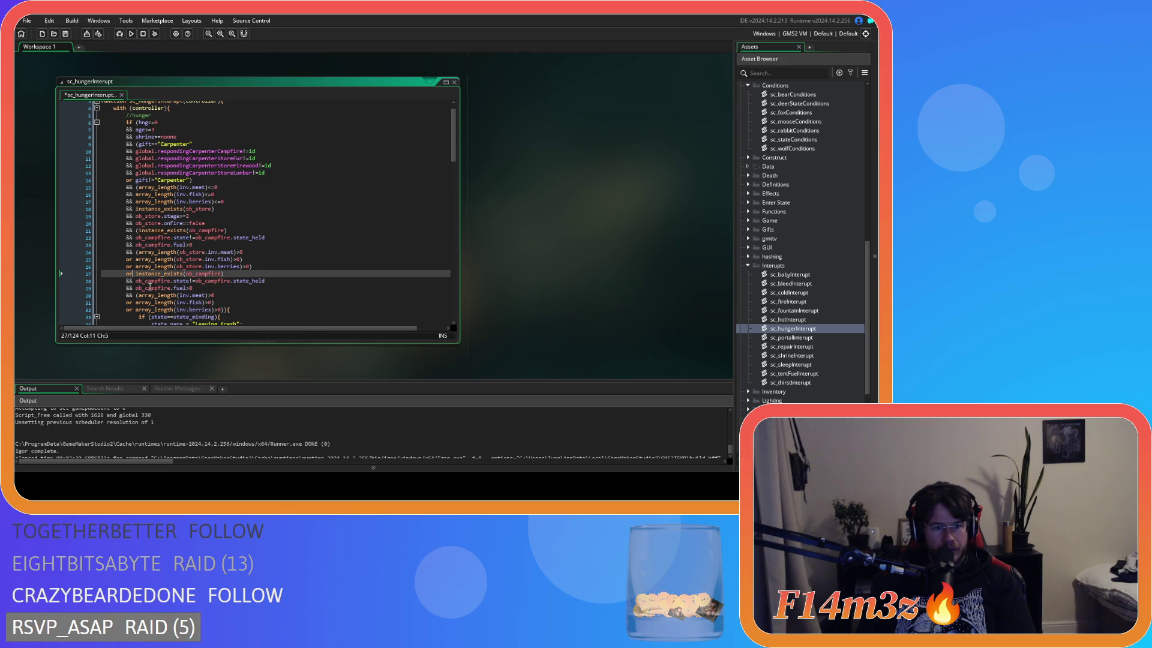
pyautogui.click(136, 273)
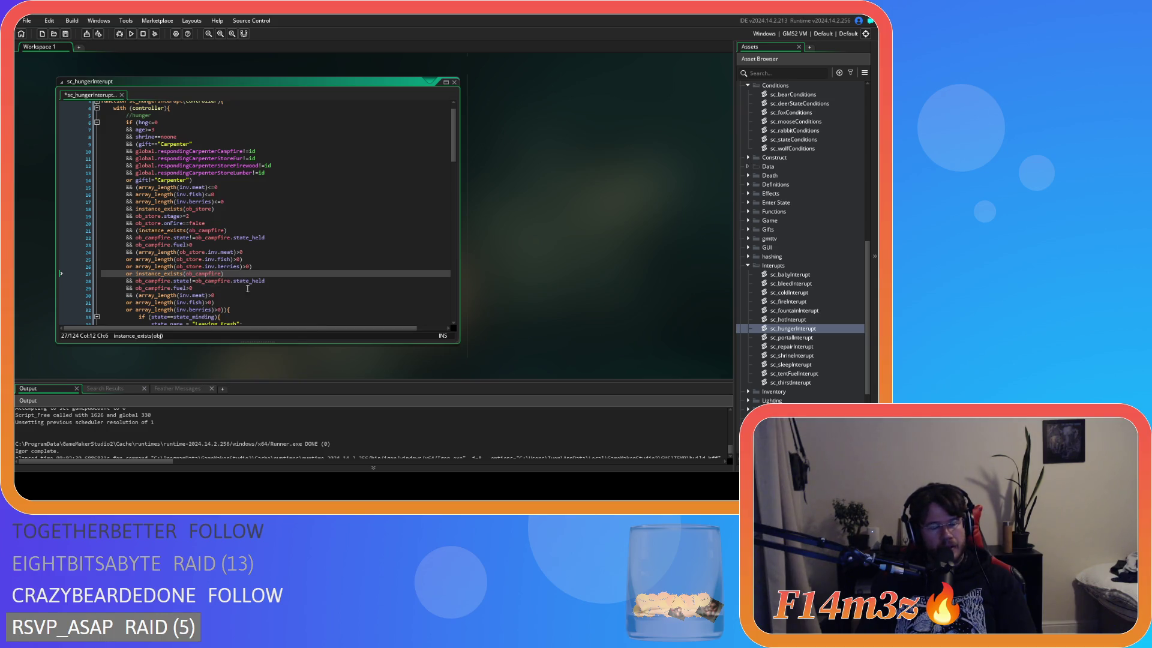
pyautogui.click(220, 310)
pyautogui.moveTo(220, 311); pyautogui.dragTo(146, 314)
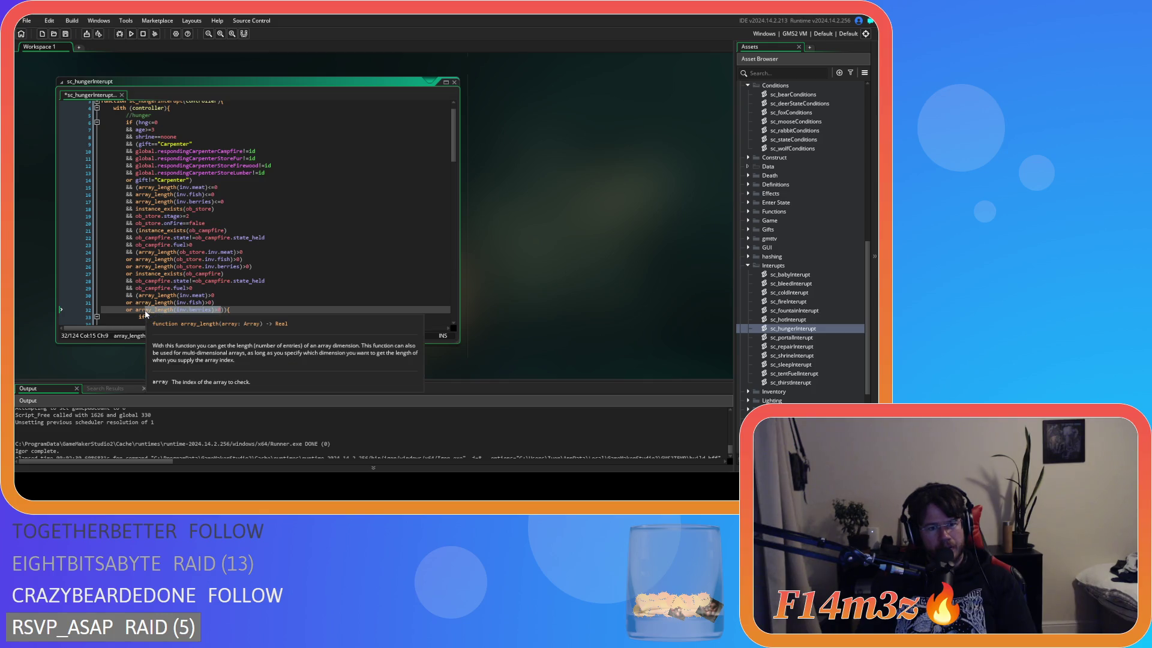
pyautogui.click(220, 310)
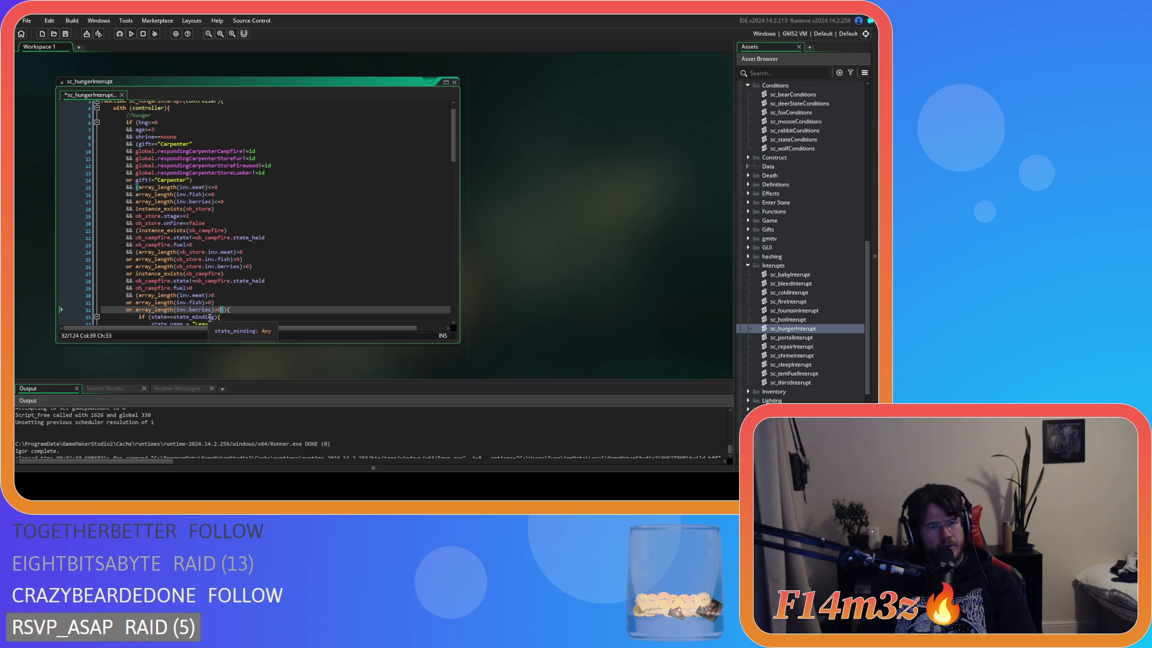
pyautogui.moveTo(219, 309); pyautogui.dragTo(127, 309)
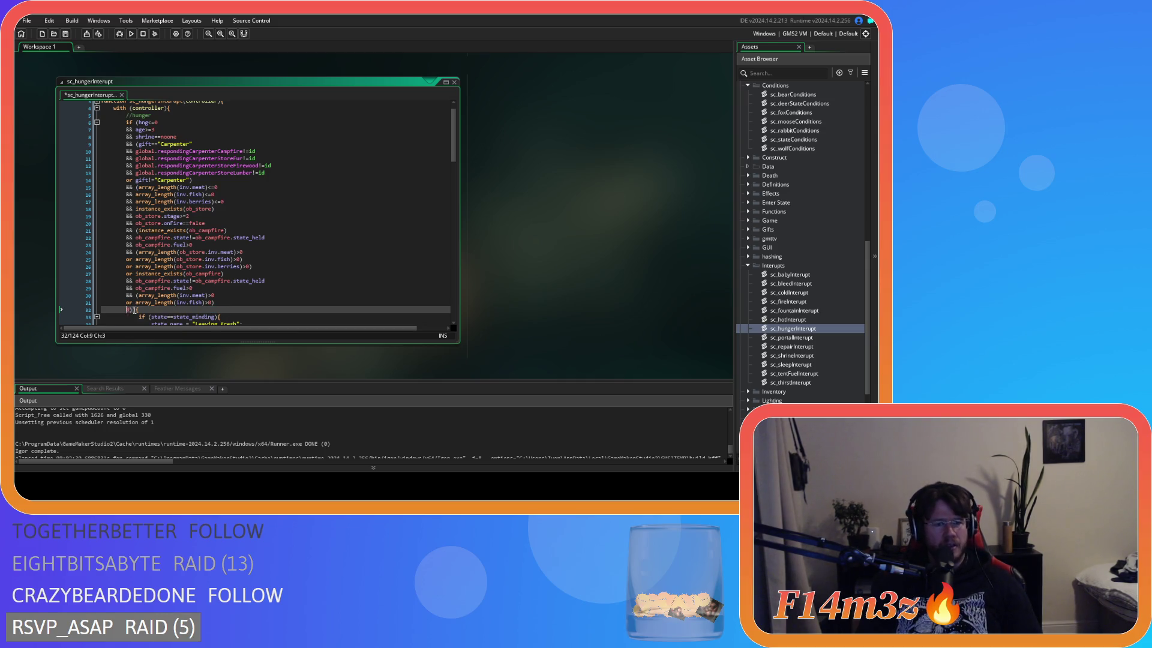
pyautogui.moveTo(221, 310); pyautogui.dragTo(127, 312)
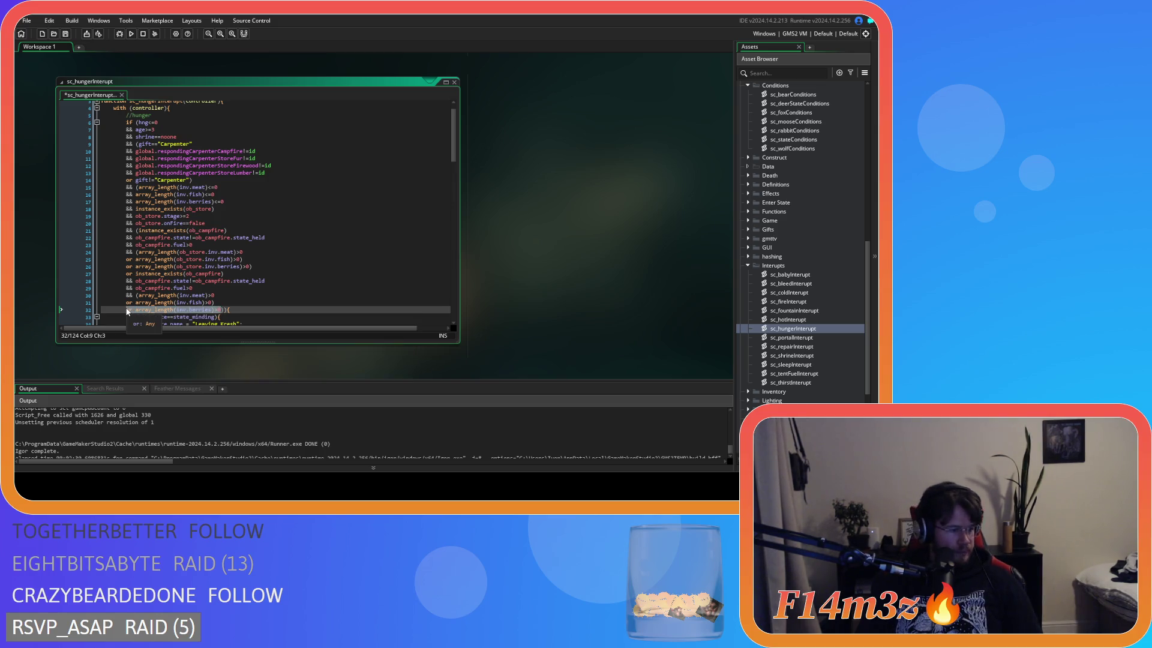
pyautogui.press('BackSpace')
pyautogui.press('BackSpace')
pyautogui.press('BackSpace')
pyautogui.press('BackSpace')
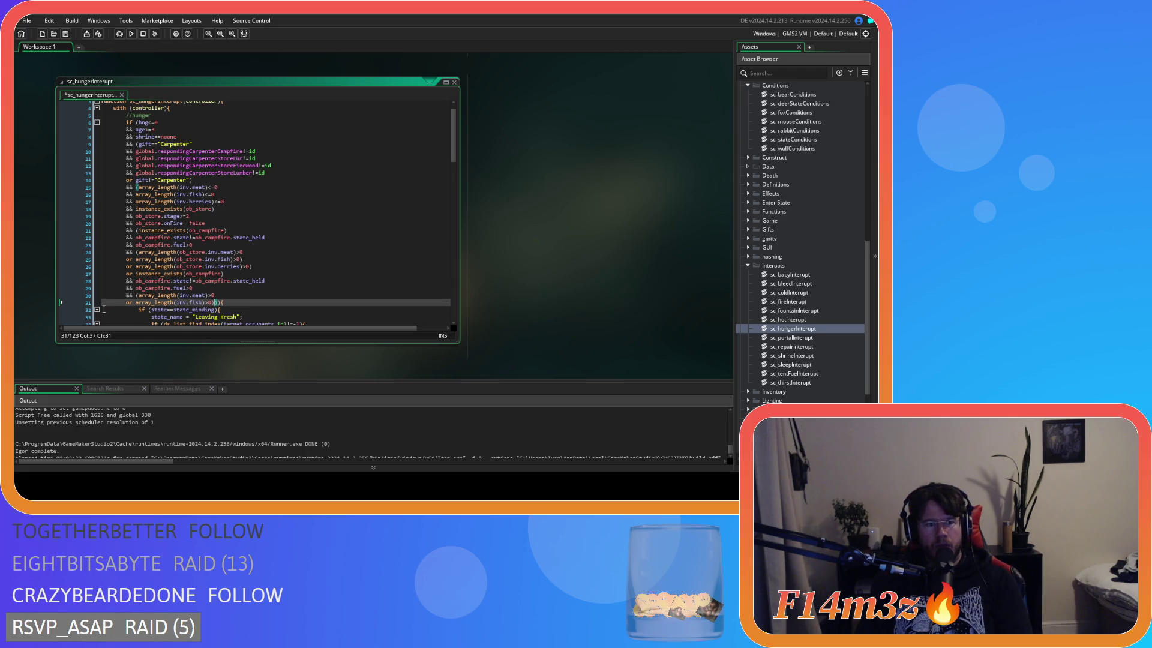
pyautogui.hotkey('ctrl', 'z')
pyautogui.hotkey('ctrl', 'z')
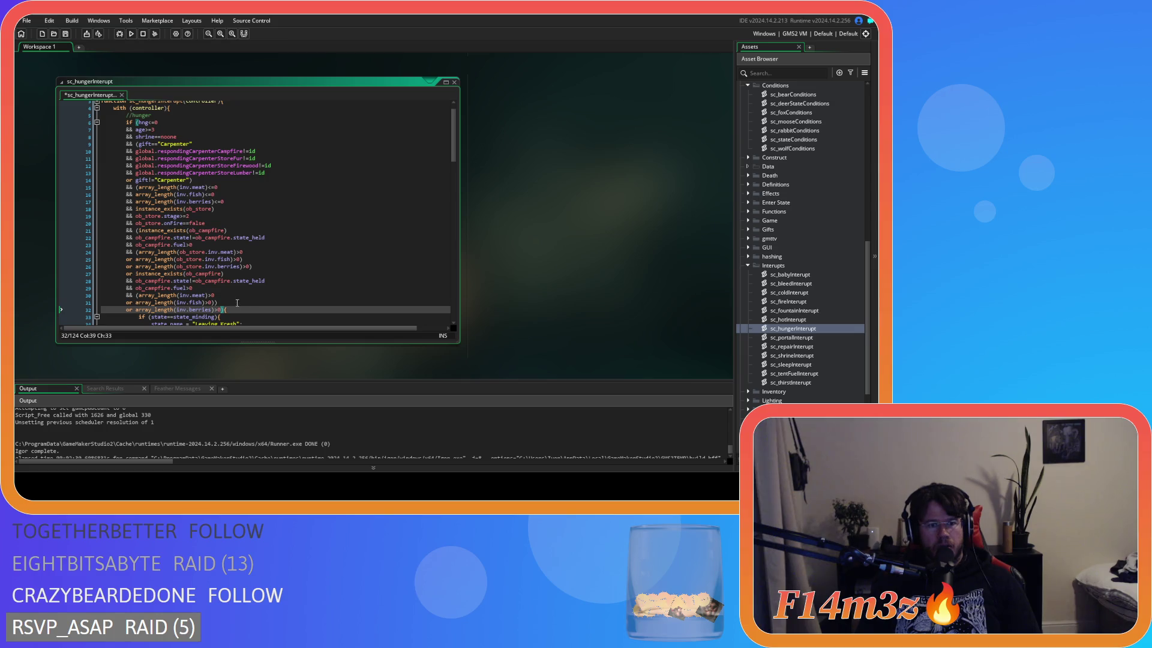
pyautogui.click(238, 303)
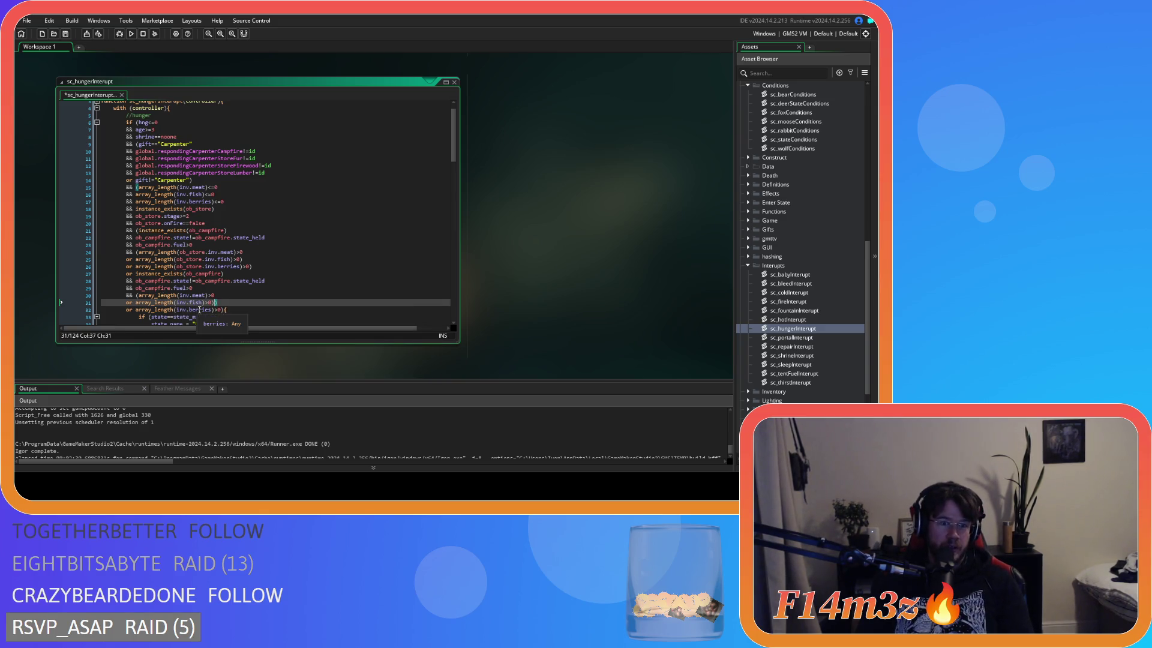
pyautogui.click(215, 309)
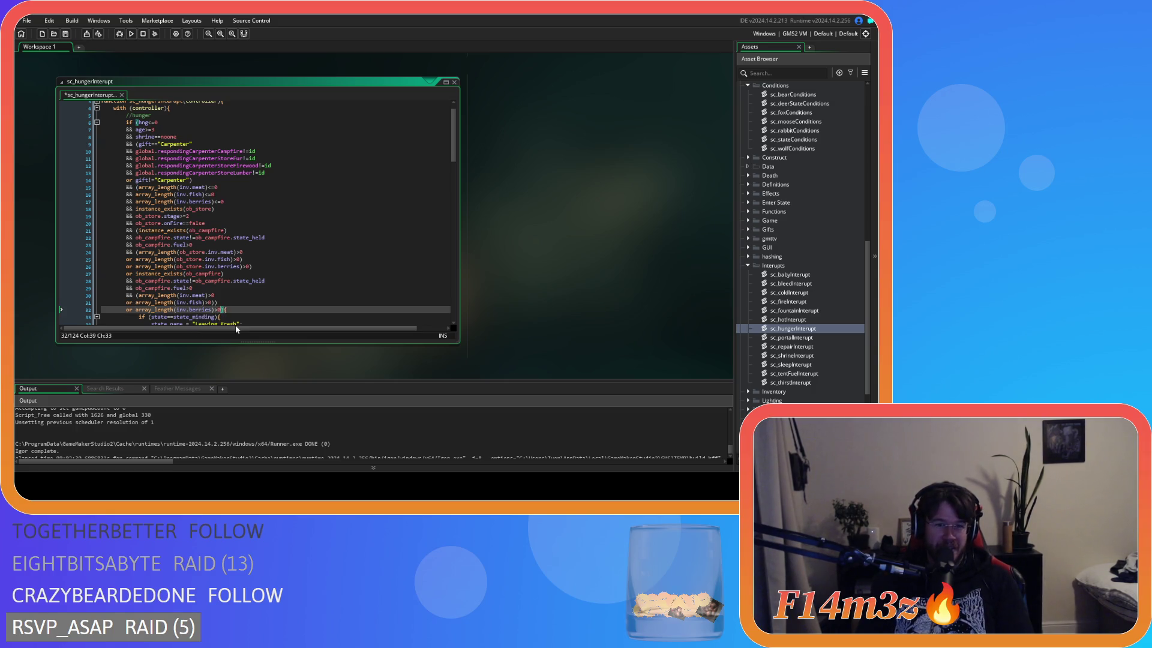
pyautogui.click(139, 187)
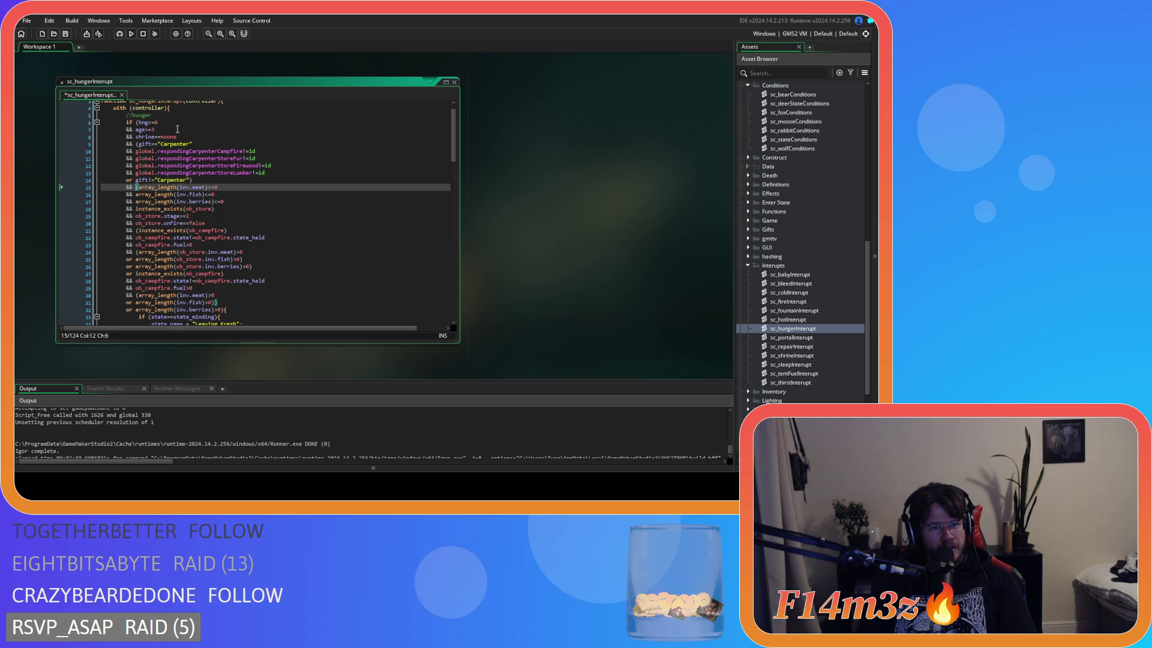
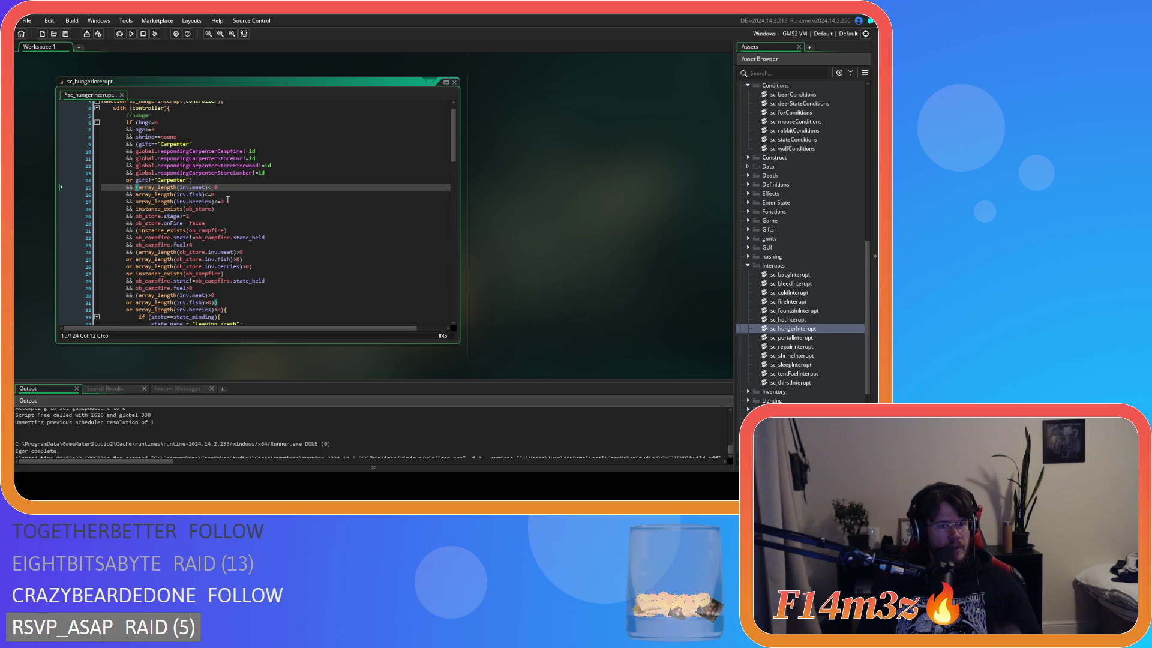
# Delete the inv.berries condition, then restore it on its own line
pyautogui.press('Down')
pyautogui.press('Down')
pyautogui.press('Down')
pyautogui.press('End')
pyautogui.hotkey('ctrl', 'Delete')
pyautogui.hotkey('ctrl', 'Delete')
pyautogui.hotkey('ctrl', 'Delete')
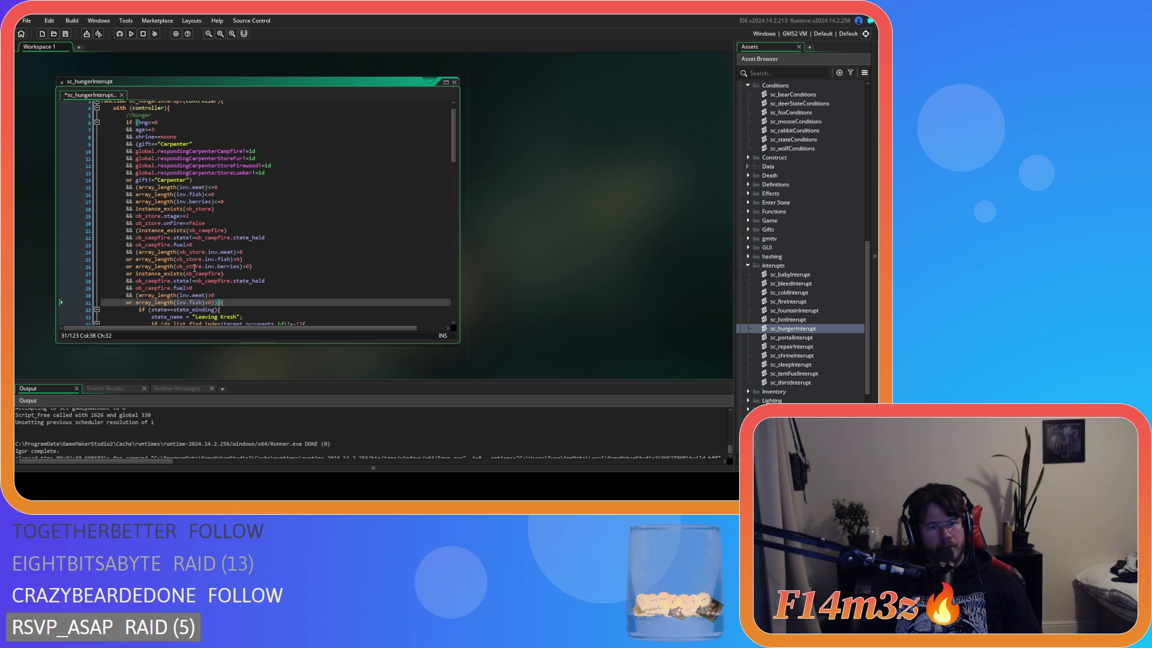
pyautogui.hotkey('ctrl', 'd')
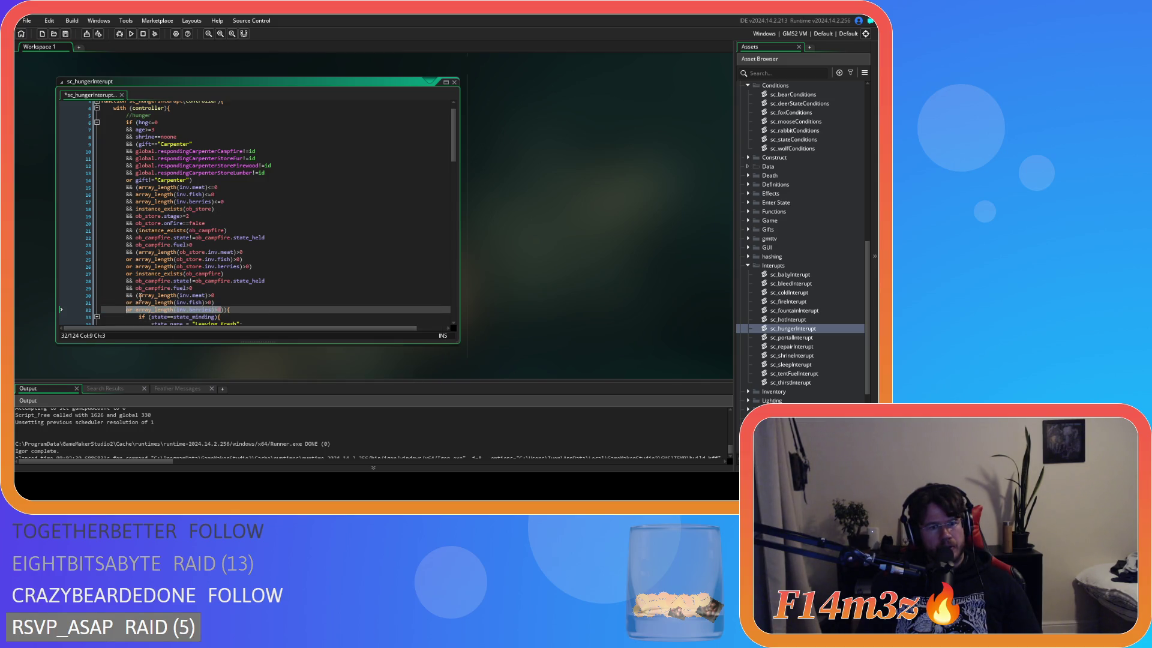
# Review the meat, fish and berries inventory checks and save sc_hungerInterupt
pyautogui.click(139, 296)
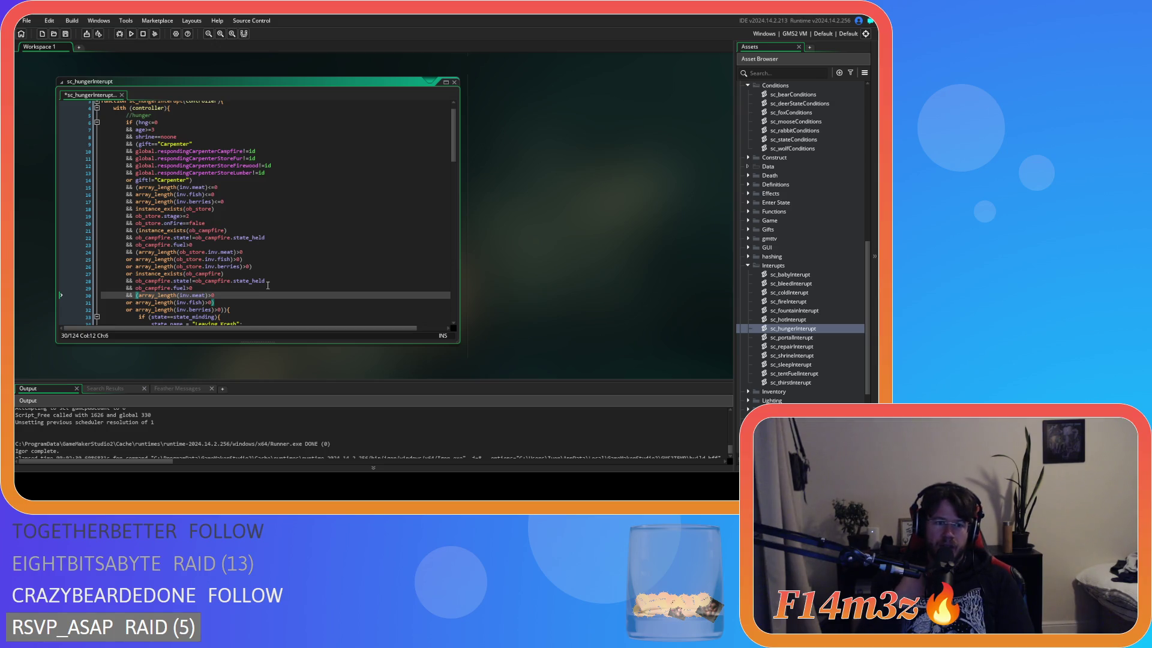
pyautogui.click(234, 301)
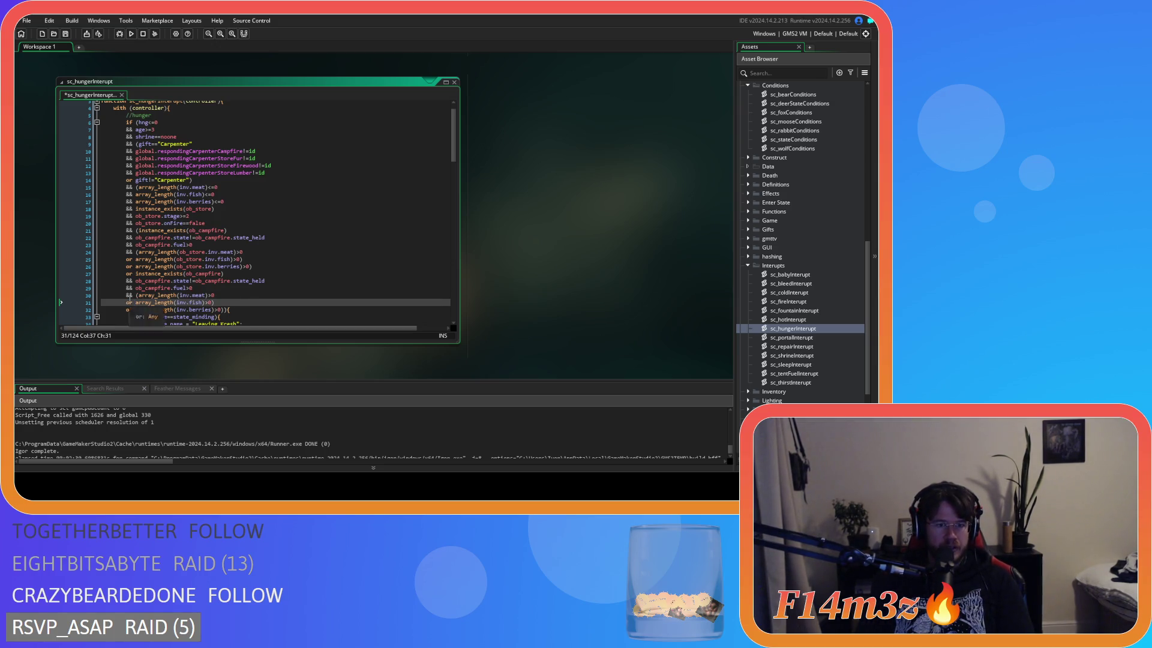
pyautogui.click(131, 295)
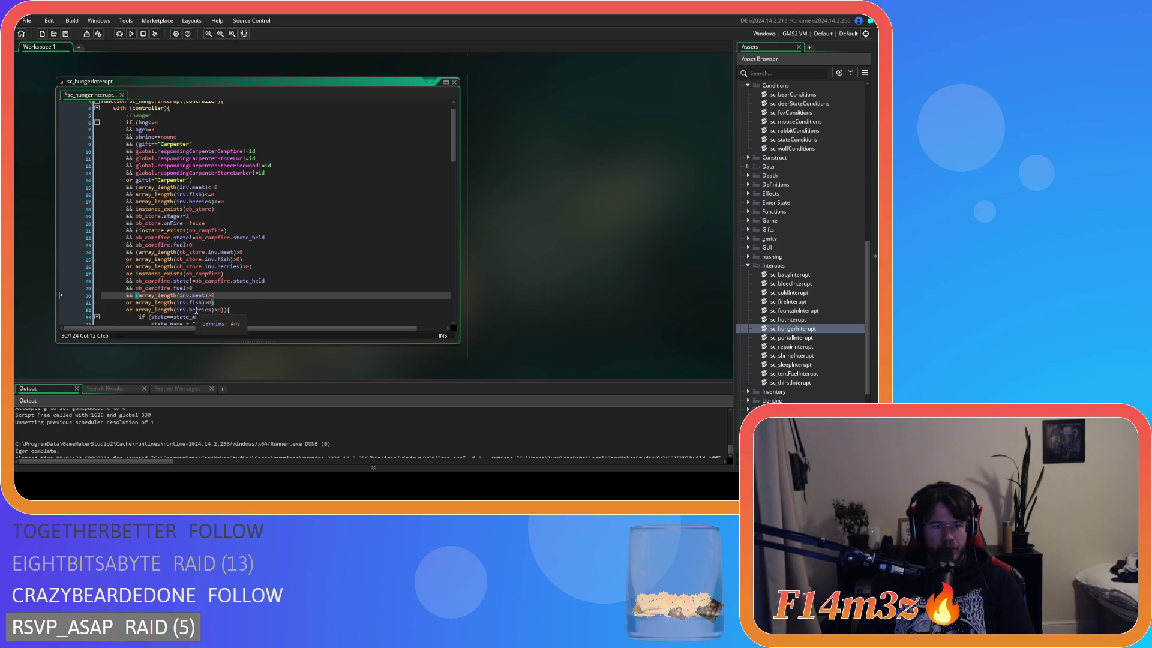
pyautogui.click(165, 311)
pyautogui.moveTo(152, 309); pyautogui.dragTo(214, 302)
pyautogui.click(228, 303)
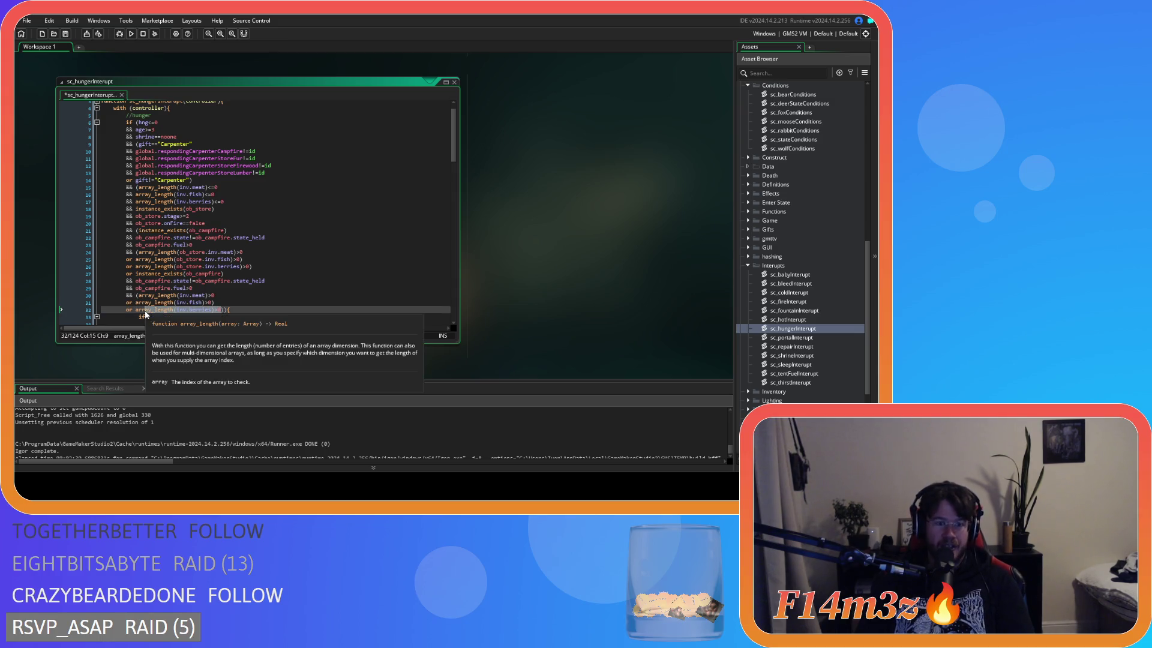
pyautogui.hotkey('ctrl', 's')
# Review the ob_store meat and berries checks against the campfire fuel line, then save again
pyautogui.click(264, 265)
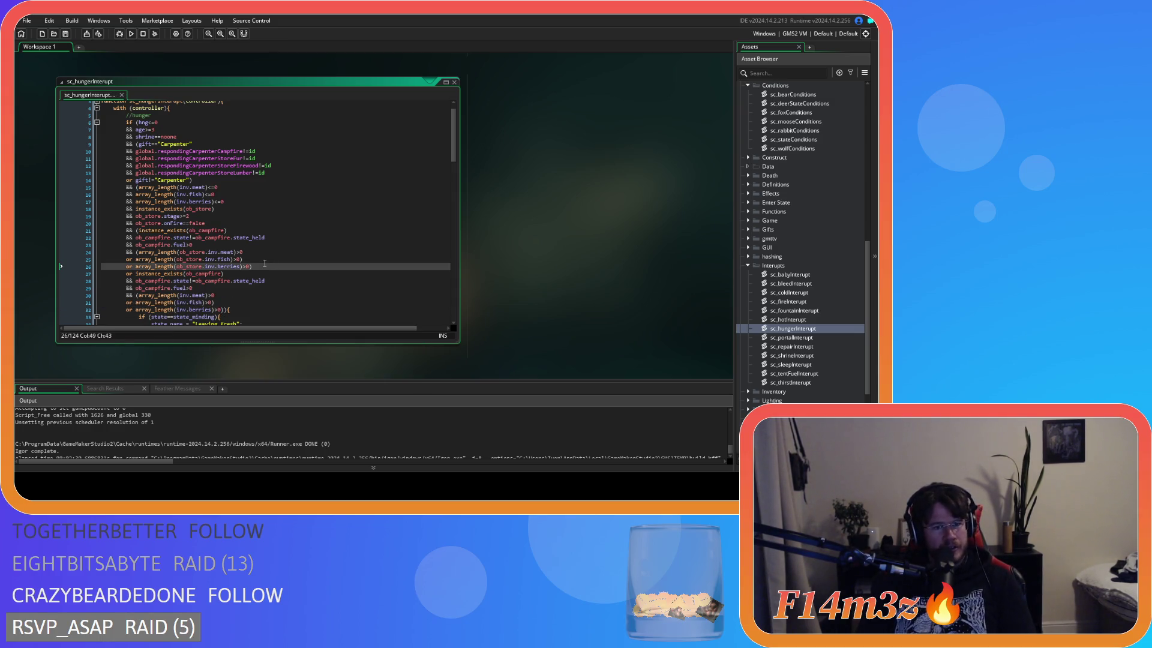
pyautogui.click(137, 252)
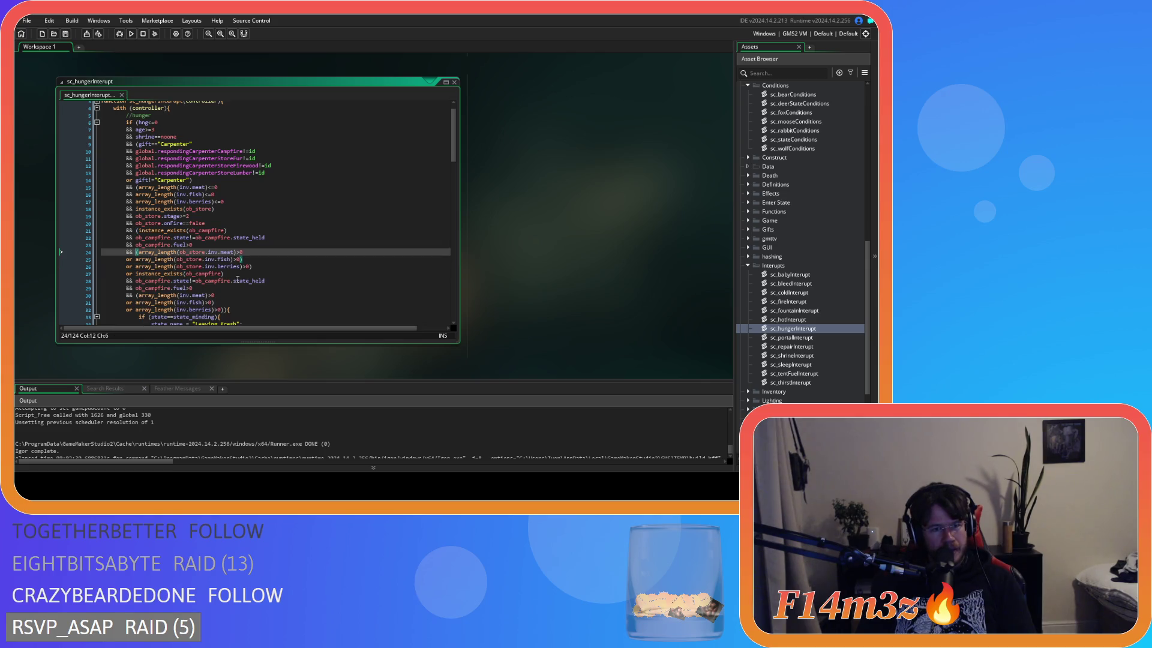
pyautogui.click(268, 247)
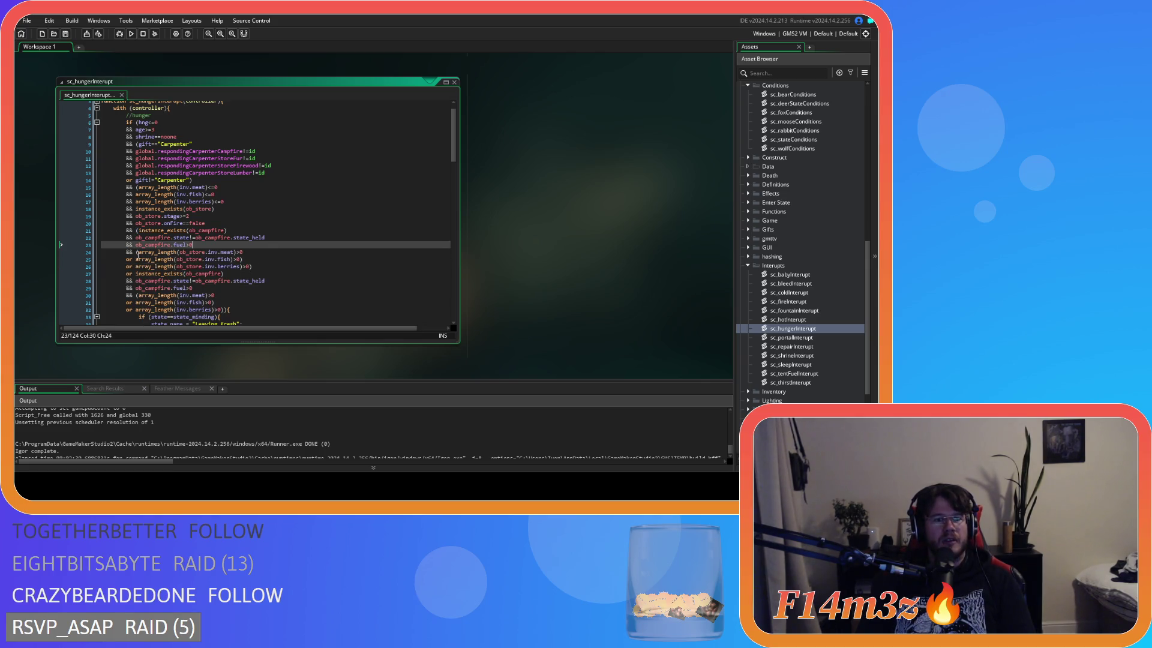
pyautogui.click(137, 253)
pyautogui.click(263, 266)
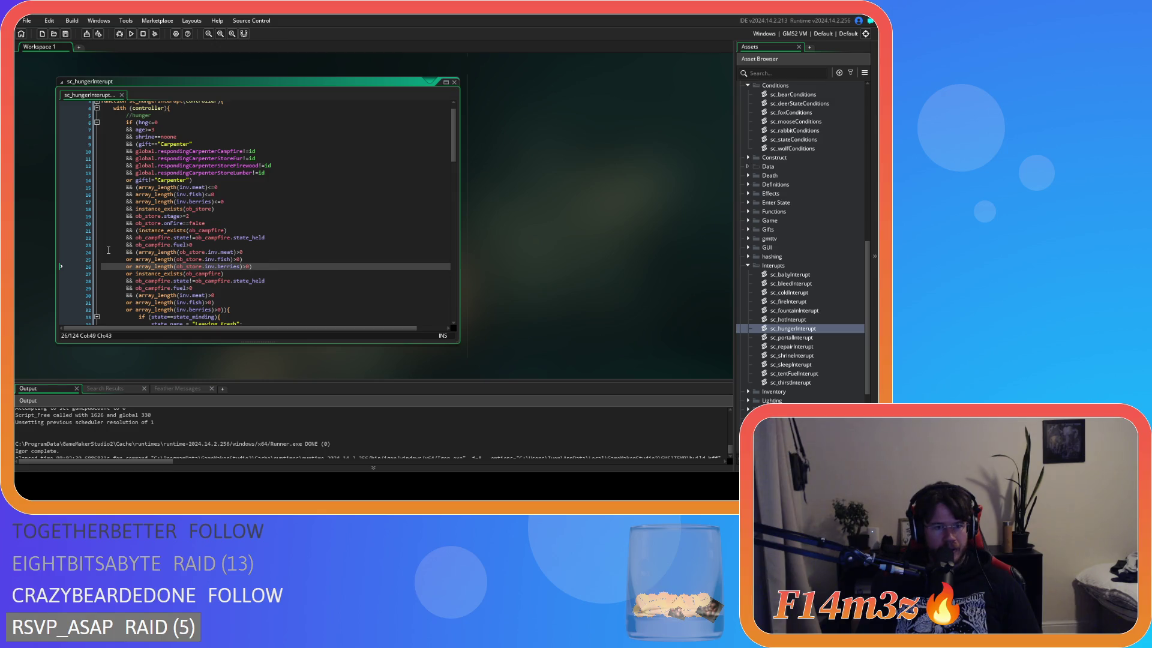
pyautogui.hotkey('ctrl', 's')
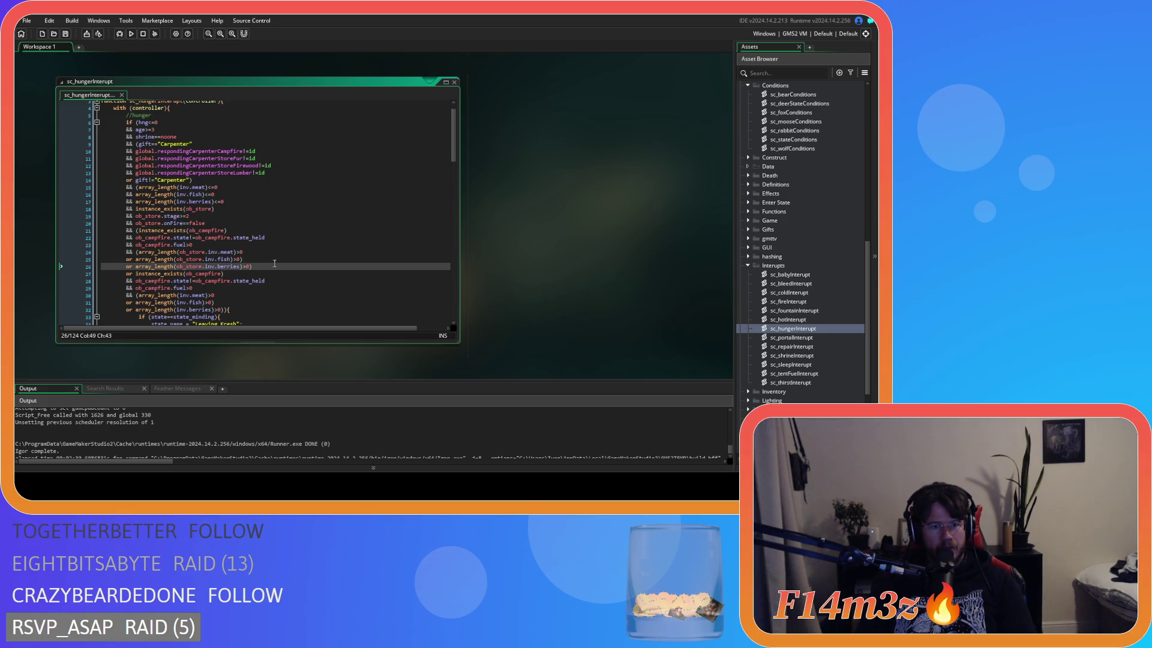
# Check the bracket pairing of the ob_store stage checks
pyautogui.click(137, 252)
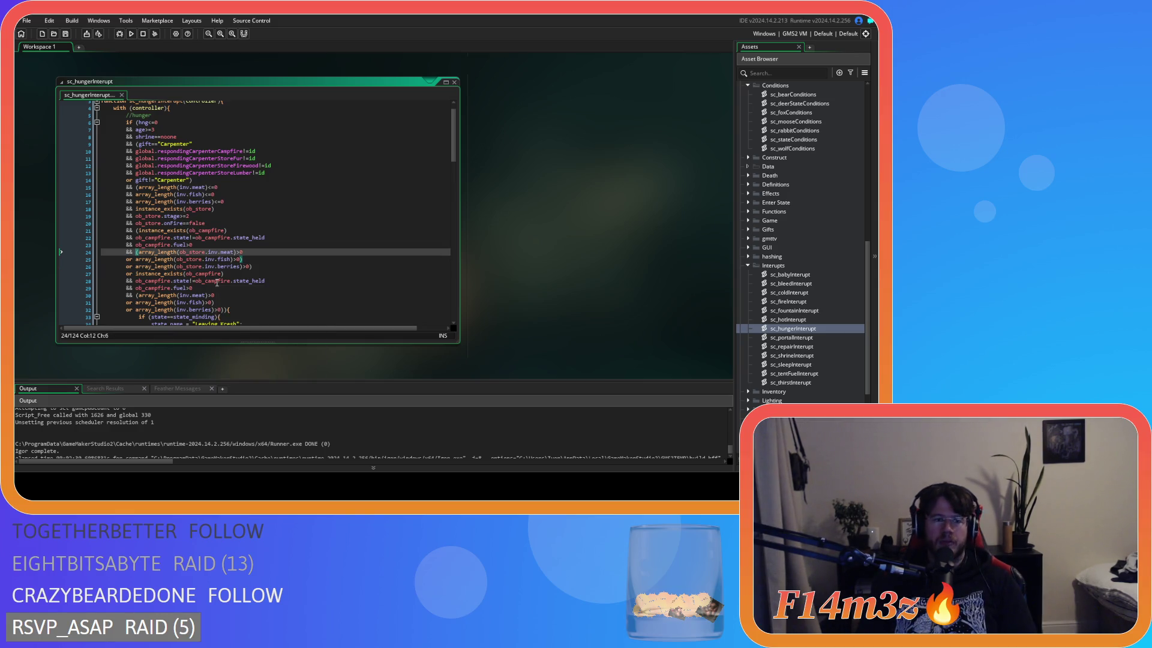
pyautogui.click(337, 219)
pyautogui.scroll(1, 337, 218)
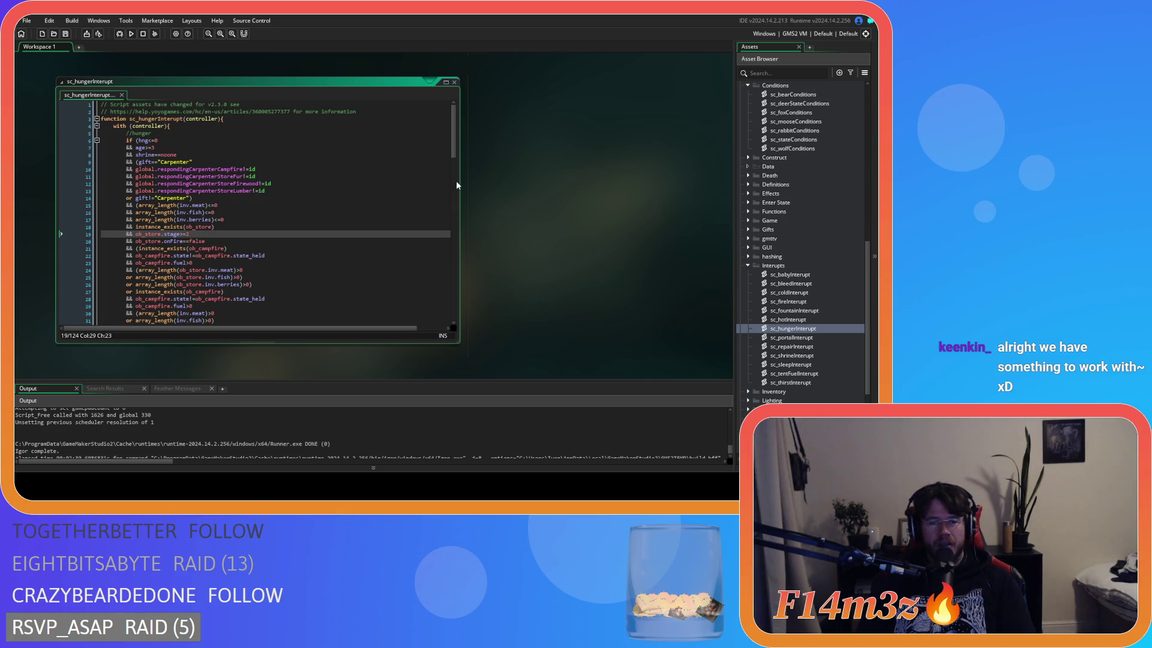
# Scroll the workspace past the interrupt scripts to ob_human's Events and Create code windows
pyautogui.scroll(-5, 448, 152)
pyautogui.scroll(5, 461, 150)
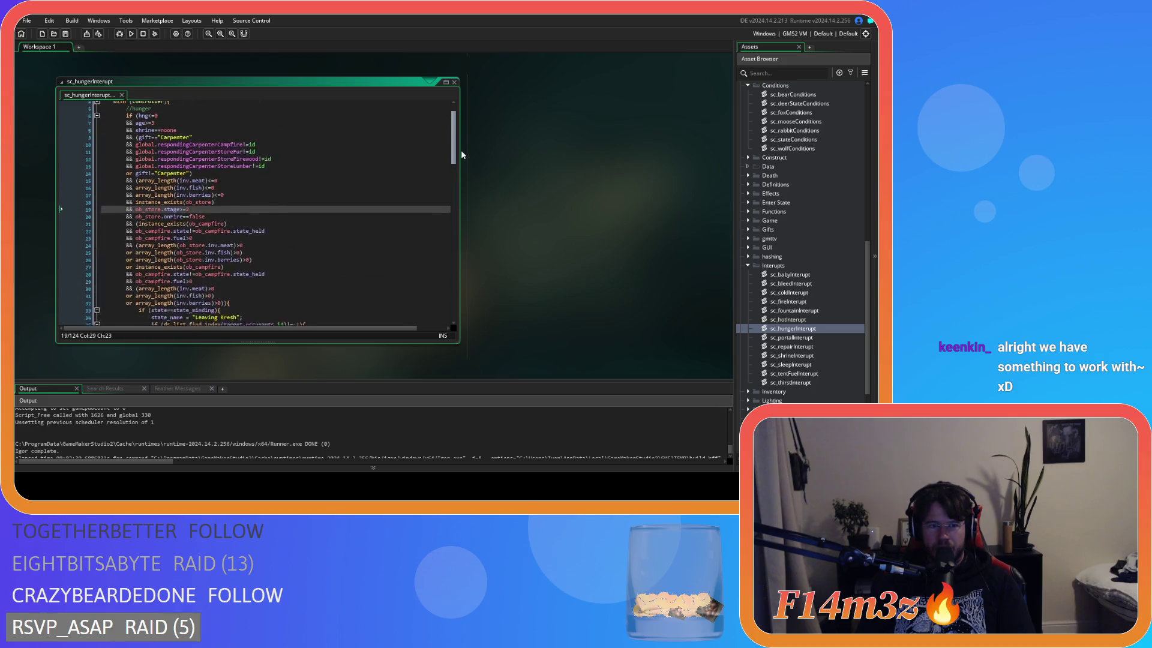
pyautogui.scroll(3, 519, 179)
pyautogui.scroll(2, 510, 278)
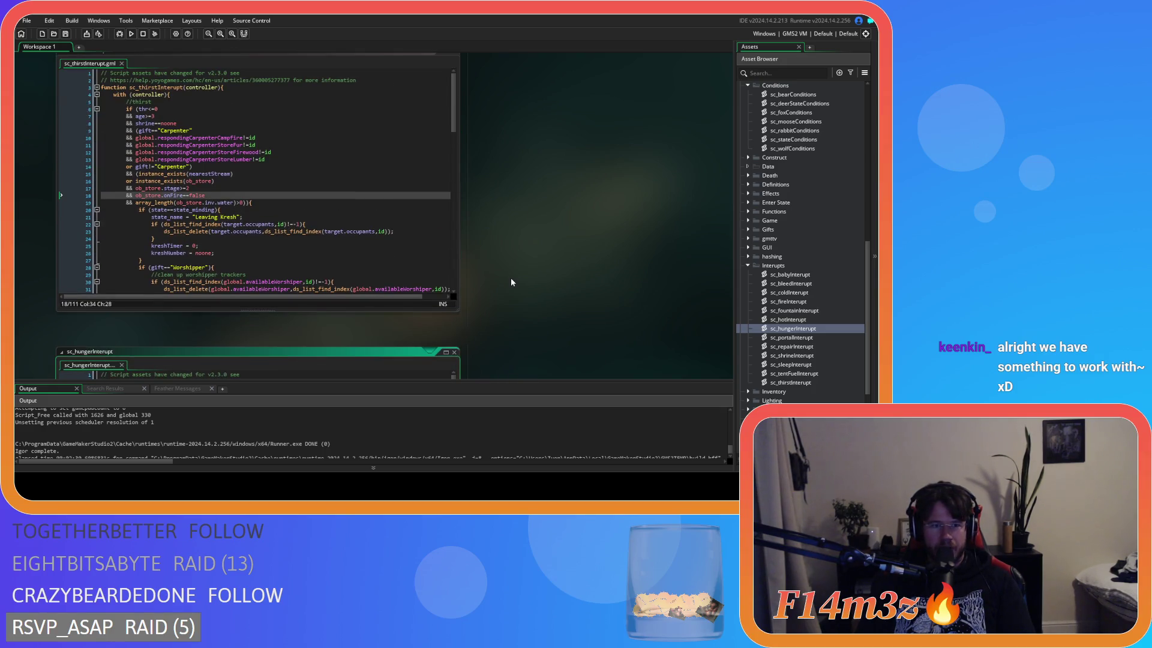
pyautogui.scroll(-2, 510, 279)
pyautogui.scroll(-3, 510, 278)
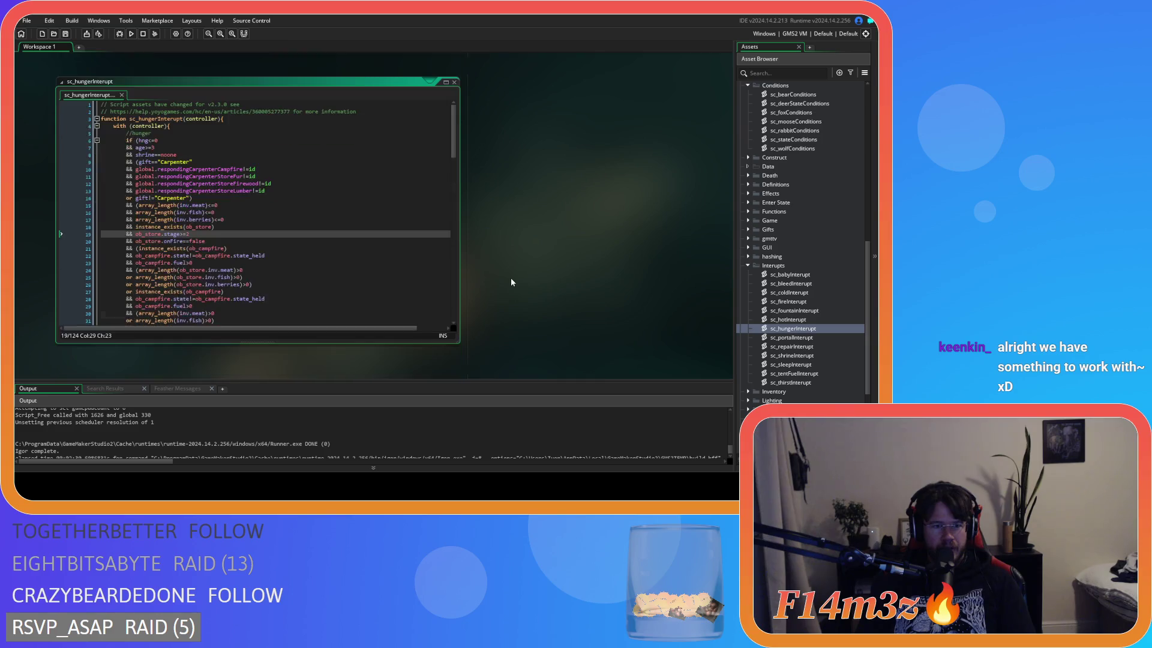
pyautogui.scroll(3, 510, 278)
pyautogui.scroll(3, 510, 279)
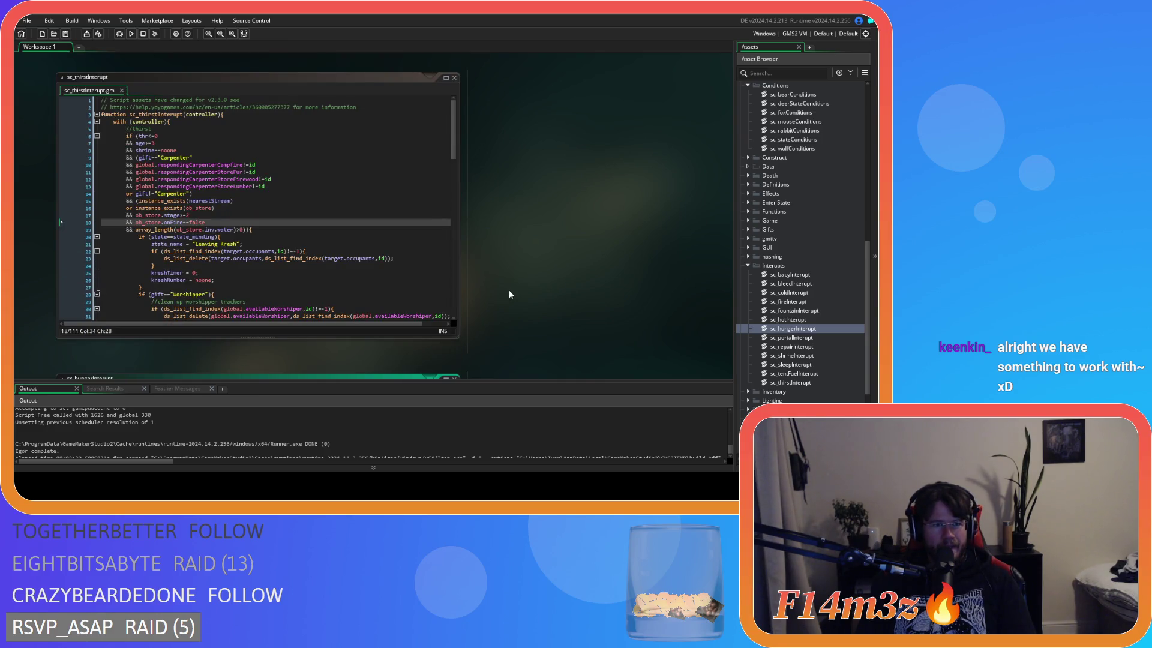
pyautogui.scroll(-2, 509, 294)
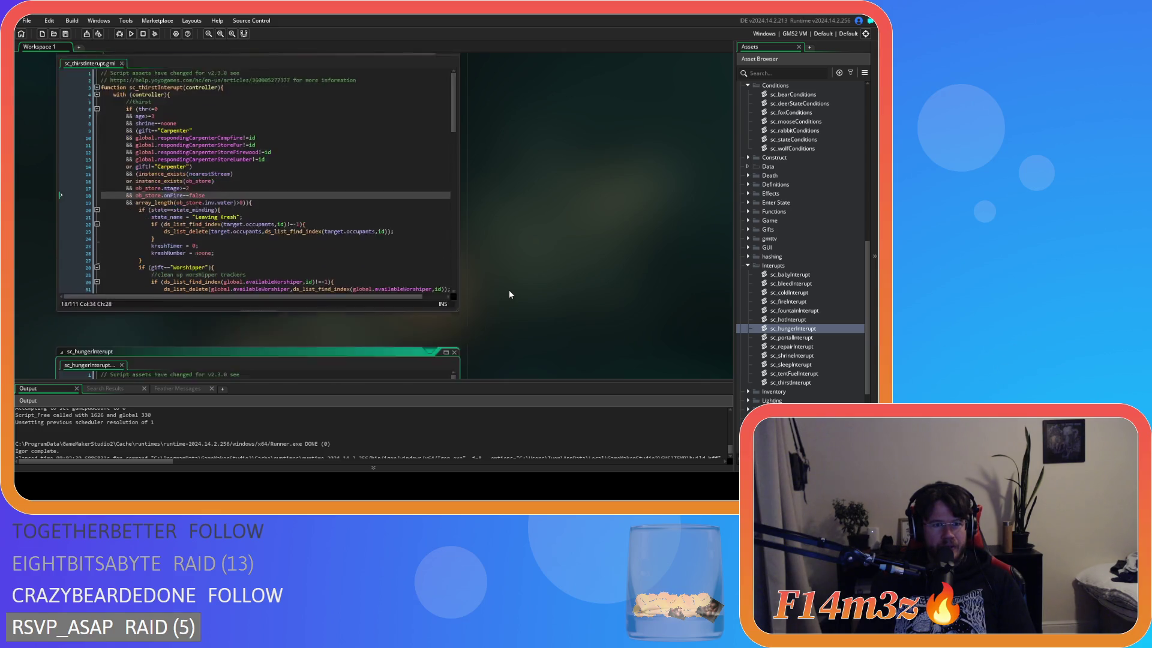
pyautogui.scroll(-5, 508, 294)
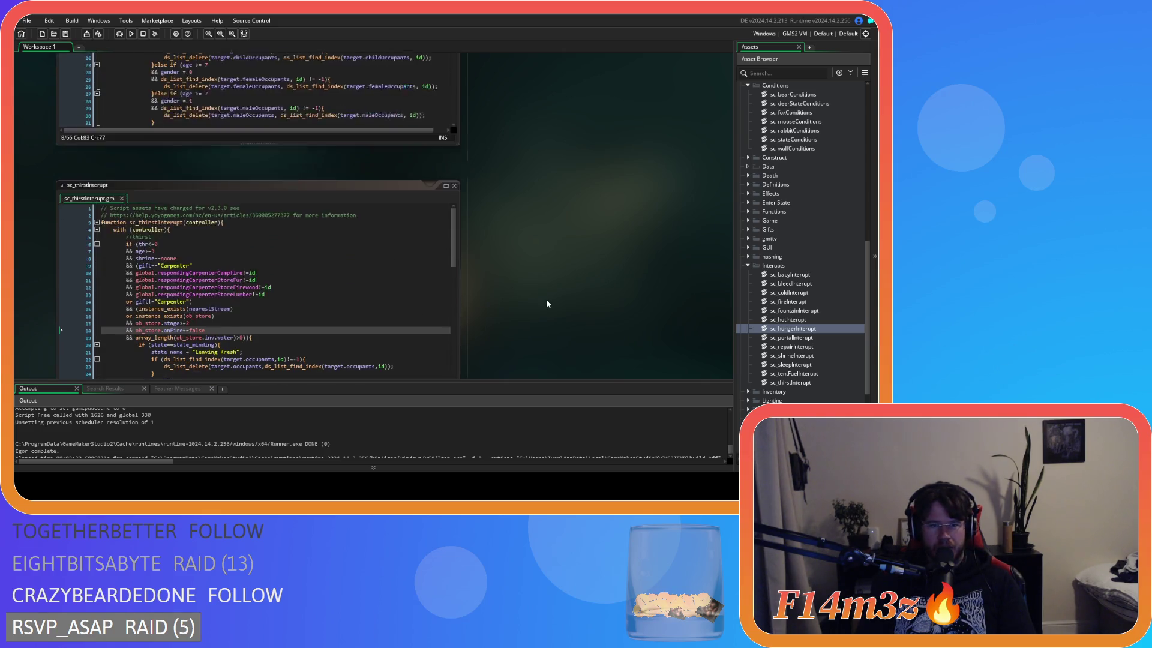
pyautogui.scroll(-4, 546, 307)
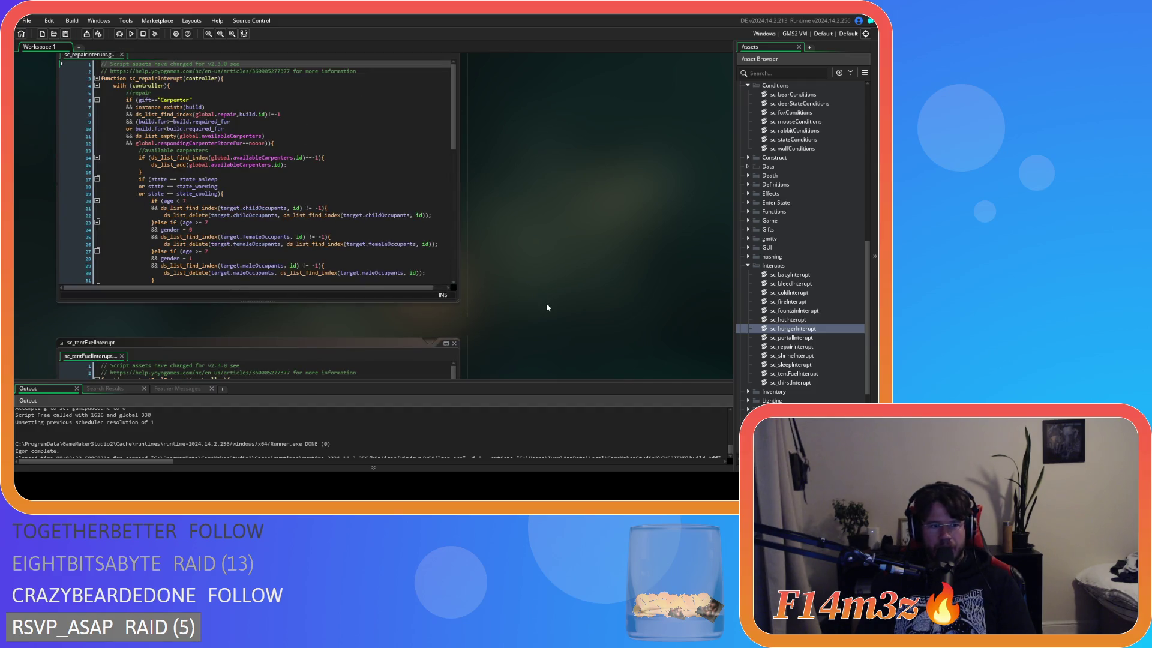
pyautogui.scroll(-4, 546, 307)
pyautogui.scroll(10, 546, 307)
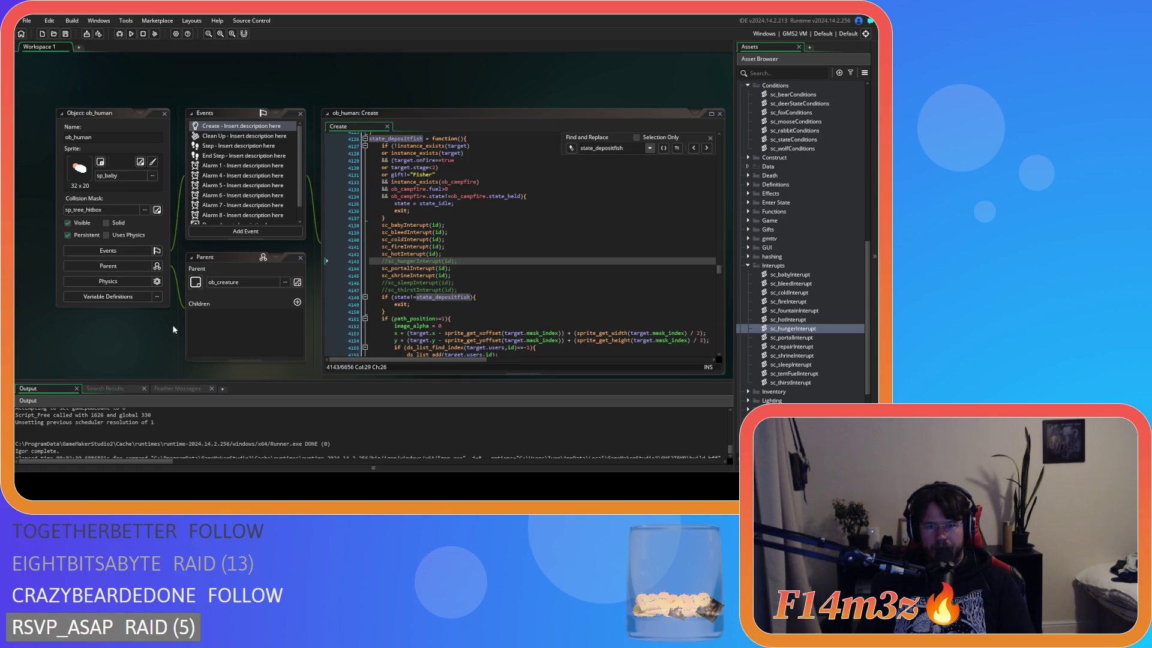
# Scroll sc_stateConditions to the hunter supply-fur block and select the state_depositfur name
pyautogui.scroll(-4, 468, 303)
pyautogui.scroll(-3, 506, 288)
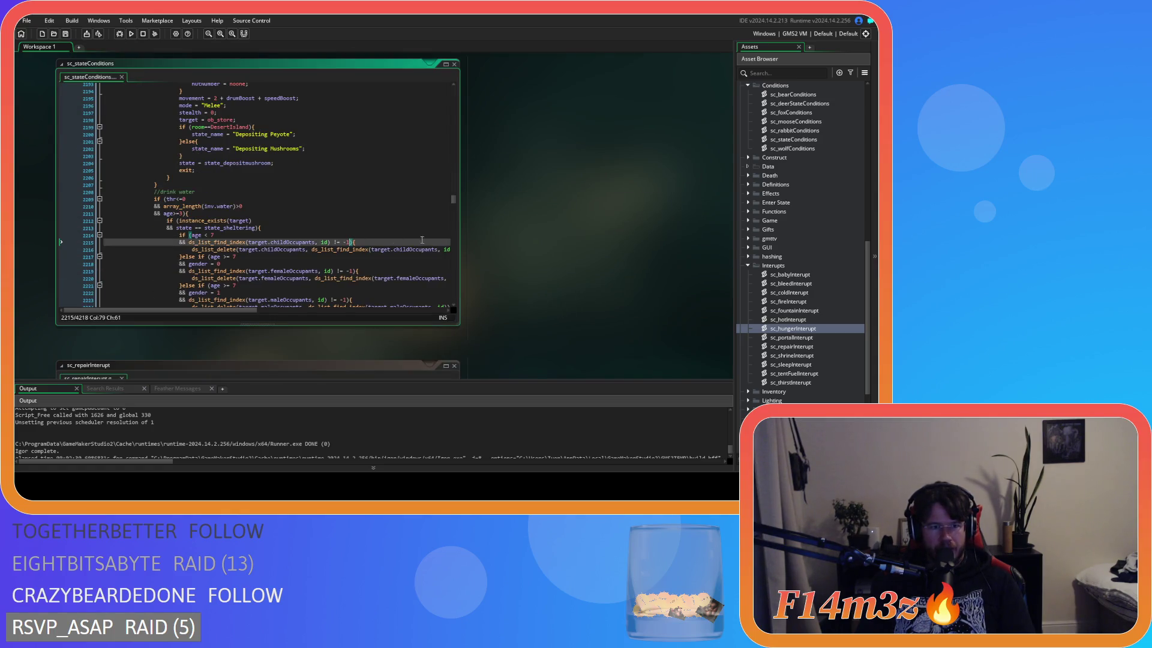
pyautogui.scroll(7, 375, 234)
pyautogui.scroll(-8, 376, 235)
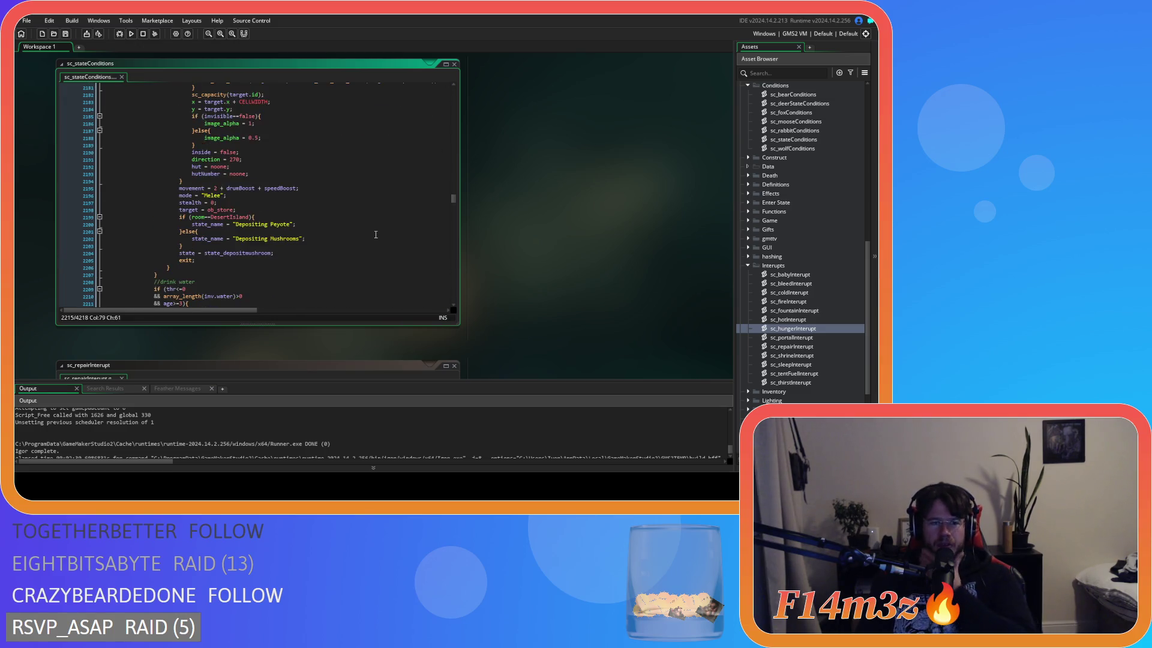
pyautogui.scroll(-20, 376, 235)
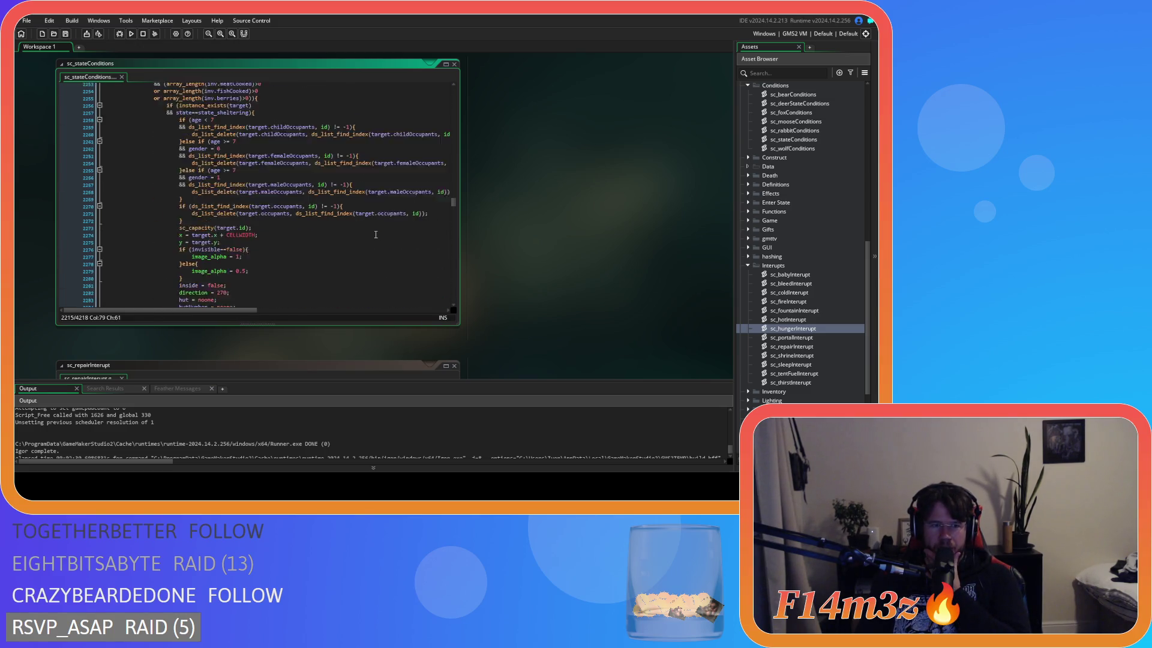
pyautogui.scroll(-20, 376, 235)
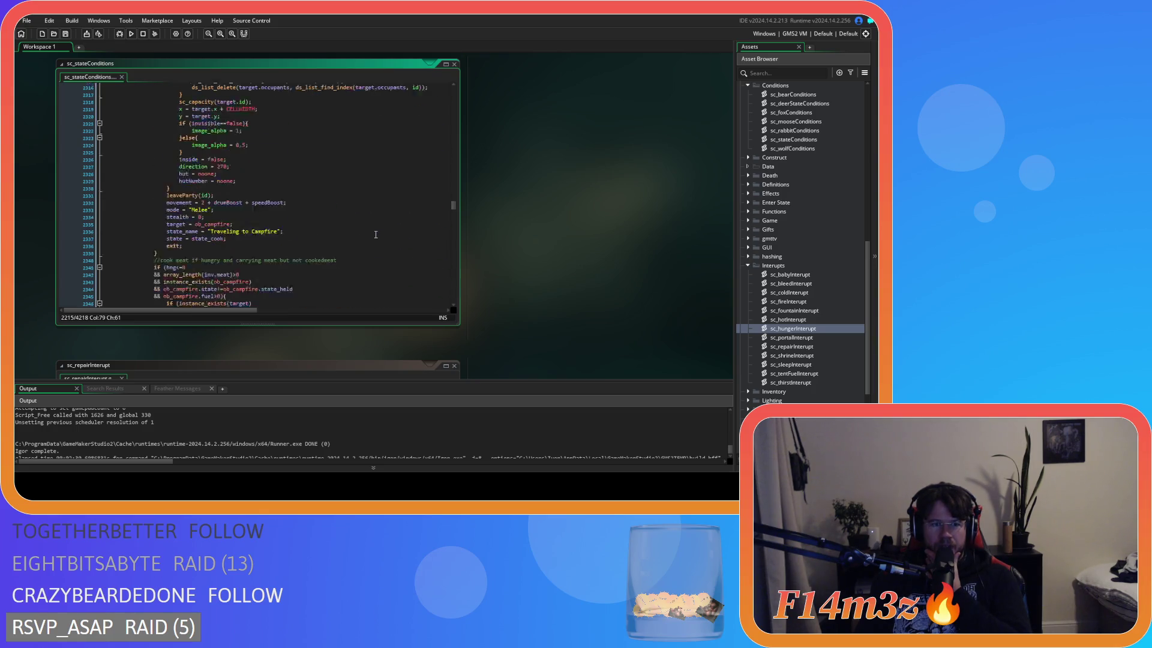
pyautogui.scroll(-11, 376, 234)
pyautogui.scroll(-11, 375, 234)
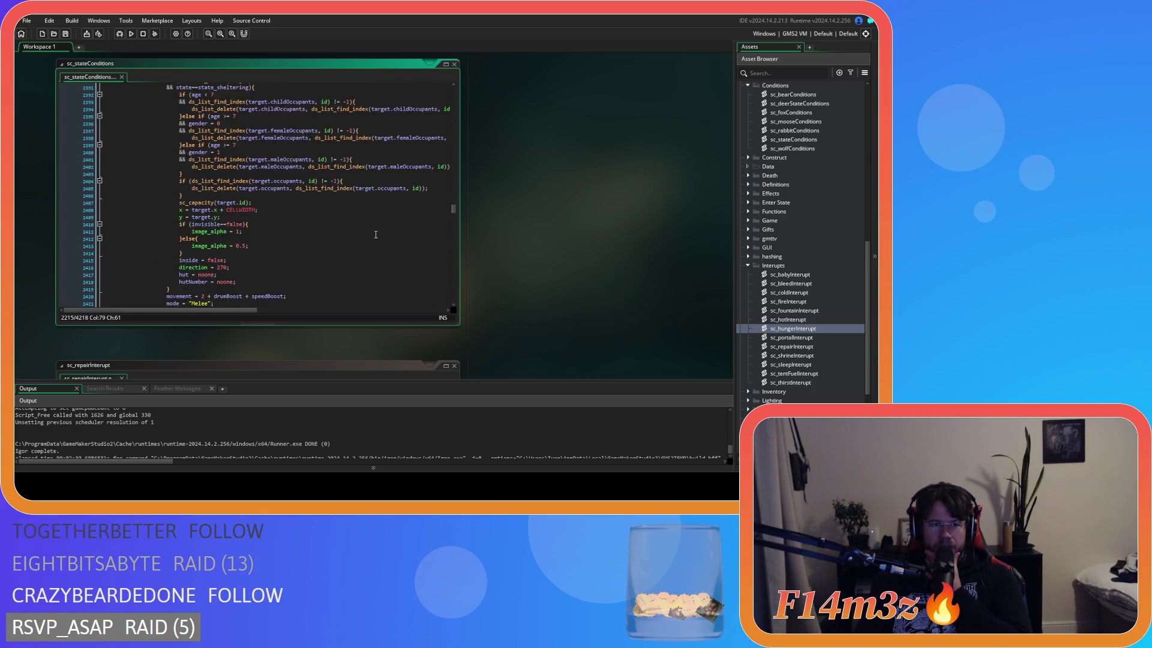
pyautogui.scroll(20, 375, 235)
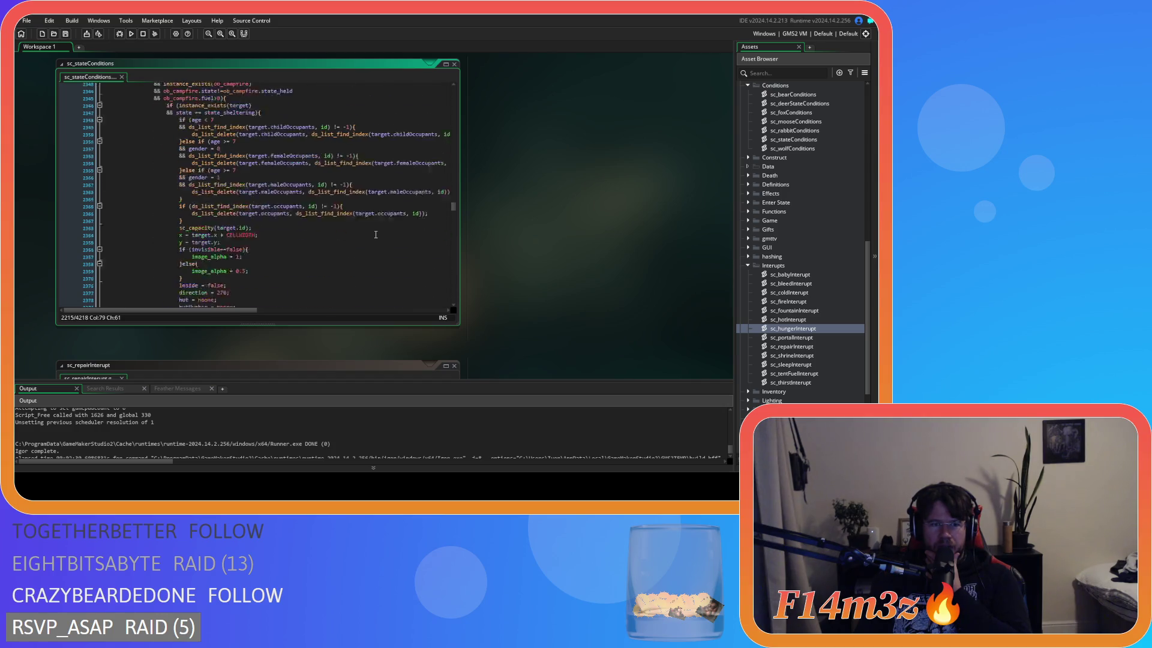
pyautogui.scroll(20, 376, 234)
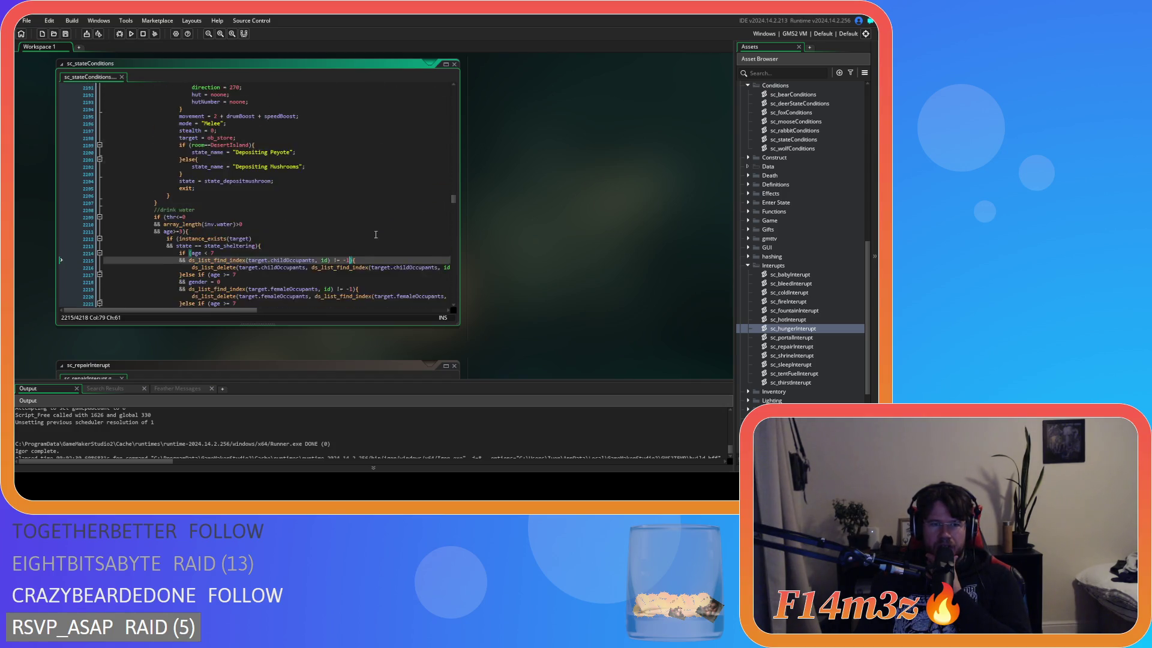
pyautogui.scroll(16, 376, 234)
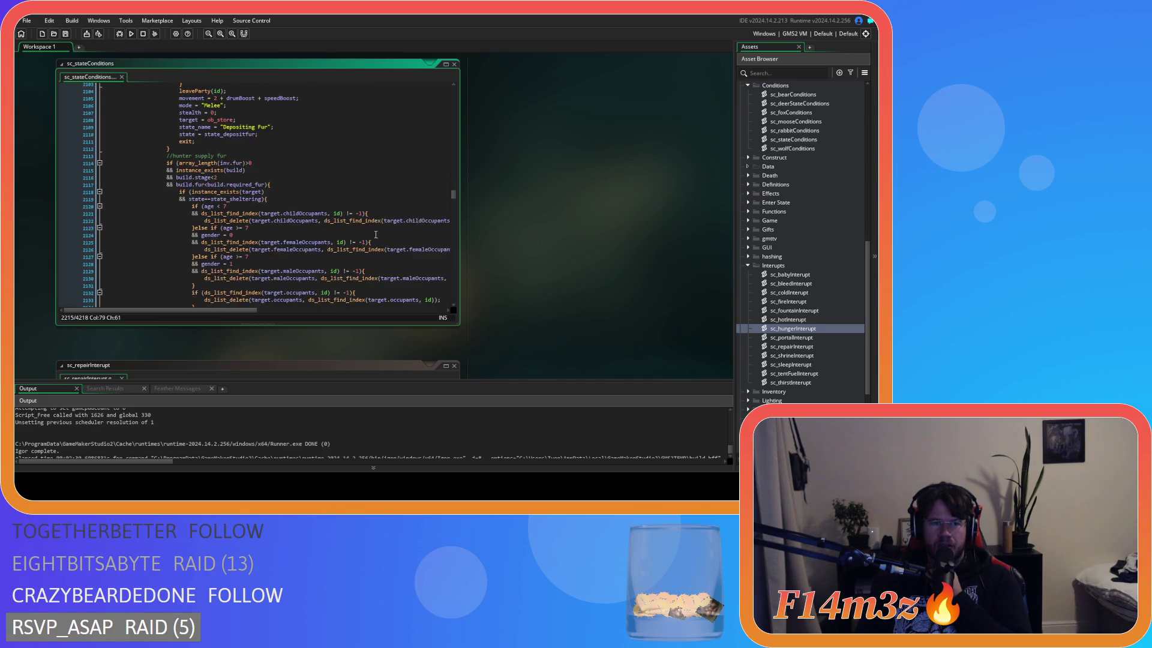
pyautogui.doubleClick(287, 243)
pyautogui.hotkey('ctrl', 'c')
pyautogui.hotkey('ctrl', 'Tab')
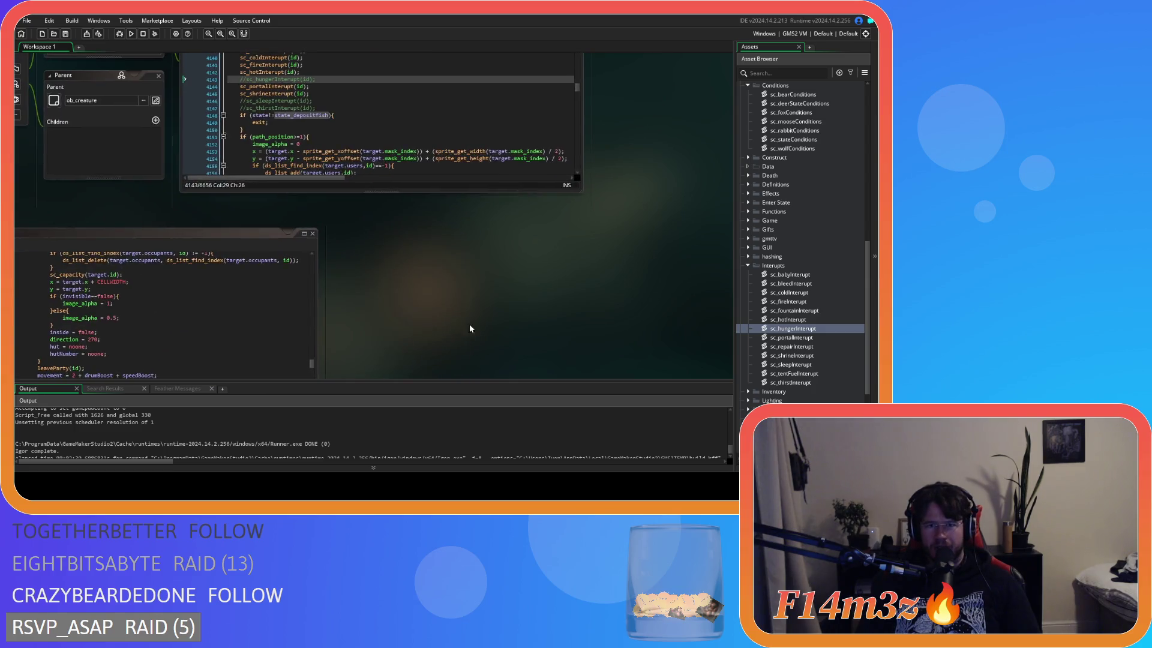
# Find state_depositfur in ob_human's Create code and select its interrupt calls
pyautogui.hotkey('ctrl', 'f')
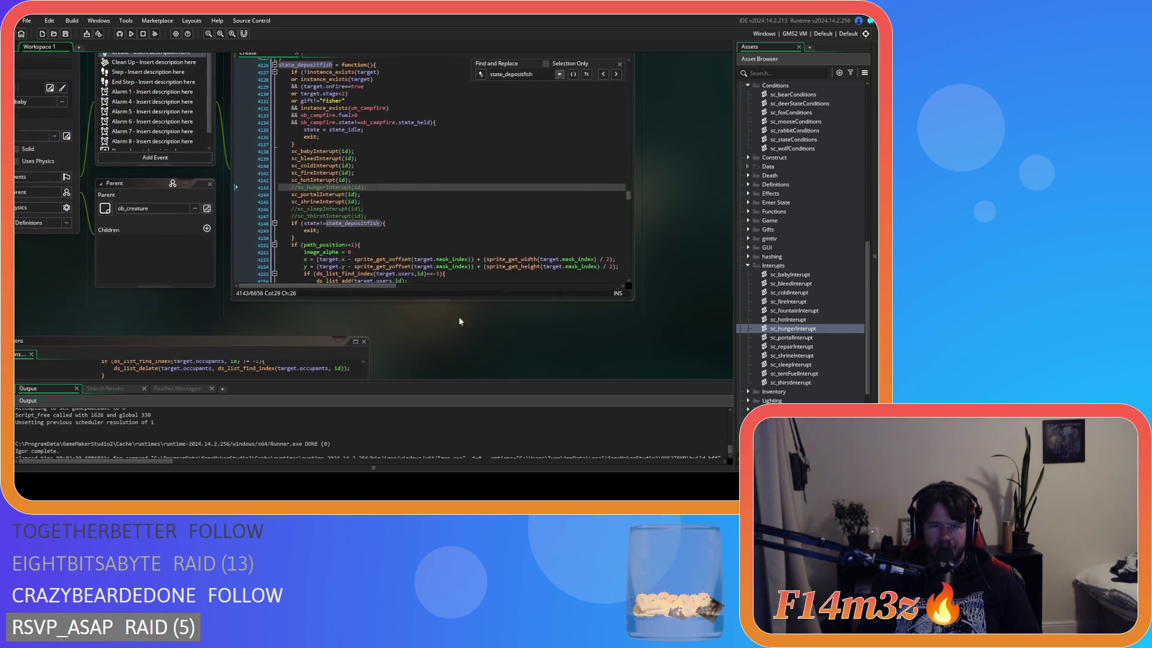
pyautogui.hotkey('ctrl', 'v')
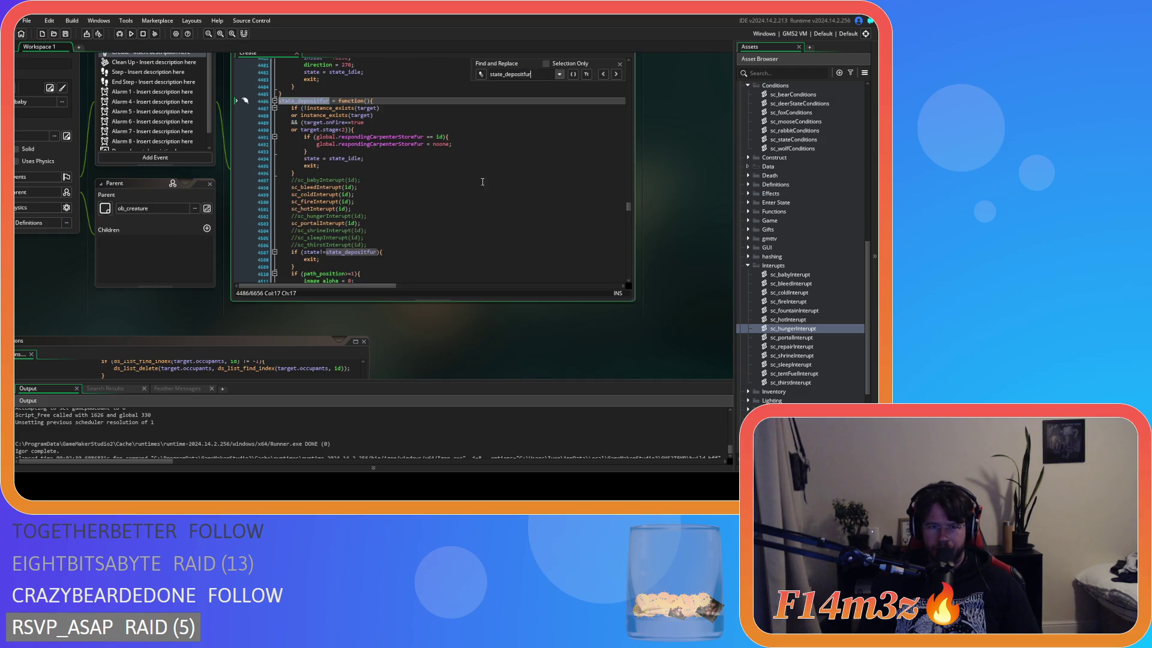
pyautogui.moveTo(321, 187); pyautogui.dragTo(319, 224)
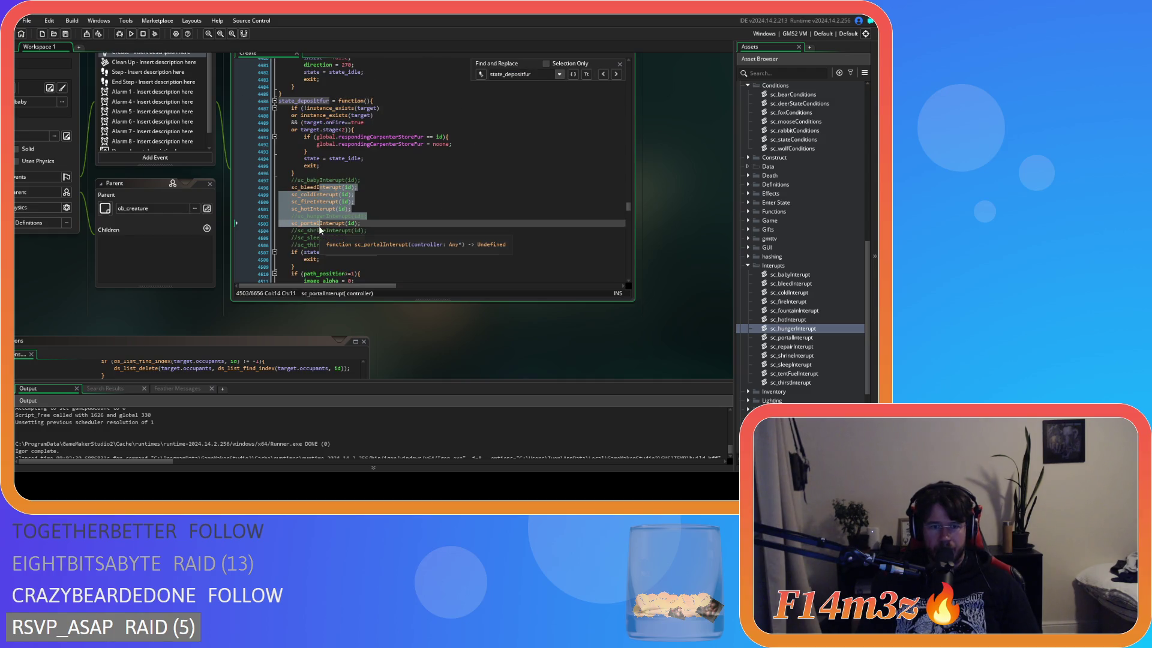
# Bring sc_stateConditions into view and select the state_supplyFur name on line 2154
pyautogui.moveTo(434, 364); pyautogui.dragTo(518, 193)
pyautogui.scroll(-5, 519, 198)
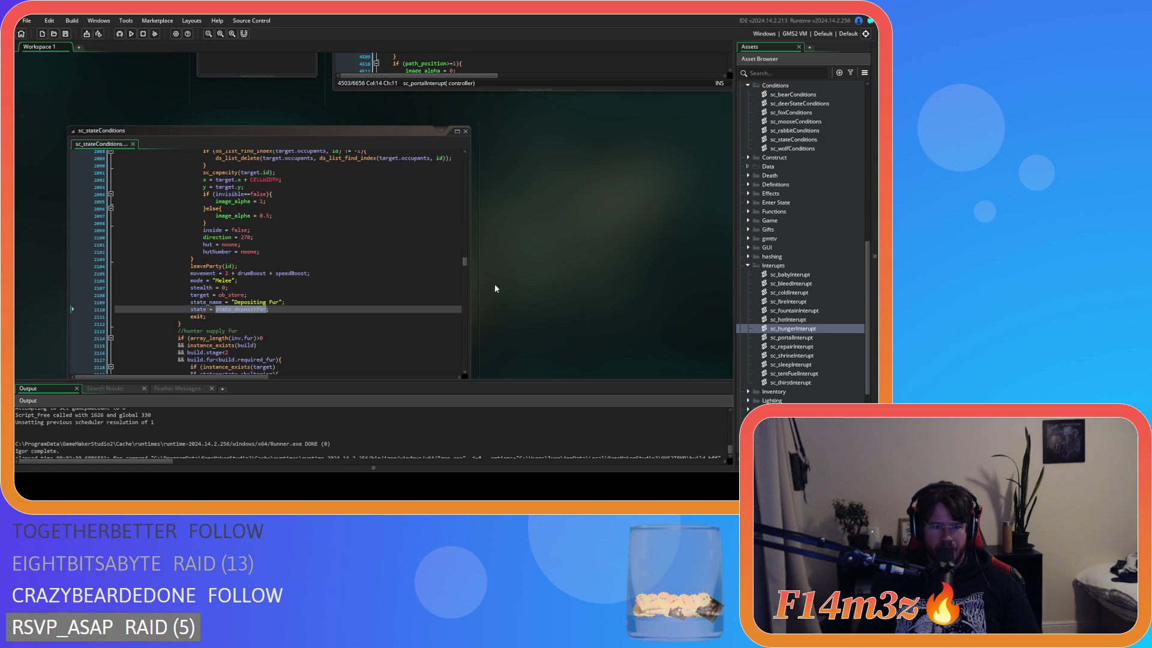
pyautogui.scroll(2, 387, 237)
pyautogui.click(387, 238)
pyautogui.scroll(-10, 266, 256)
pyautogui.doubleClick(266, 256)
pyautogui.hotkey('ctrl', 'c')
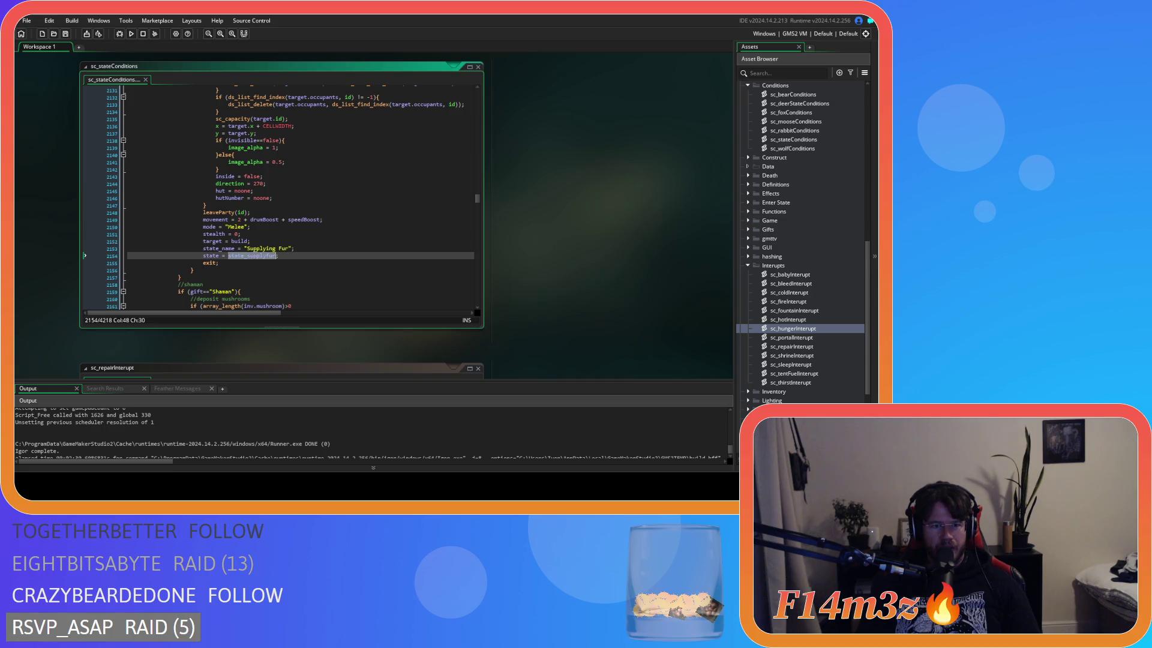
# Move the ob_human editor into view and find the state_supplyfur function definition
pyautogui.moveTo(566, 209); pyautogui.dragTo(424, 394)
pyautogui.moveTo(454, 313); pyautogui.dragTo(477, 355)
pyautogui.hotkey('ctrl', 'f')
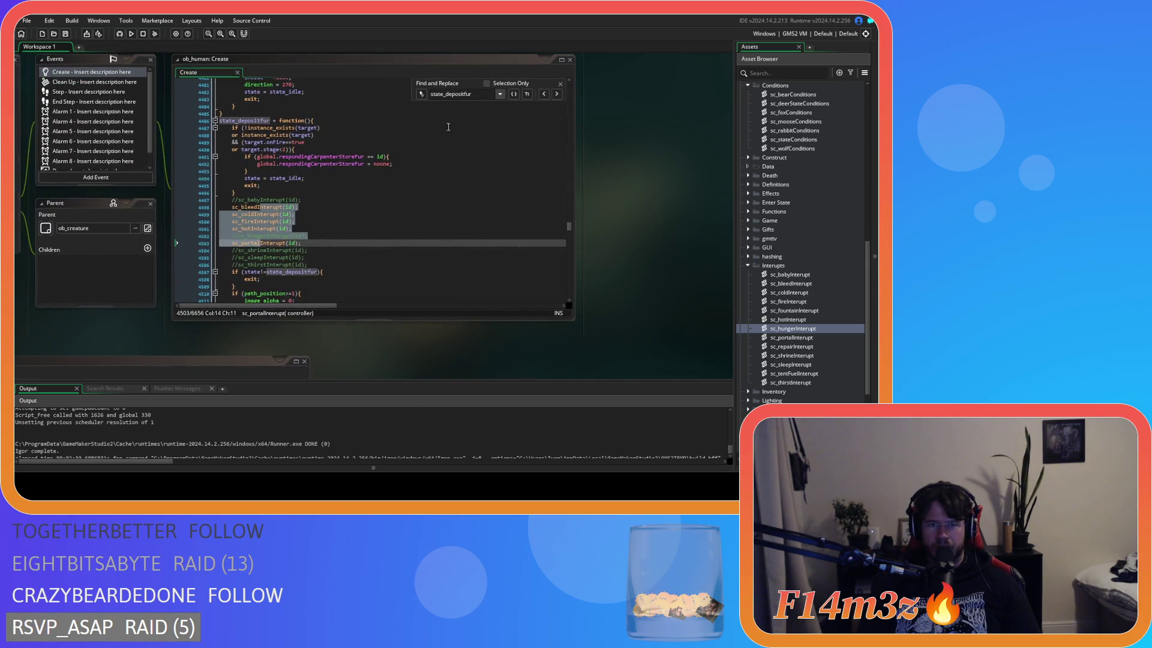
pyautogui.hotkey('ctrl', 'v')
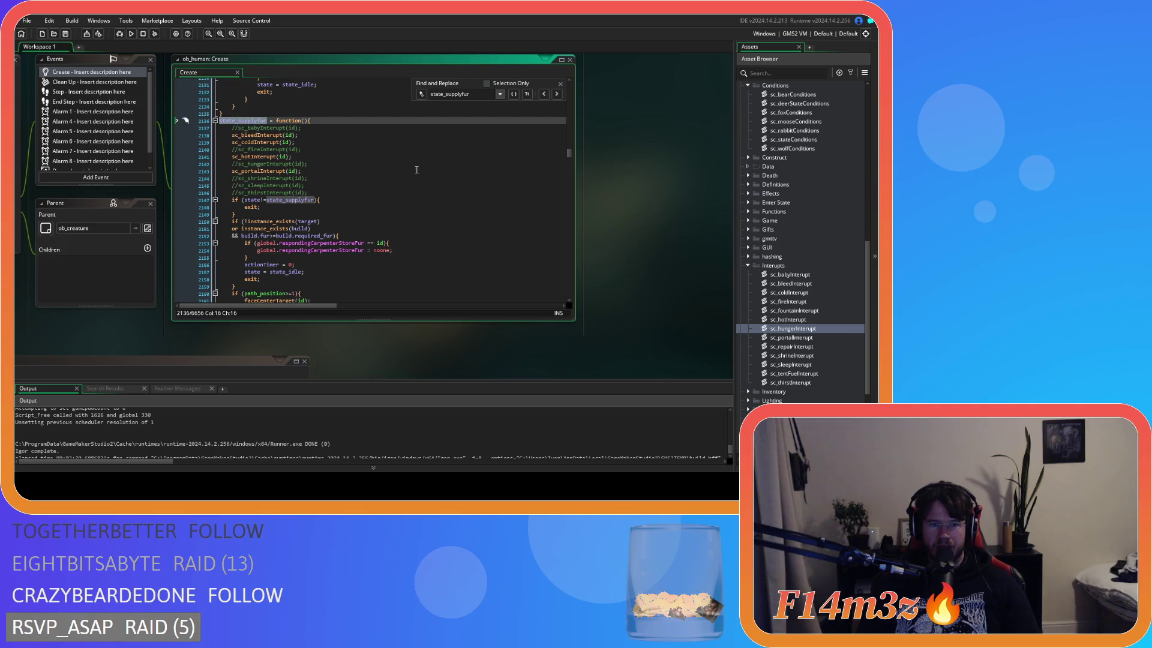
pyautogui.scroll(-10, 433, 180)
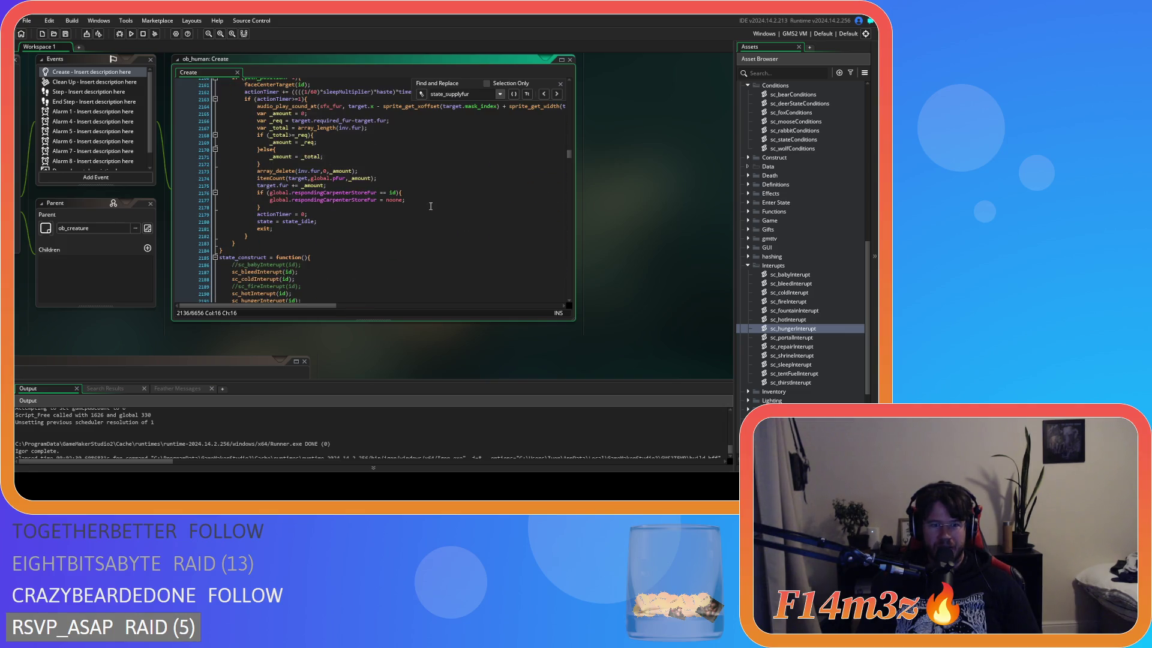
pyautogui.scroll(10, 430, 206)
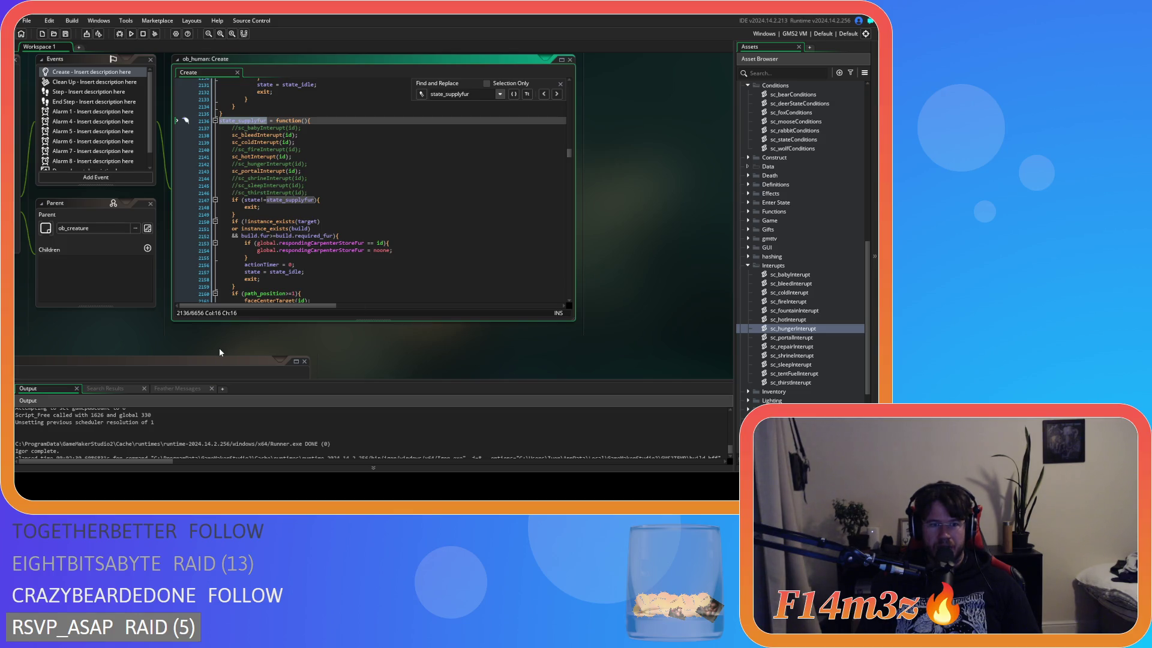
# Return to sc_stateConditions and scroll to its drink-water condition
pyautogui.hotkey('ctrl', 'Tab')
pyautogui.click(335, 251)
pyautogui.scroll(-20, 336, 252)
pyautogui.scroll(-6, 336, 252)
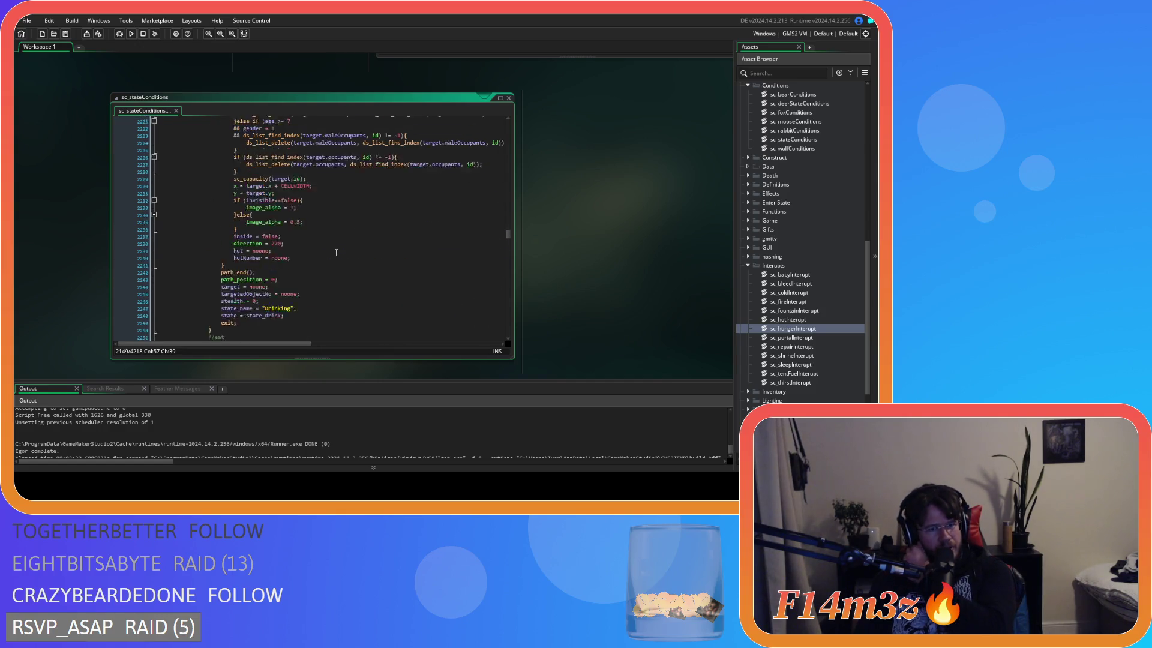
pyautogui.scroll(-2, 336, 252)
pyautogui.scroll(5, 336, 252)
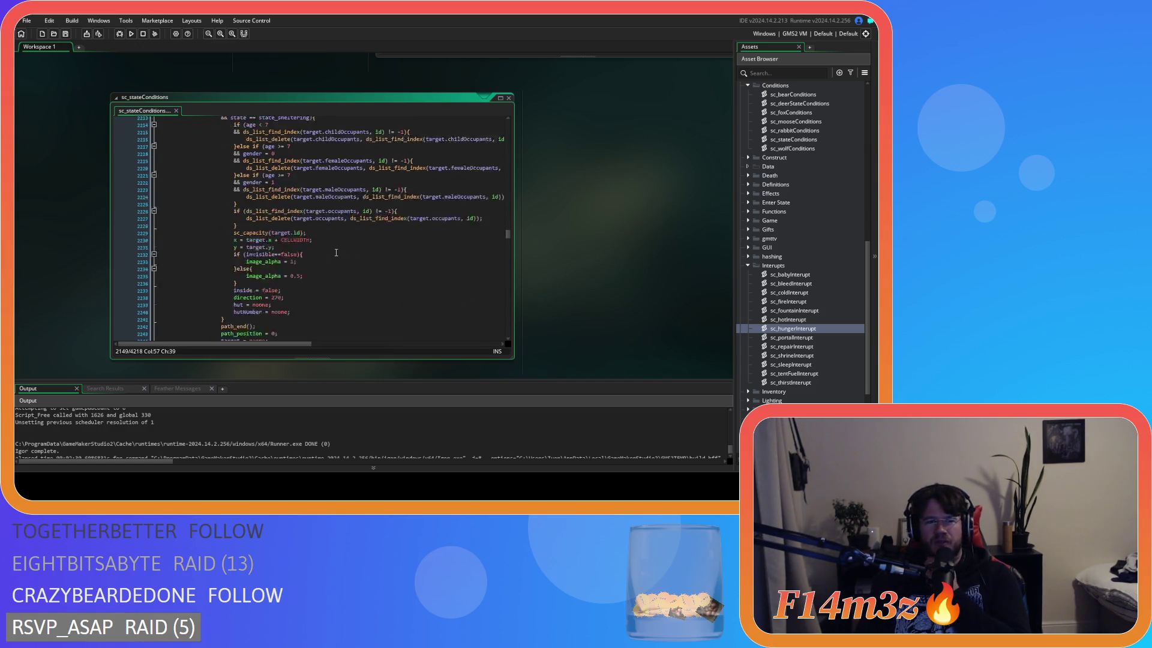
pyautogui.scroll(-12, 336, 251)
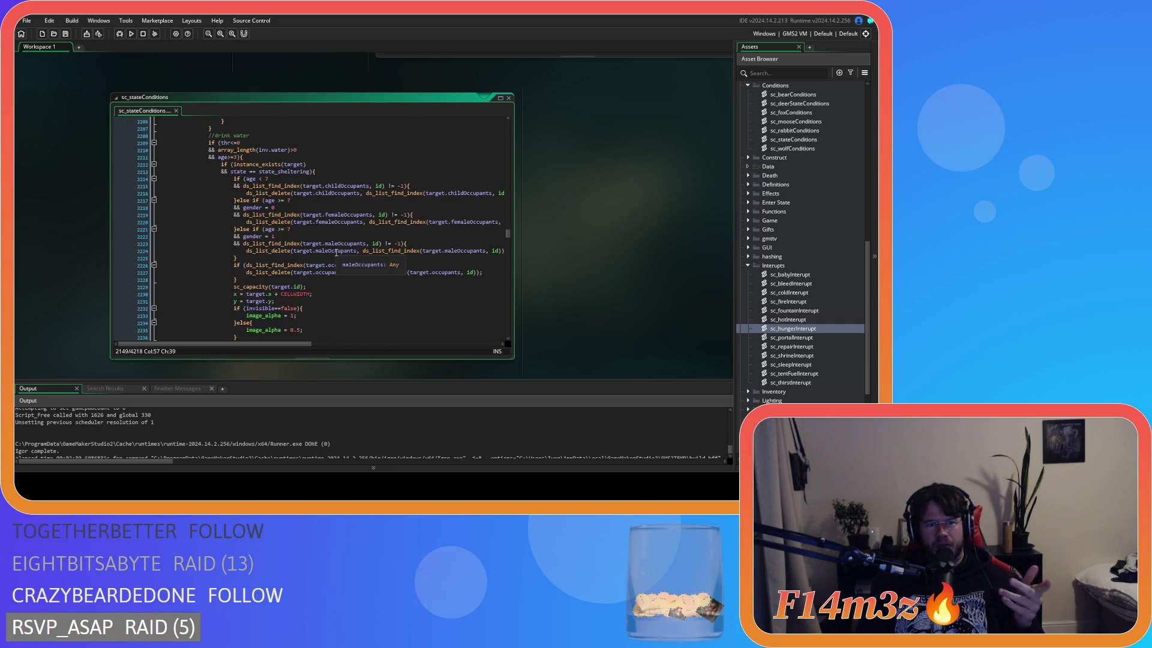
pyautogui.scroll(-5, 336, 252)
pyautogui.scroll(-20, 336, 252)
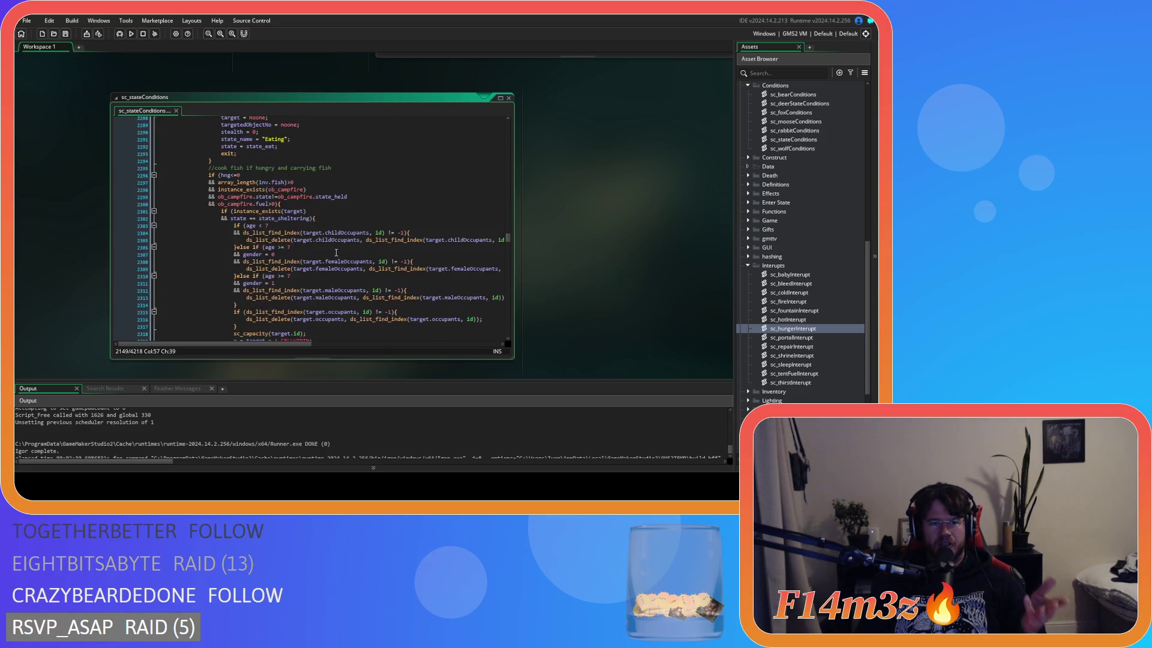
pyautogui.scroll(-13, 336, 252)
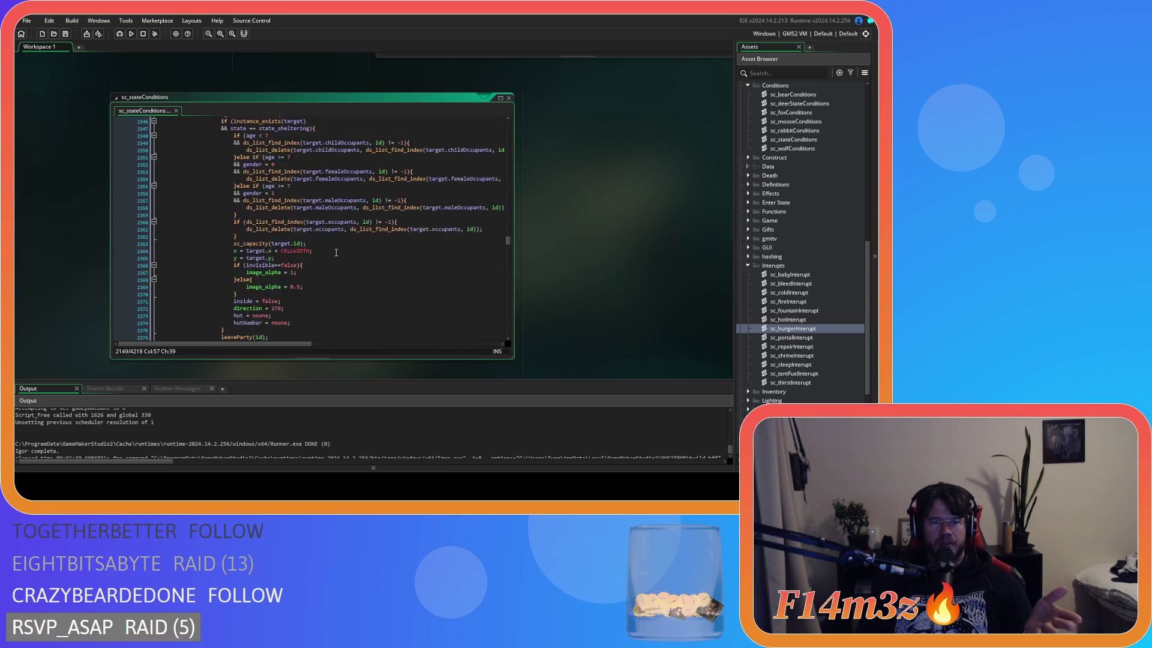
pyautogui.scroll(-2, 336, 252)
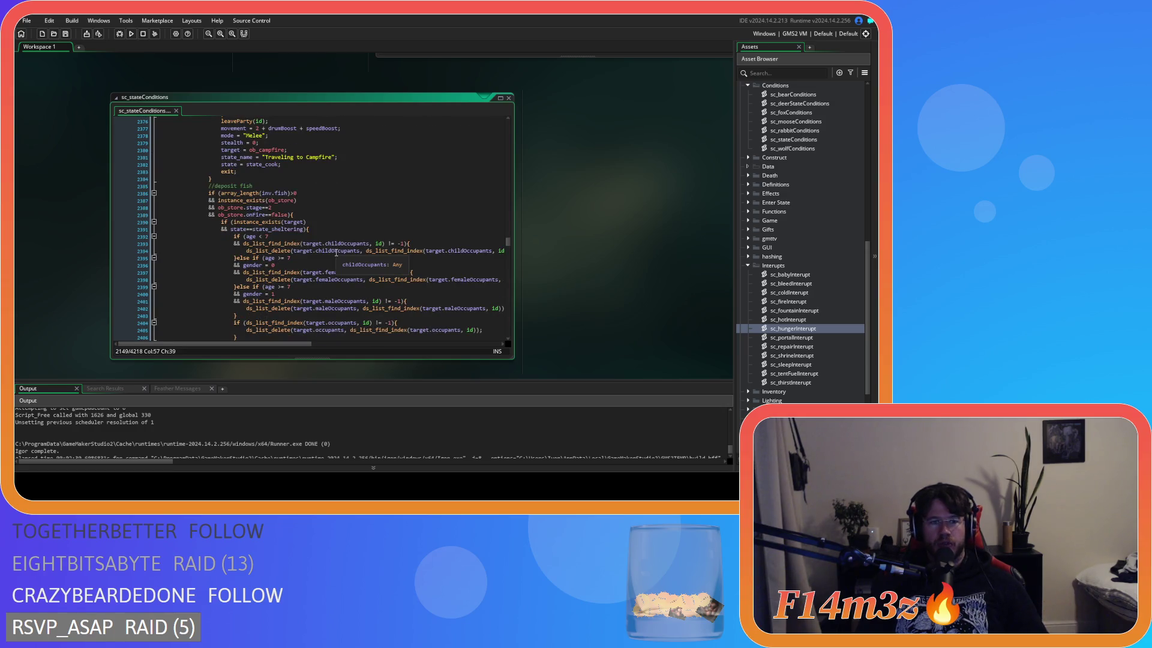
pyautogui.scroll(-13, 336, 252)
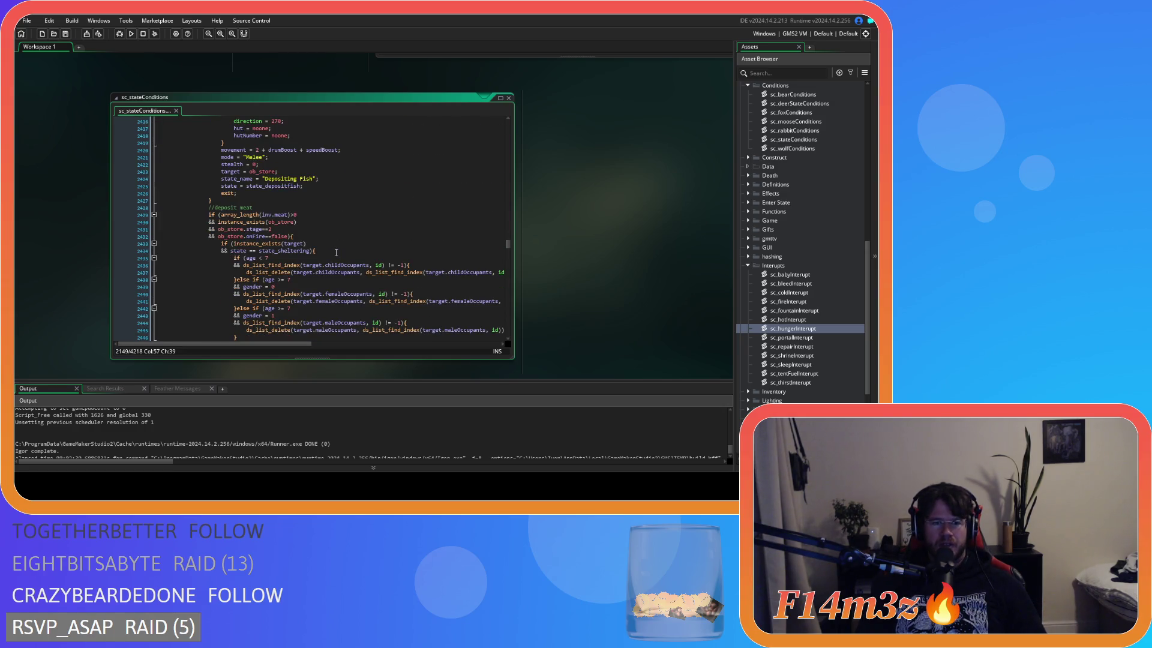
pyautogui.scroll(-5, 581, 340)
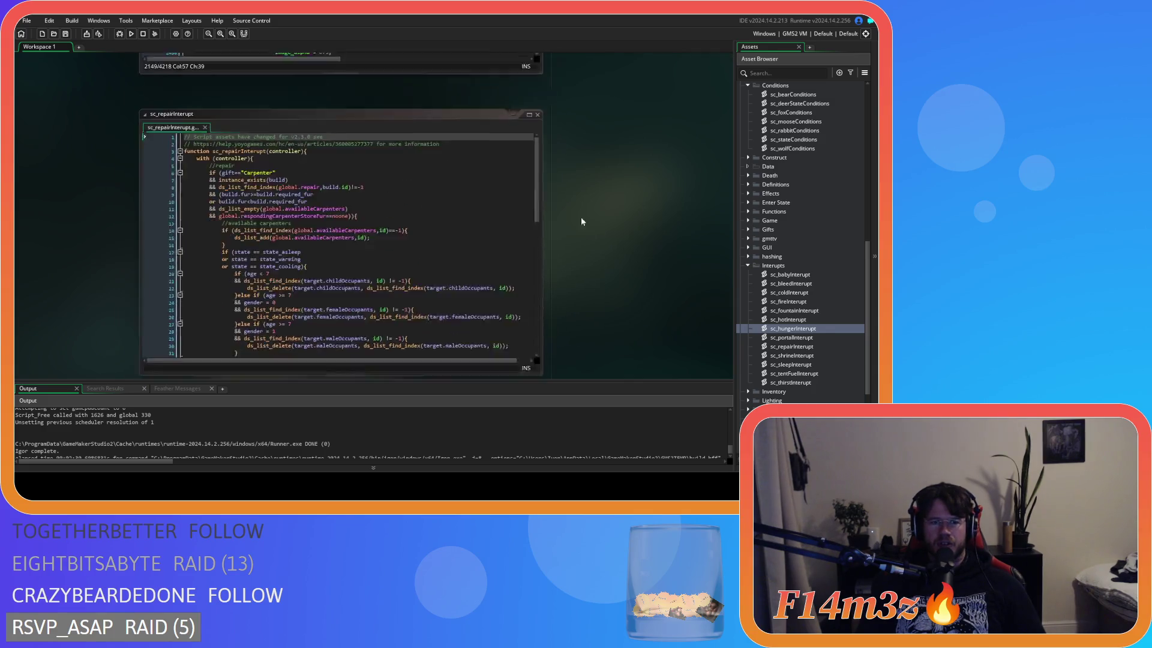
pyautogui.scroll(8, 559, 109)
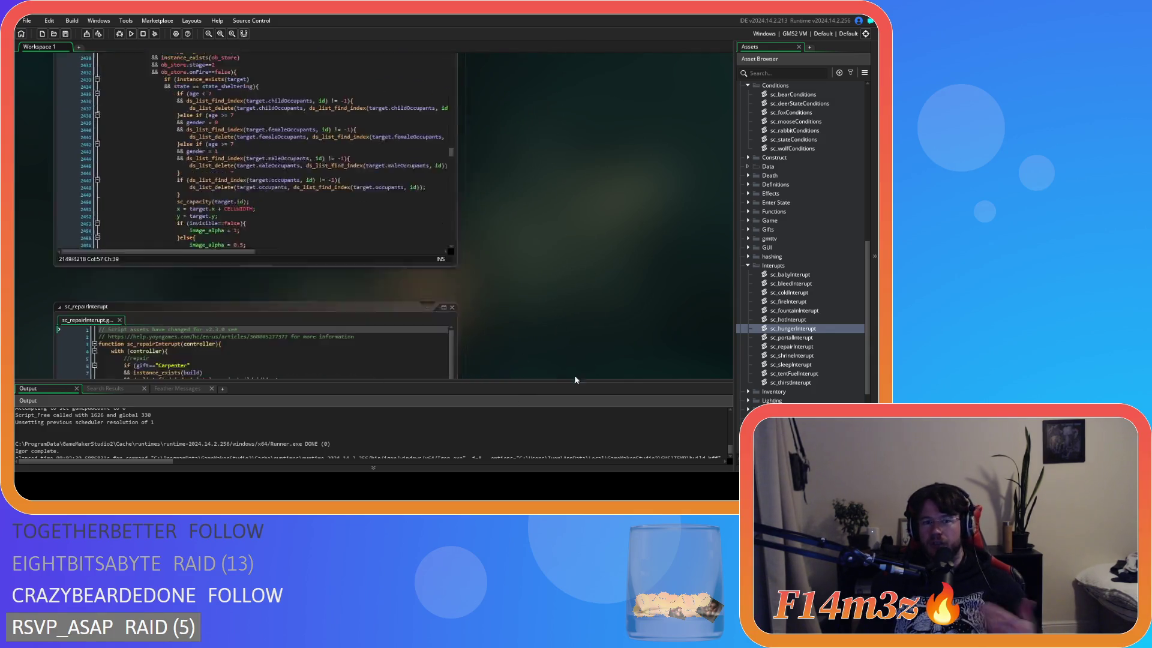
pyautogui.scroll(-5, 546, 361)
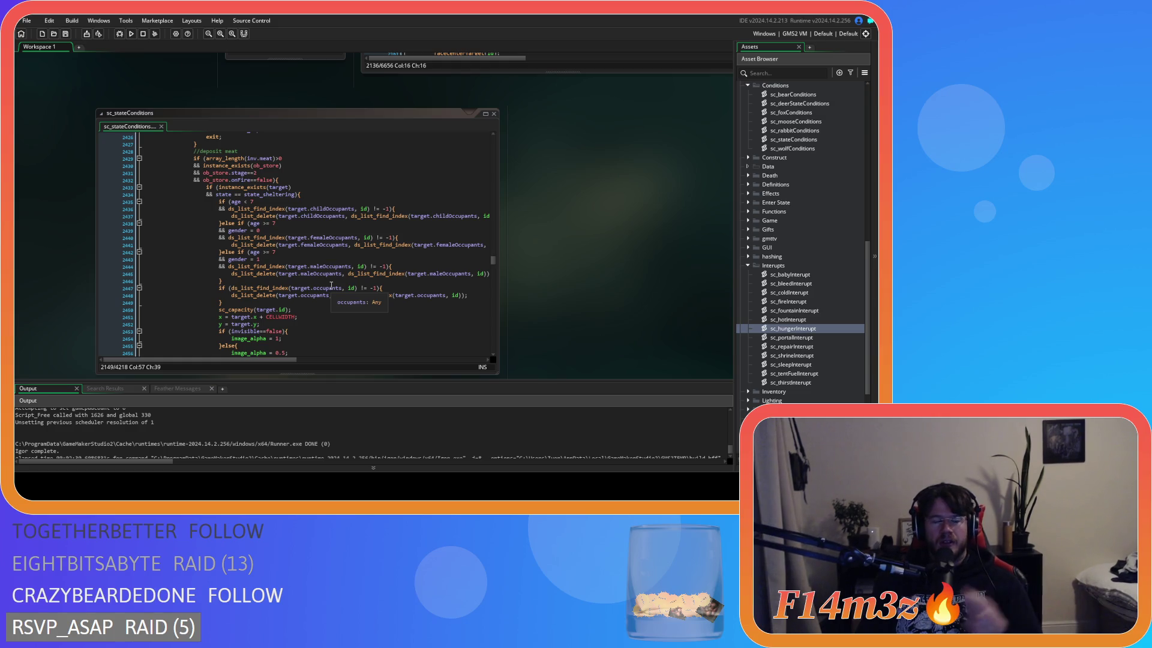
# Scroll sc_stateConditions and mark the end of the hunter supply-fur block
pyautogui.moveTo(378, 274)
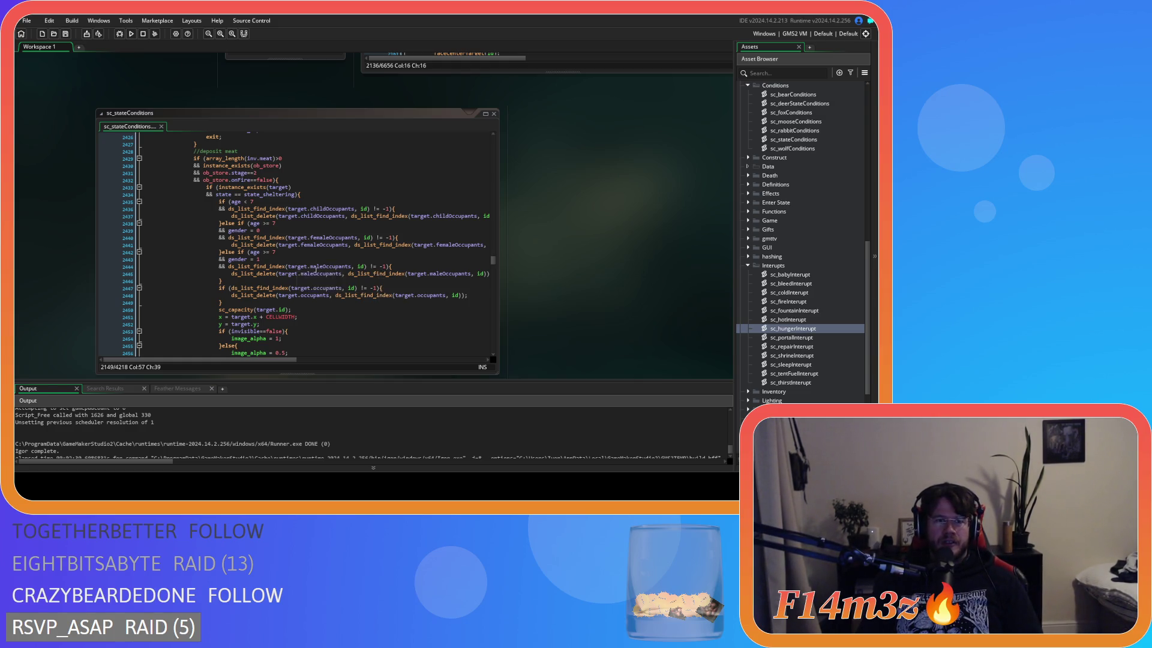
pyautogui.scroll(-4, 347, 287)
pyautogui.scroll(-11, 345, 294)
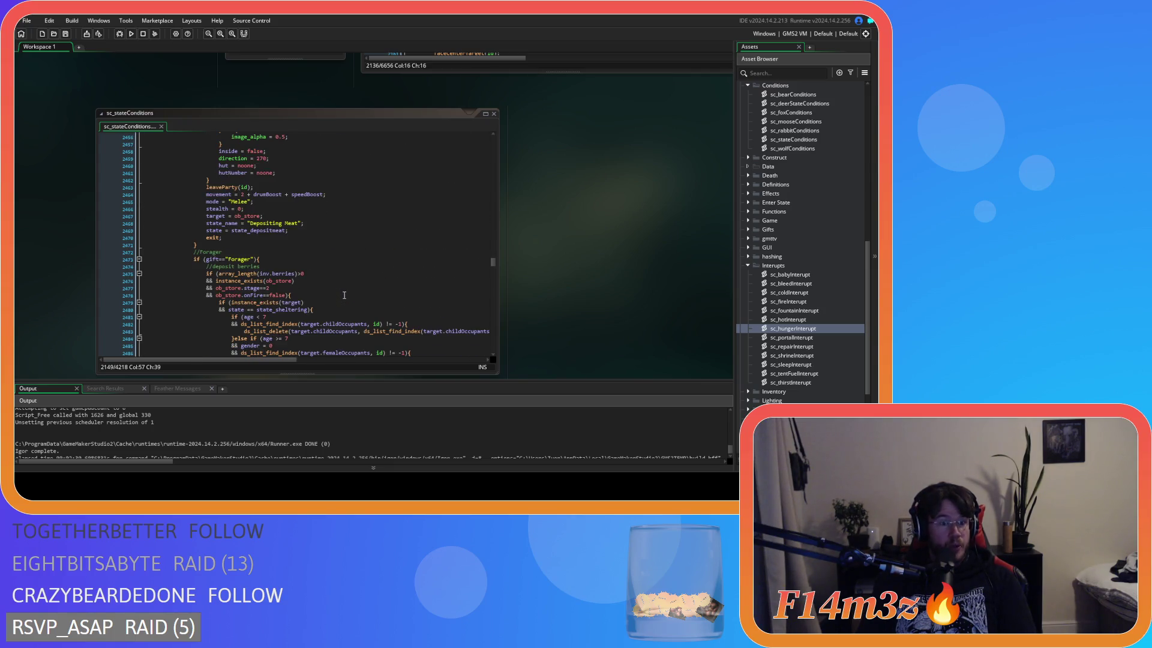
pyautogui.scroll(8, 344, 296)
pyautogui.scroll(-12, 345, 295)
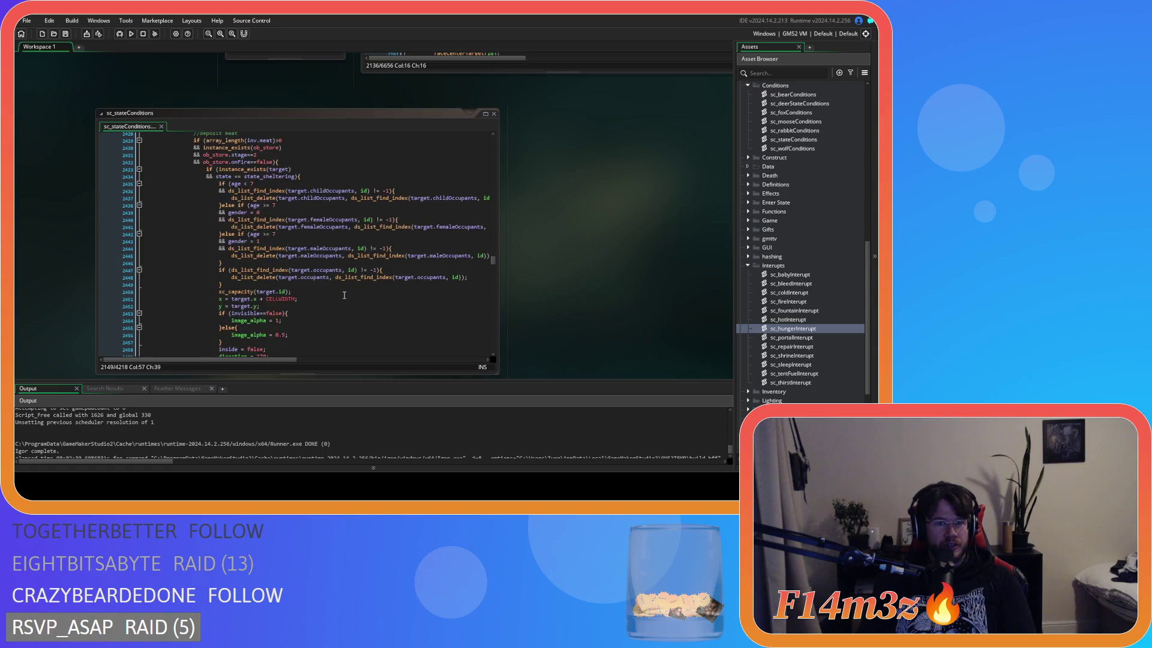
pyautogui.scroll(-17, 345, 295)
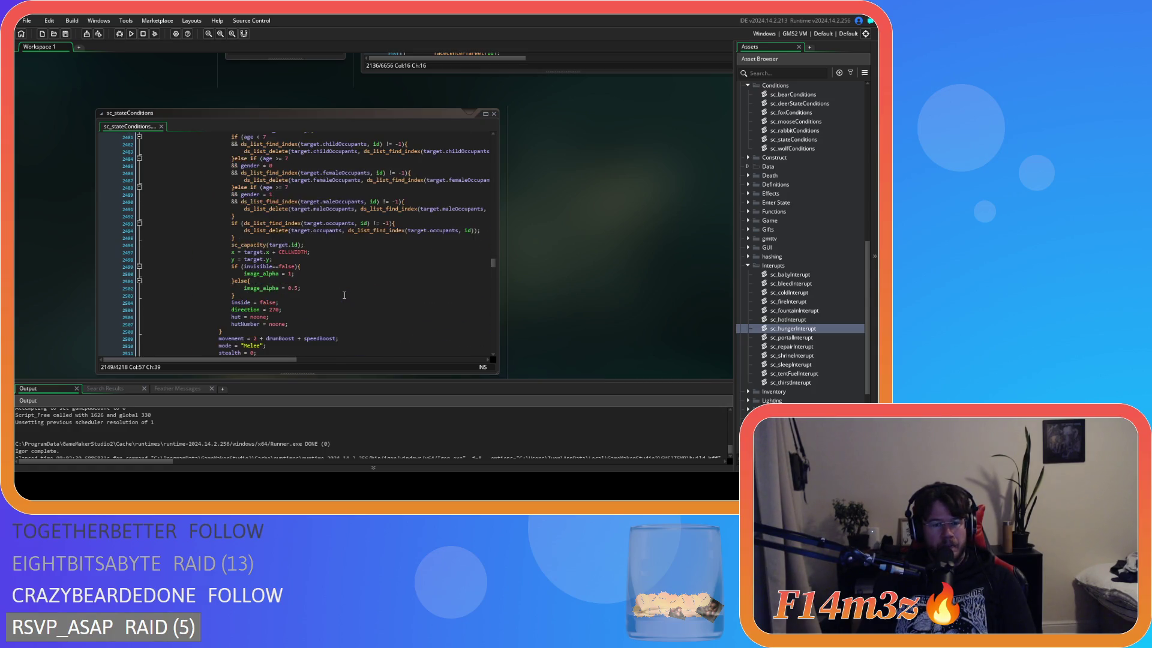
pyautogui.scroll(-20, 344, 295)
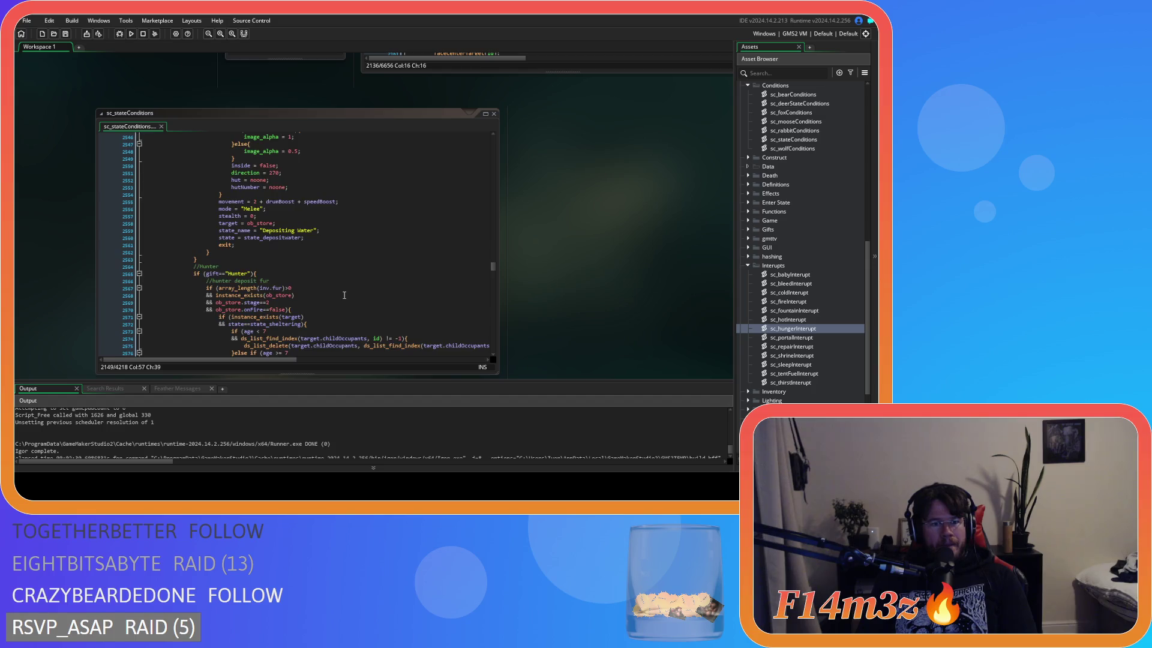
pyautogui.scroll(-5, 368, 327)
pyautogui.scroll(-20, 375, 307)
pyautogui.scroll(20, 371, 312)
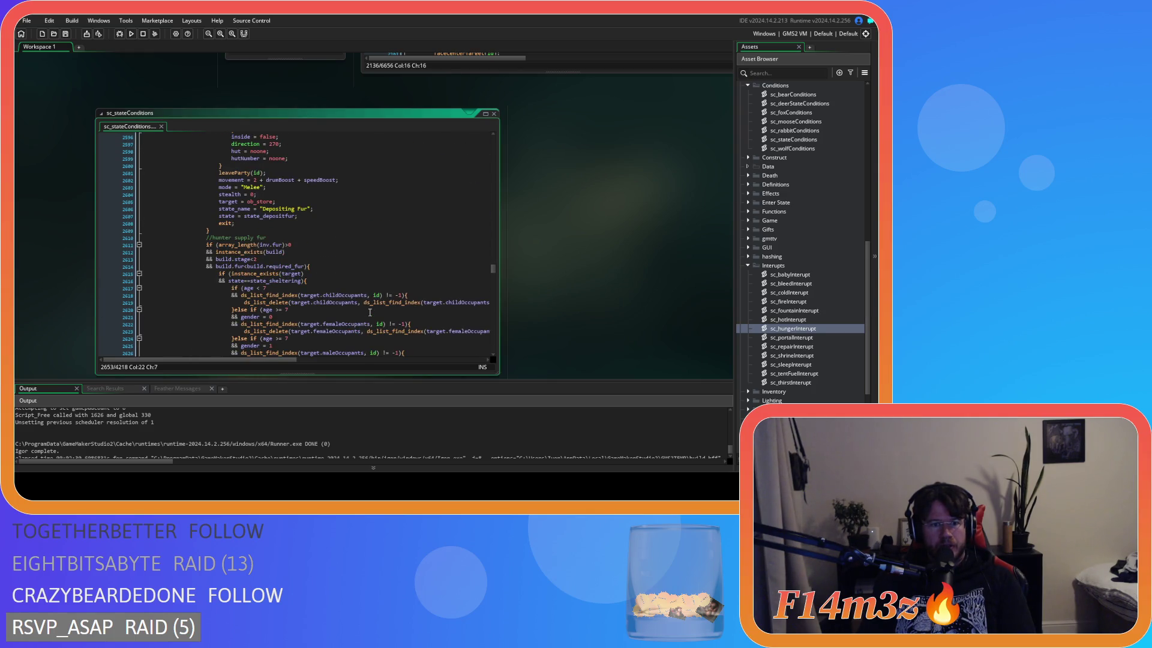
pyautogui.scroll(-5, 370, 312)
pyautogui.scroll(5, 300, 309)
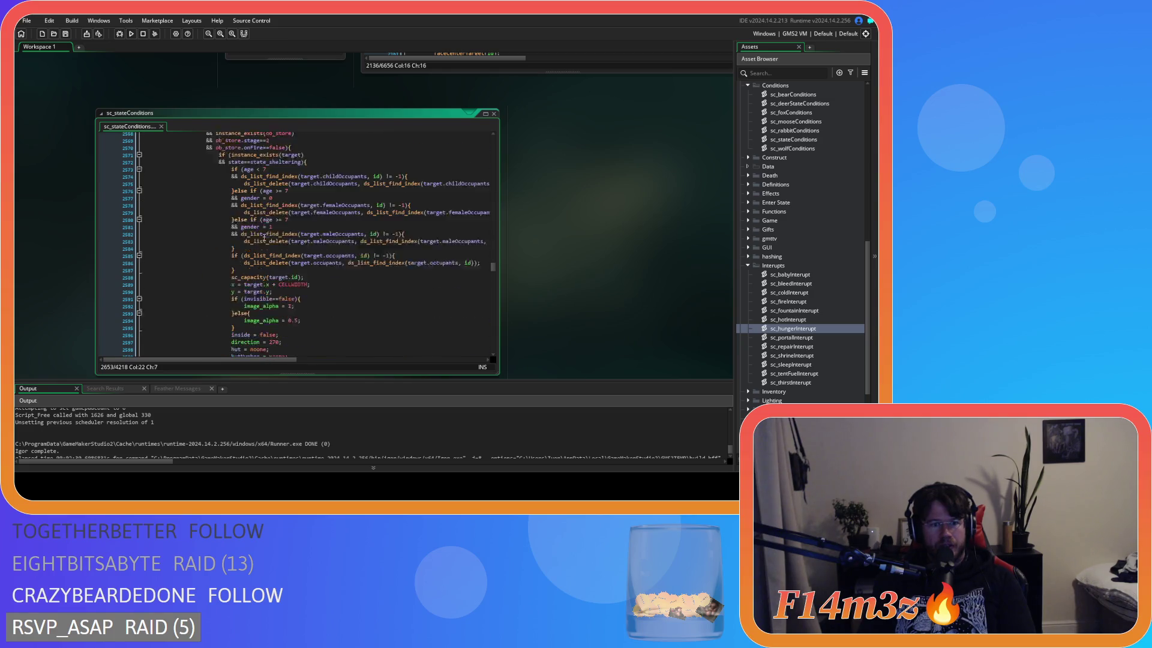
pyautogui.scroll(-10, 231, 308)
pyautogui.click(203, 304)
# Select back to the //Hunter comment and delete the whole Hunter block
pyautogui.scroll(20, 203, 305)
pyautogui.scroll(-20, 290, 339)
pyautogui.moveTo(213, 284)
pyautogui.mouseDown()
pyautogui.moveTo(148, 239)
pyautogui.moveTo(305, 227)
pyautogui.mouseUp()
pyautogui.scroll(5, 147, 238)
pyautogui.scroll(3, 150, 238)
pyautogui.press('Delete')
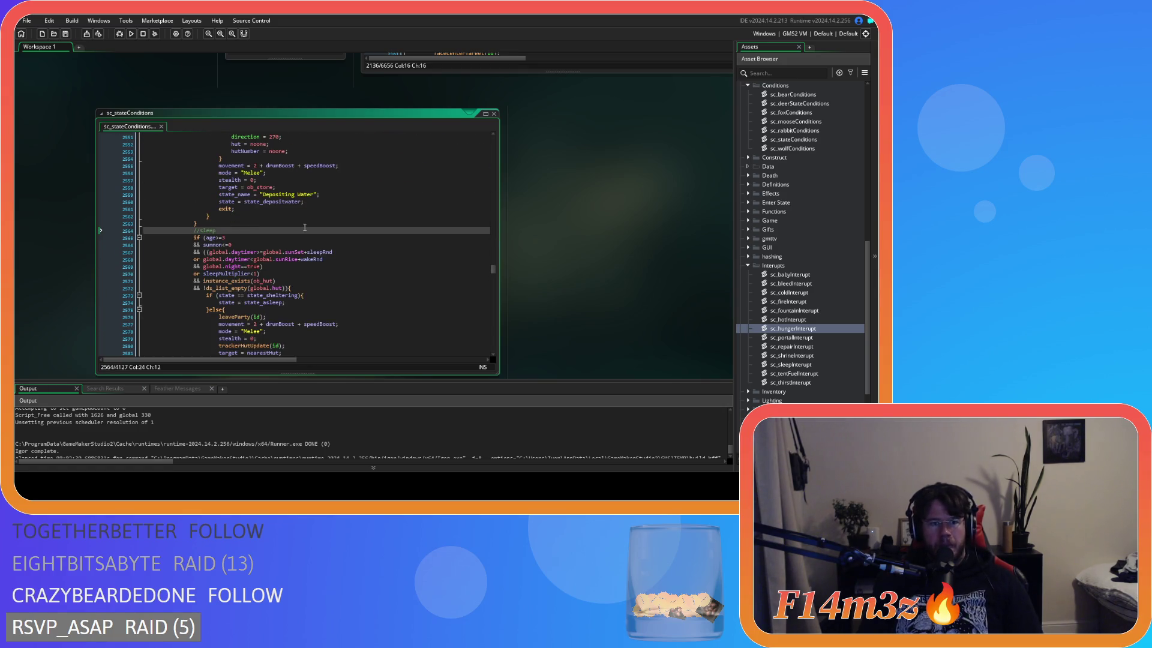
pyautogui.scroll(14, 305, 228)
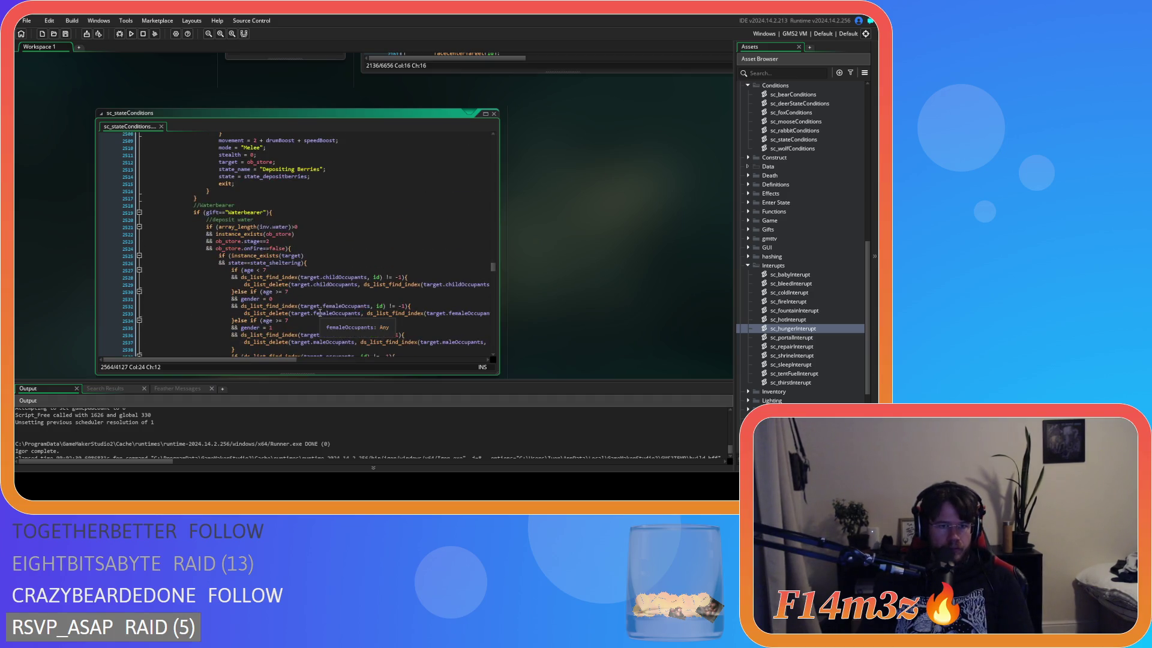
pyautogui.scroll(4, 319, 312)
pyautogui.scroll(-4, 381, 333)
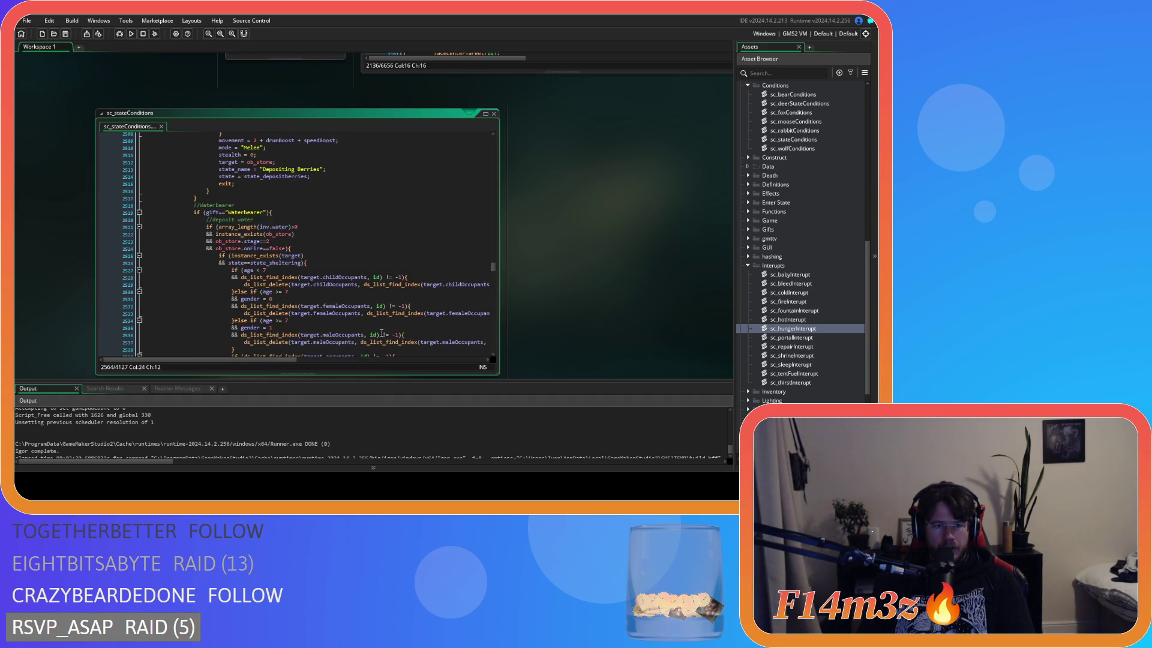
pyautogui.scroll(5, 382, 333)
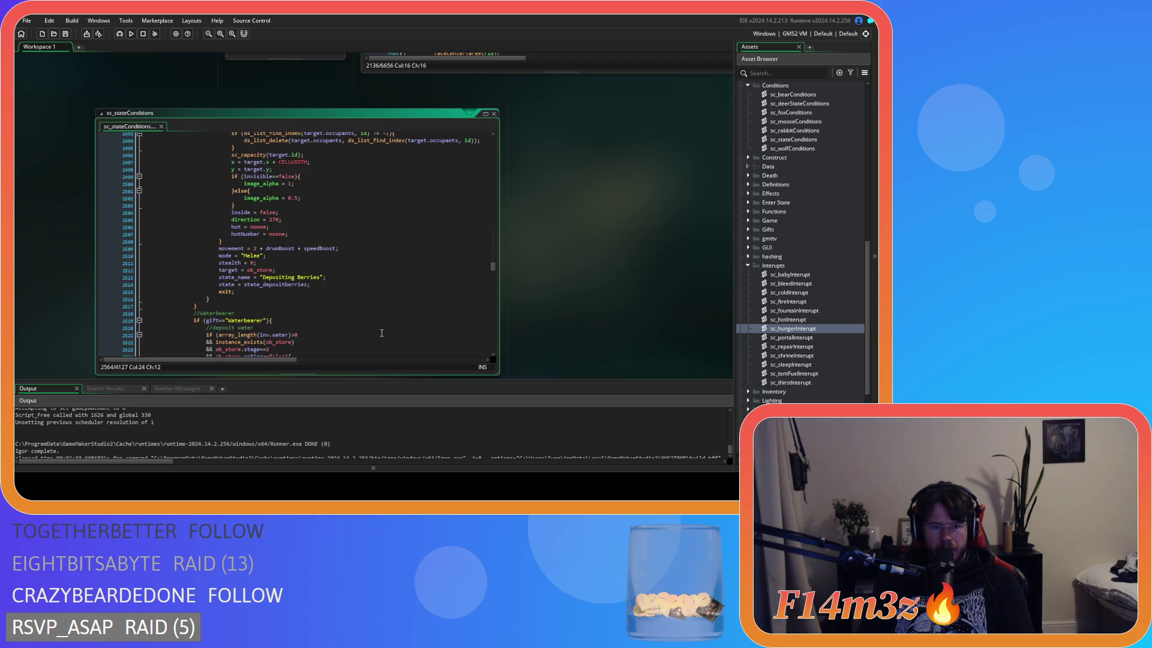
pyautogui.scroll(20, 382, 333)
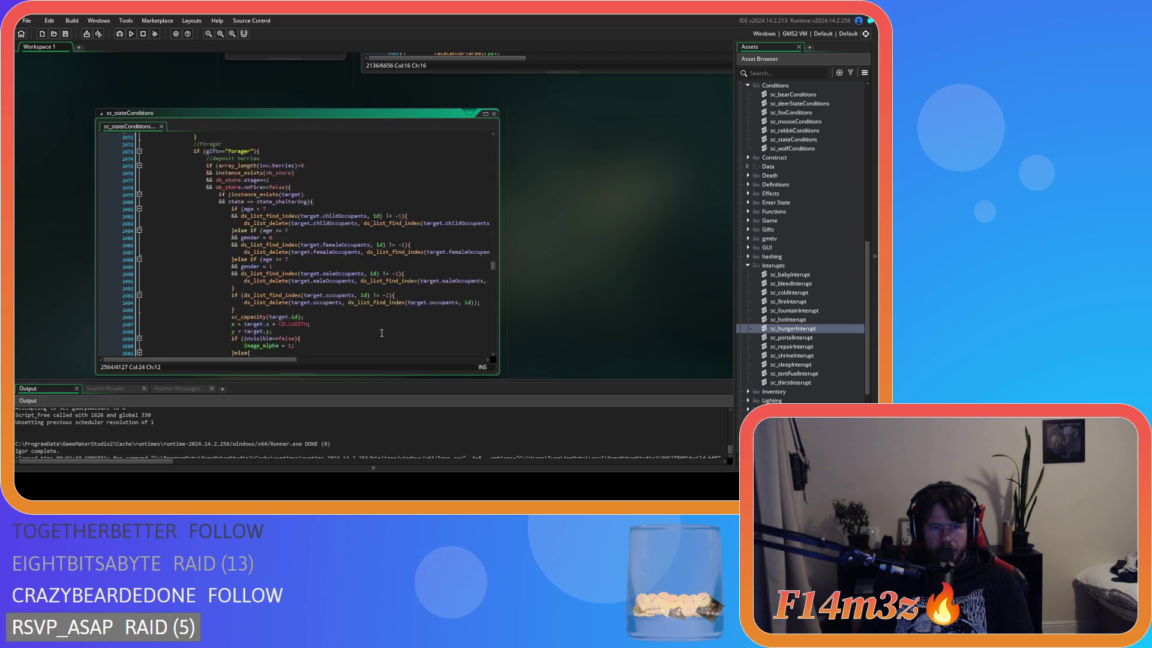
pyautogui.scroll(20, 382, 333)
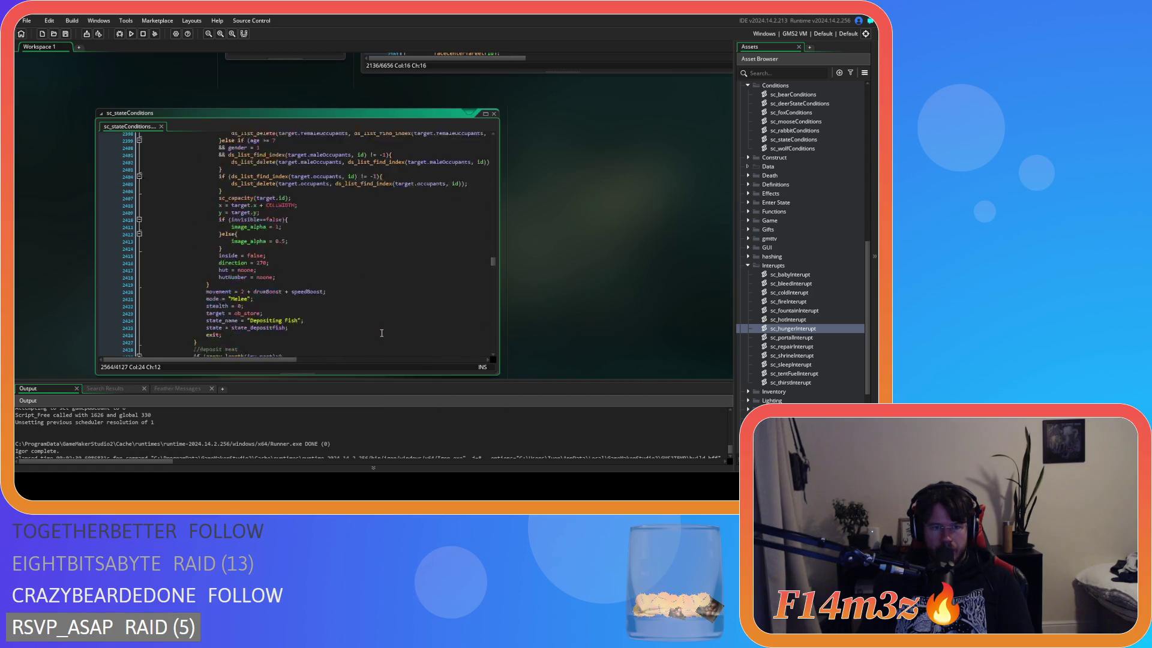
pyautogui.scroll(7, 381, 333)
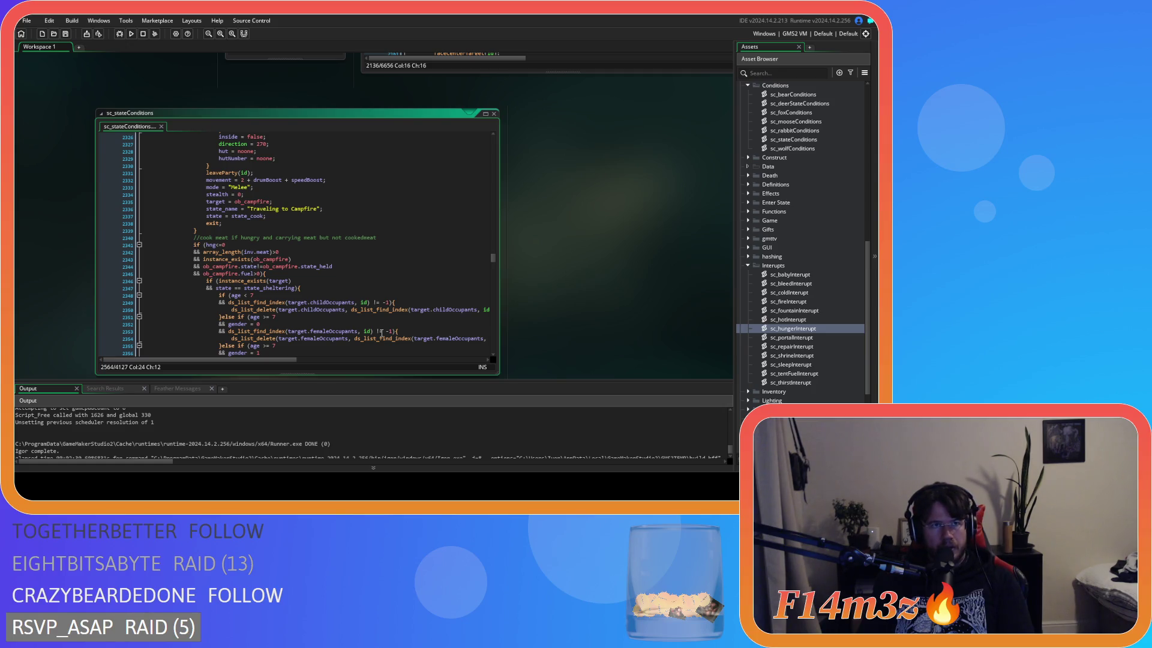
pyautogui.scroll(13, 382, 333)
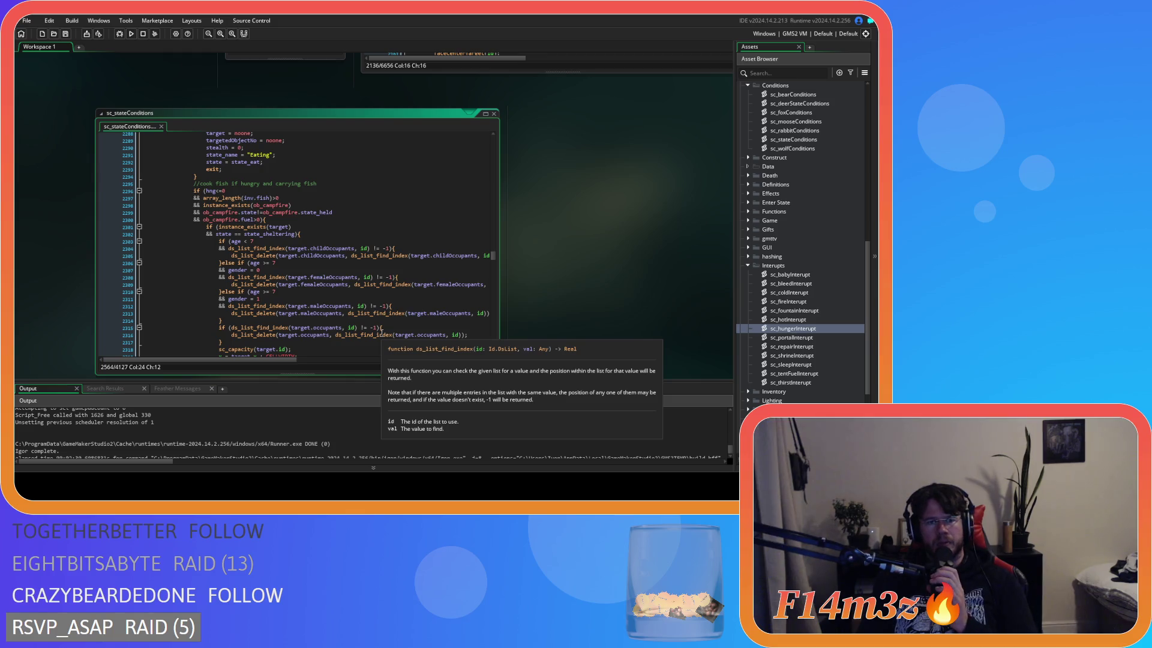
pyautogui.click(321, 285)
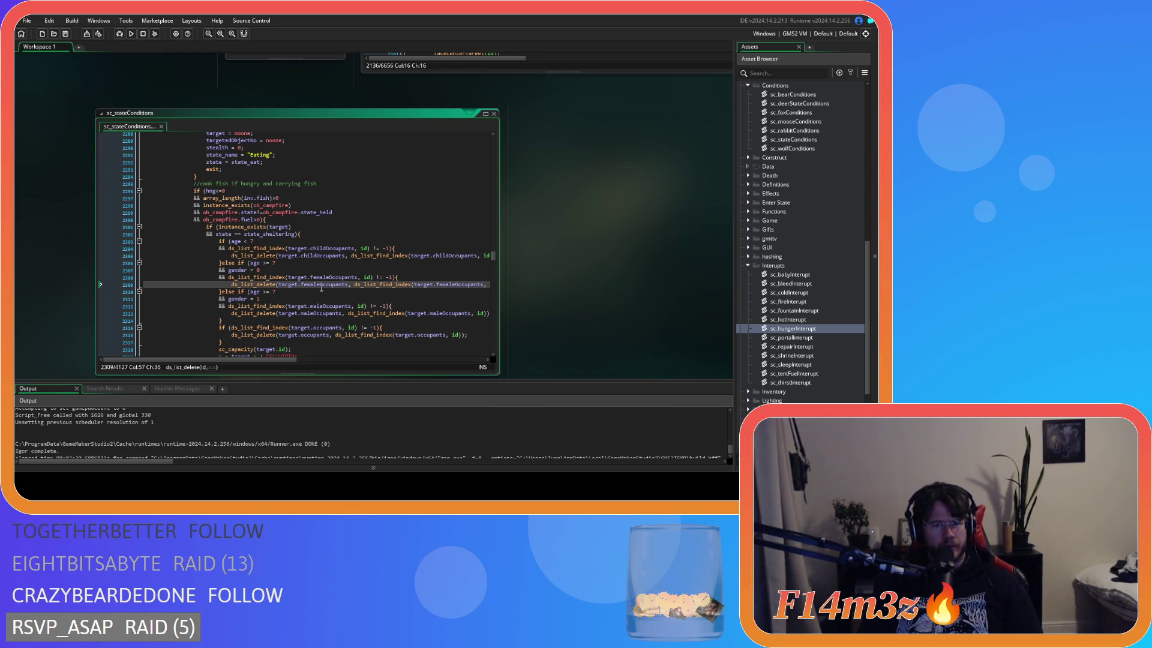
pyautogui.scroll(-11, 321, 288)
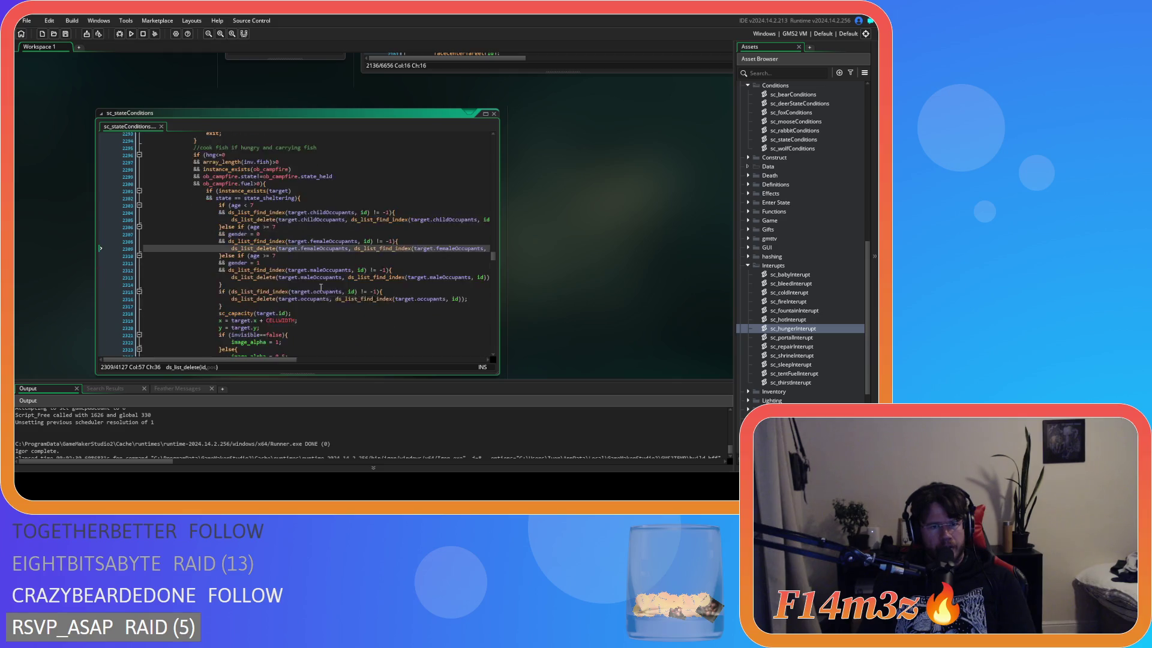
pyautogui.scroll(-4, 321, 287)
pyautogui.scroll(5, 567, 333)
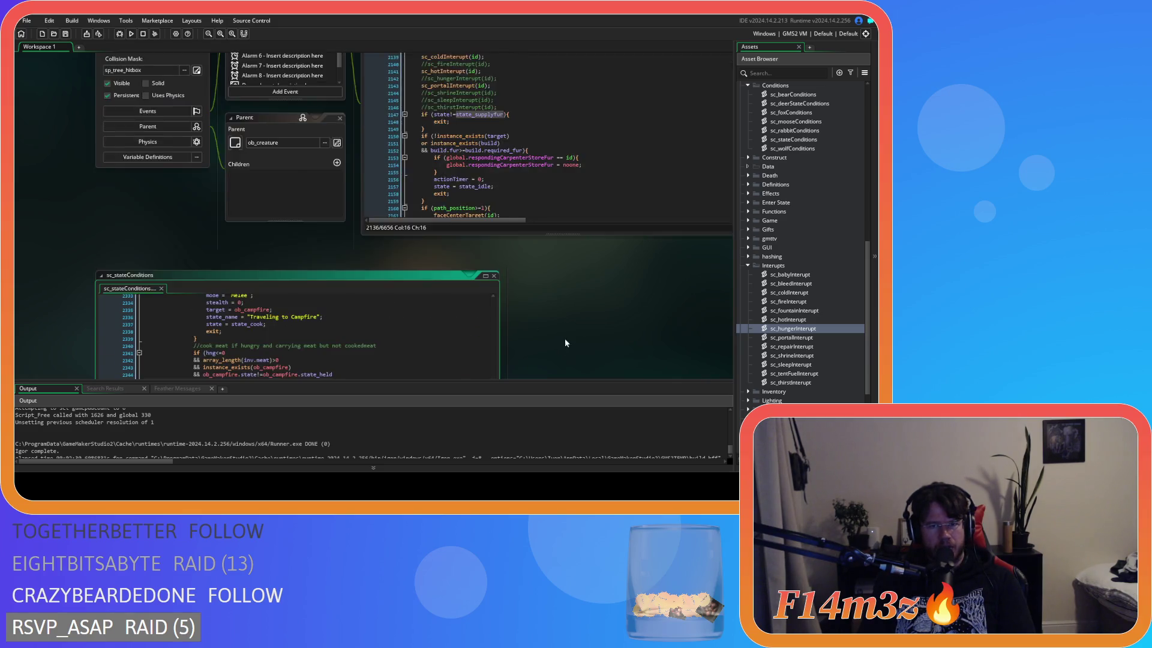
pyautogui.scroll(-6, 552, 361)
pyautogui.click(260, 243)
pyautogui.scroll(-19, 276, 273)
pyautogui.scroll(-3, 276, 273)
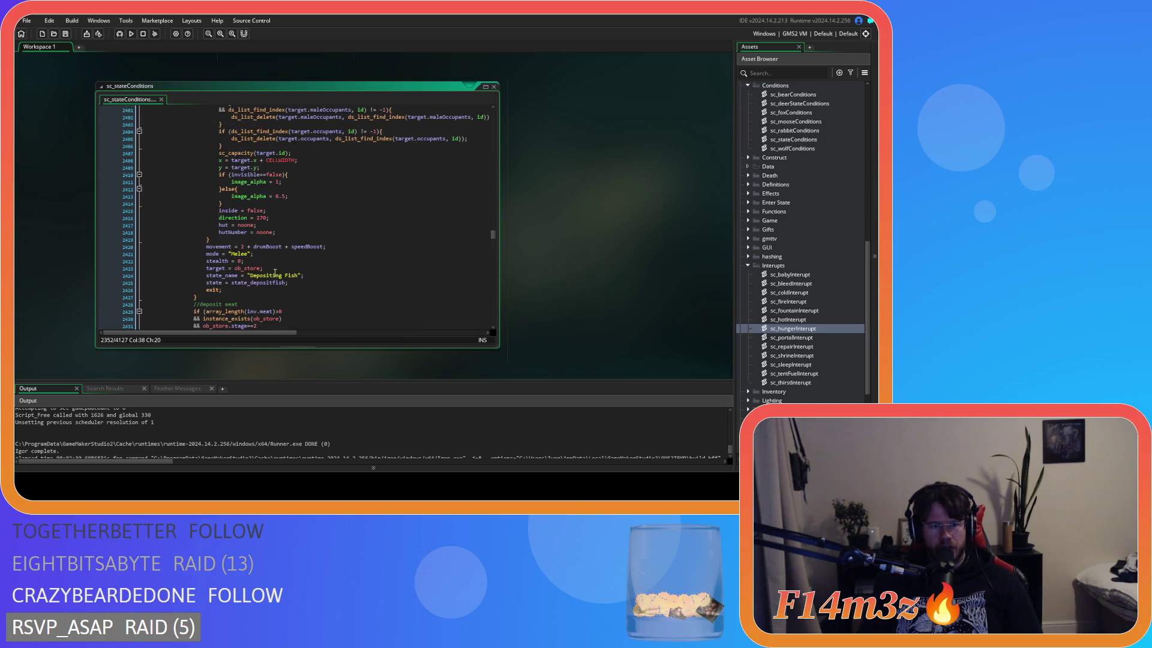
pyautogui.click(255, 282)
pyautogui.doubleClick(255, 284)
pyautogui.hotkey('ctrl', 'c')
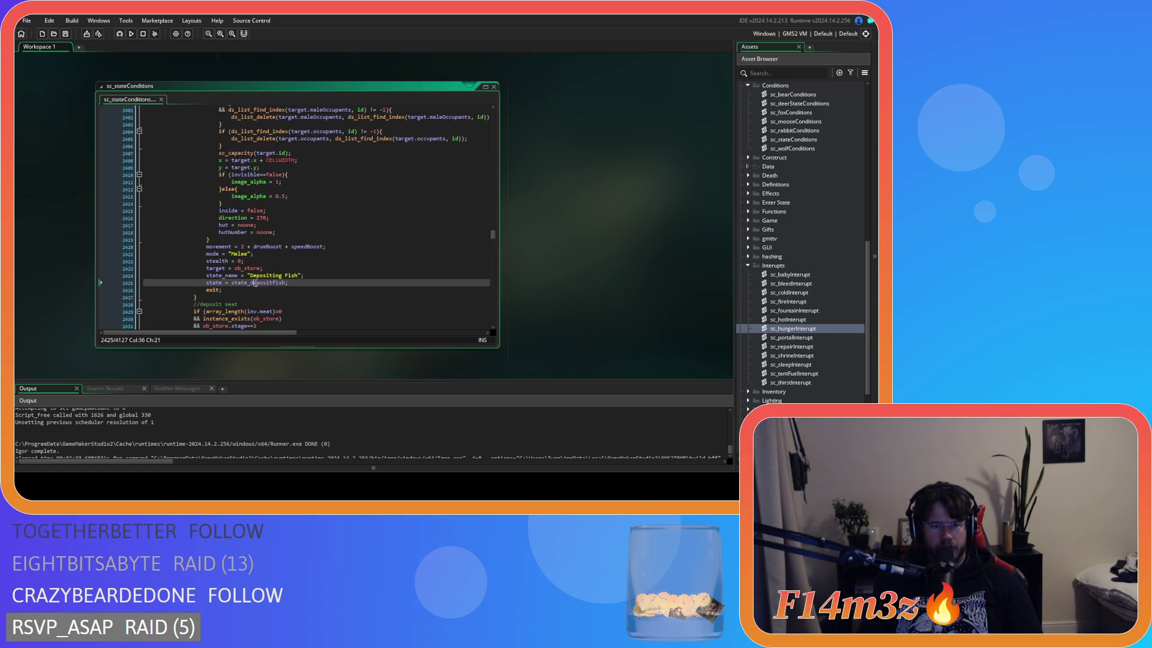
# Jump to state_depositfish in ob_human's Create code and uncomment its sc_hungerInterupt(id) call
pyautogui.press('F12')
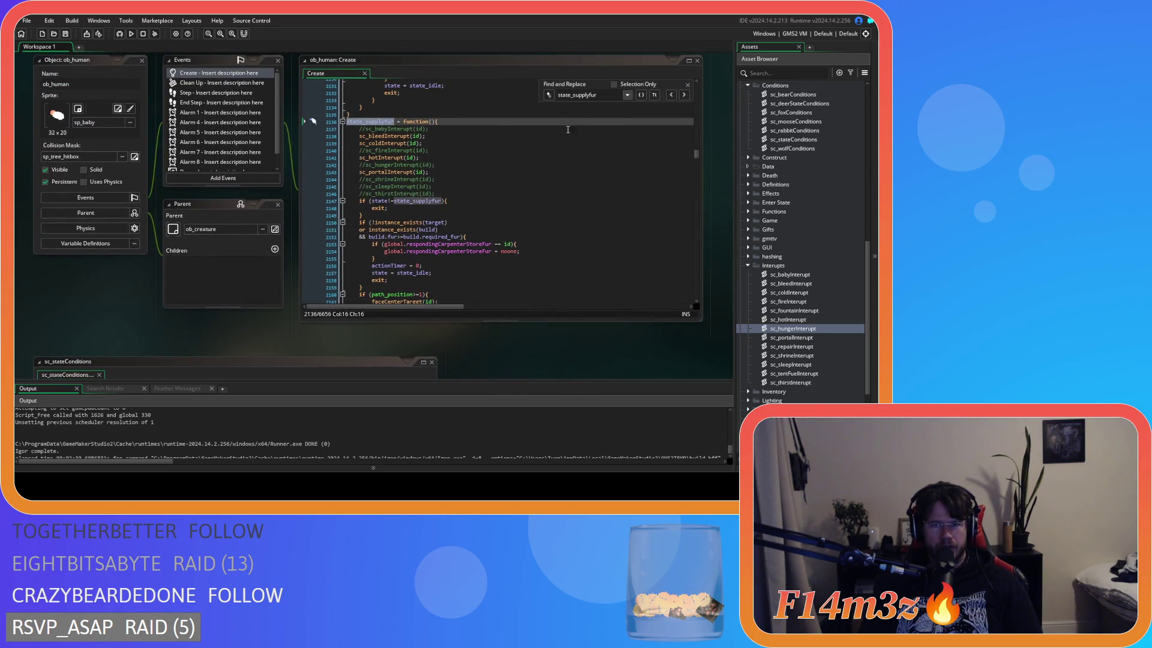
pyautogui.hotkey('ctrl', 'f')
pyautogui.hotkey('ctrl', 'v')
pyautogui.press('Return')
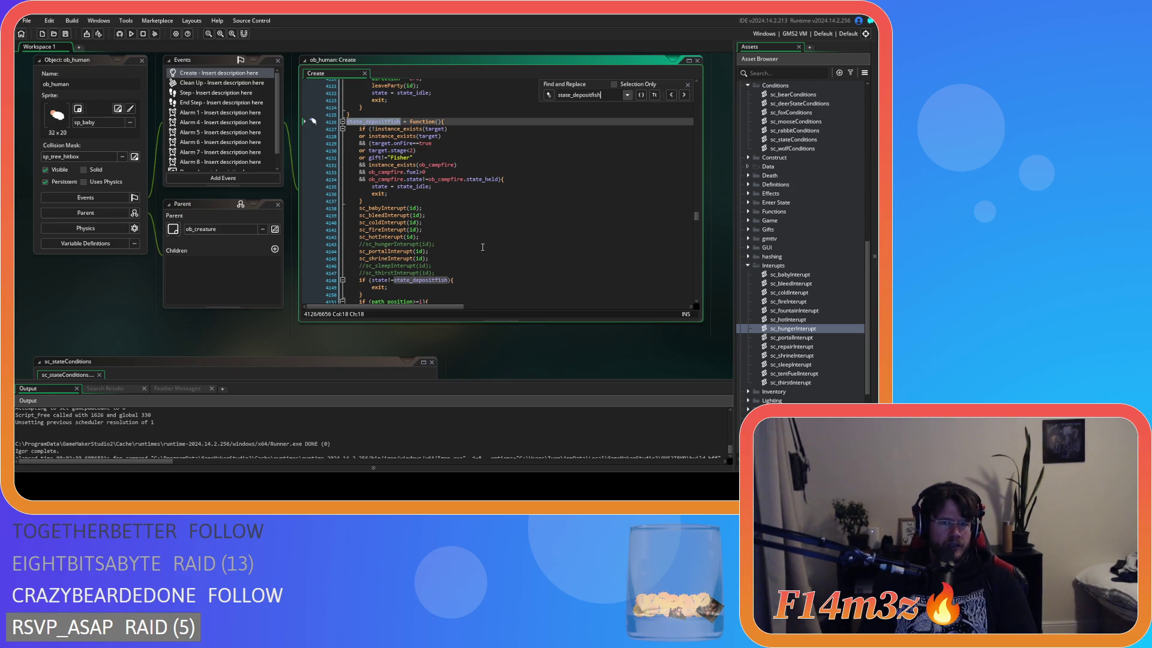
pyautogui.click(459, 268)
pyautogui.click(444, 246)
pyautogui.hotkey('ctrl', 'z')
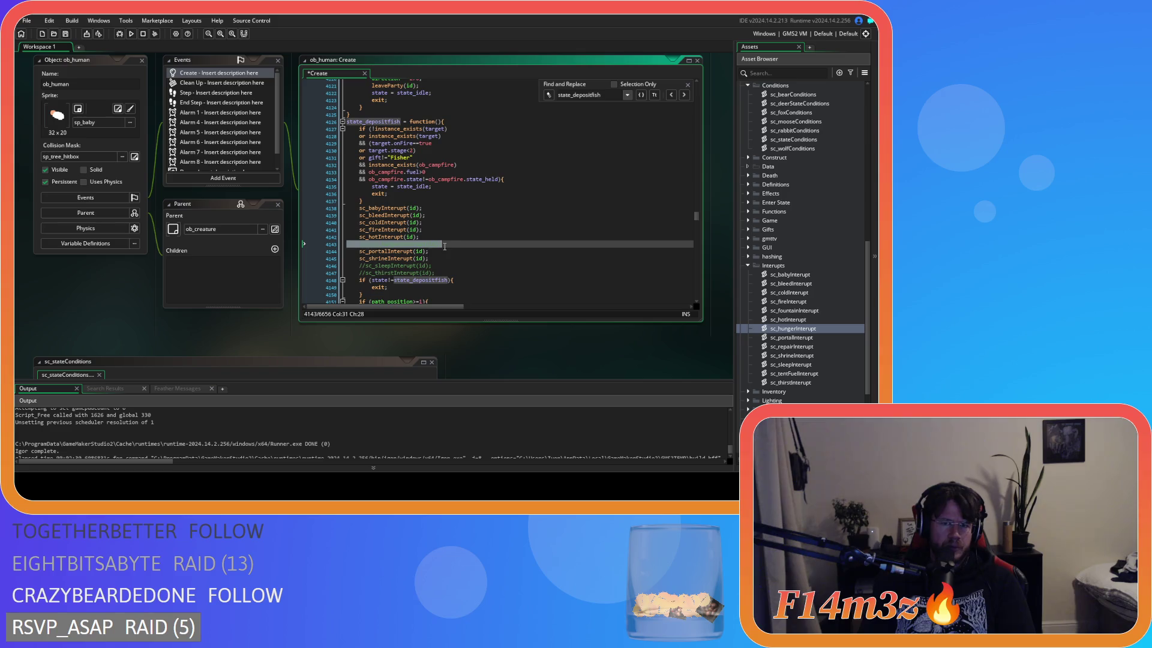
pyautogui.hotkey('ctrl', 'z')
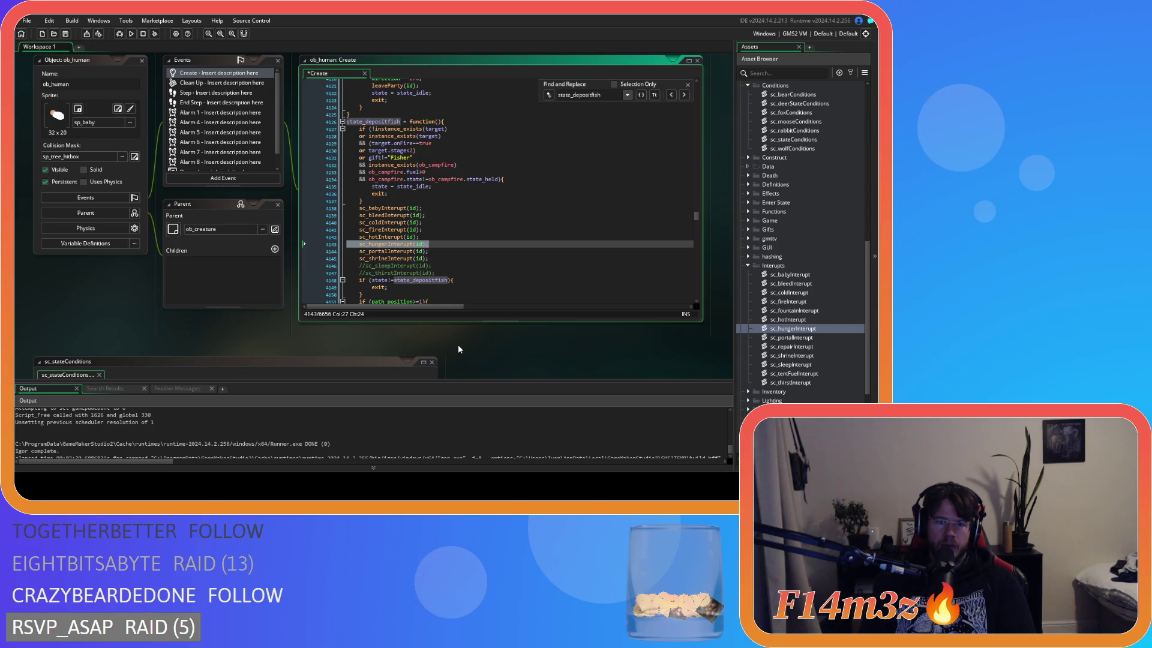
pyautogui.scroll(-5, 521, 329)
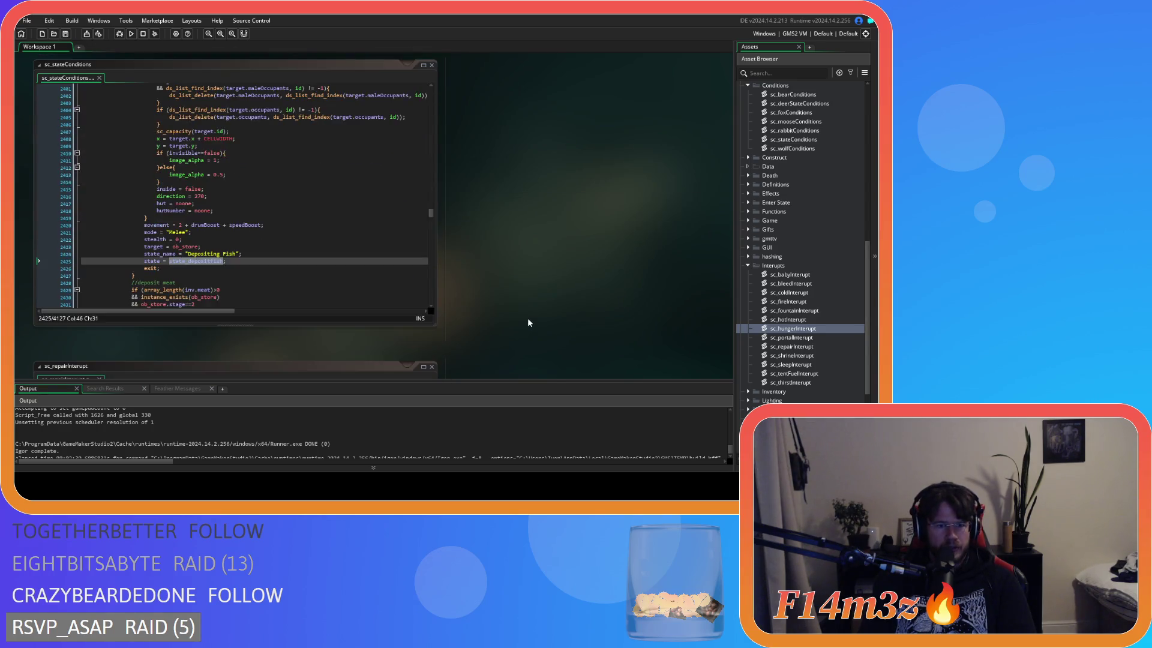
# Scroll sc_stateConditions to the Depositing Meat block, then return to ob_human's Create code
pyautogui.click(313, 257)
pyautogui.scroll(-10, 314, 258)
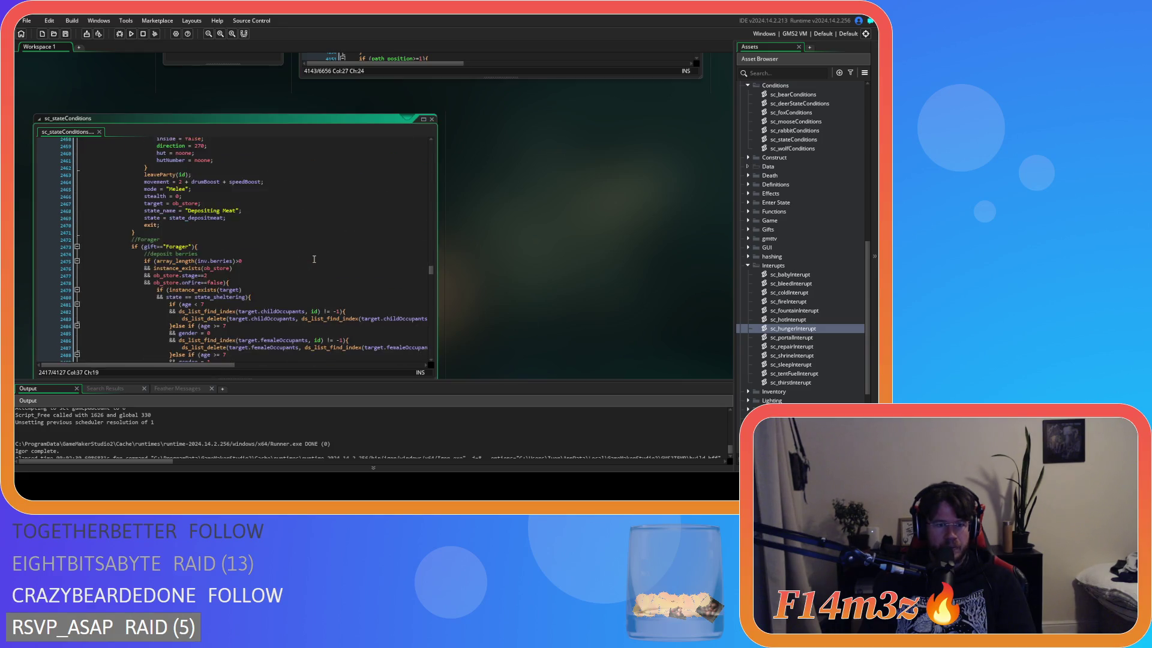
pyautogui.scroll(-1, 314, 259)
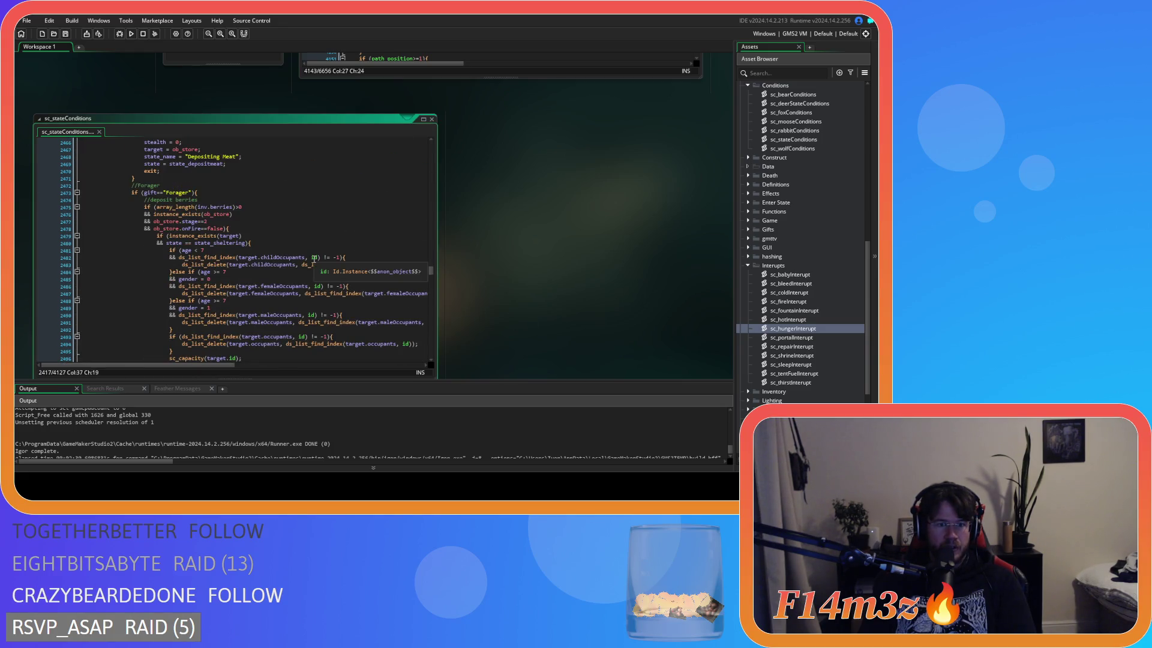
pyautogui.scroll(1, 365, 273)
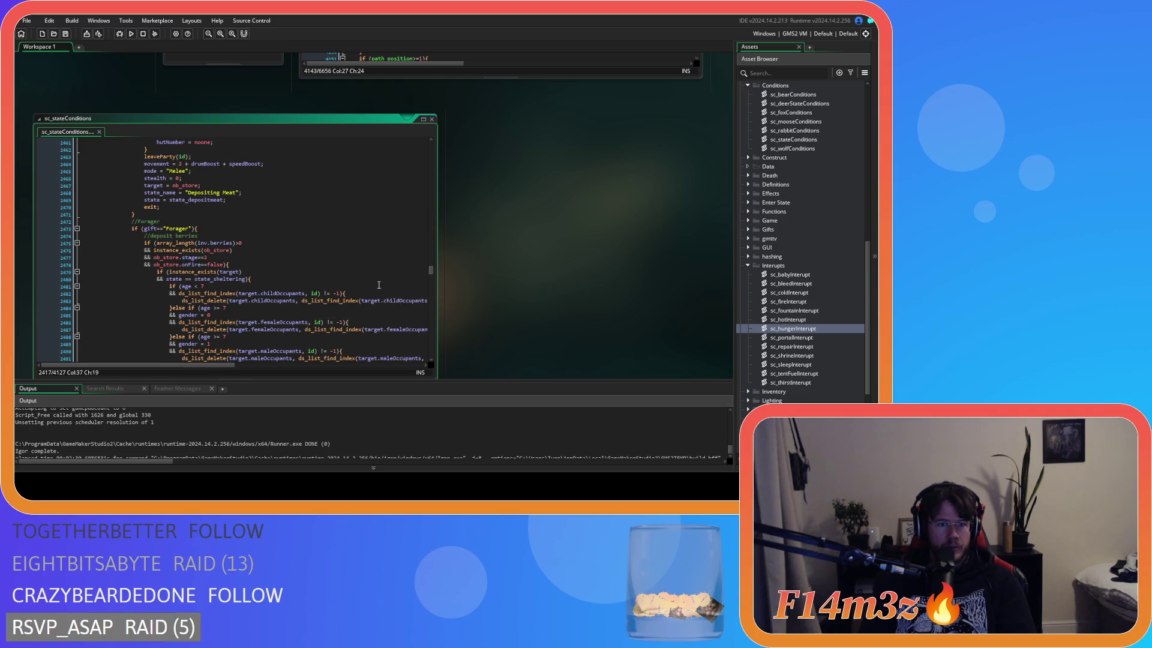
pyautogui.moveTo(511, 261); pyautogui.dragTo(450, 419)
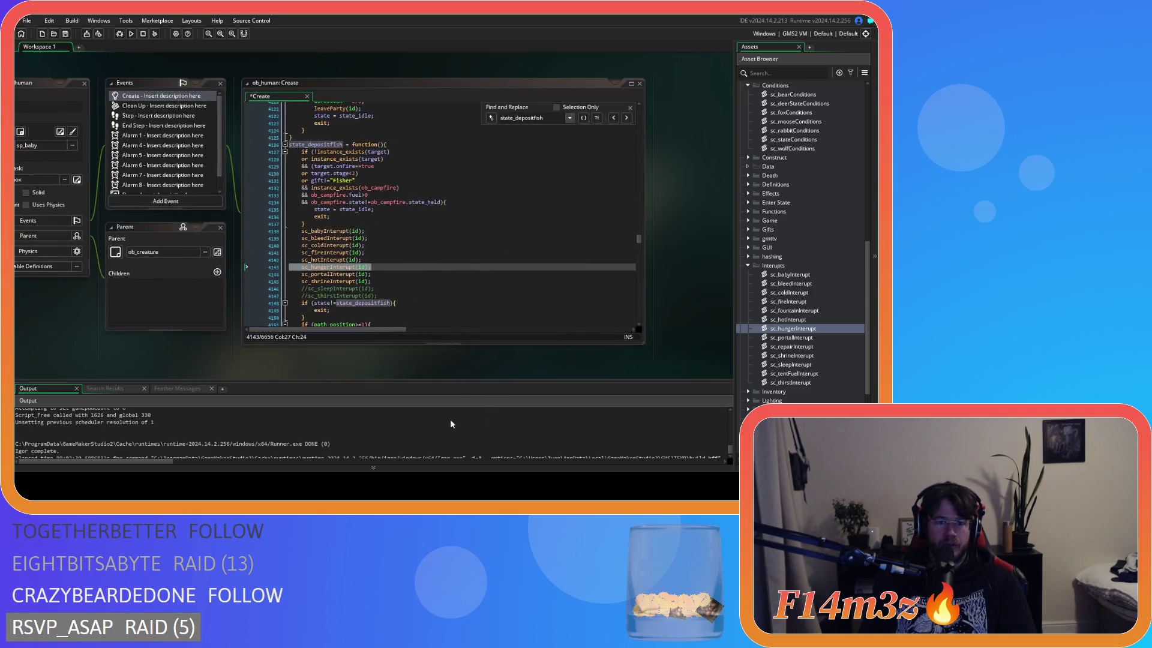
# Change the search term to state_depositmeat and uncomment its sc_hungerInterupt call
pyautogui.click(536, 148)
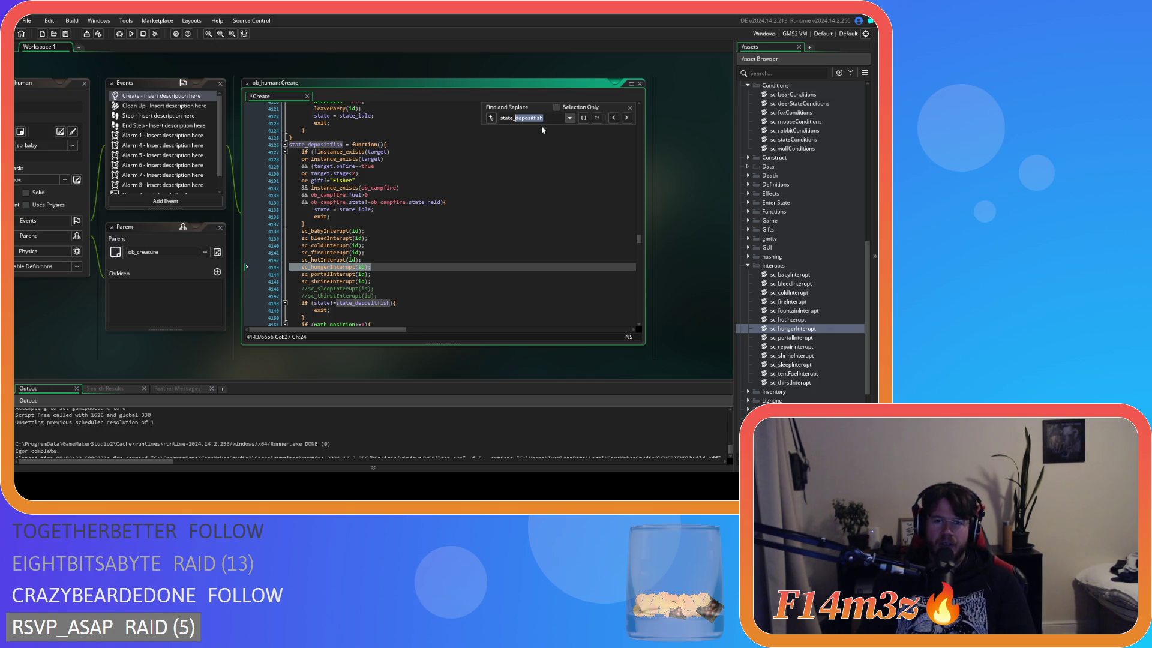
pyautogui.moveTo(544, 118); pyautogui.dragTo(516, 118)
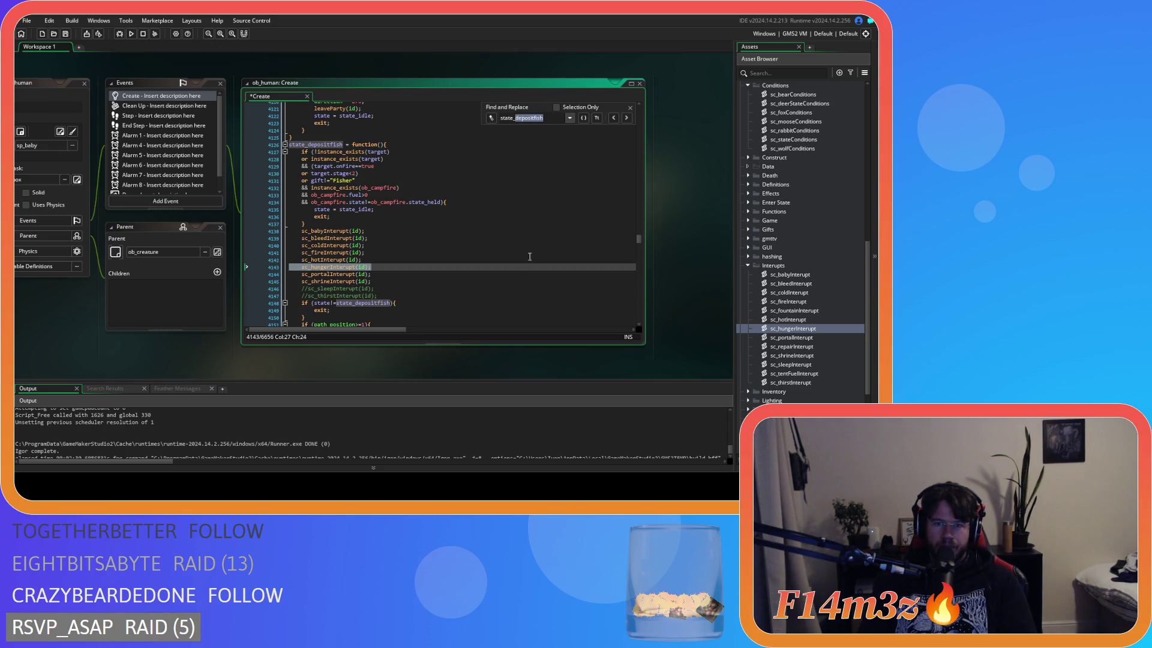
pyautogui.write('meat')
pyautogui.press('Return')
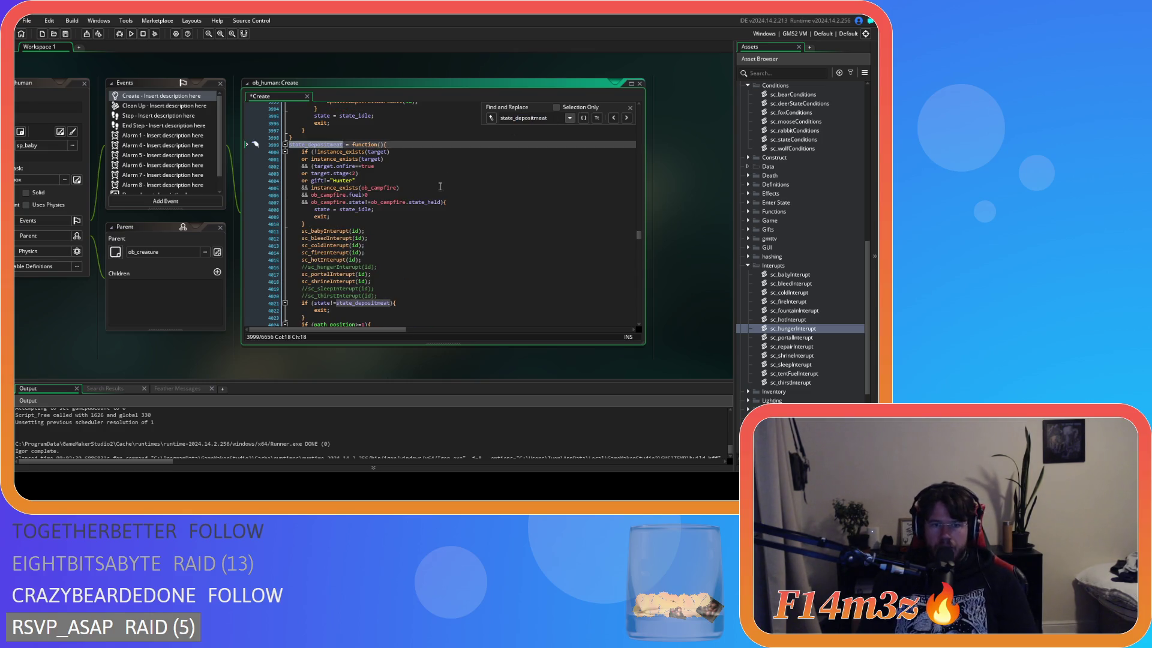
pyautogui.scroll(-2, 406, 231)
pyautogui.click(386, 231)
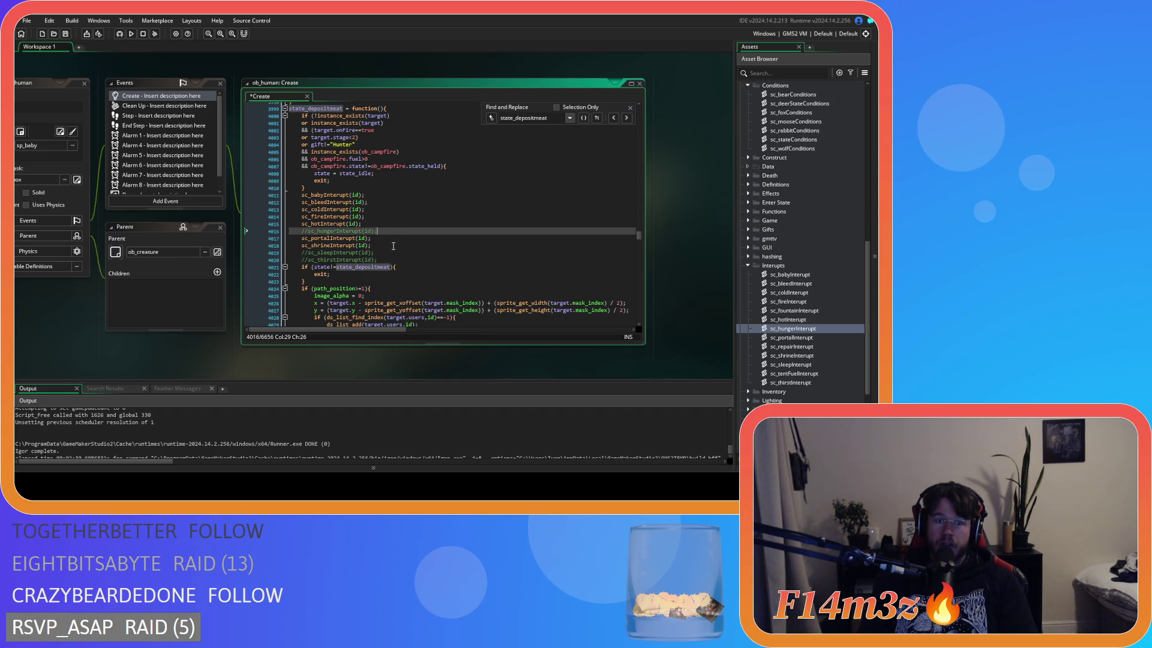
pyautogui.hotkey('ctrl', 'k')
pyautogui.hotkey('ctrl', 'shift', 'k')
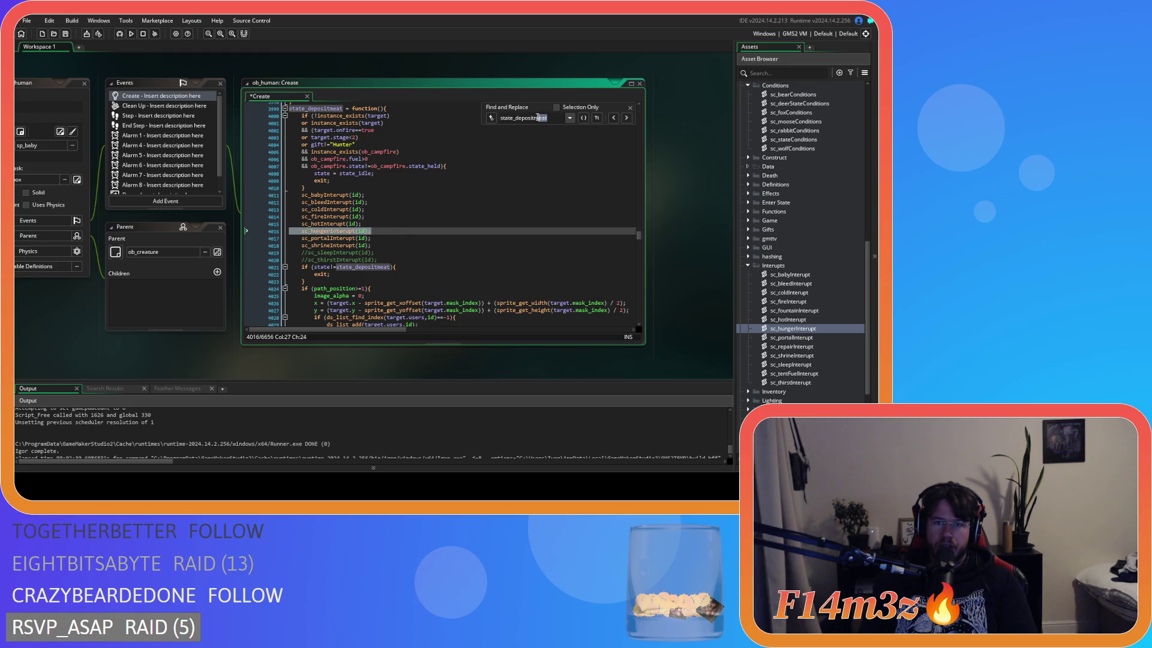
# Search for state_depositberries and uncomment its sc_hungerInterupt call
pyautogui.write('berries')
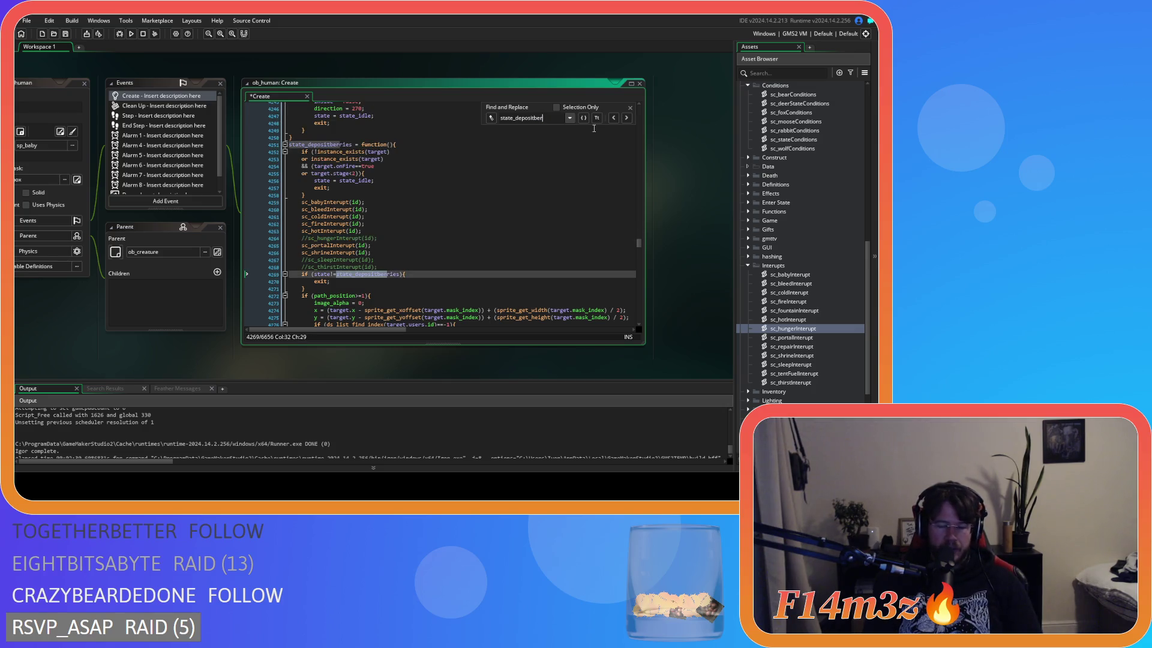
pyautogui.click(398, 238)
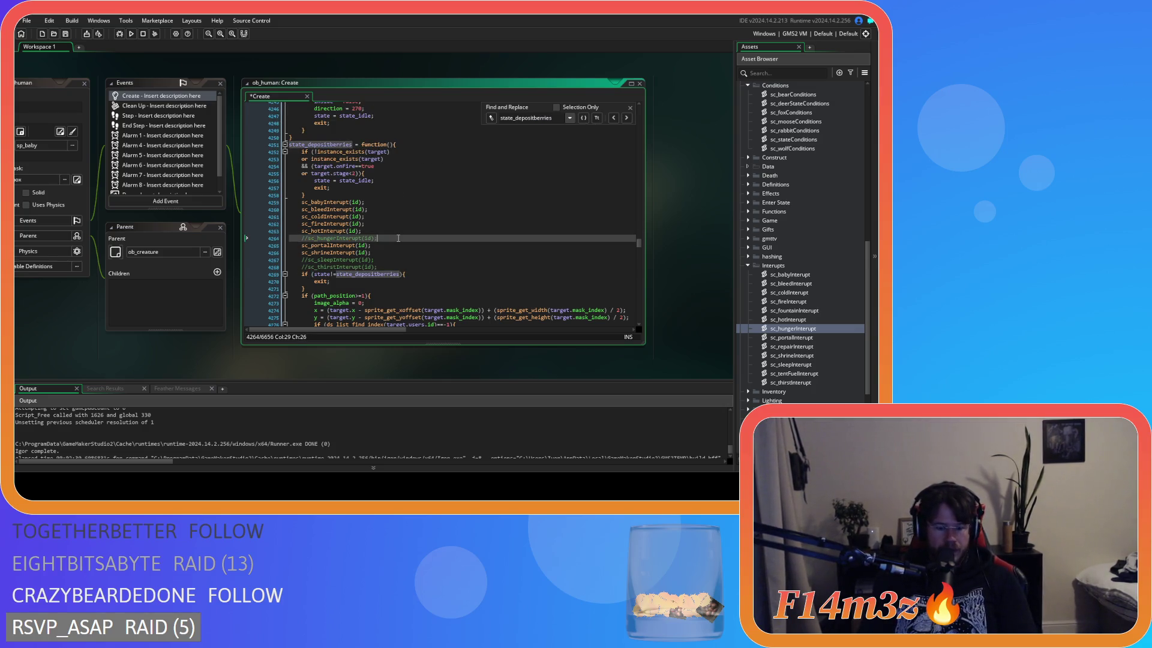
pyautogui.hotkey('ctrl', 'shift', 'k')
pyautogui.press('Down')
# Scroll sc_stateConditions to the Waterbearer block and open the sc_thirstInterupt script
pyautogui.scroll(-4, 440, 319)
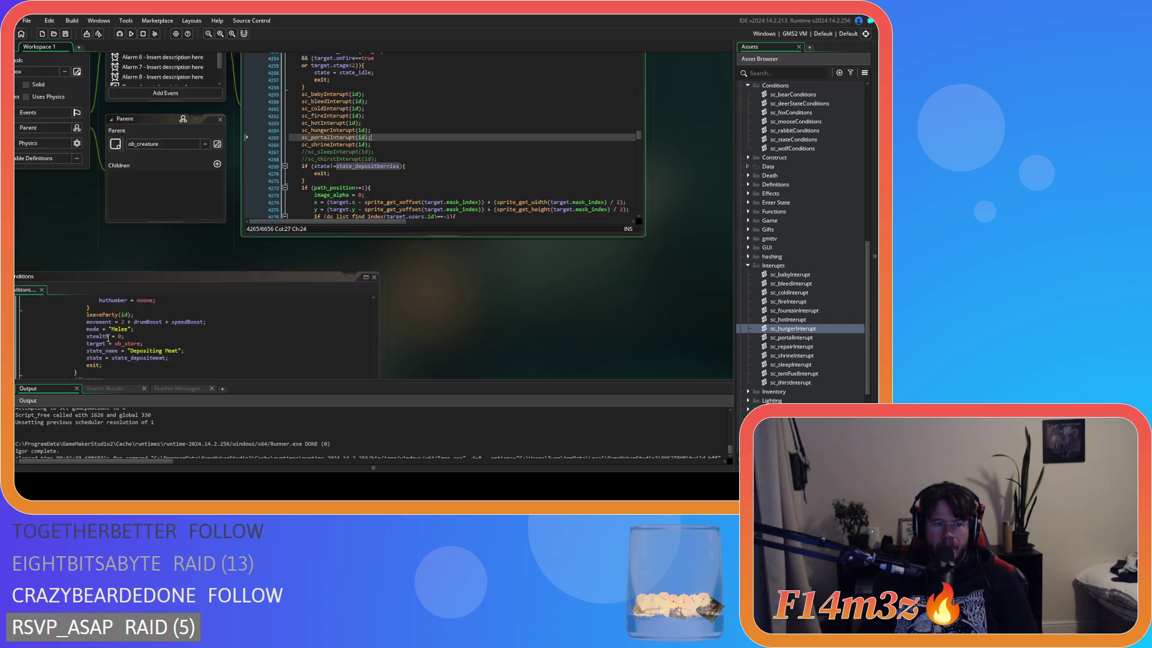
pyautogui.scroll(-1, 440, 318)
pyautogui.click(254, 242)
pyautogui.scroll(-10, 255, 243)
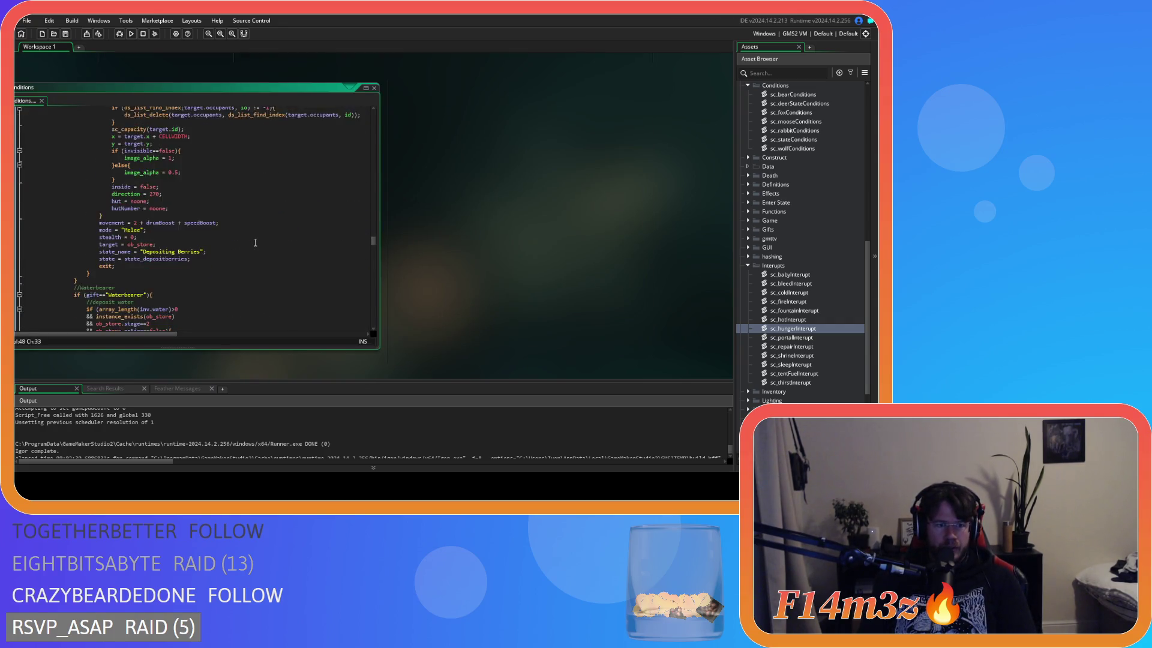
pyautogui.scroll(-2, 255, 242)
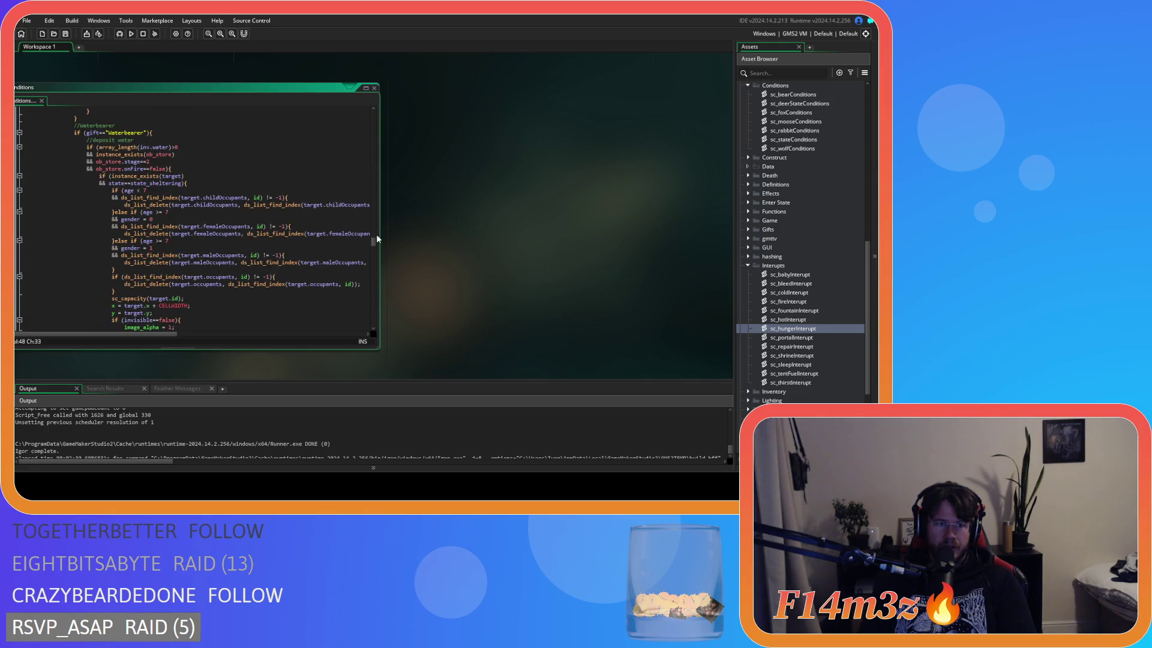
pyautogui.scroll(2, 480, 259)
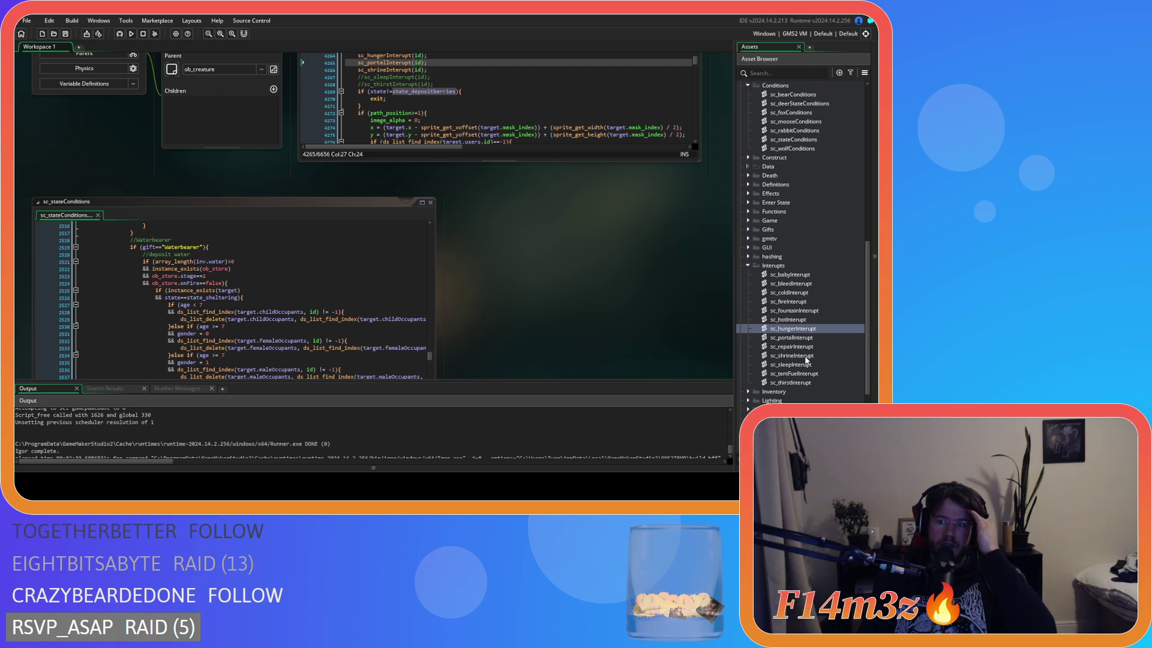
pyautogui.doubleClick(791, 382)
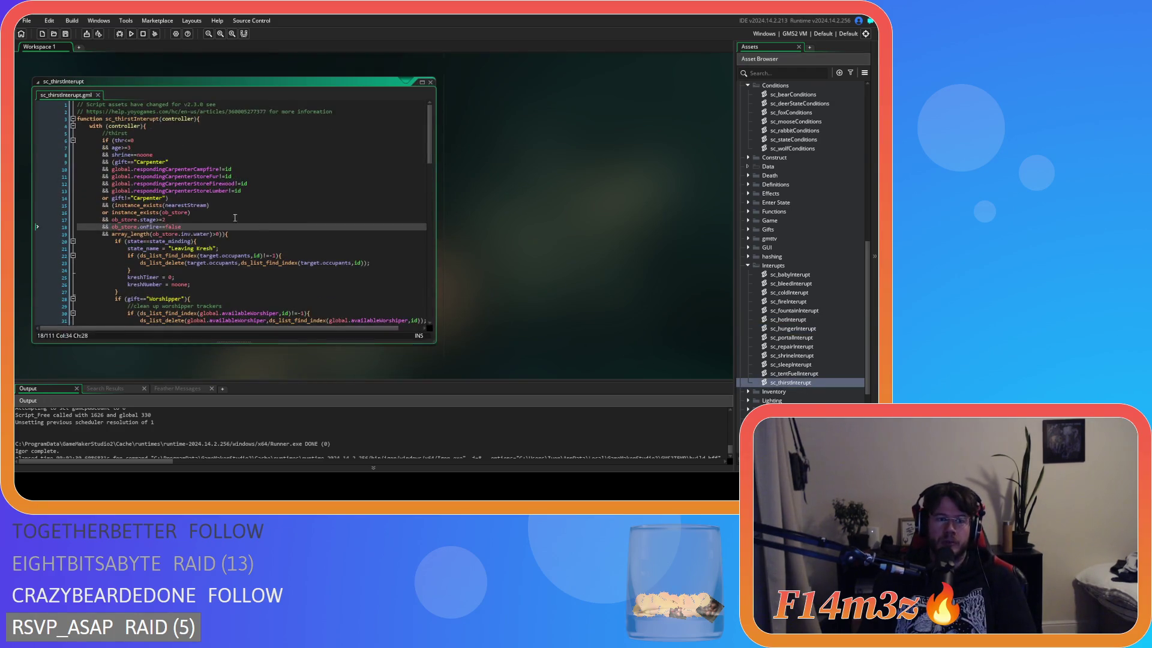
pyautogui.click(276, 219)
pyautogui.click(264, 235)
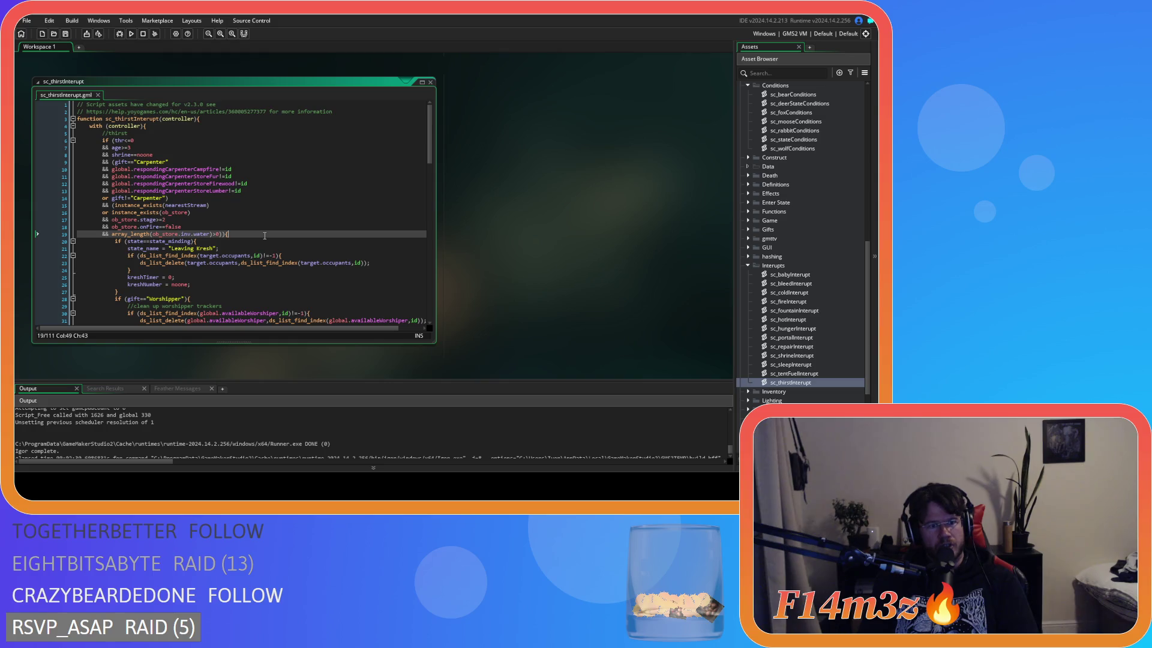
pyautogui.press('Up')
pyautogui.press('Up')
pyautogui.press('Up')
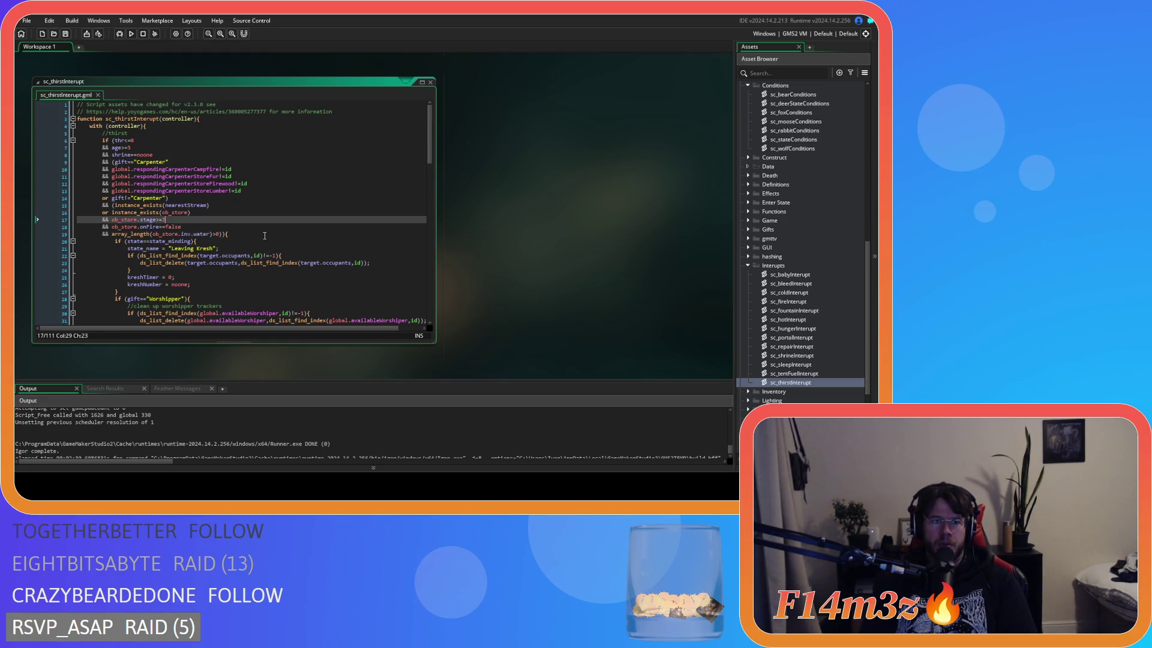
pyautogui.press('Up')
pyautogui.press('Up')
pyautogui.press('Down')
pyautogui.press('Down')
pyautogui.press('Down')
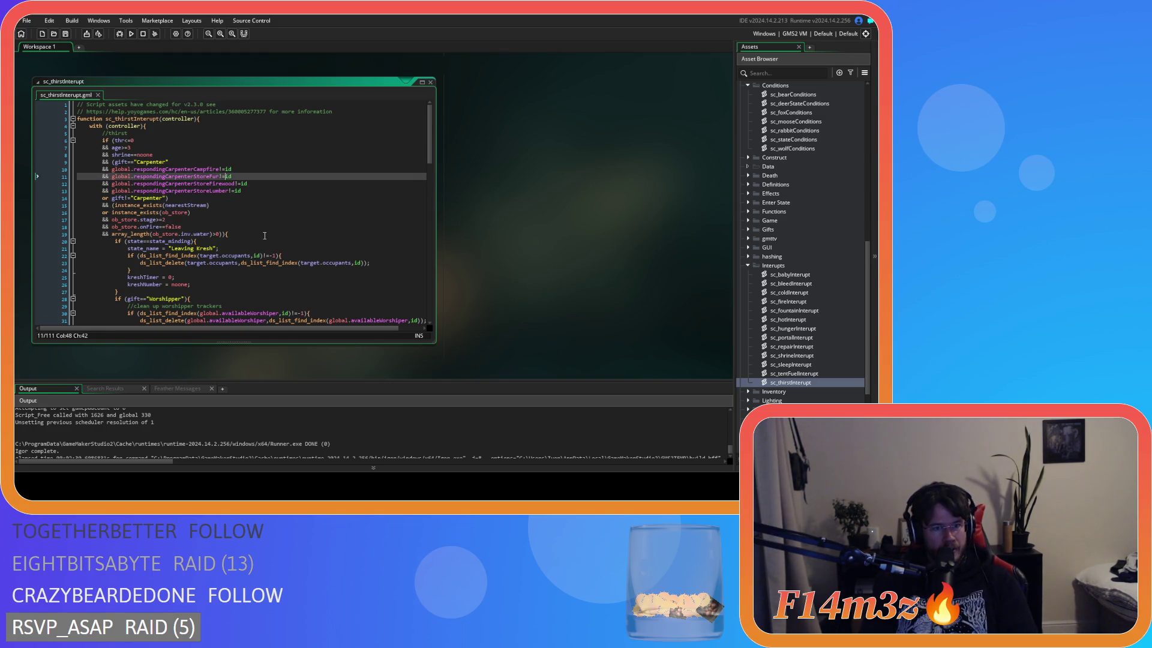
pyautogui.press('Up')
pyautogui.press('Up')
pyautogui.press('Up')
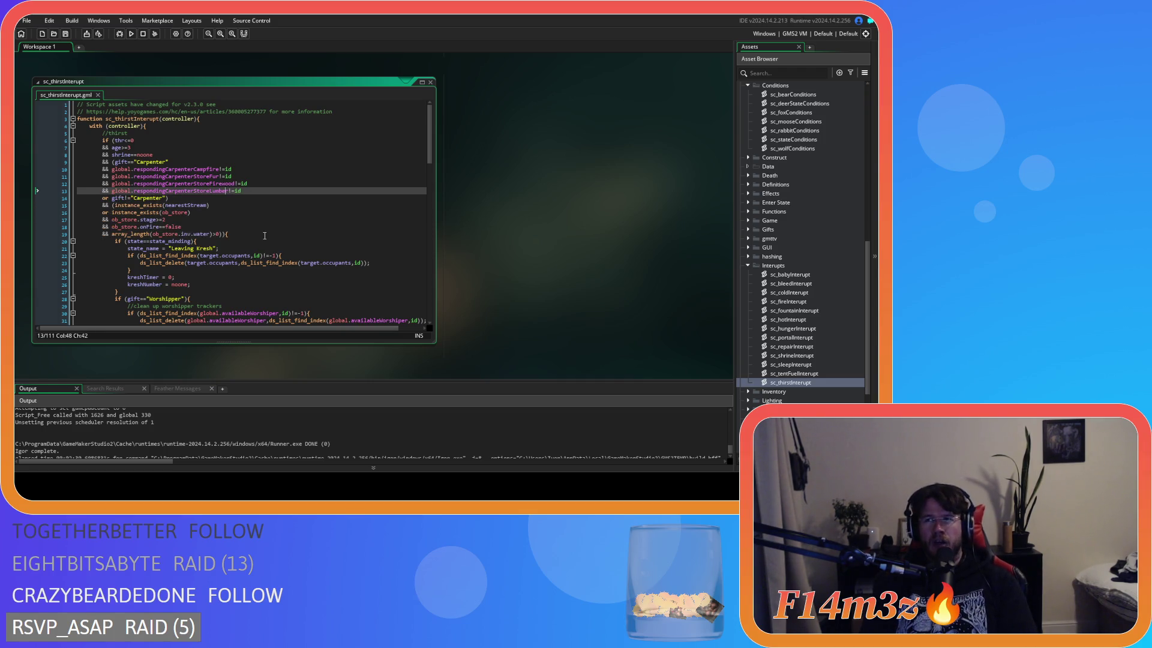
pyautogui.press('Down')
pyautogui.press('Down')
pyautogui.press('Home')
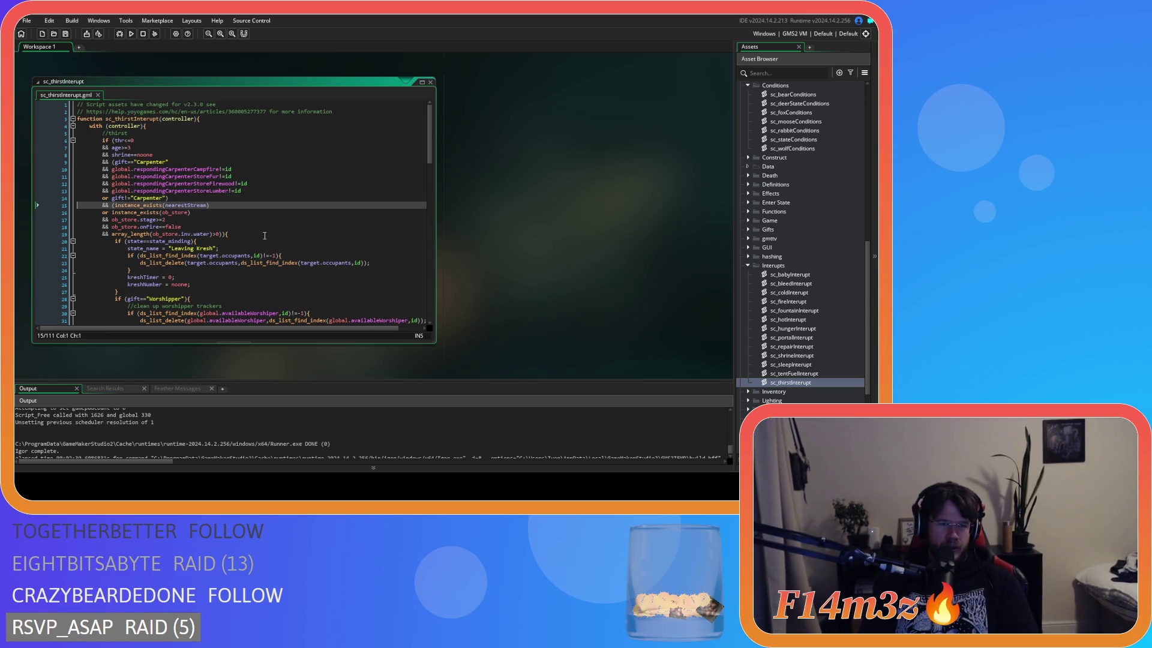
pyautogui.press('Down')
pyautogui.press('Down')
pyautogui.press('Down')
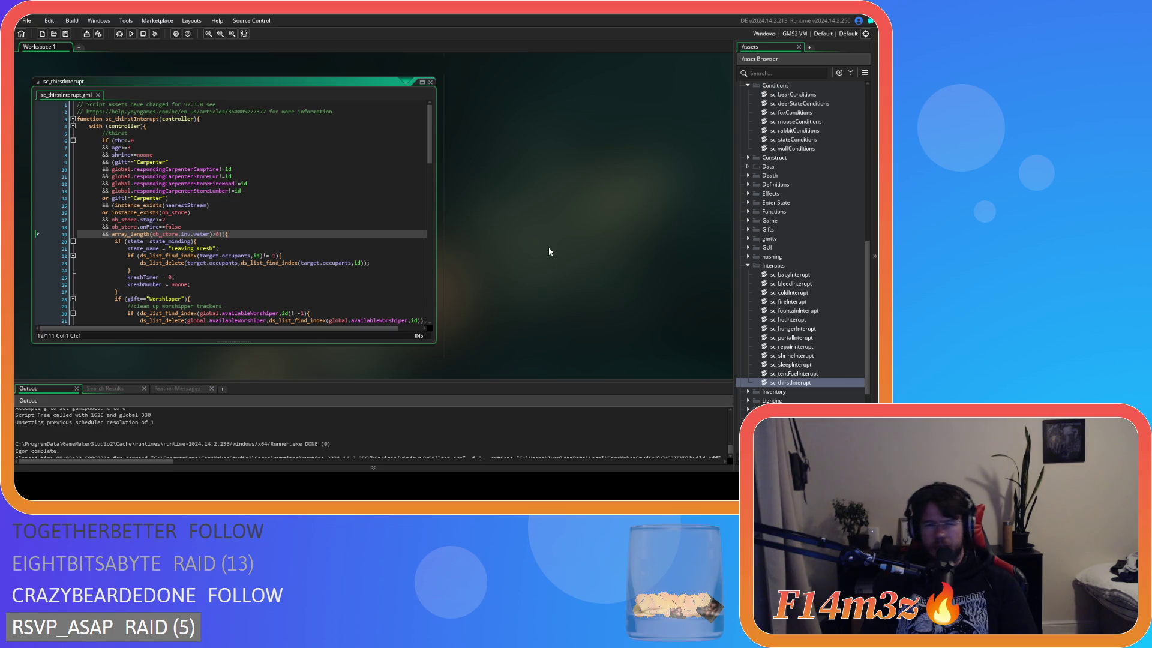
pyautogui.scroll(-5, 614, 314)
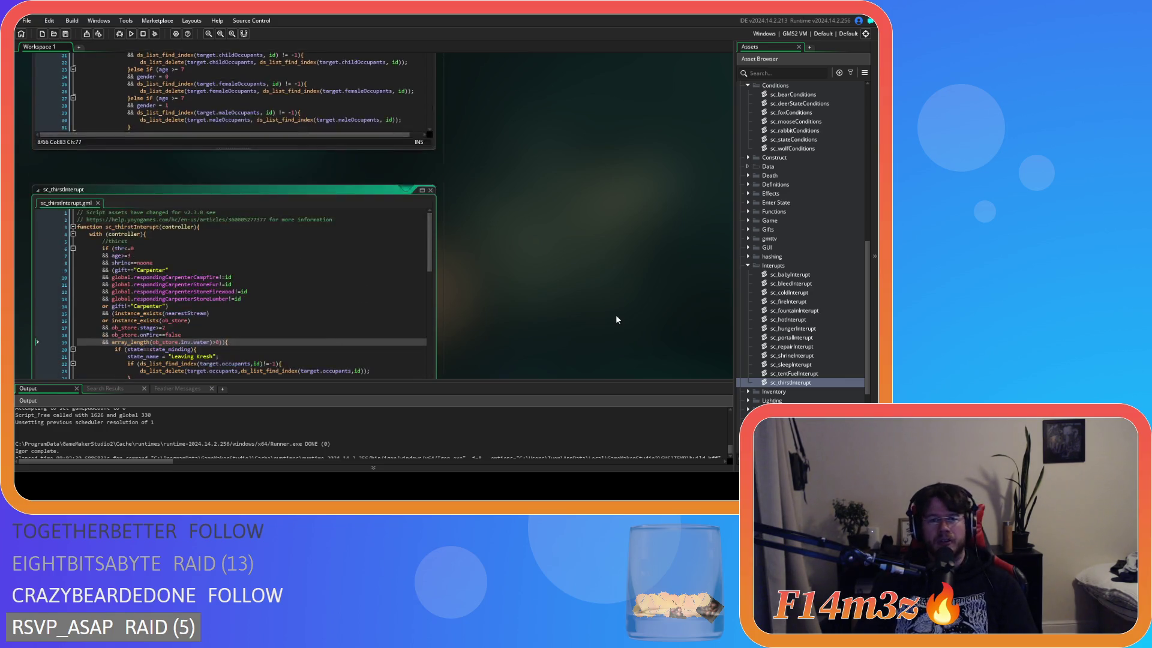
# Review the Waterbearer water-inventory check in sc_stateConditions
pyautogui.scroll(10, 588, 309)
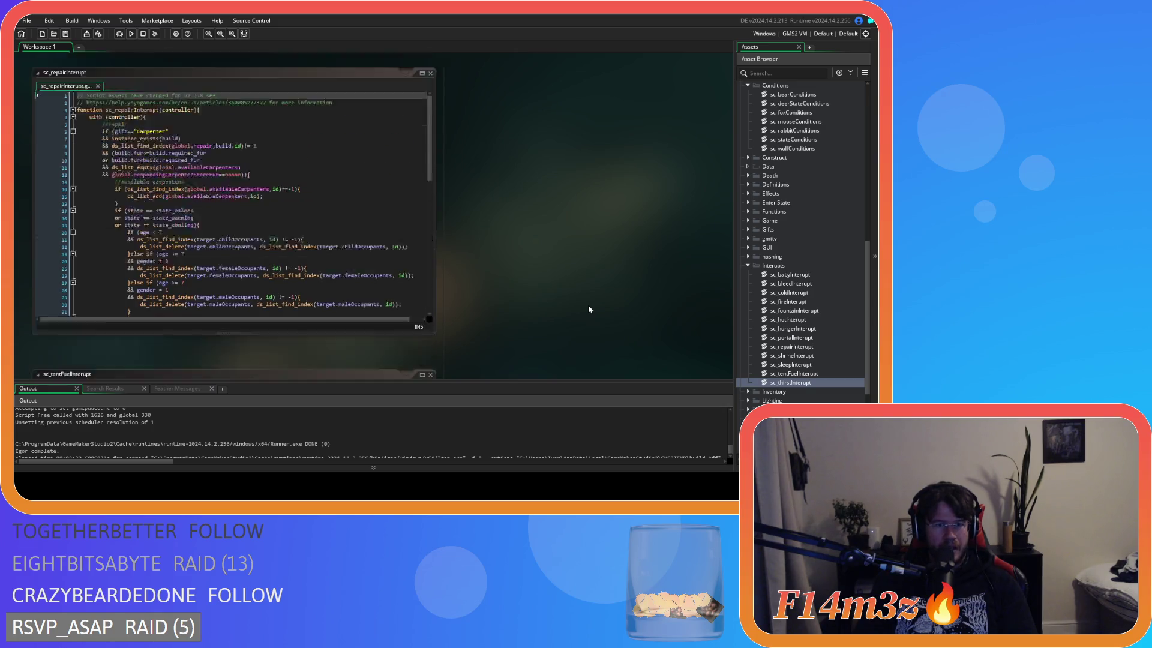
pyautogui.scroll(3, 588, 309)
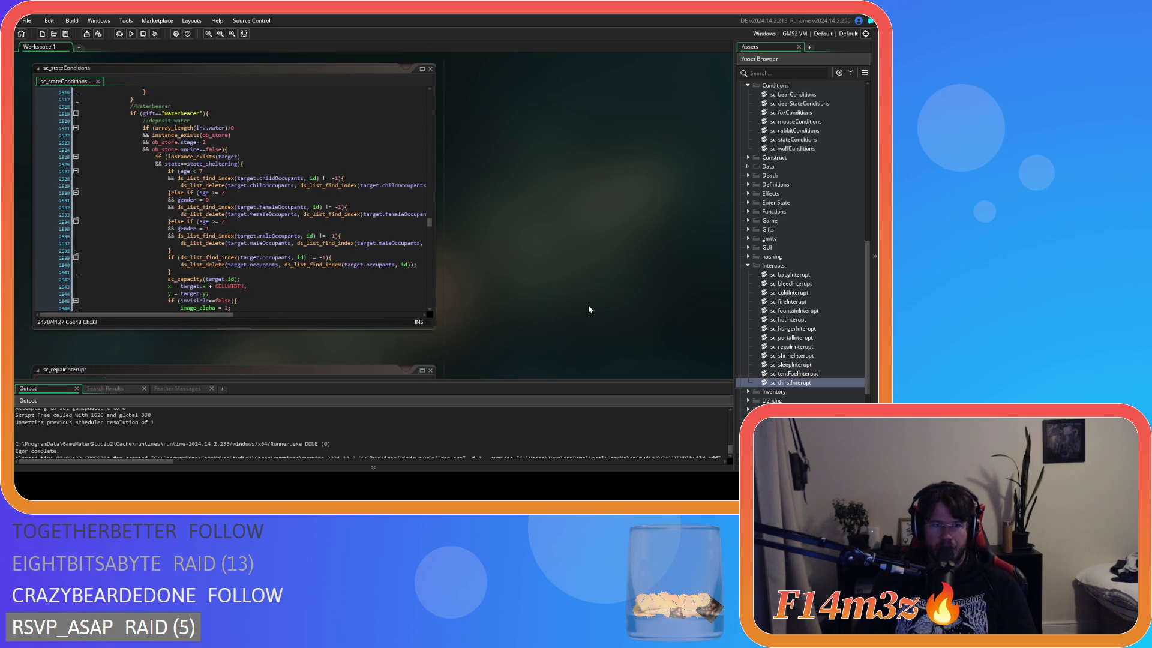
pyautogui.scroll(1, 588, 309)
pyautogui.click(370, 238)
pyautogui.scroll(2, 300, 240)
pyautogui.click(268, 204)
pyautogui.click(268, 218)
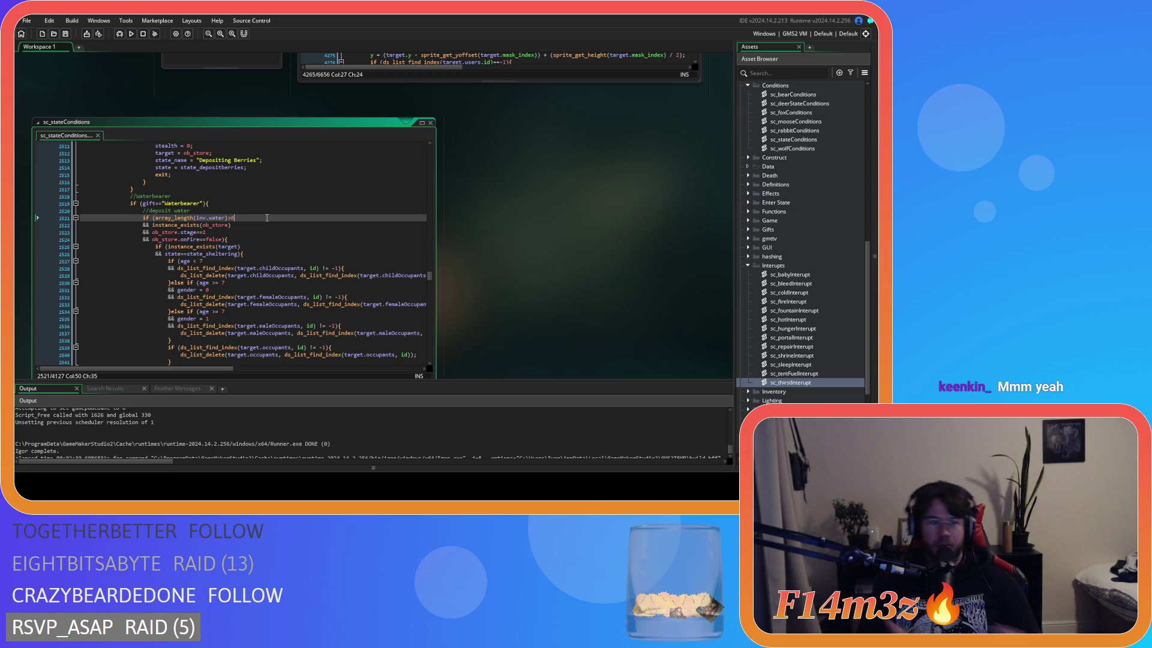
# Inspect the childOccupants removal and store-exists conditions, selecting ob_store.stage==2
pyautogui.click(248, 275)
pyautogui.scroll(2, 248, 275)
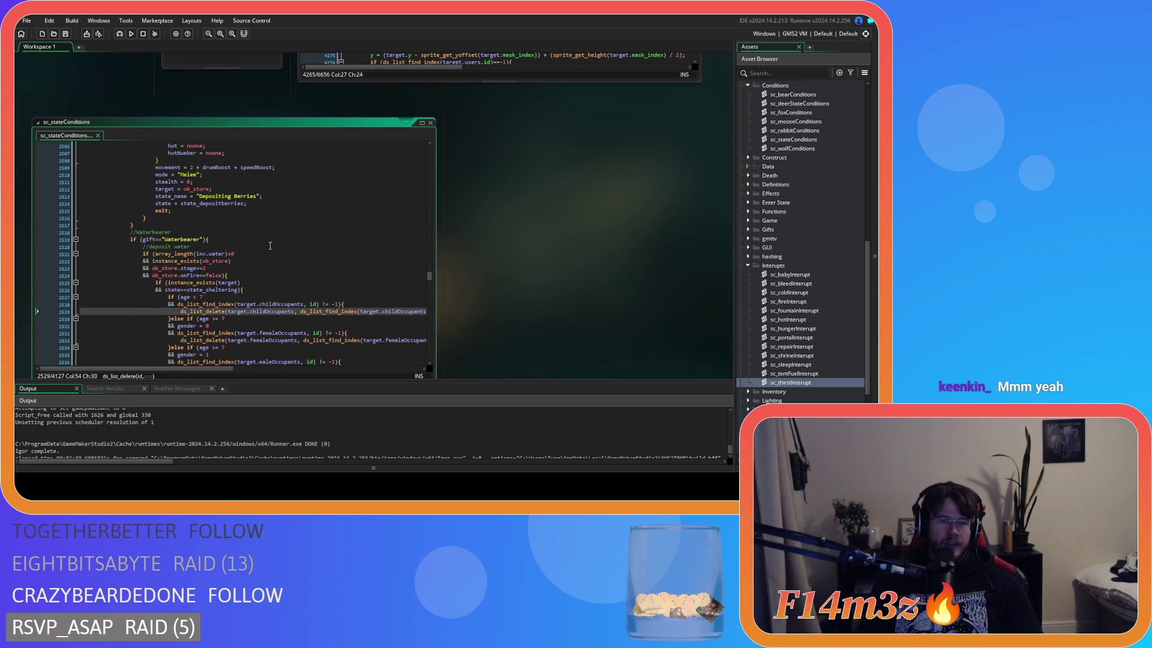
pyautogui.click(285, 262)
pyautogui.scroll(-2, 268, 268)
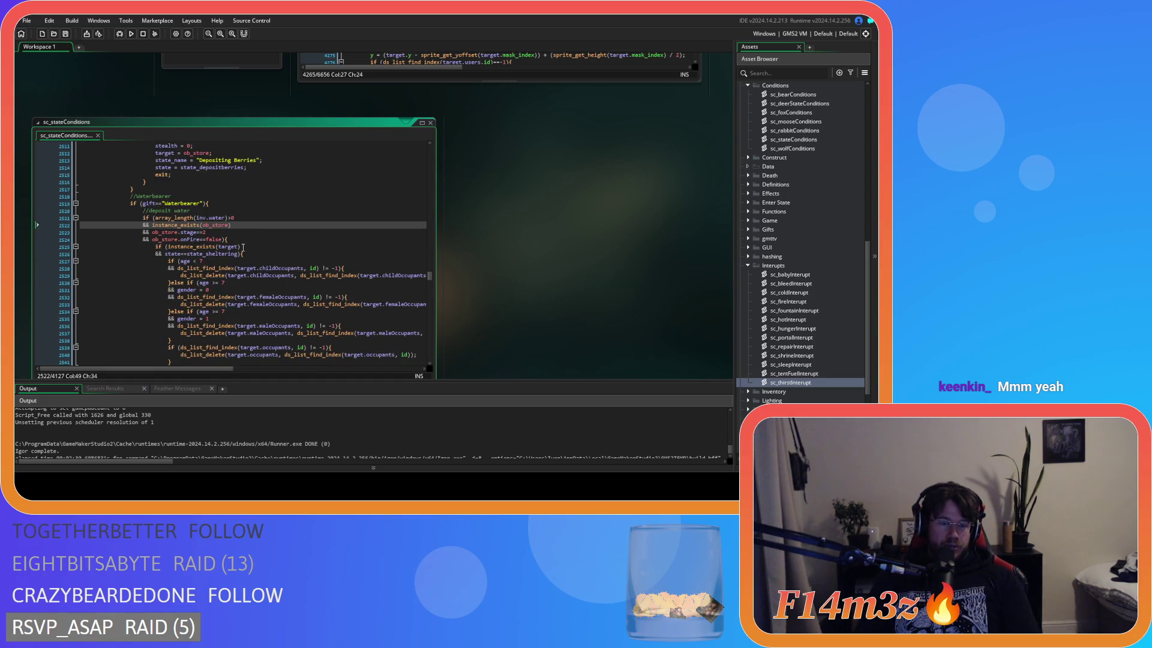
pyautogui.scroll(3, 263, 267)
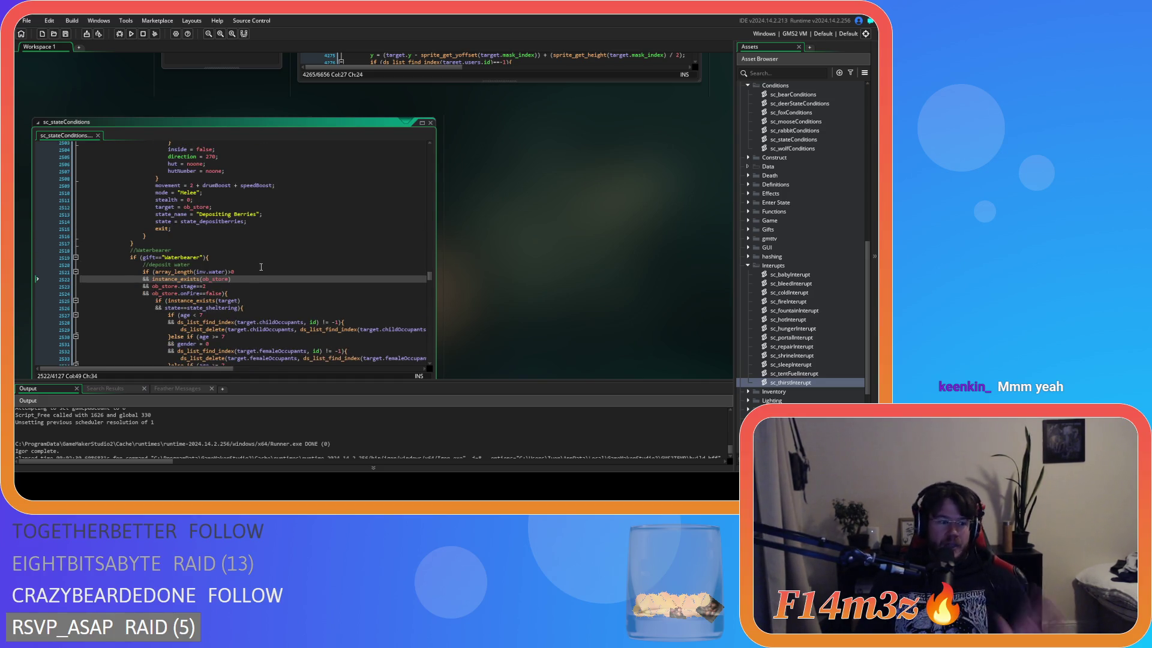
pyautogui.click(205, 258)
pyautogui.moveTo(151, 286); pyautogui.dragTo(205, 286)
# Scroll the workspace to ob_human's Create code at state_depositberries
pyautogui.scroll(-3, 280, 298)
pyautogui.scroll(3, 280, 298)
pyautogui.scroll(1, 280, 299)
pyautogui.scroll(3, 528, 330)
pyautogui.scroll(-3, 499, 357)
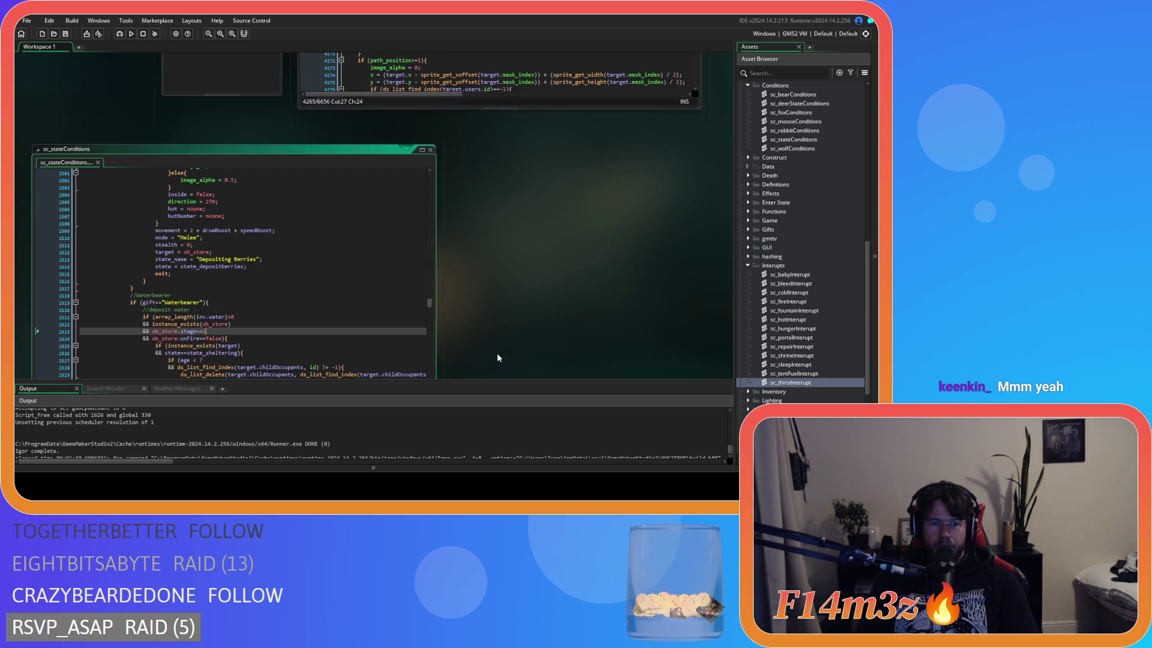
pyautogui.scroll(-1, 495, 351)
pyautogui.scroll(3, 491, 342)
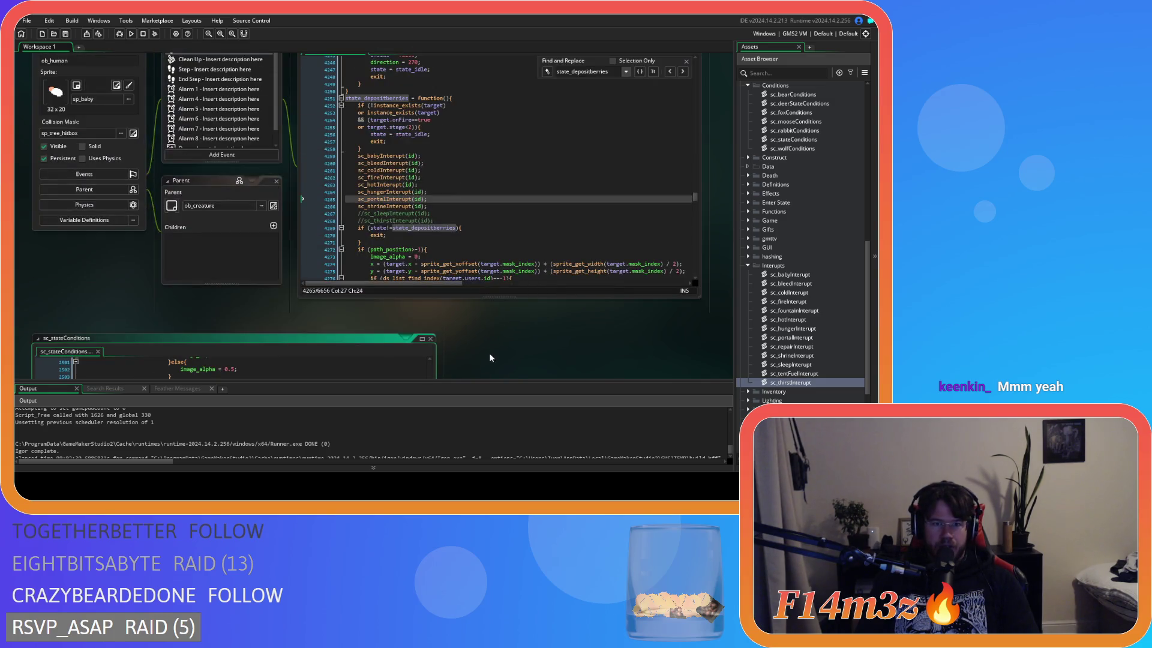
pyautogui.scroll(-3, 481, 363)
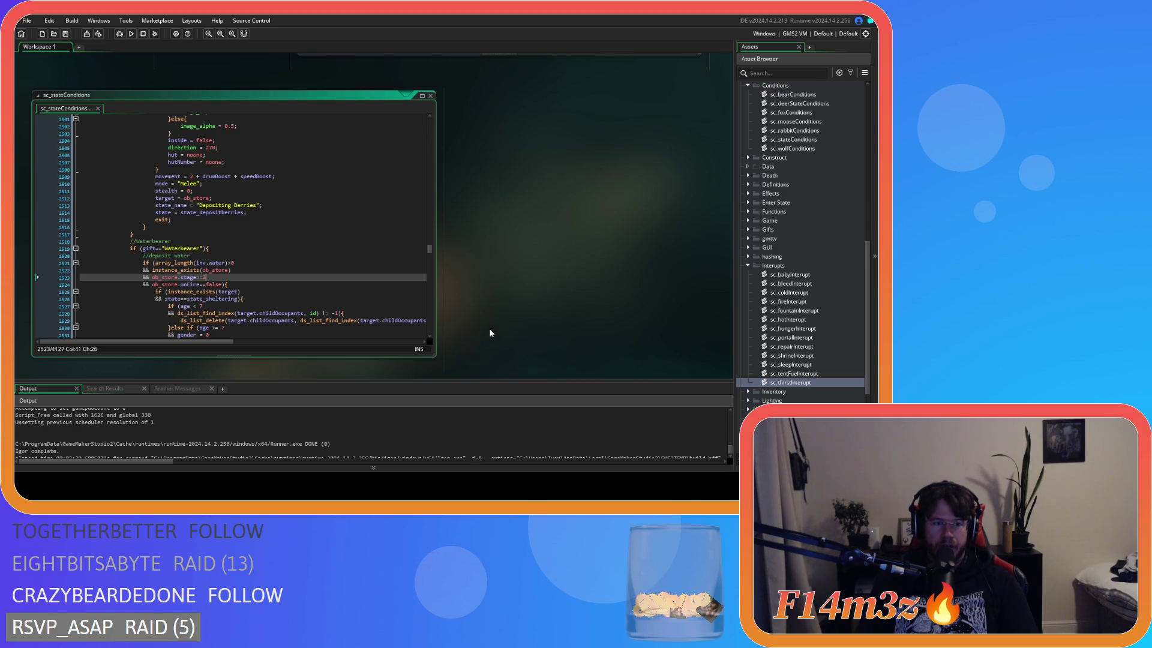
pyautogui.scroll(-5, 492, 327)
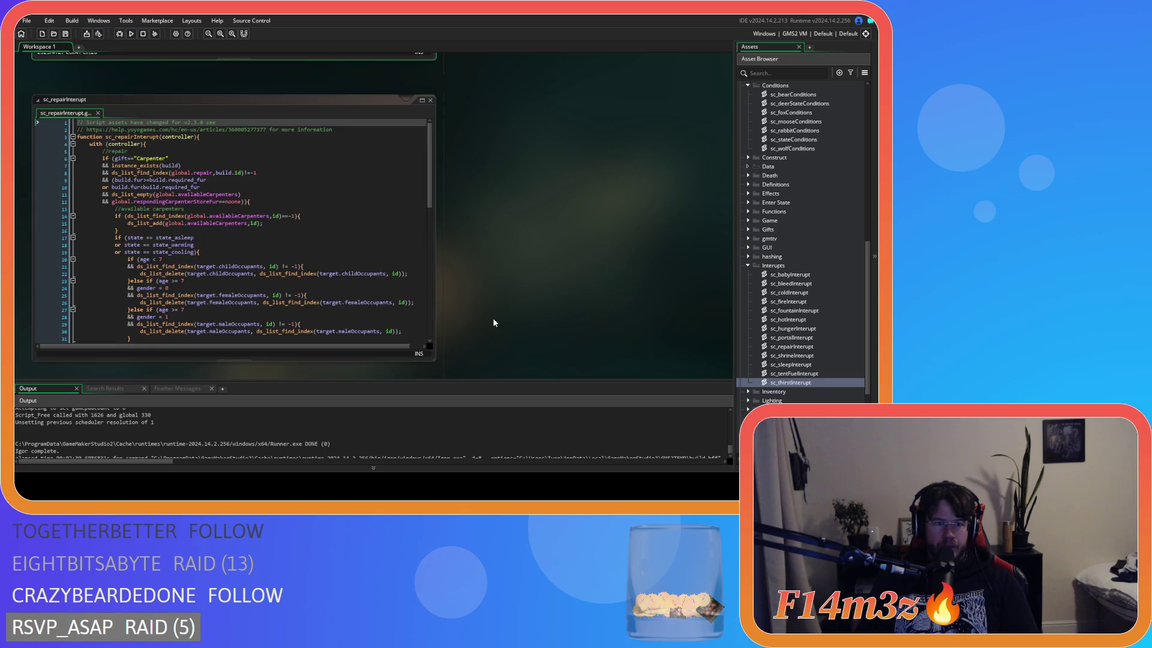
pyautogui.scroll(5, 493, 321)
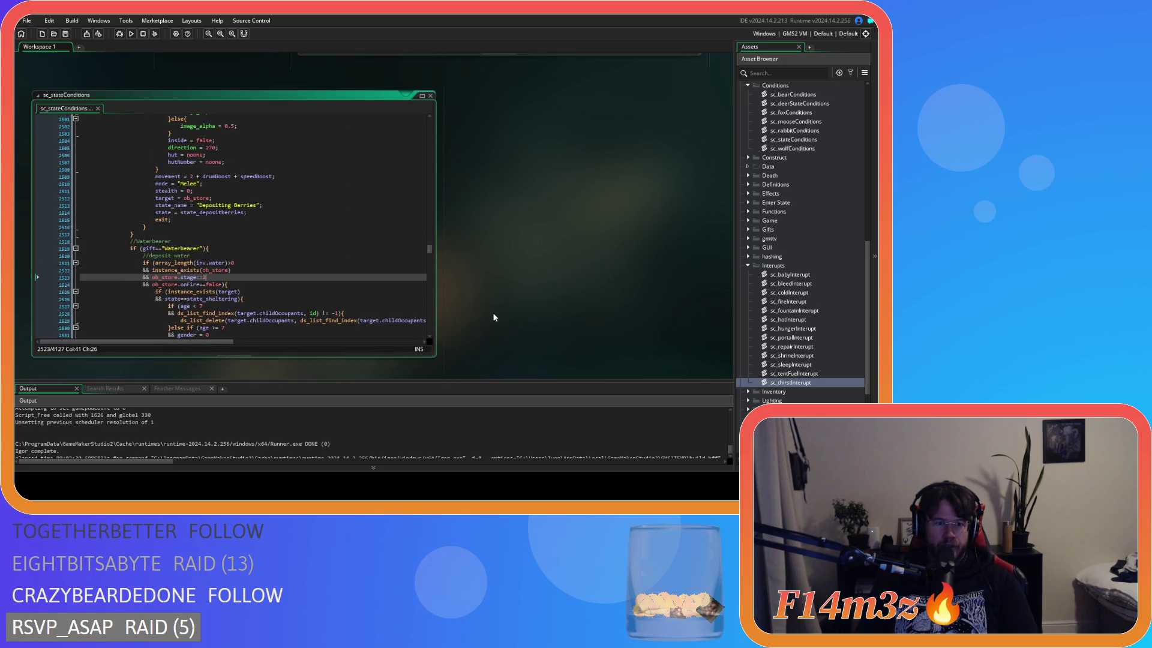
pyautogui.click(308, 291)
pyautogui.scroll(2, 307, 288)
pyautogui.scroll(-2, 307, 287)
pyautogui.click(295, 279)
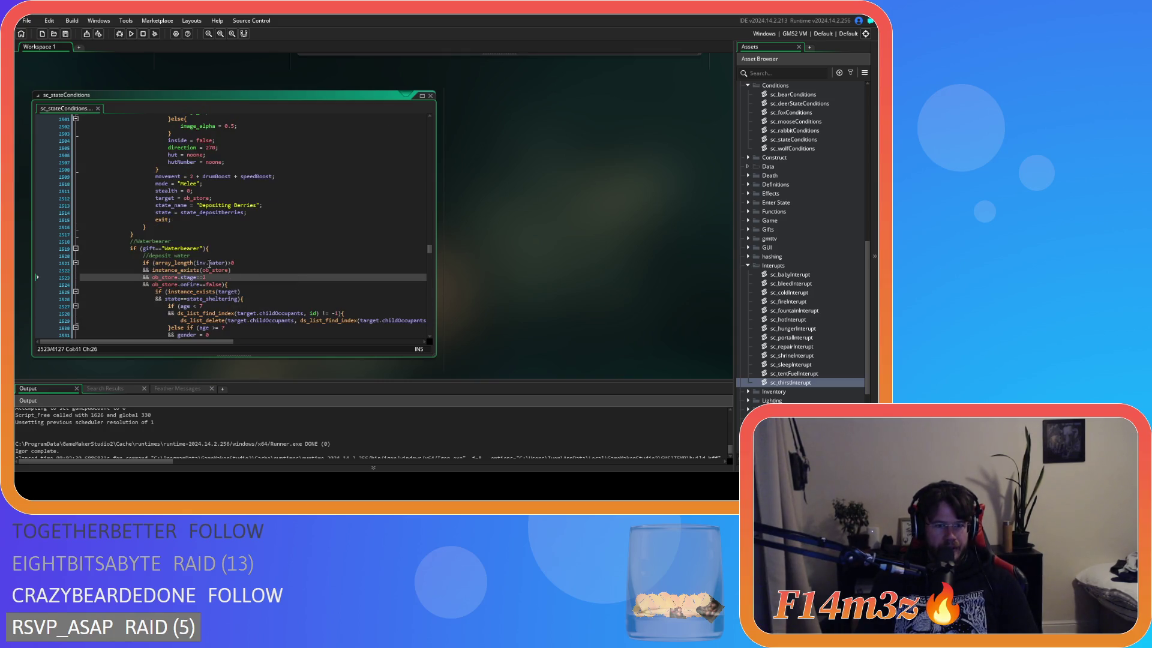
pyautogui.scroll(5, 513, 345)
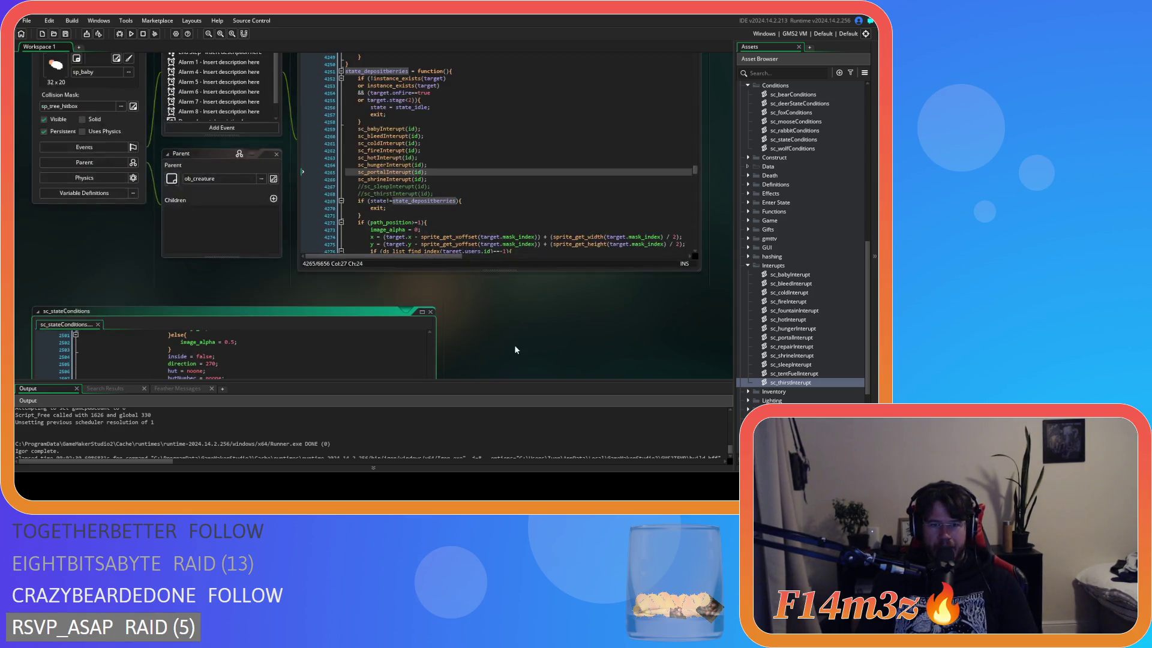
pyautogui.scroll(-2, 508, 362)
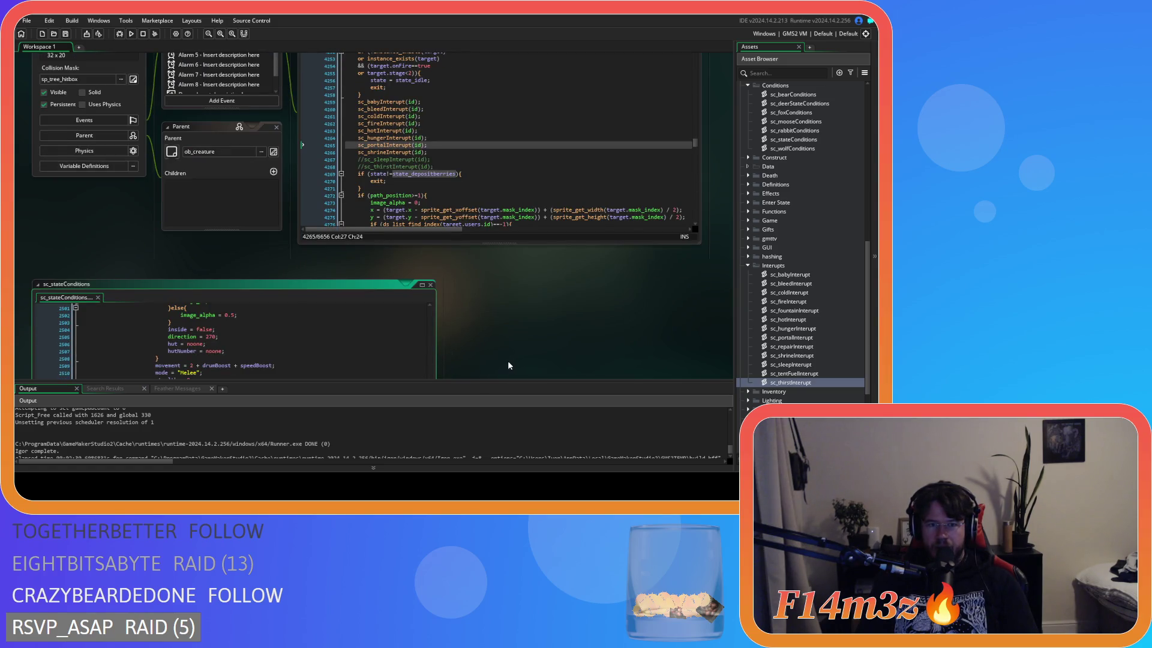
pyautogui.scroll(-1, 508, 365)
pyautogui.scroll(-2, 507, 364)
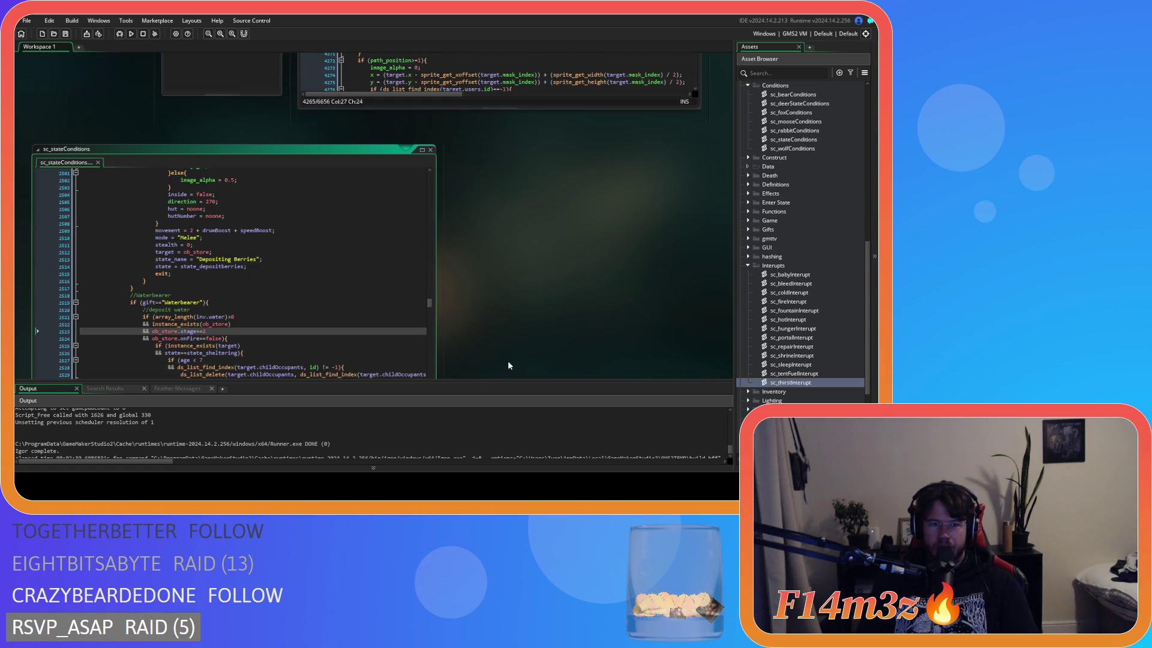
pyautogui.scroll(4, 507, 364)
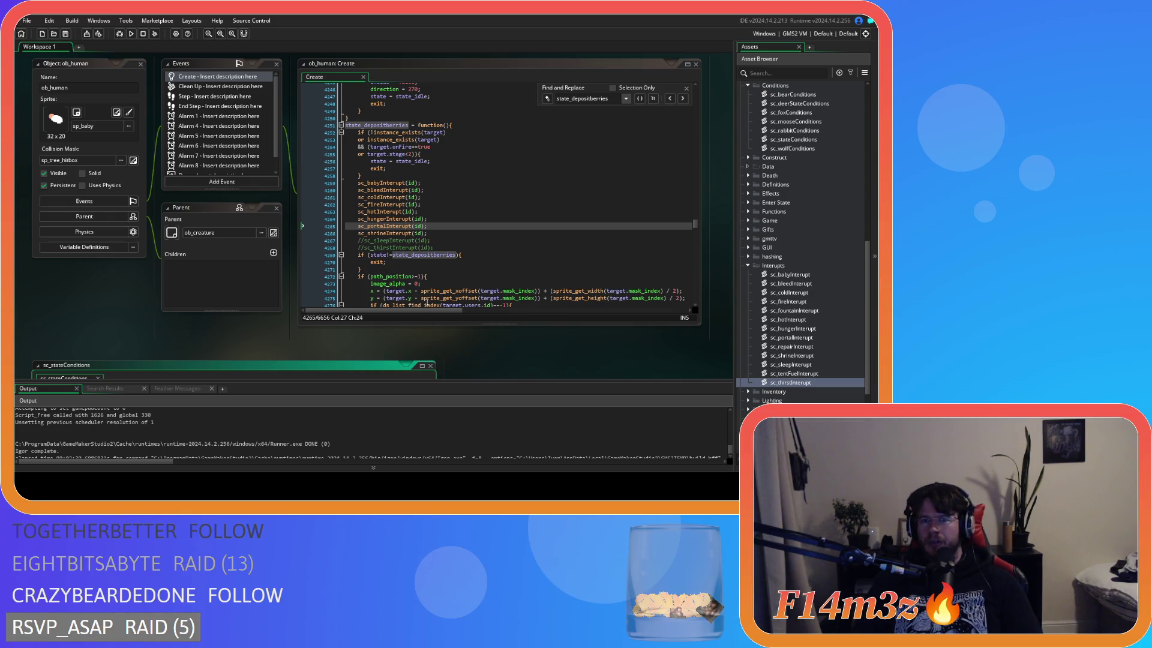
# Change the Create-event search from state_depositberries to state_depositmeat, then state_depositfish
pyautogui.scroll(-3, 468, 367)
pyautogui.scroll(4, 465, 369)
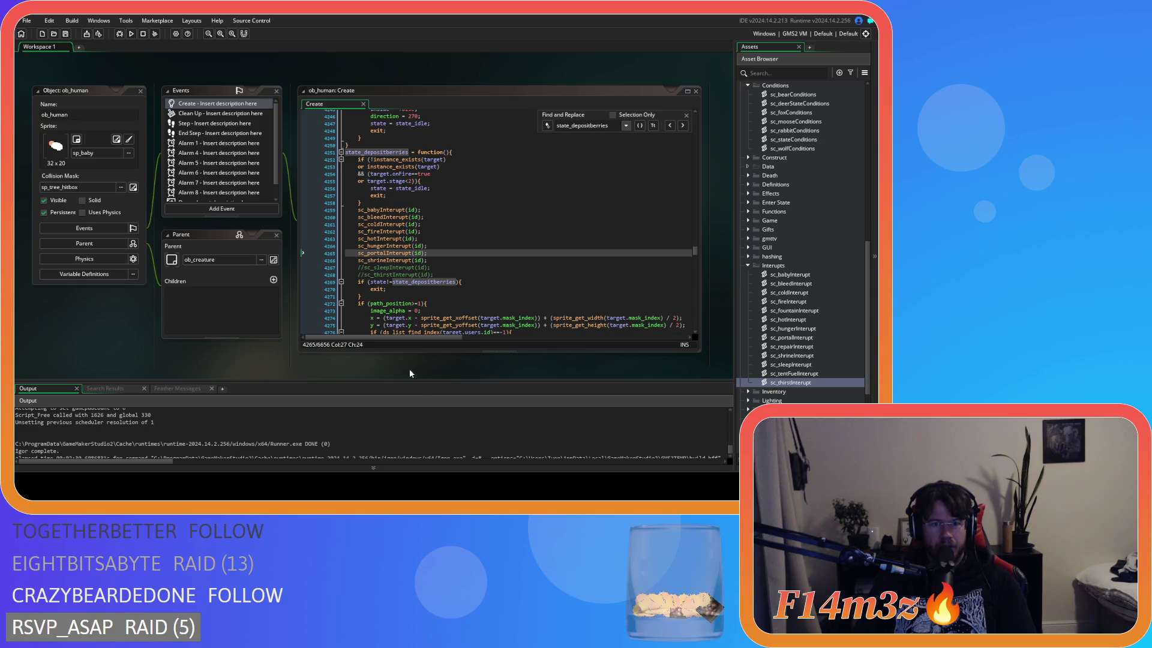
pyautogui.moveTo(614, 126); pyautogui.dragTo(593, 125)
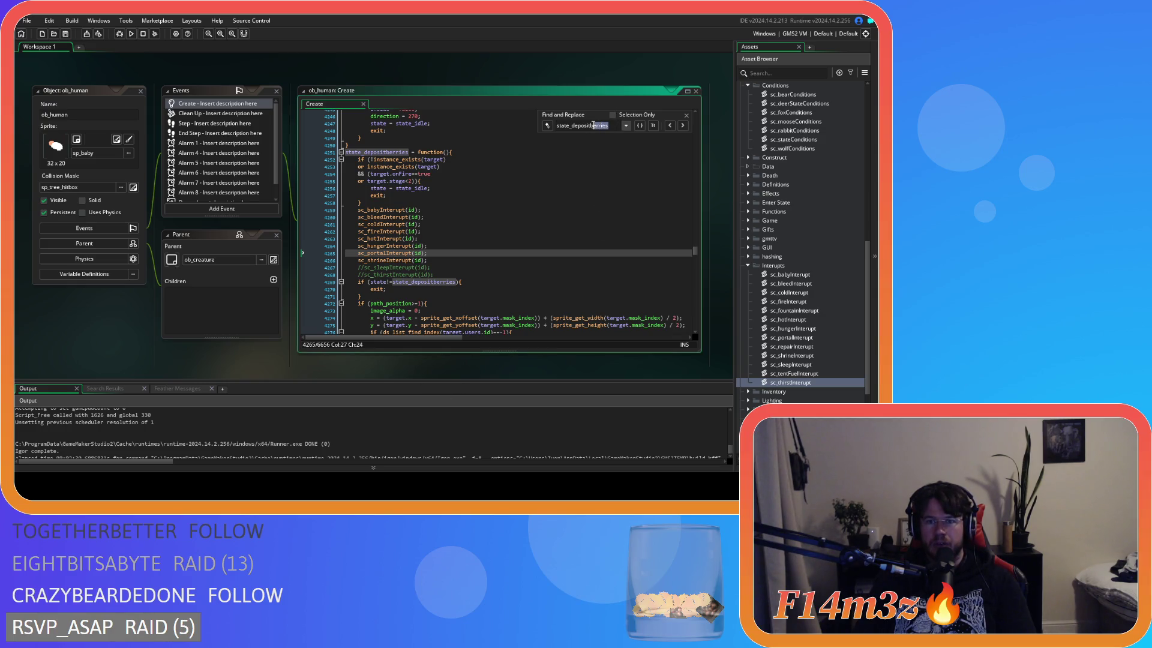
pyautogui.write('meat')
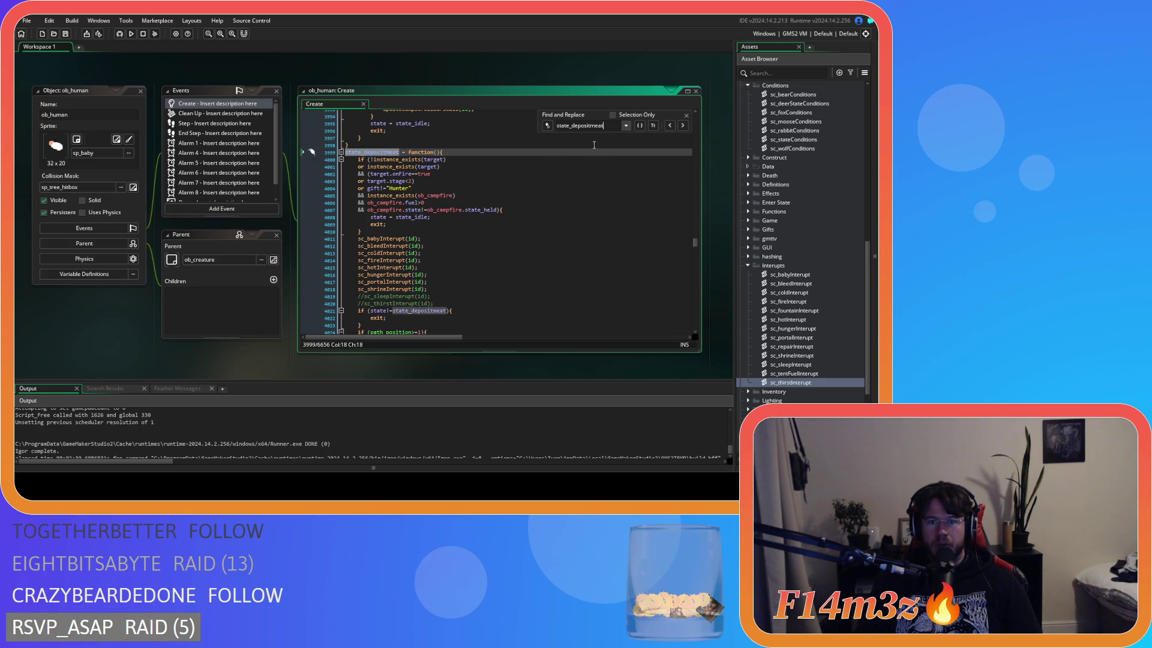
pyautogui.moveTo(603, 125); pyautogui.dragTo(592, 125)
pyautogui.write('fish')
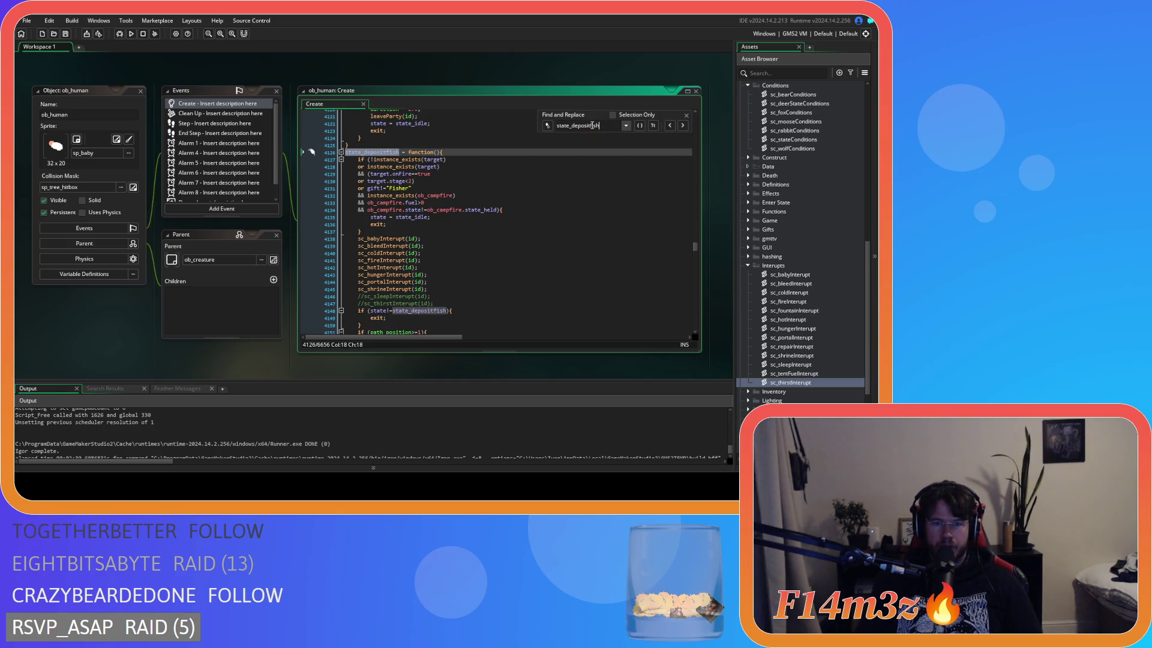
pyautogui.scroll(-5, 132, 331)
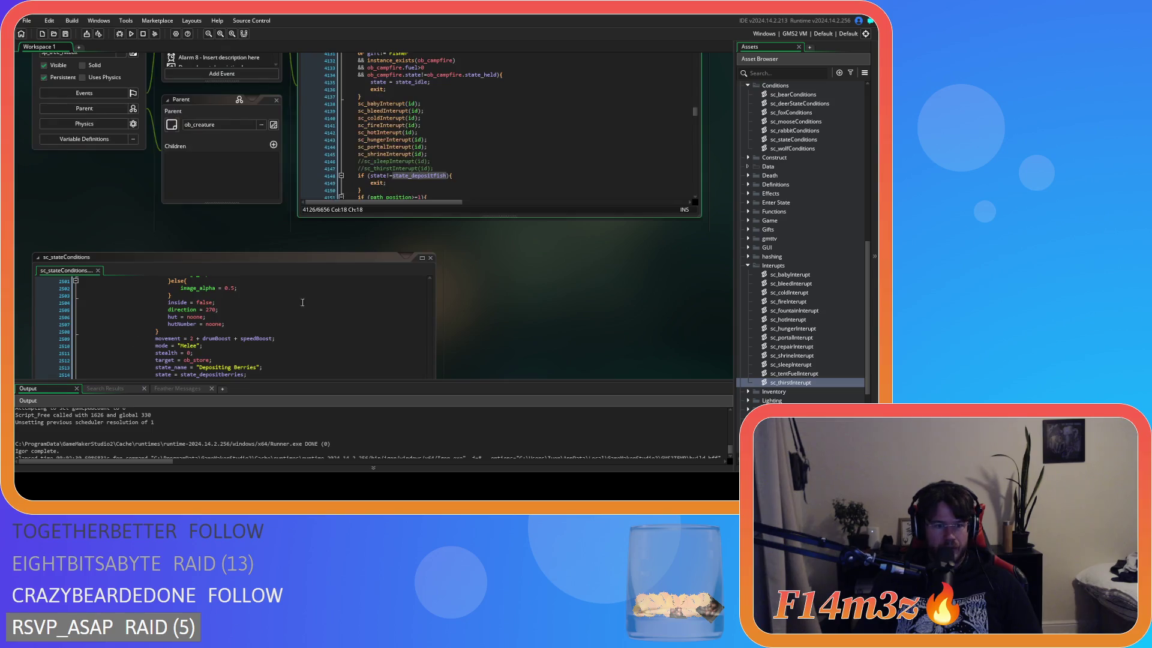
# Revisit the Waterbearer comment and water-inventory check in sc_stateConditions
pyautogui.click(270, 269)
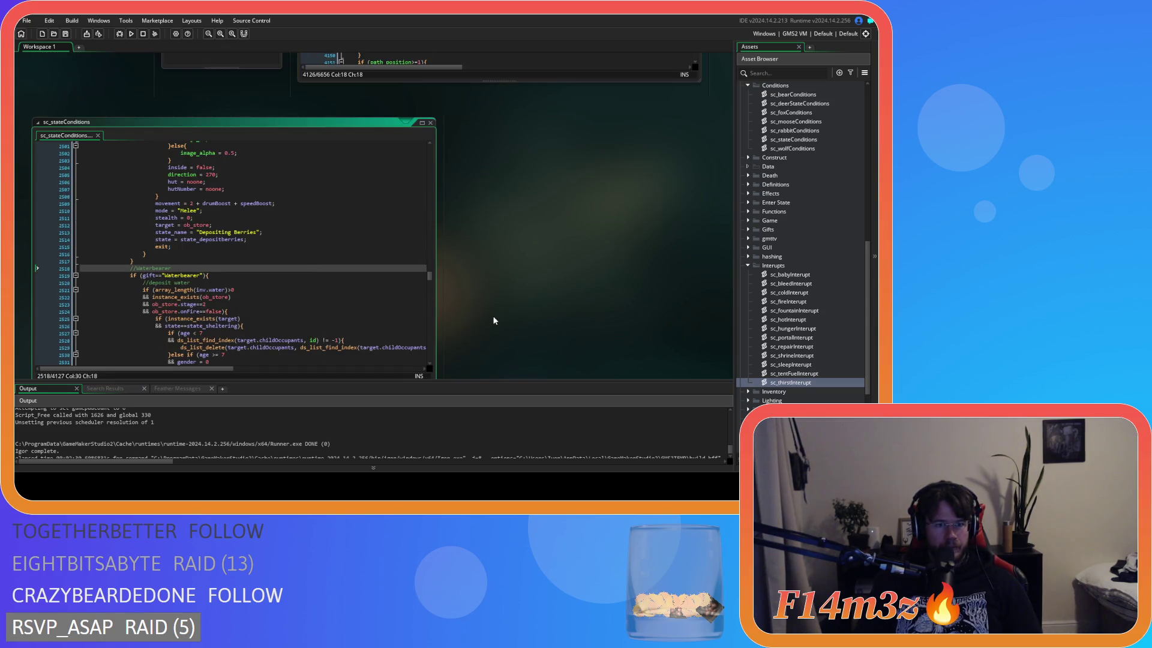
pyautogui.scroll(-1, 495, 321)
pyautogui.click(360, 236)
pyautogui.scroll(-2, 348, 273)
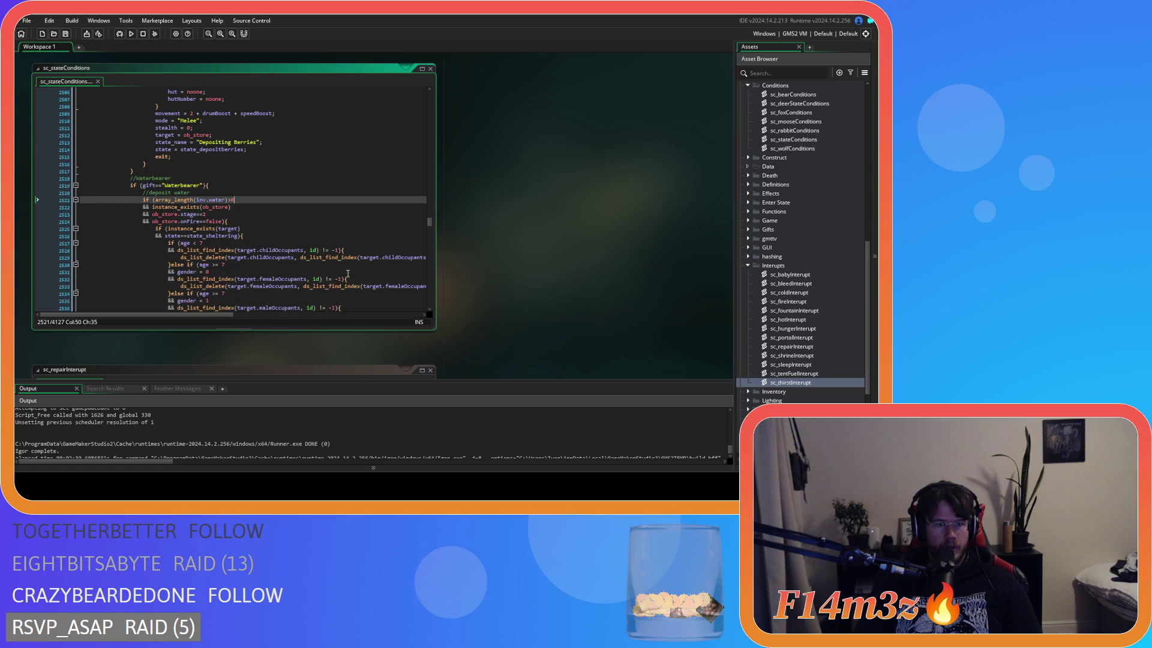
pyautogui.scroll(-2, 348, 274)
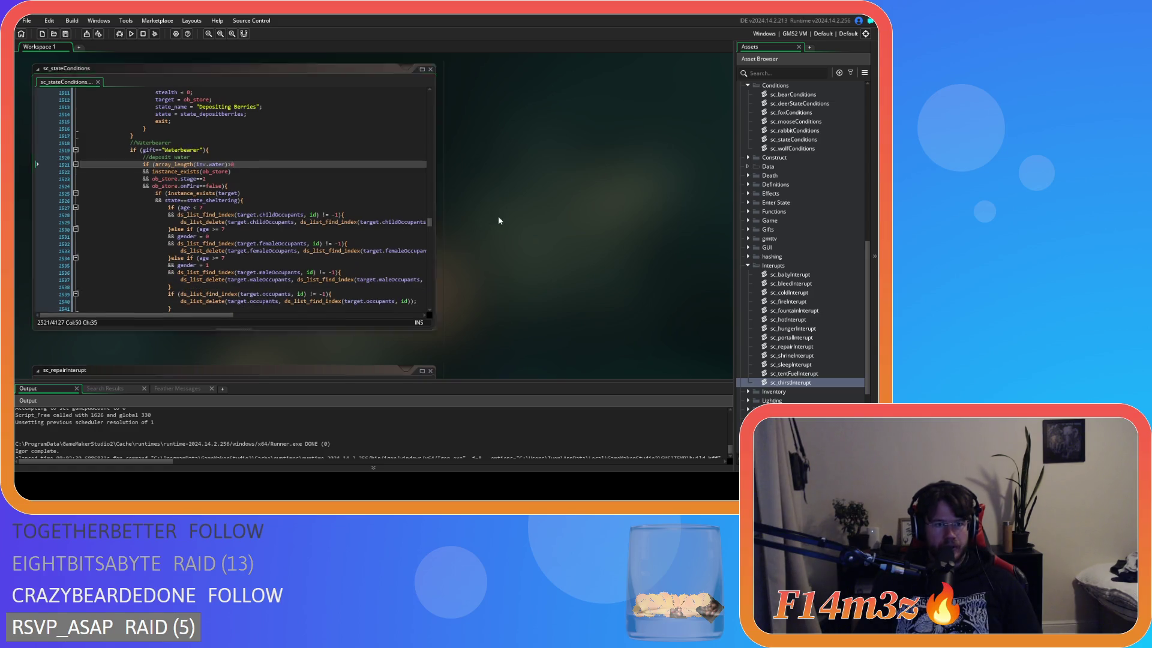
# Search state_depositwater in ob_human's Create code and check its commented sleep interrupt line
pyautogui.hotkey('ctrl', 'Tab')
pyautogui.hotkey('ctrl', 'f')
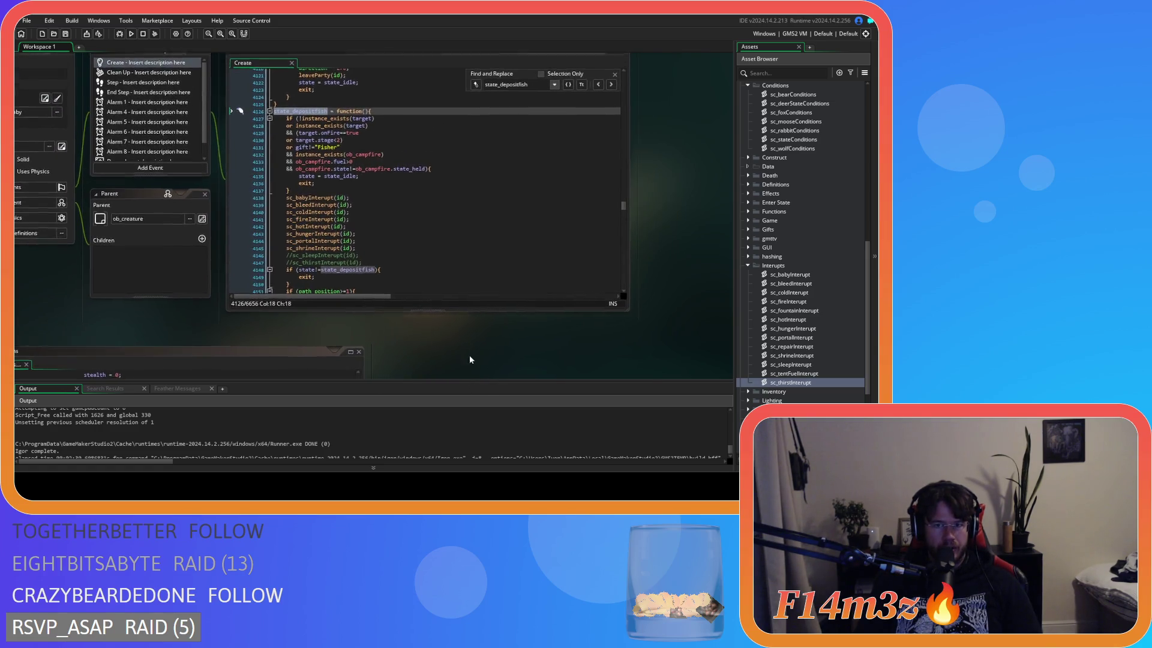
pyautogui.press('BackSpace')
pyautogui.press('BackSpace')
pyautogui.press('BackSpace')
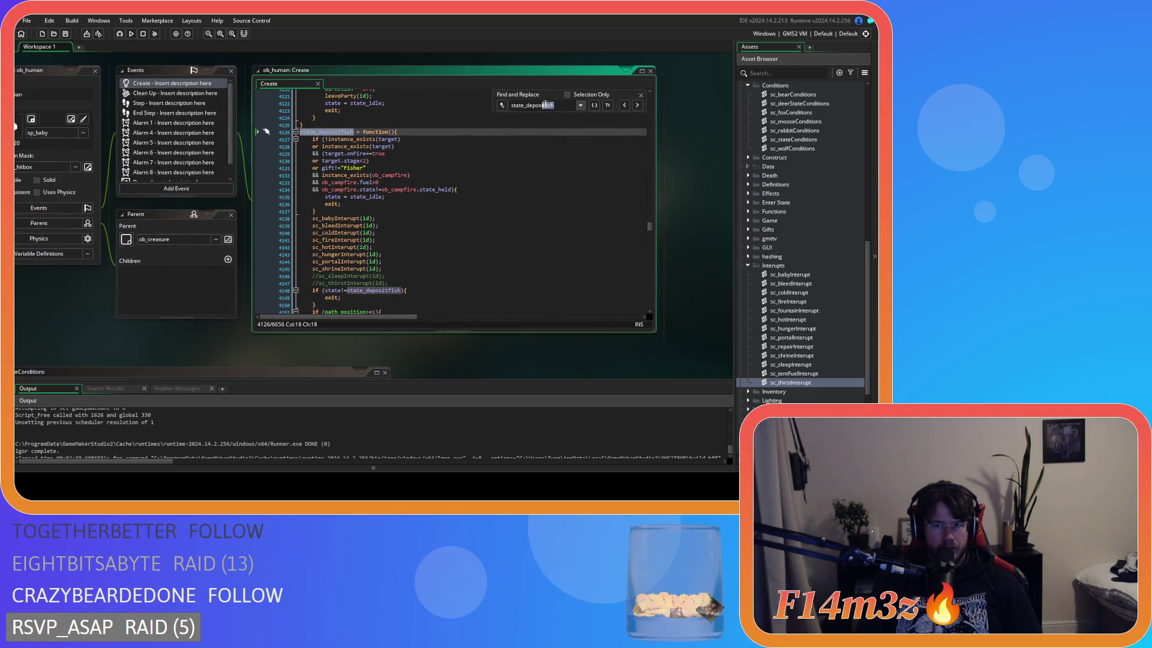
pyautogui.write('water')
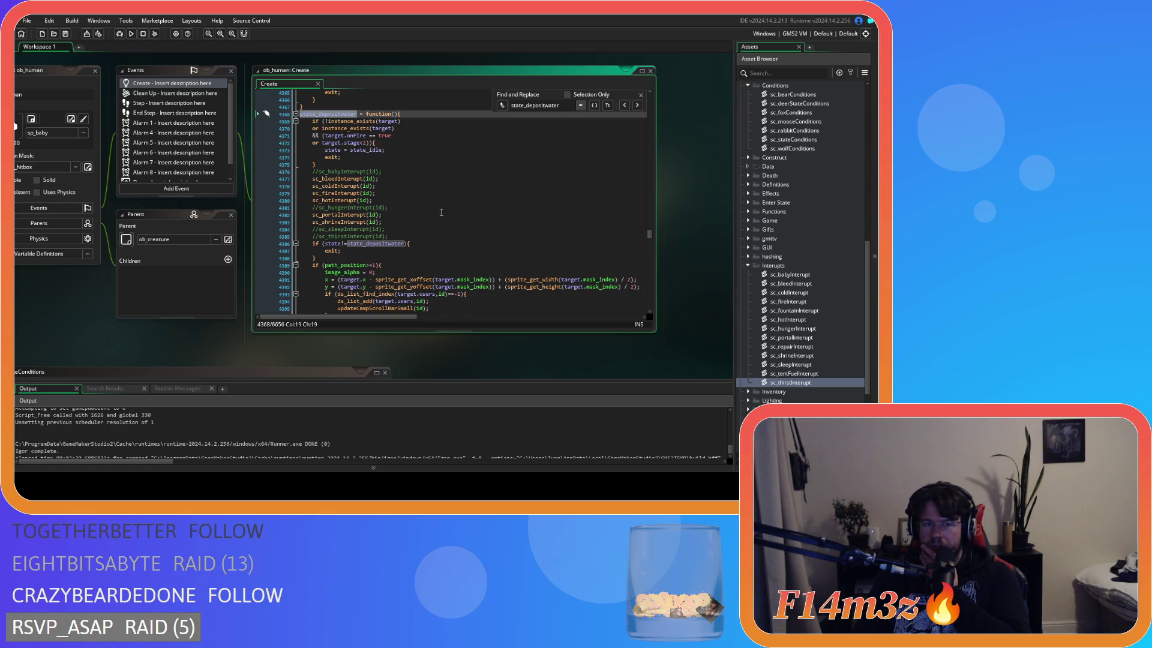
pyautogui.moveTo(277, 341)
pyautogui.mouseDown()
pyautogui.moveTo(344, 307)
pyautogui.moveTo(309, 337)
pyautogui.moveTo(321, 334)
pyautogui.mouseUp()
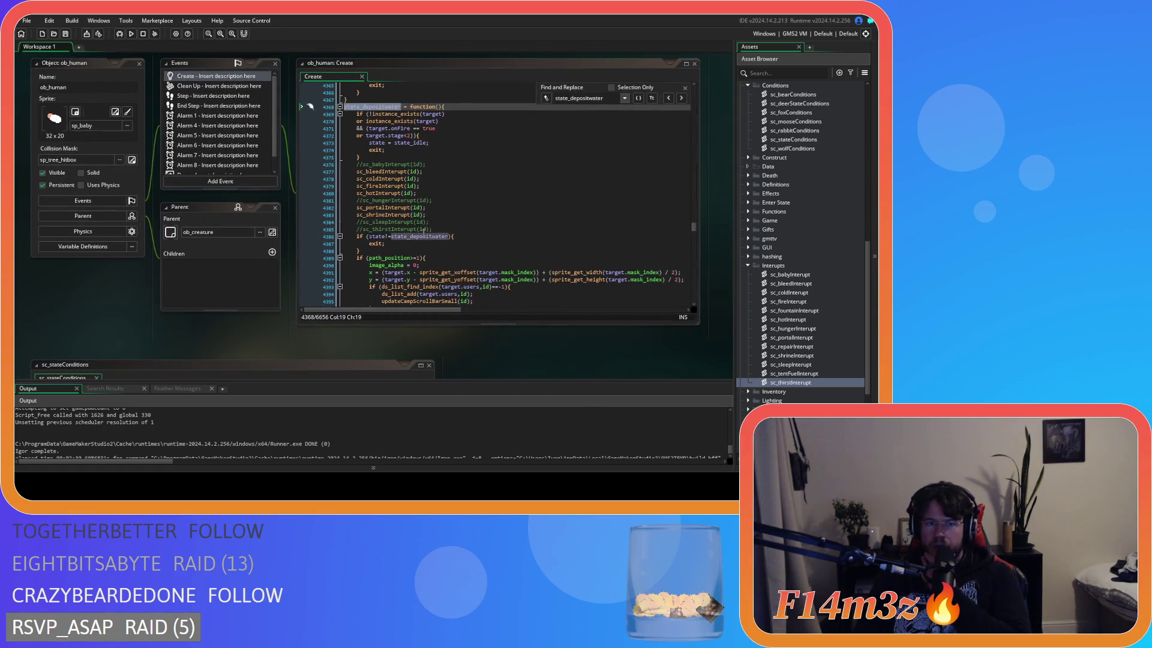
pyautogui.click(433, 222)
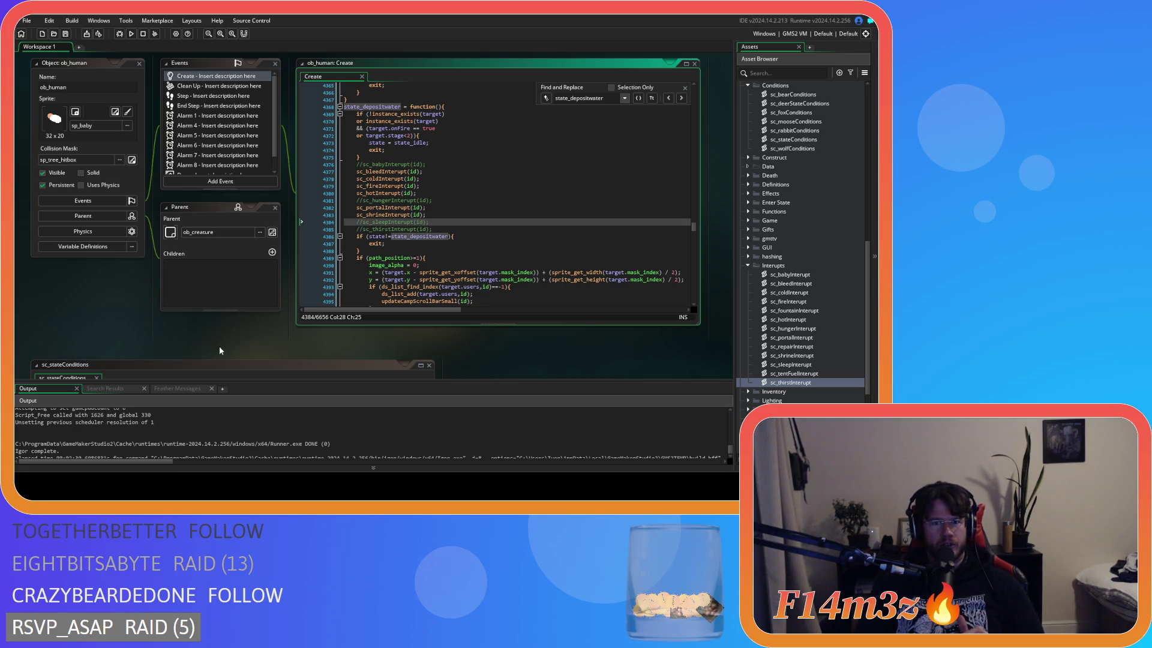
# Find state_depositmeat and delete its //sc_thirstInterupt(id); line on line 4020
pyautogui.moveTo(604, 95); pyautogui.dragTo(594, 98)
pyautogui.write('meat')
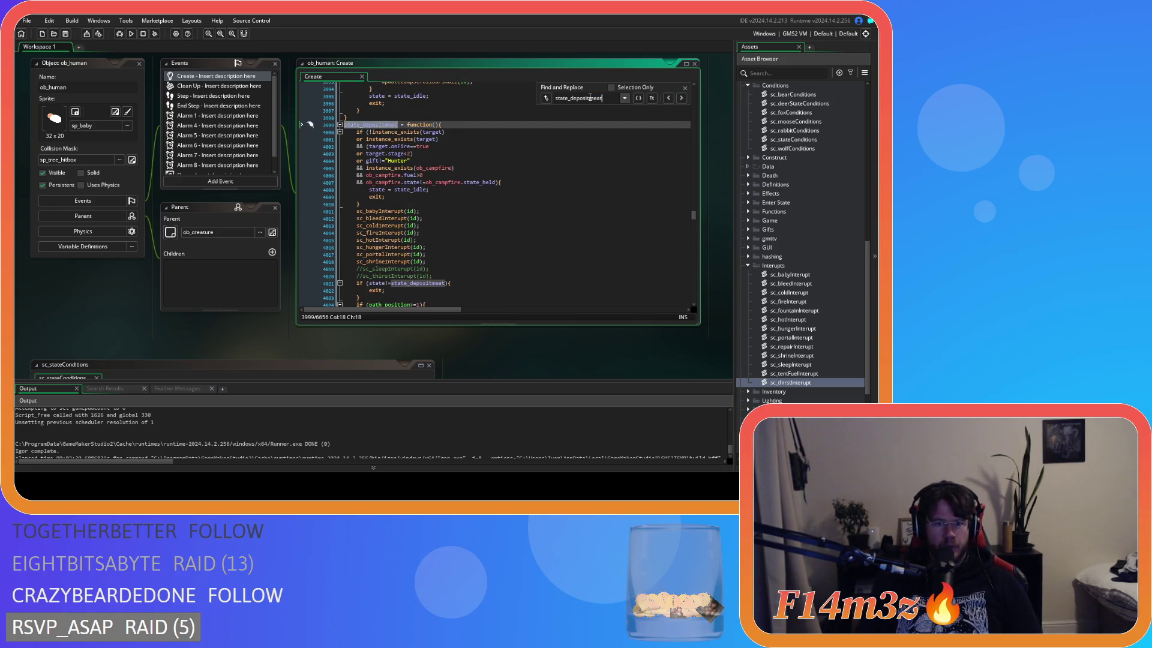
pyautogui.click(440, 275)
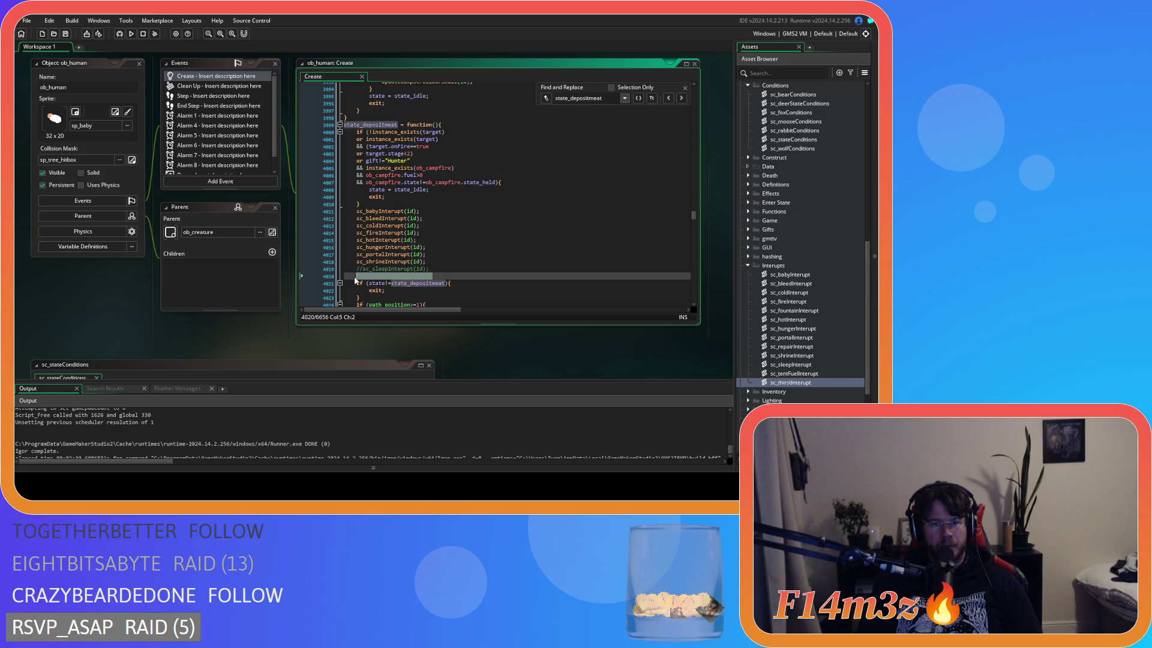
pyautogui.moveTo(431, 276); pyautogui.dragTo(356, 277)
pyautogui.press('BackSpace')
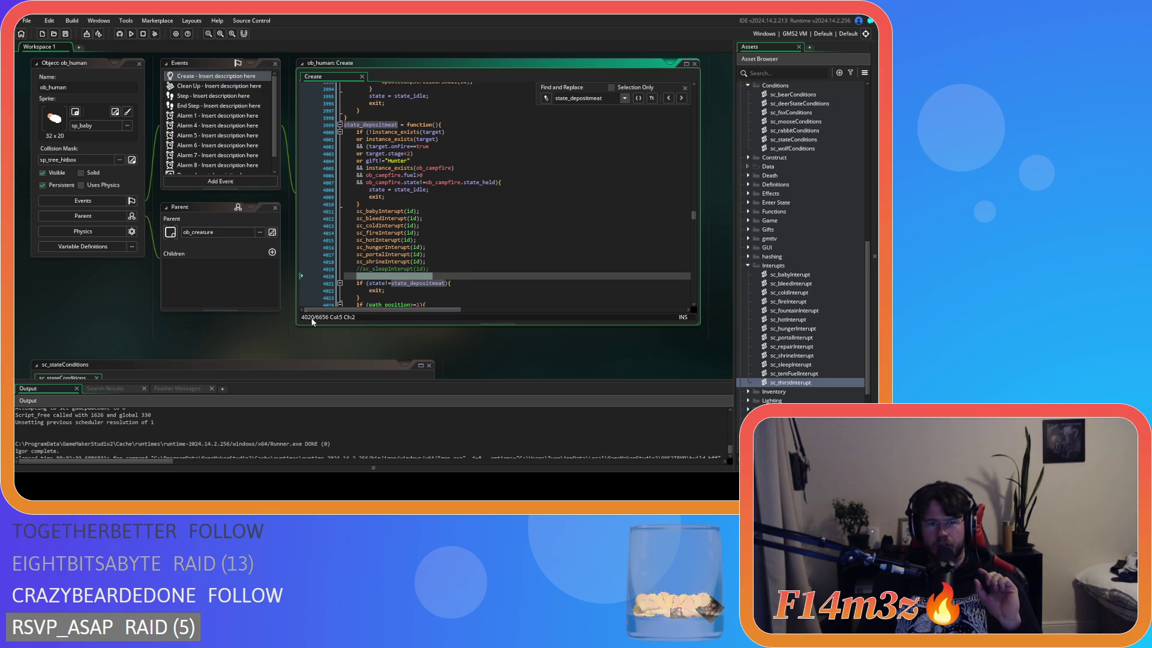
pyautogui.moveTo(98, 323)
pyautogui.mouseDown()
pyautogui.moveTo(182, 311)
pyautogui.moveTo(211, 124)
pyautogui.mouseUp()
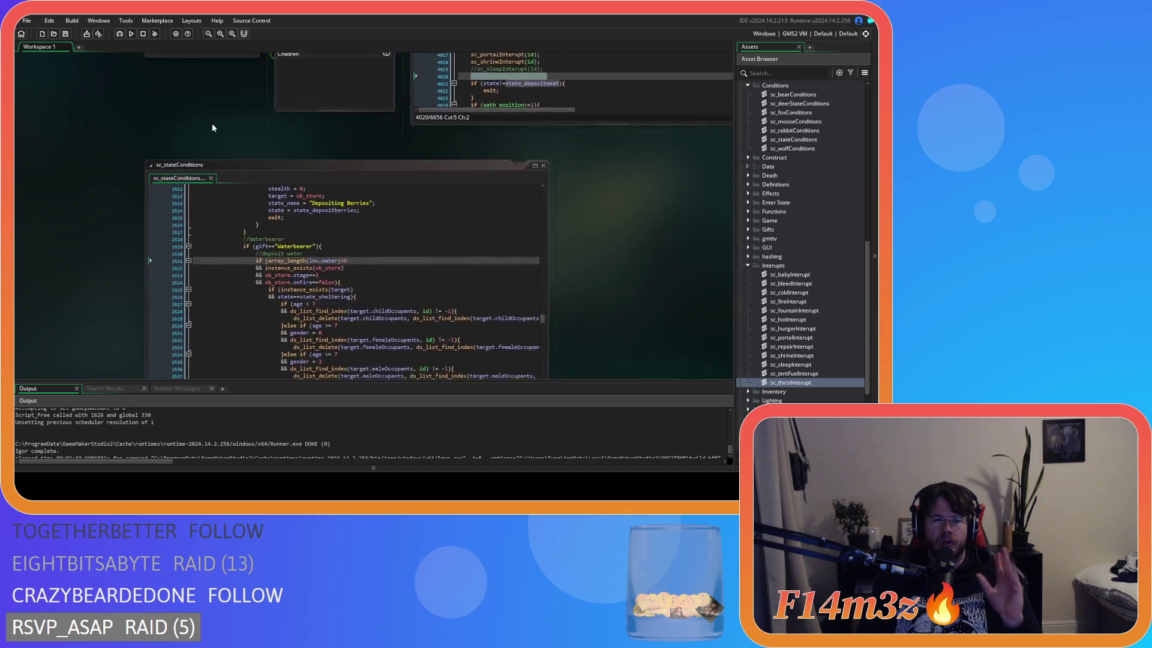
# Review the Waterbearer block's ob_store stage check in sc_stateConditions
pyautogui.click(380, 167)
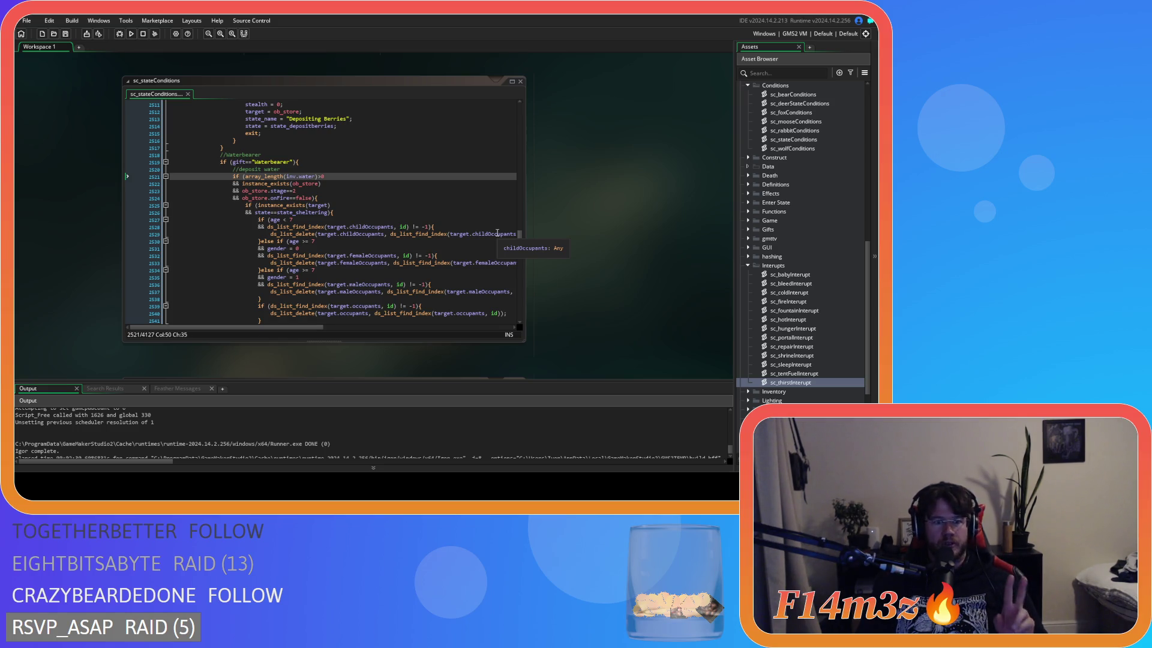
pyautogui.moveTo(497, 233)
pyautogui.mouseDown()
pyautogui.moveTo(543, 304)
pyautogui.moveTo(499, 376)
pyautogui.moveTo(499, 265)
pyautogui.moveTo(518, 207)
pyautogui.moveTo(496, 312)
pyautogui.mouseUp()
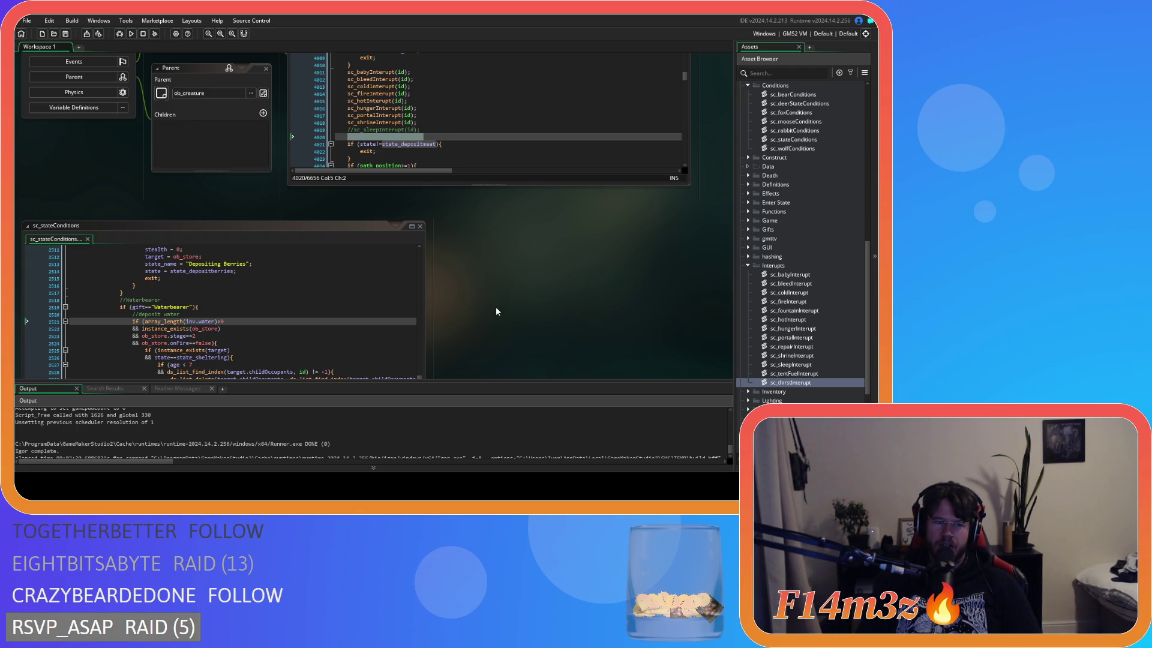
pyautogui.scroll(-3, 489, 267)
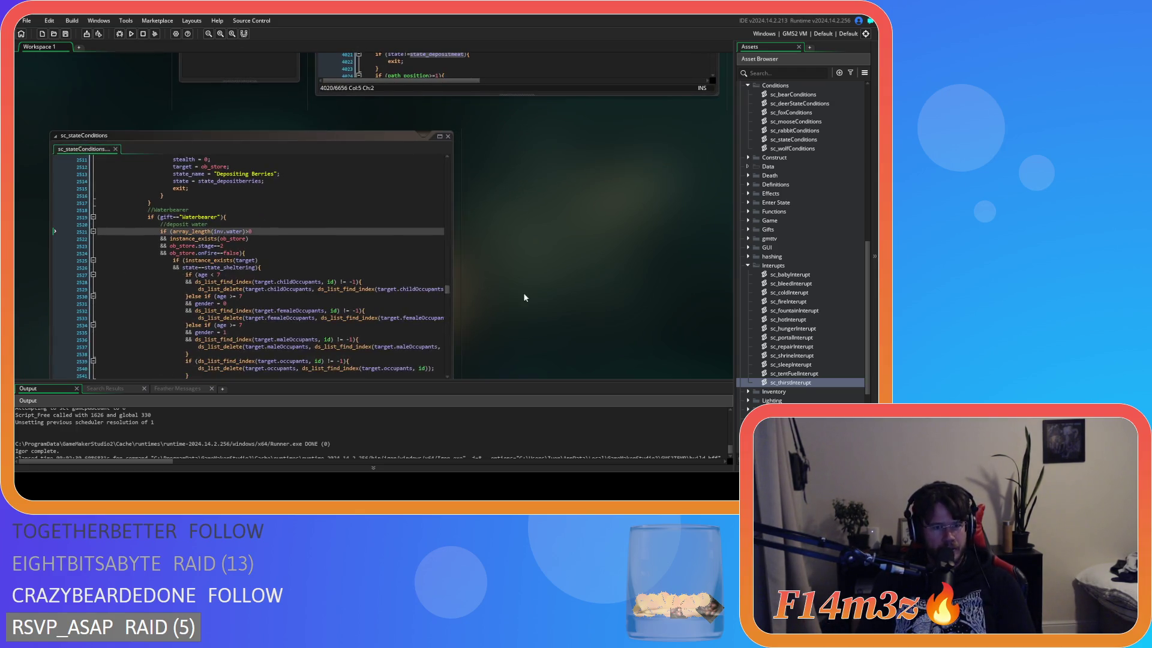
pyautogui.moveTo(524, 297); pyautogui.dragTo(545, 250)
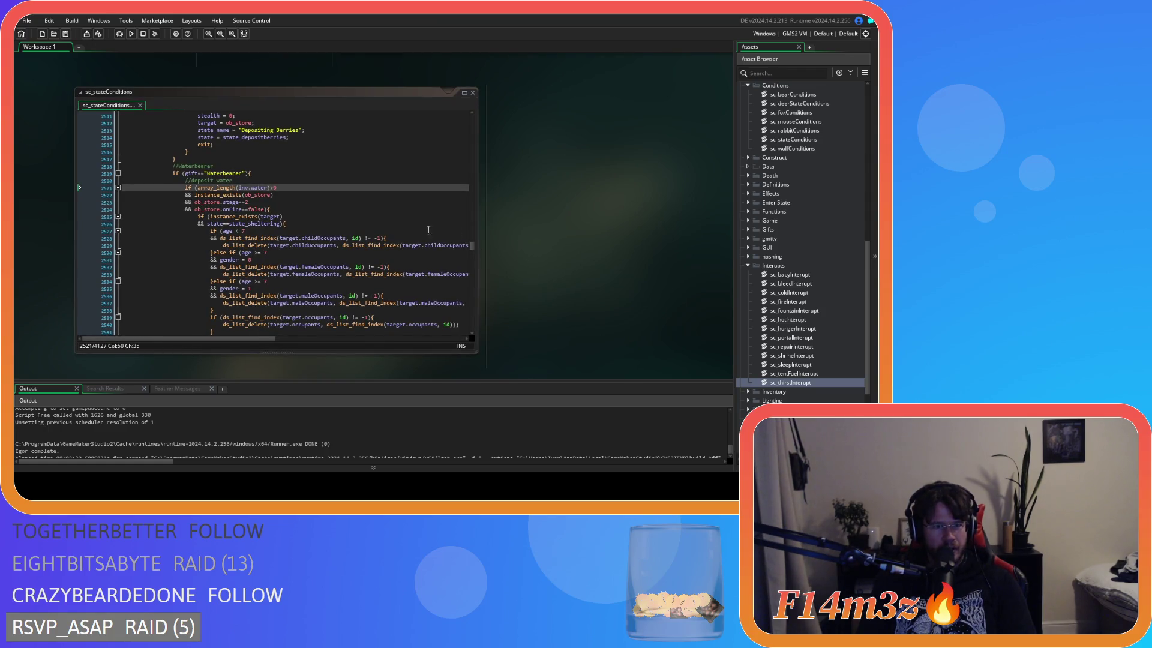
pyautogui.click(350, 203)
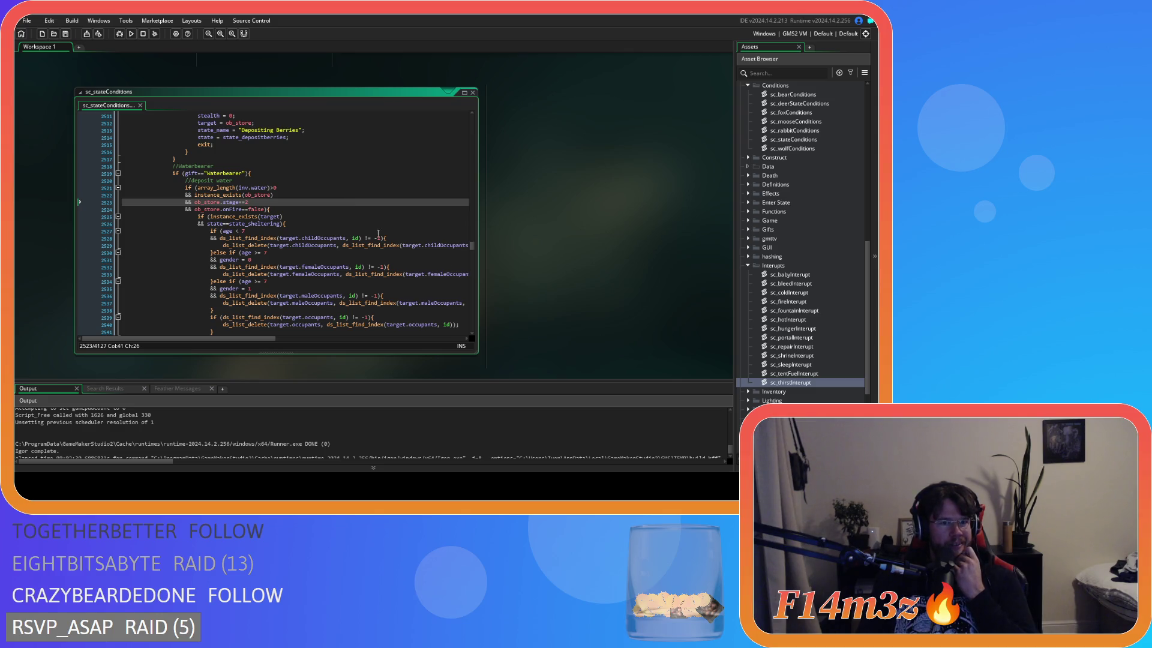
pyautogui.scroll(6, 549, 309)
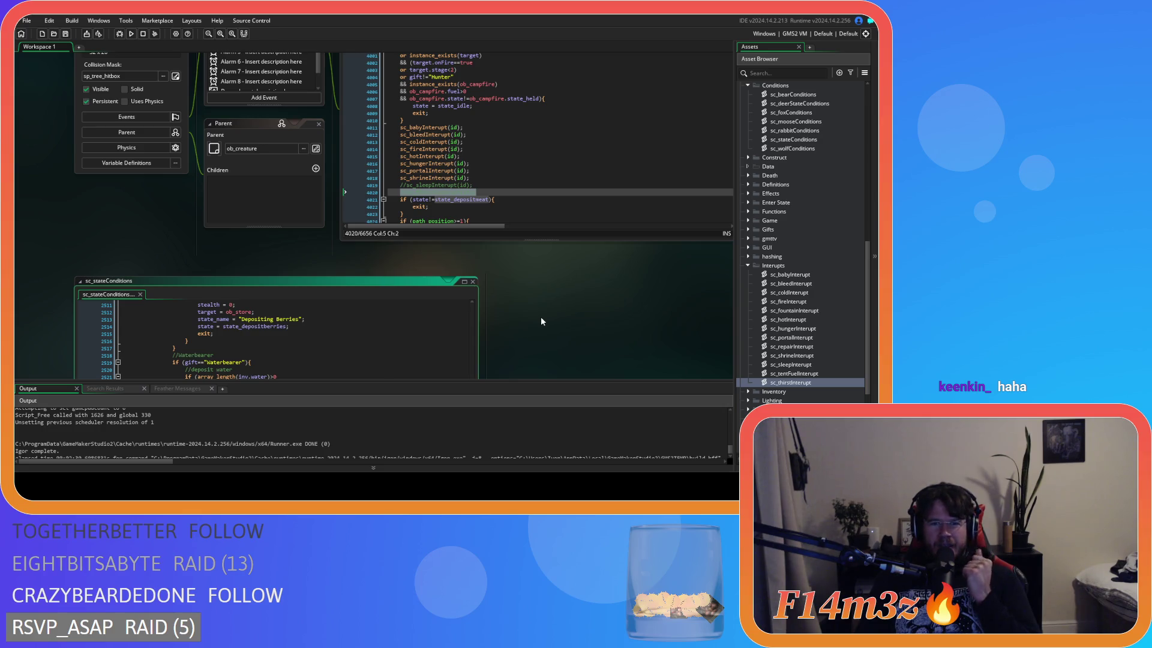
pyautogui.moveTo(516, 298)
pyautogui.mouseDown()
pyautogui.moveTo(501, 332)
pyautogui.moveTo(538, 253)
pyautogui.mouseUp()
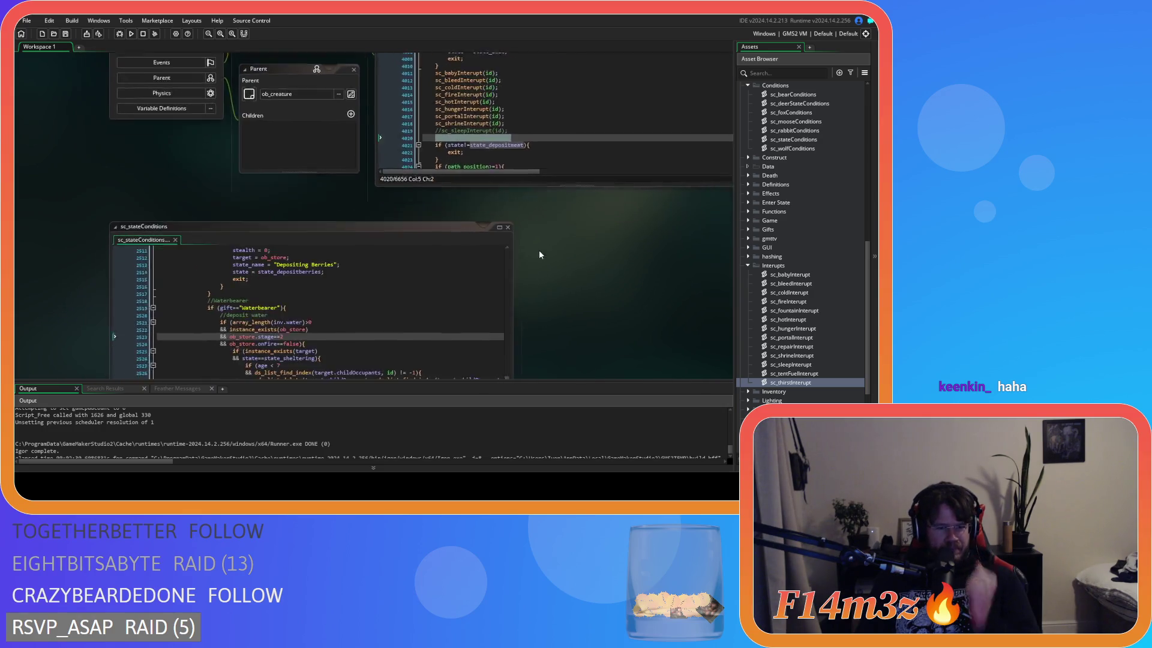
pyautogui.scroll(-5, 539, 258)
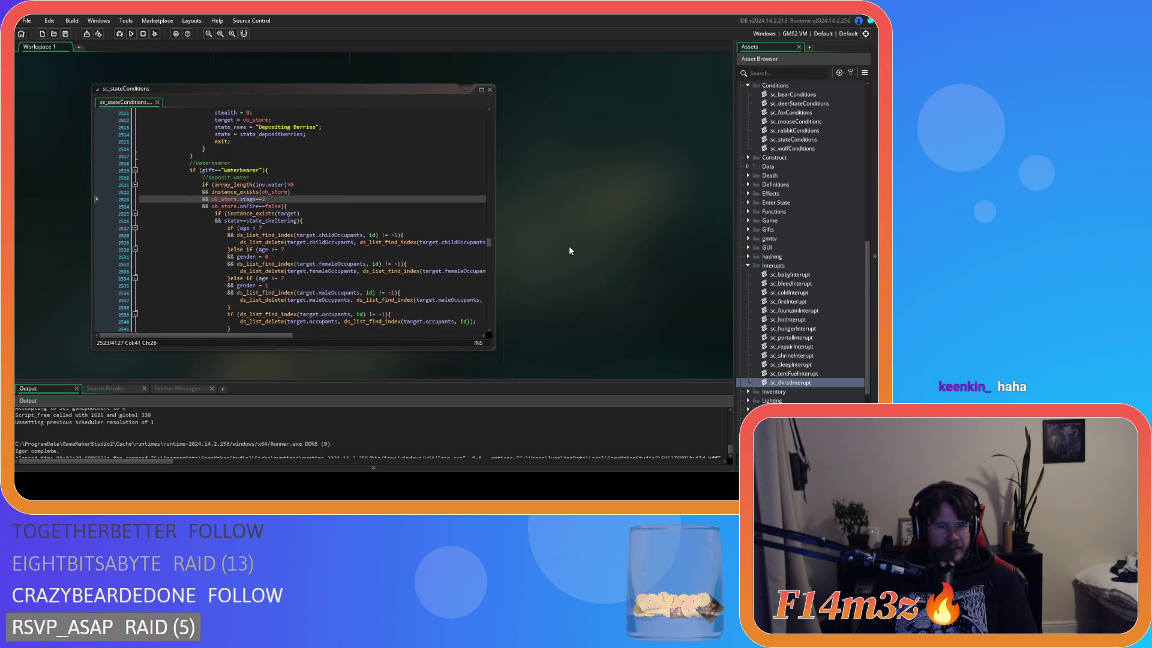
pyautogui.scroll(8, 569, 246)
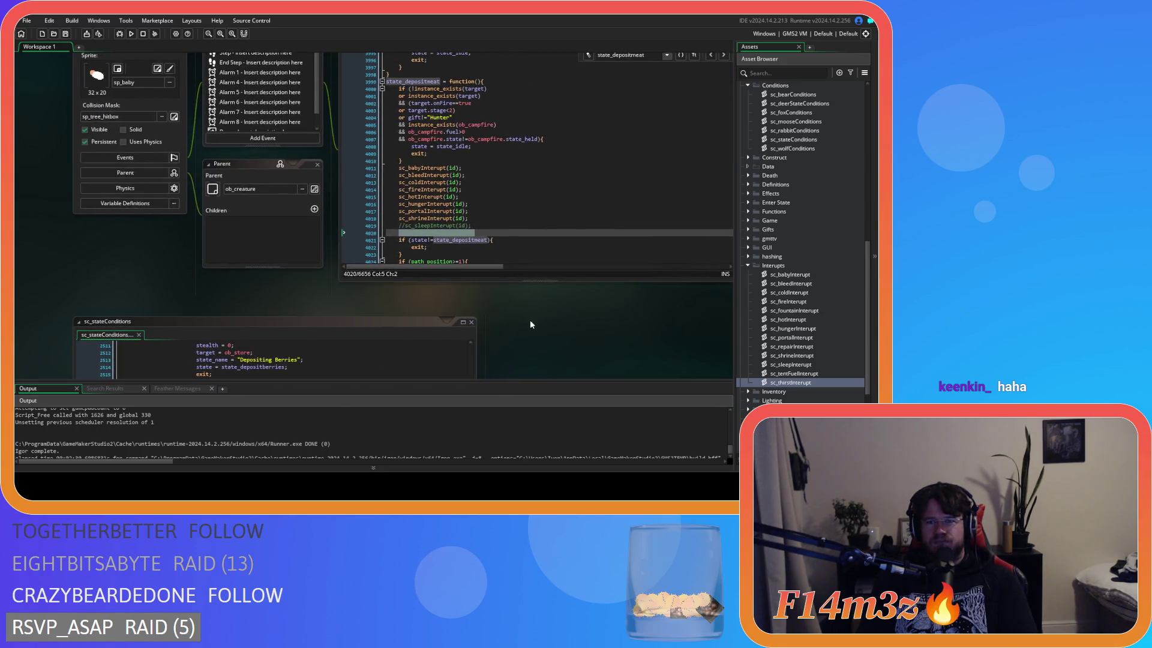
# Bring sc_stateConditions fully into view and inspect line 2525
pyautogui.moveTo(537, 325); pyautogui.dragTo(558, 164)
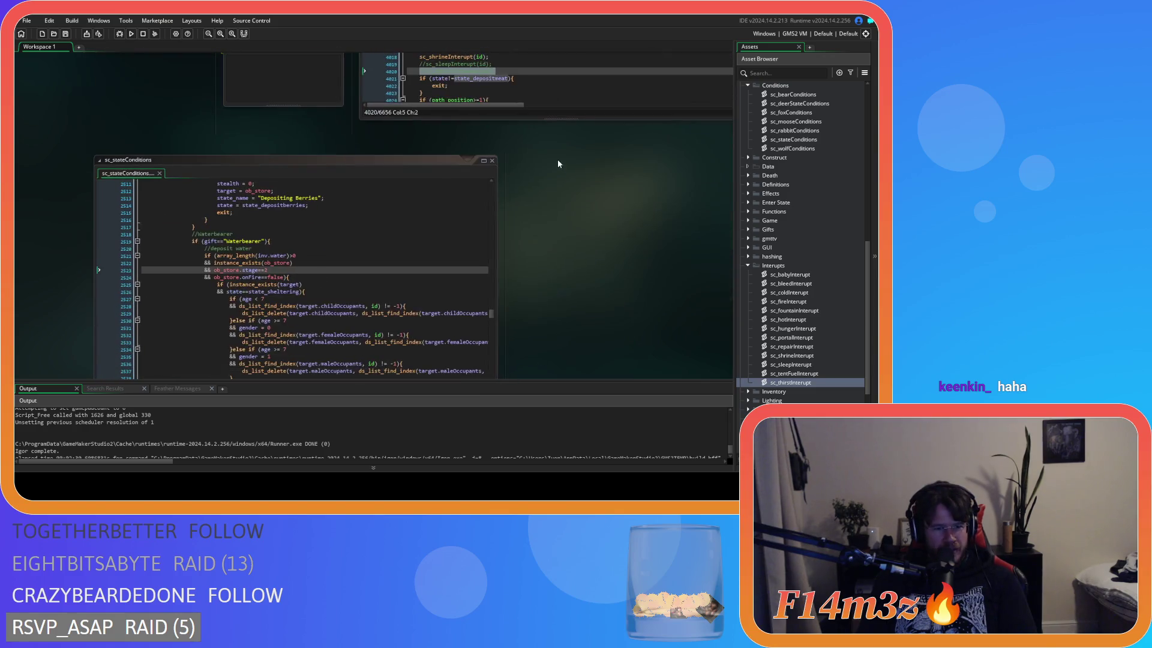
pyautogui.scroll(-2, 536, 270)
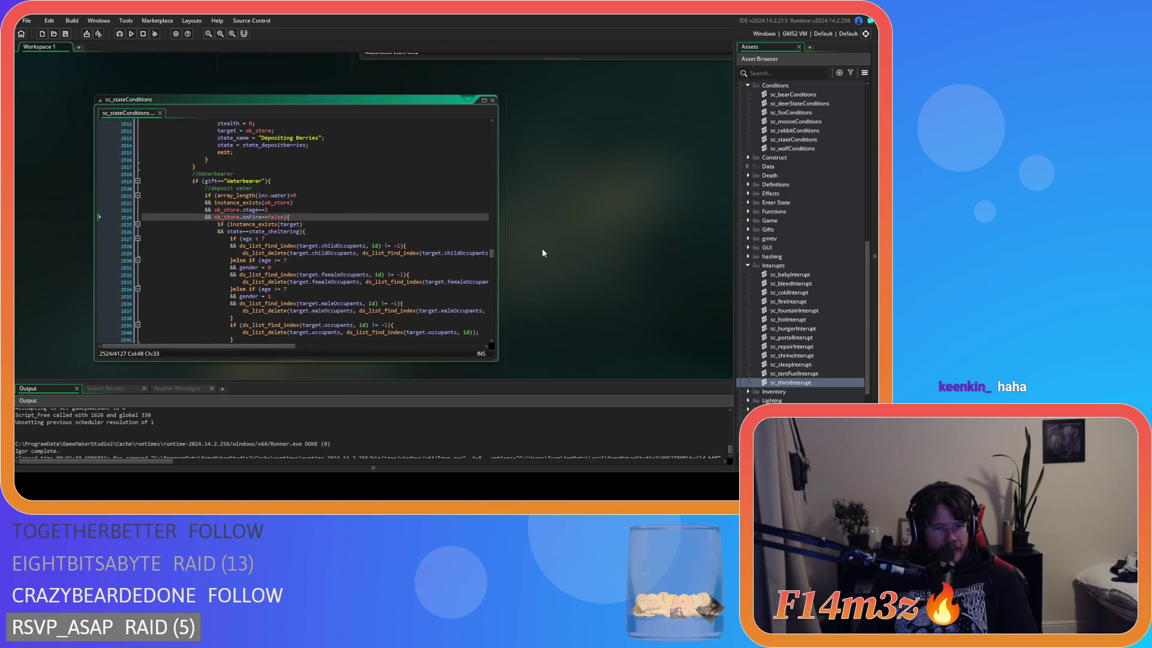
pyautogui.scroll(9, 546, 243)
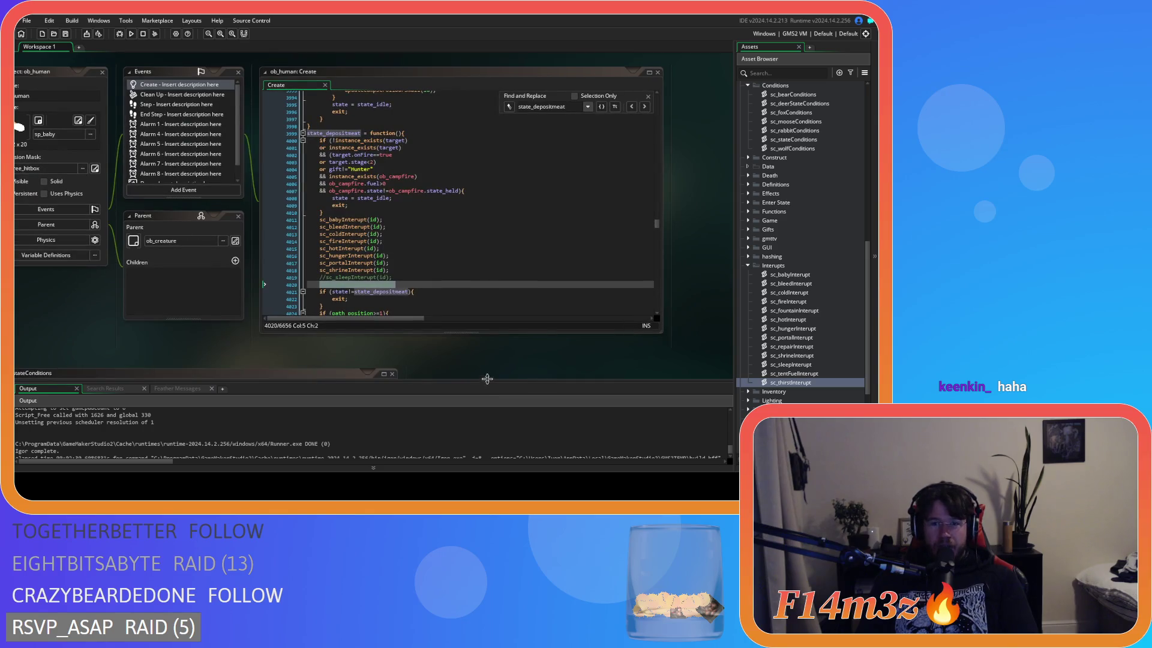
pyautogui.moveTo(487, 370)
pyautogui.mouseDown()
pyautogui.moveTo(453, 361)
pyautogui.moveTo(618, 102)
pyautogui.moveTo(581, 153)
pyautogui.moveTo(568, 118)
pyautogui.moveTo(509, 268)
pyautogui.moveTo(557, 120)
pyautogui.moveTo(521, 234)
pyautogui.moveTo(548, 114)
pyautogui.moveTo(526, 241)
pyautogui.moveTo(454, 232)
pyautogui.mouseUp()
pyautogui.click(454, 219)
pyautogui.moveTo(520, 220); pyautogui.dragTo(514, 240)
pyautogui.scroll(-2, 366, 230)
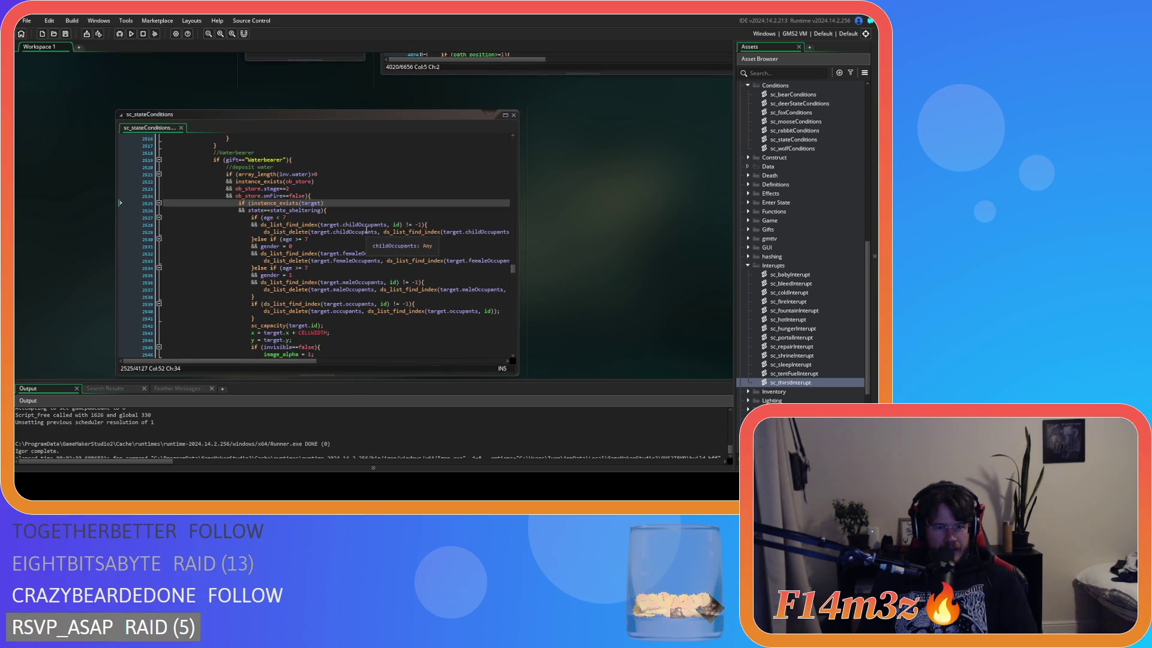
# Search state_depositwater in the Create code, then open the sc_thirstInterupt script
pyautogui.click(558, 66)
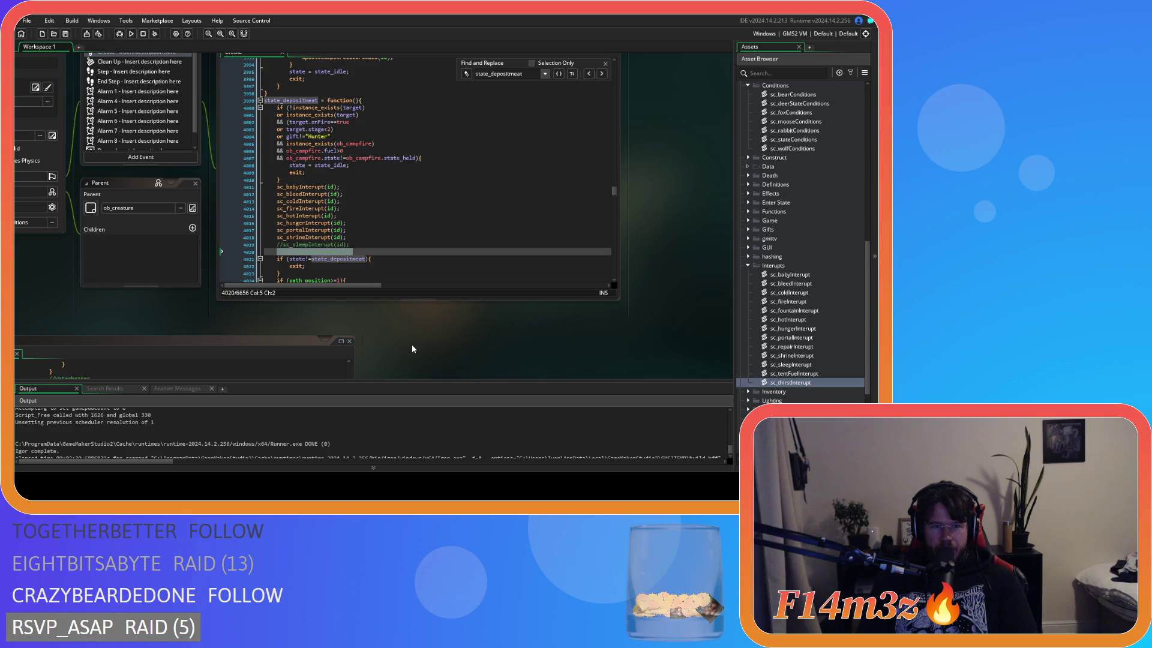
pyautogui.hotkey('shift', 'Left')
pyautogui.hotkey('shift', 'Left')
pyautogui.hotkey('shift', 'Left')
pyautogui.write('w')
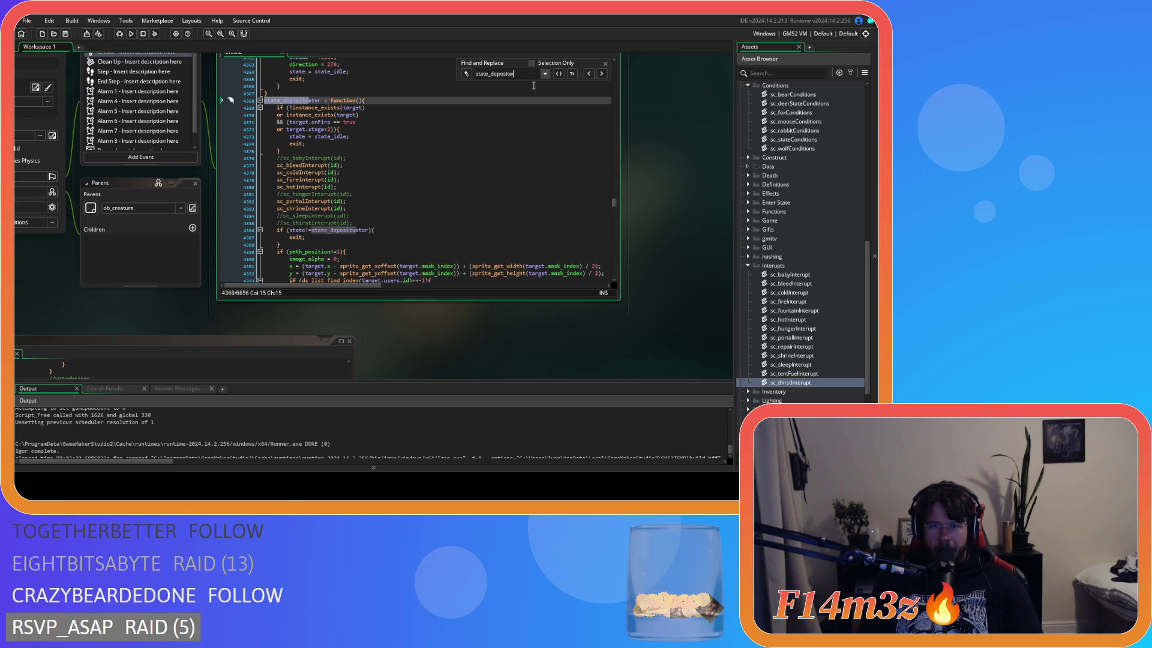
pyautogui.write('ater')
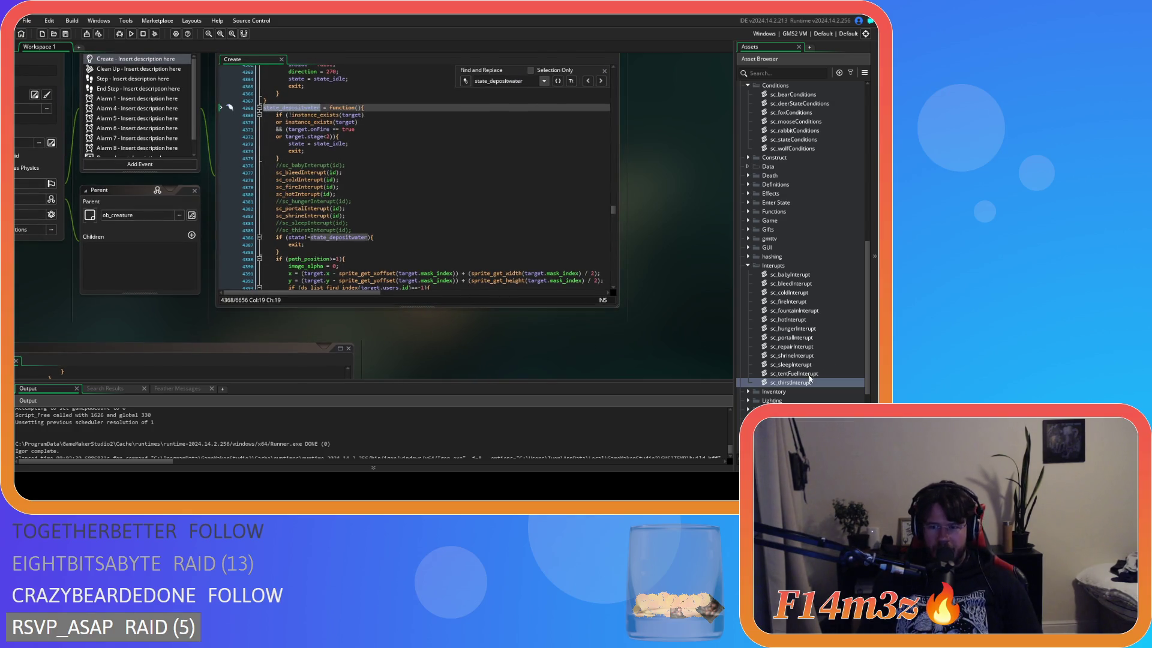
pyautogui.doubleClick(807, 384)
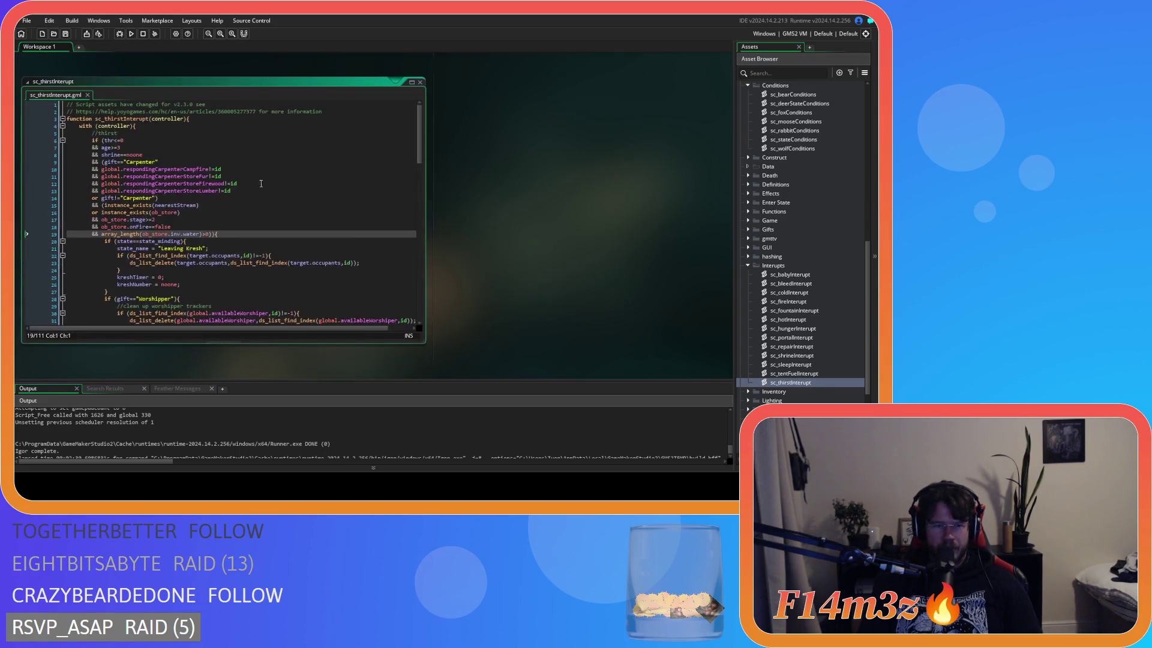
# Examine the ob_store water check on line 19 and the conditions above it
pyautogui.click(235, 234)
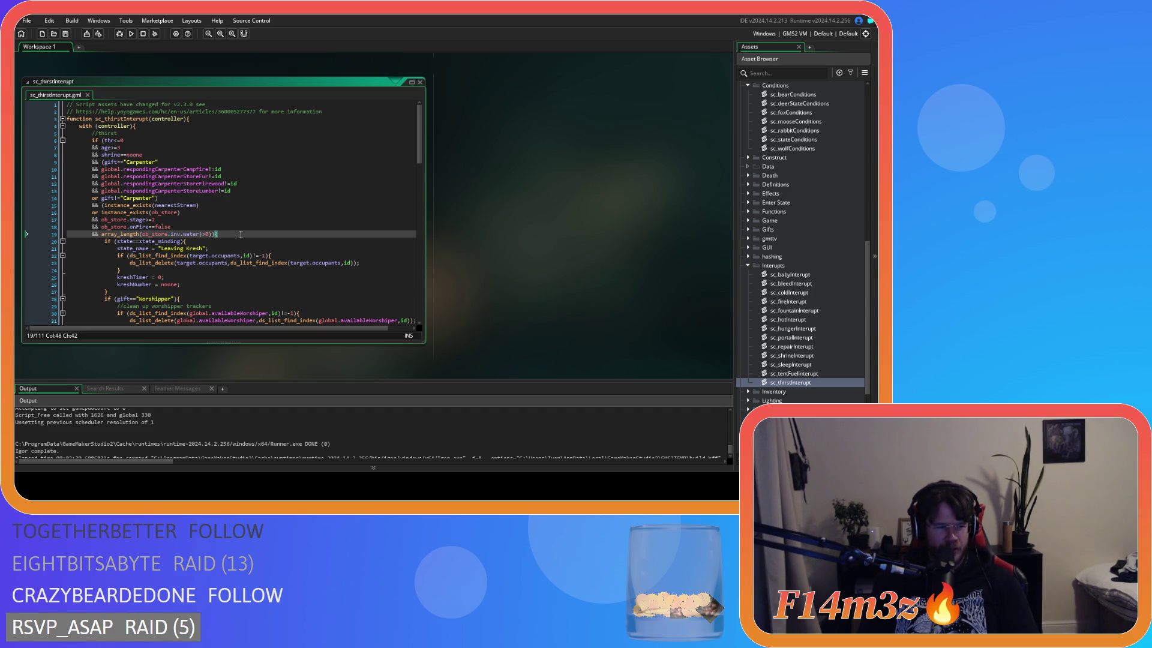
pyautogui.click(210, 170)
pyautogui.click(216, 141)
pyautogui.click(222, 184)
pyautogui.click(234, 248)
pyautogui.click(230, 233)
pyautogui.press('Right')
pyautogui.press('Right')
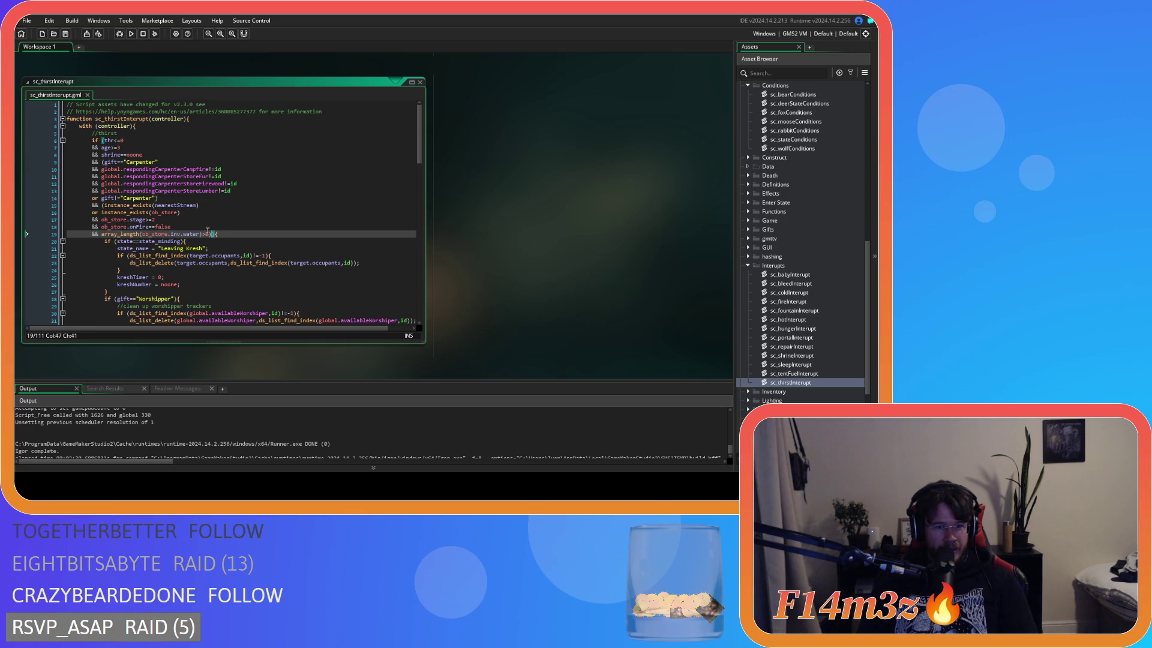
pyautogui.click(154, 234)
pyautogui.click(190, 211)
pyautogui.click(106, 205)
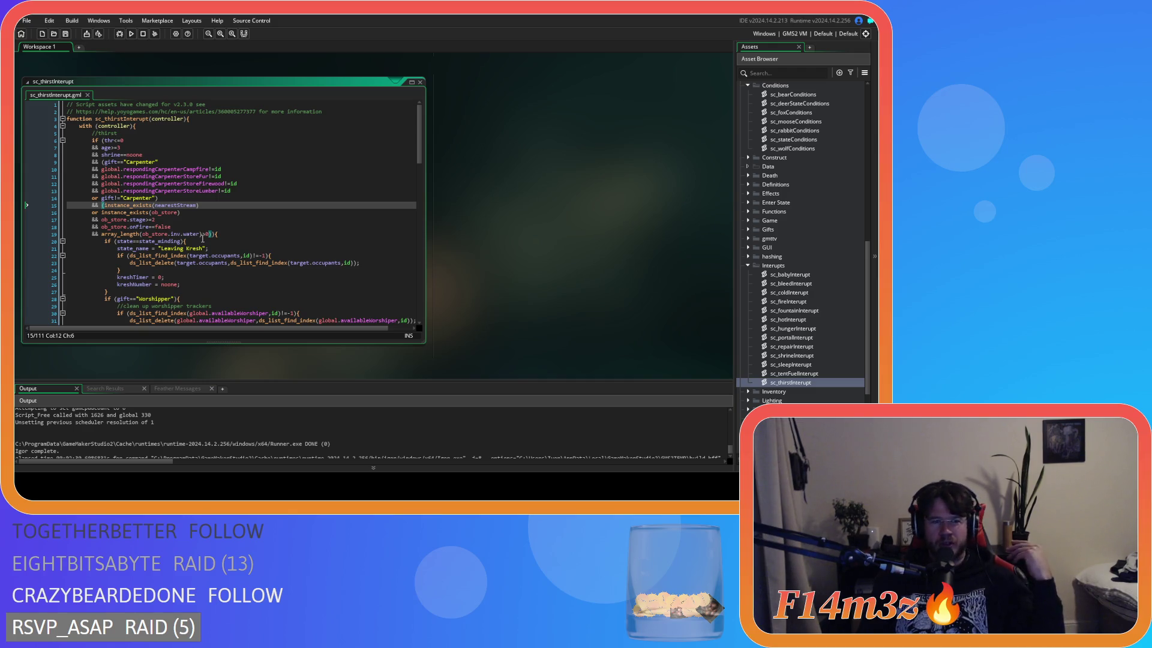
# Duplicate line 19's water check as a new 'or' line reading array_length(inv.water)>0
pyautogui.moveTo(208, 235); pyautogui.dragTo(100, 235)
pyautogui.click(103, 234)
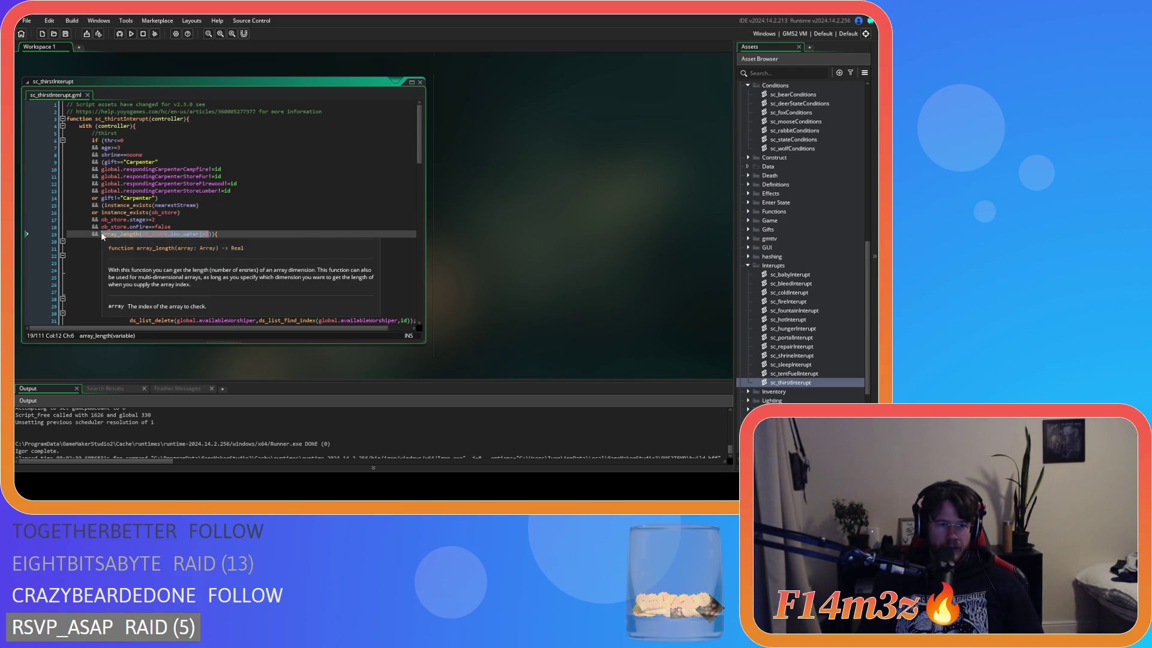
pyautogui.click(209, 235)
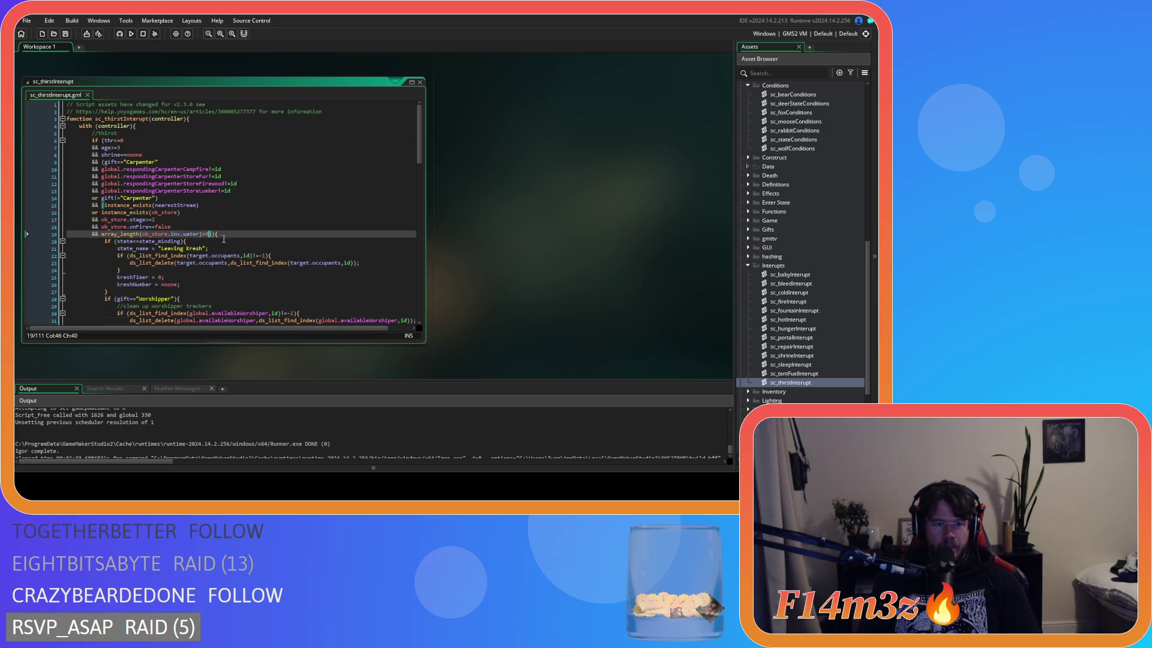
pyautogui.press('Return')
pyautogui.write('array_length(ob_store.inv.water)>0')
pyautogui.doubleClick(155, 241)
pyautogui.press('BackSpace')
pyautogui.press('Delete')
pyautogui.click(210, 238)
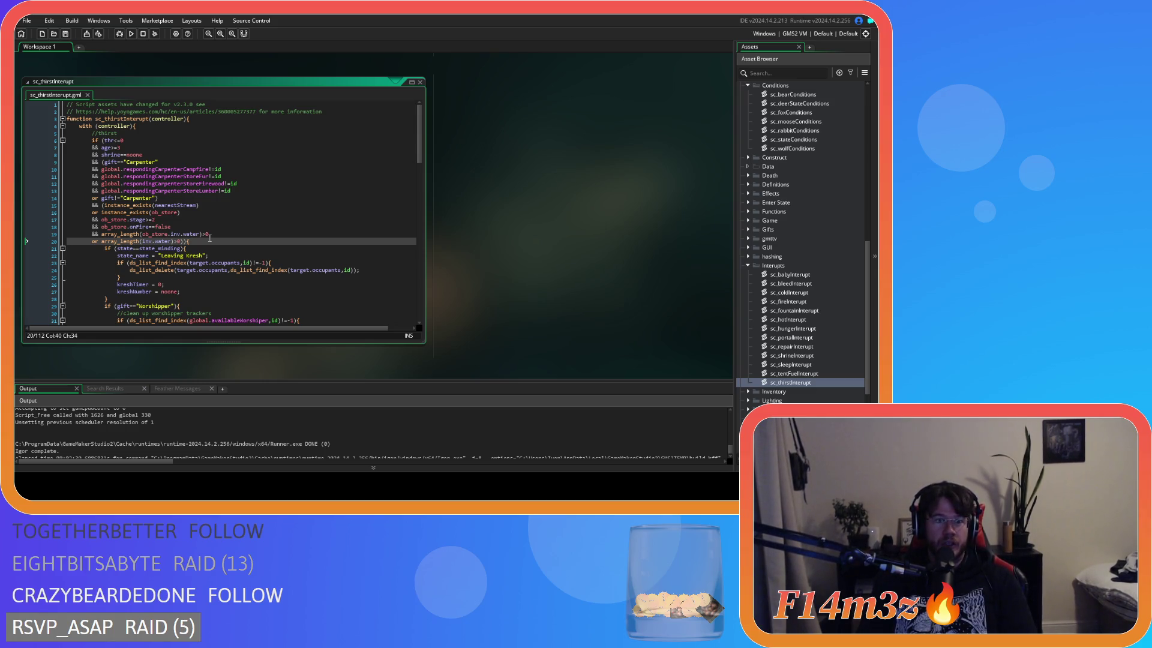
pyautogui.scroll(-5, 510, 287)
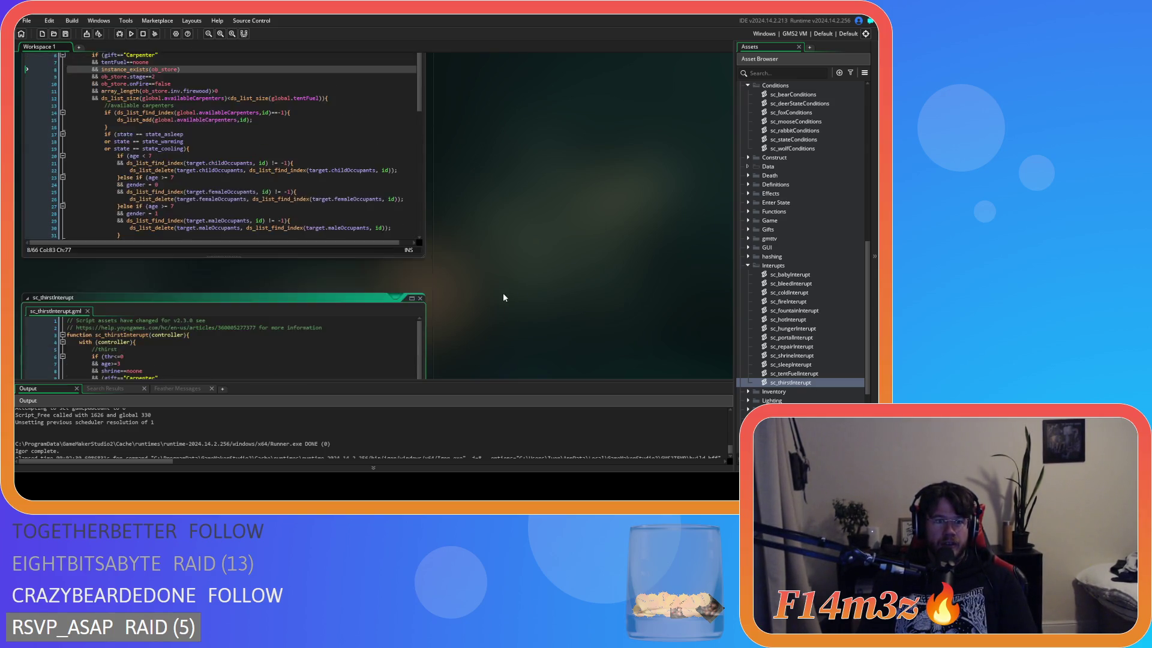
# Uncomment sc_thirstInterupt(id) on line 4385 of ob_human's state_depositwater with Ctrl+Shift+K
pyautogui.scroll(-3, 504, 295)
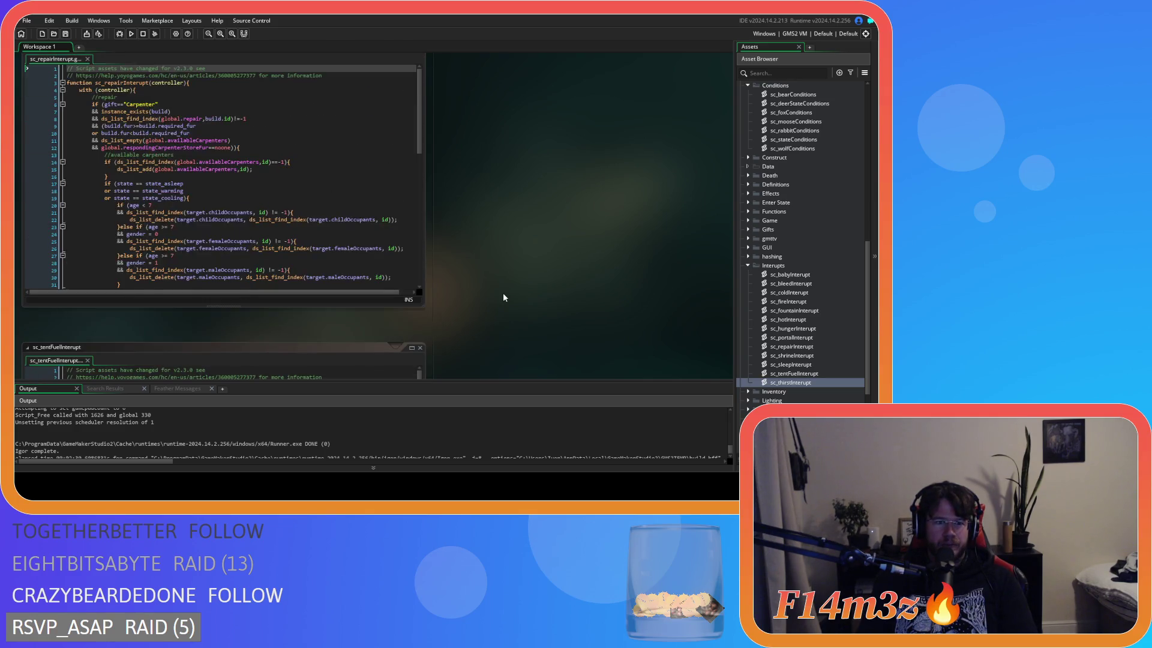
pyautogui.scroll(3, 503, 292)
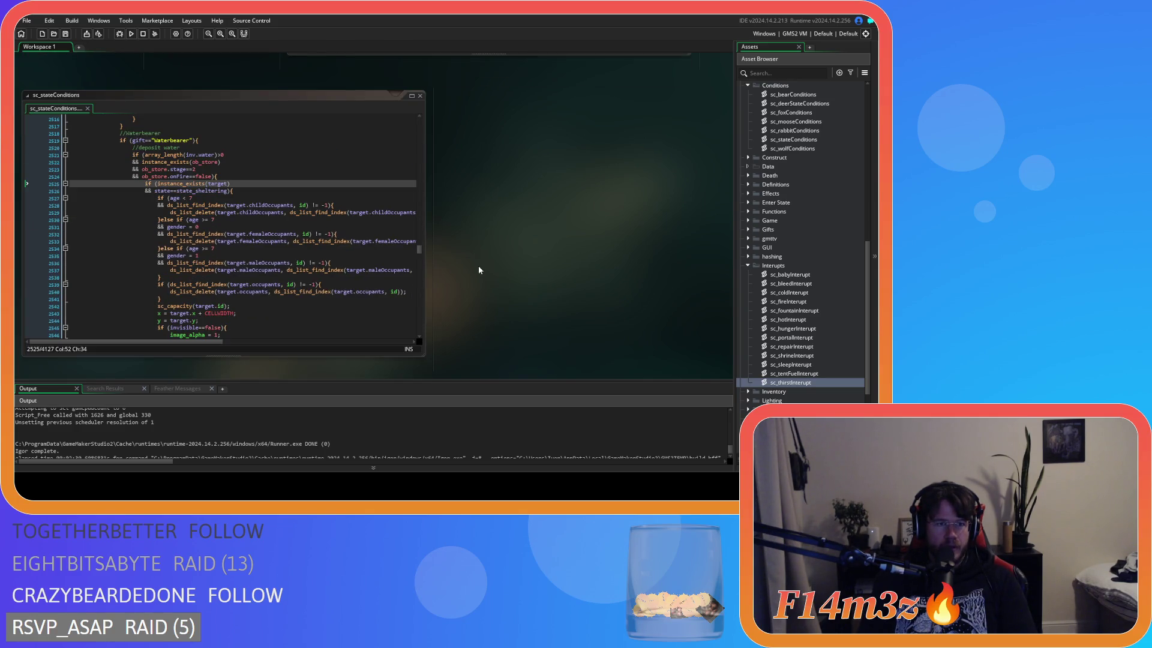
pyautogui.scroll(3, 483, 267)
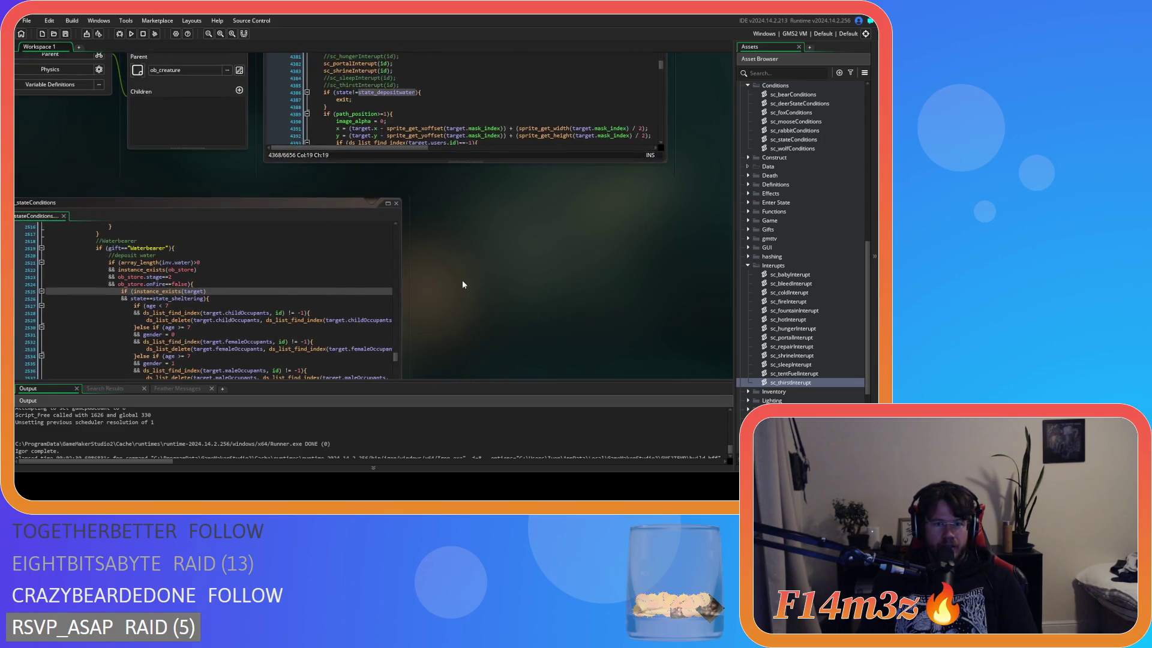
pyautogui.scroll(3, 461, 280)
pyautogui.moveTo(474, 379)
pyautogui.mouseDown()
pyautogui.moveTo(516, 186)
pyautogui.moveTo(408, 365)
pyautogui.mouseUp()
pyautogui.click(403, 183)
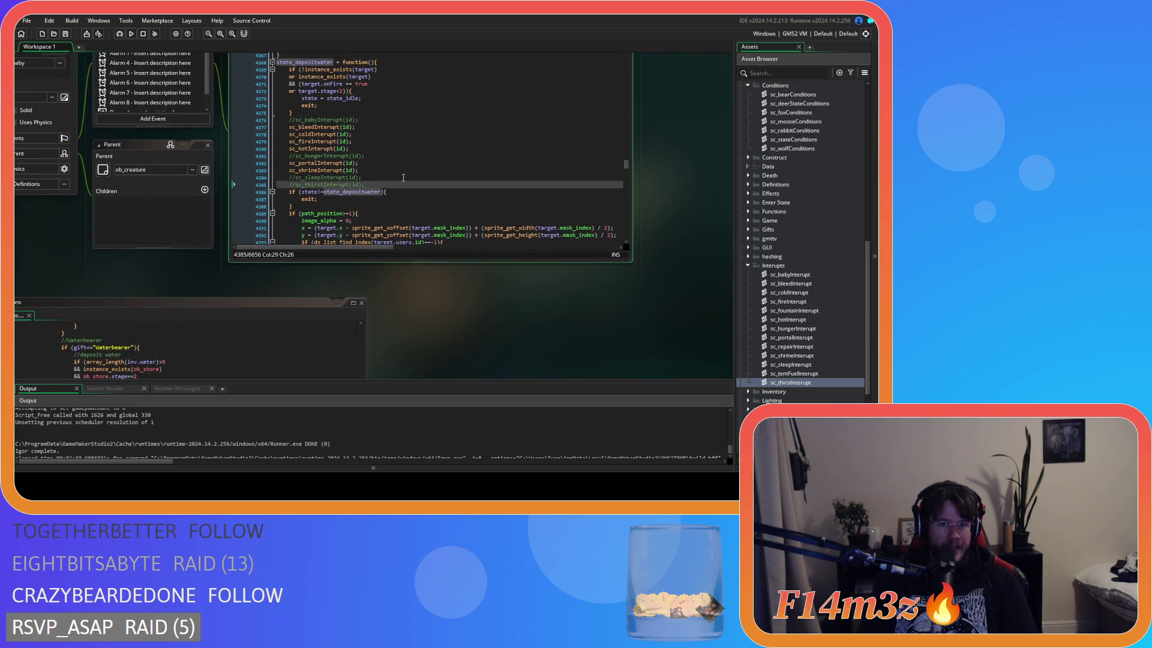
pyautogui.tripleClick(403, 183)
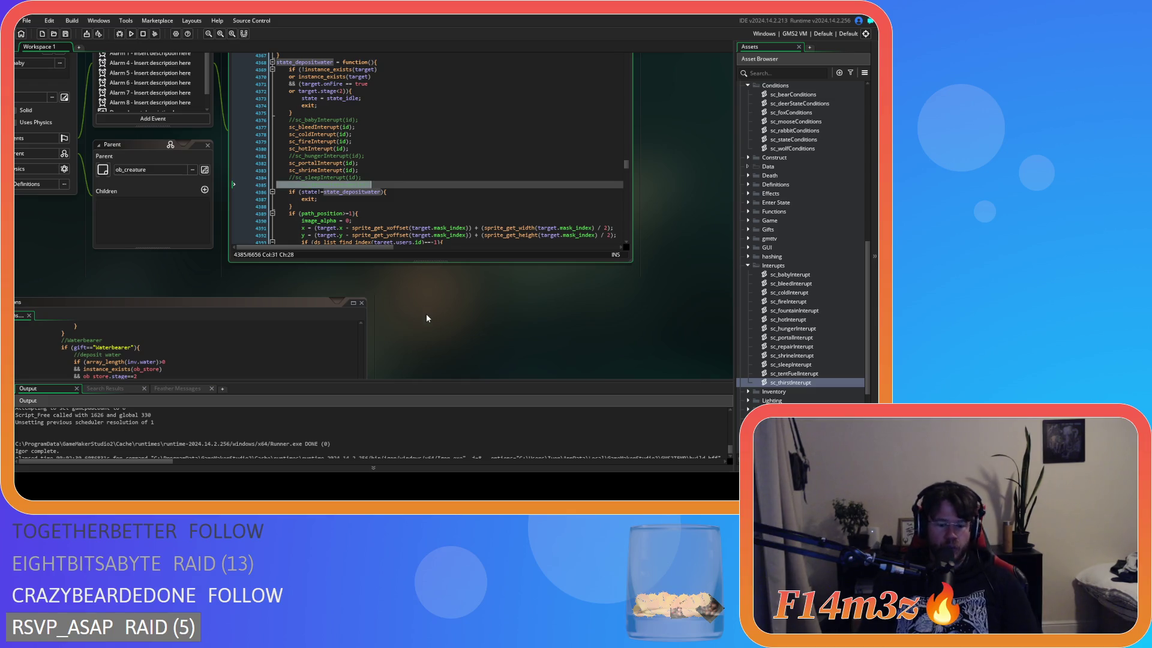
pyautogui.hotkey('ctrl', 'shift', 'k')
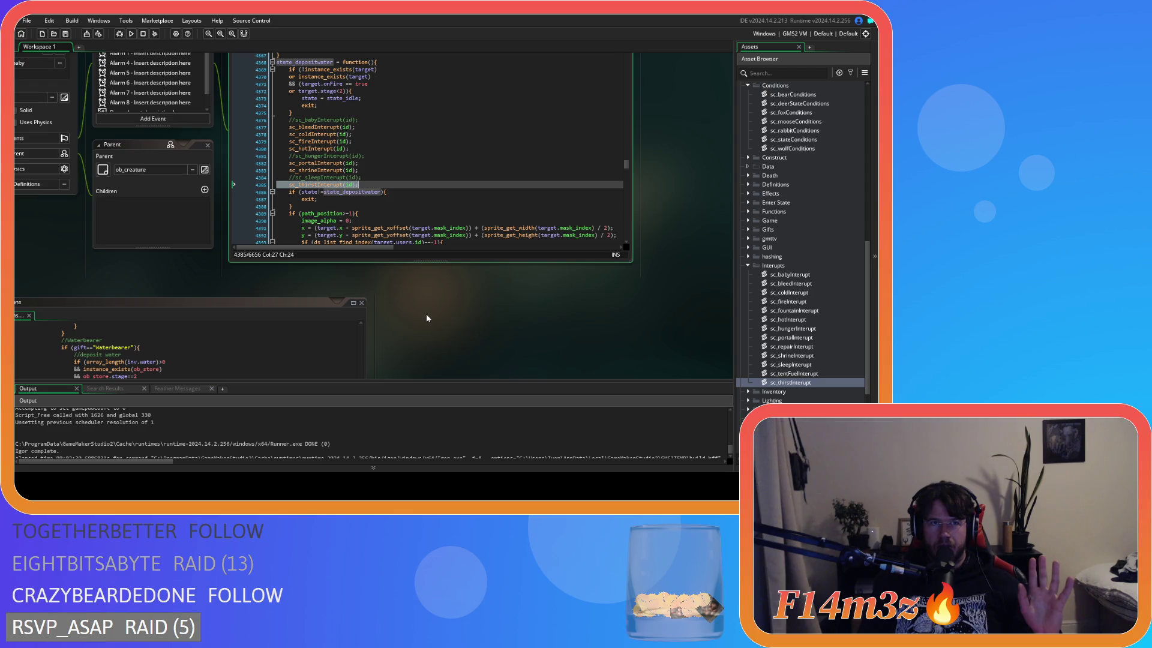
pyautogui.moveTo(430, 325)
pyautogui.mouseDown()
pyautogui.moveTo(555, 259)
pyautogui.moveTo(444, 437)
pyautogui.mouseUp()
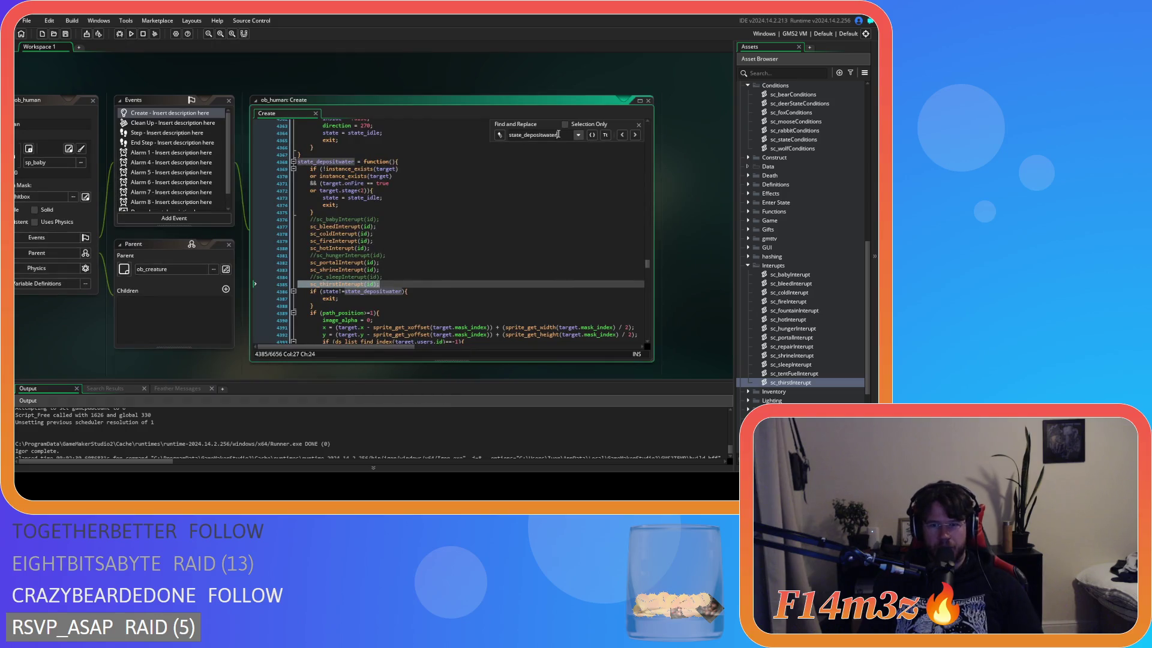
# Search state_depositmeat in the Create code and in sc_stateConditions
pyautogui.write('meat')
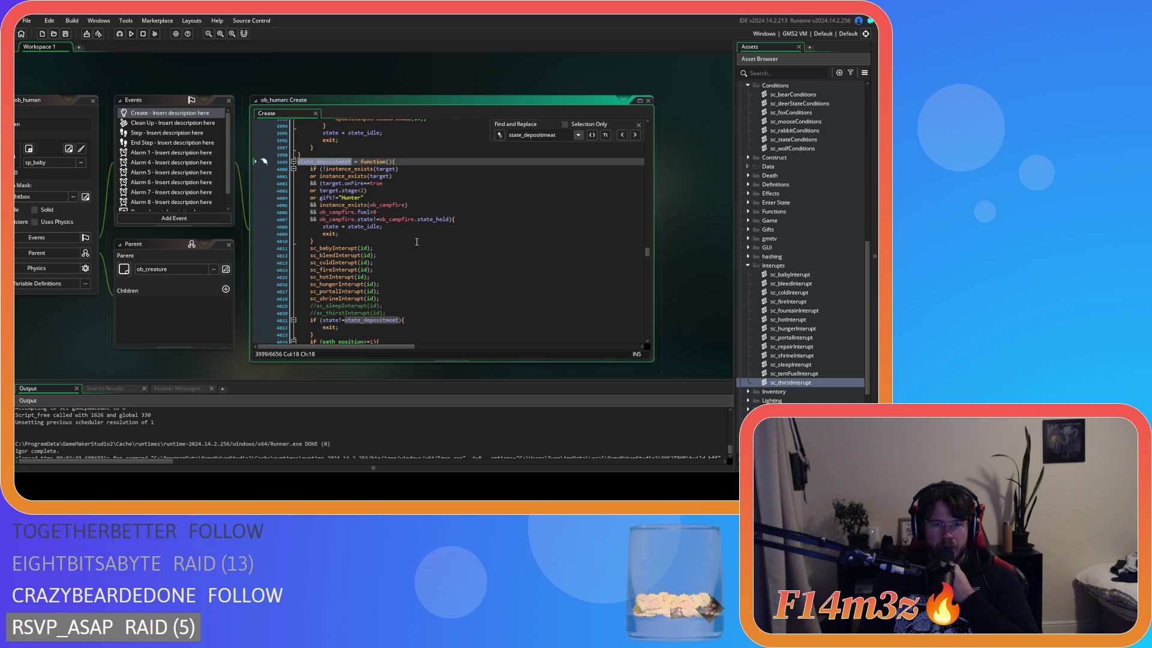
pyautogui.hotkey('ctrl', 'Tab')
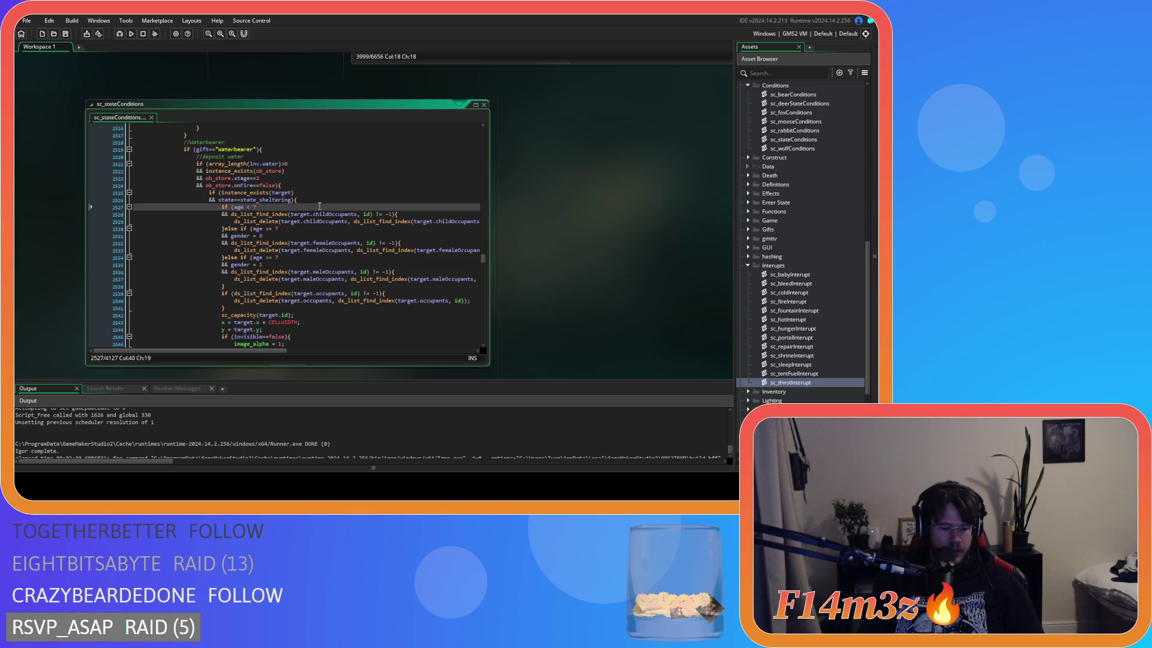
pyautogui.hotkey('ctrl', 'f')
pyautogui.write('state_deposi')
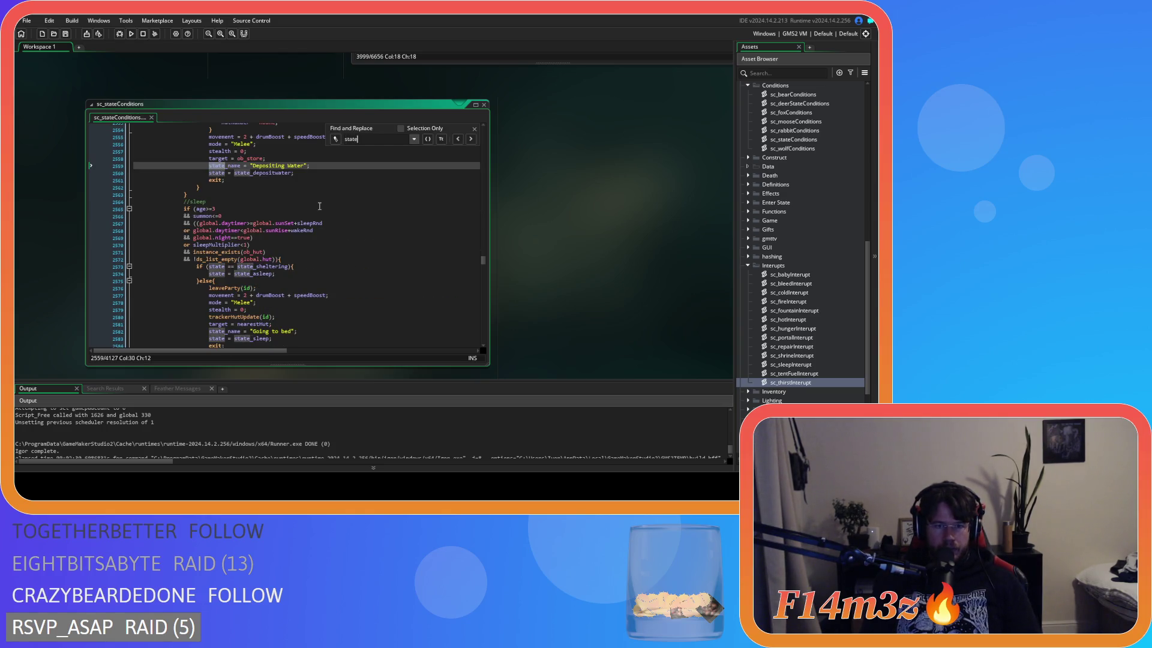
pyautogui.write('tmeat')
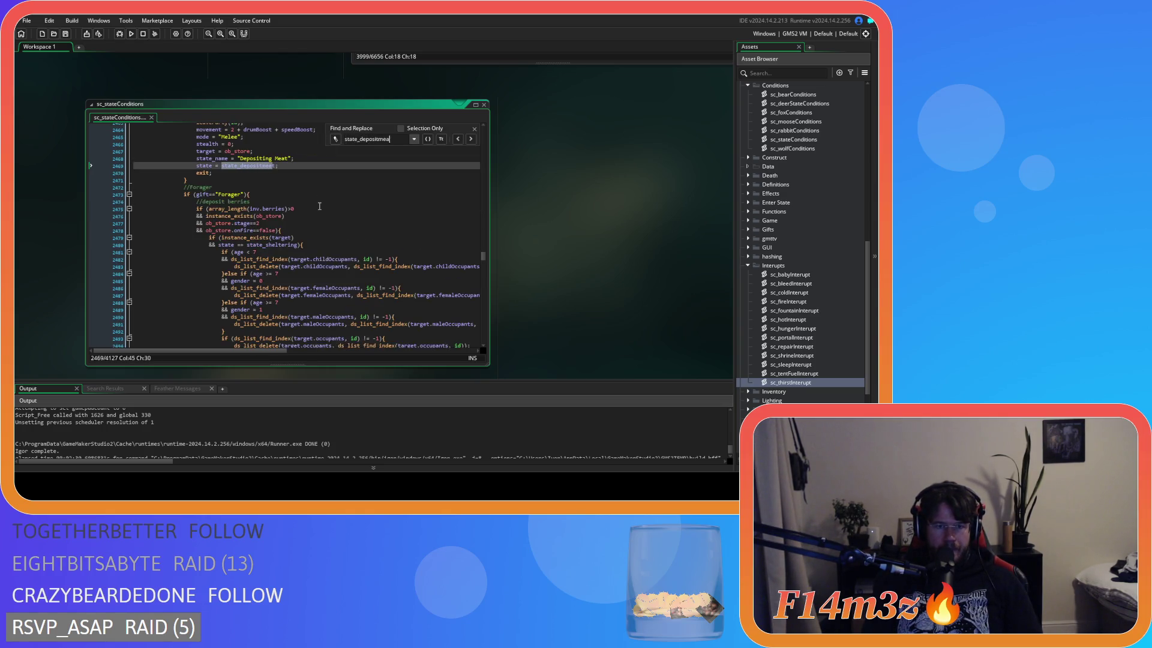
pyautogui.scroll(-1, 310, 223)
pyautogui.moveTo(206, 255); pyautogui.dragTo(272, 255)
pyautogui.click(474, 129)
# Look over sc_repairInterupt, then return focus to ob_human's Create code
pyautogui.moveTo(542, 304); pyautogui.dragTo(588, 142)
pyautogui.moveTo(582, 244)
pyautogui.mouseDown()
pyautogui.moveTo(574, 177)
pyautogui.moveTo(509, 325)
pyautogui.moveTo(513, 151)
pyautogui.mouseUp()
pyautogui.scroll(-1, 512, 151)
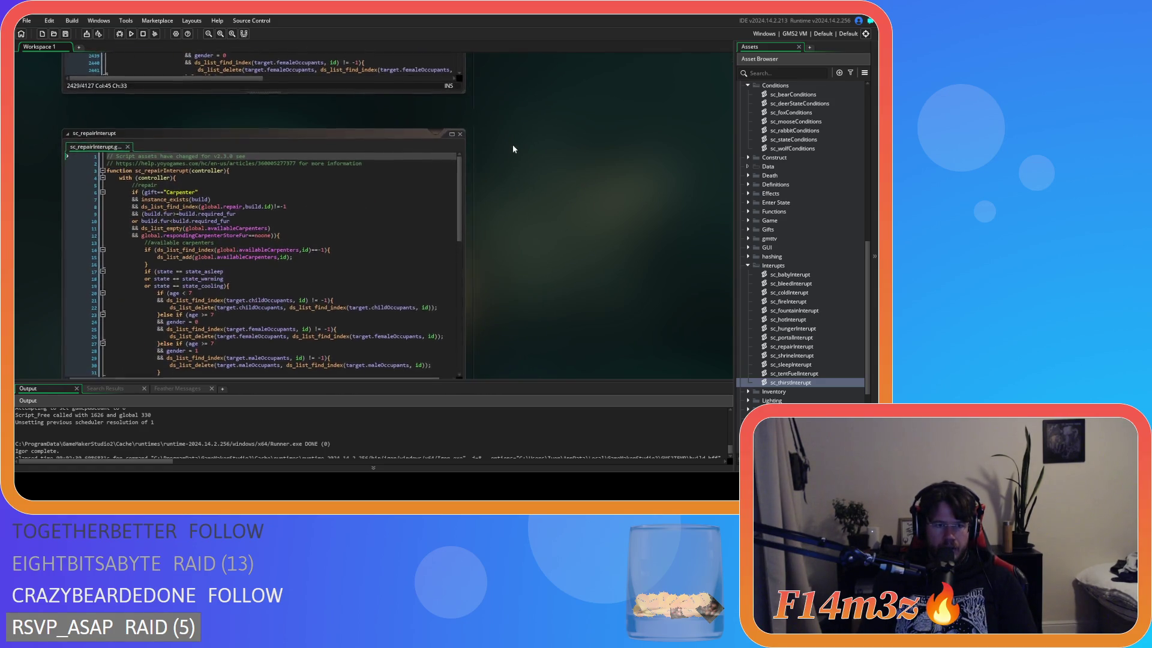
pyautogui.scroll(3, 513, 148)
pyautogui.moveTo(536, 210)
pyautogui.mouseDown()
pyautogui.moveTo(566, 105)
pyautogui.moveTo(558, 180)
pyautogui.moveTo(524, 259)
pyautogui.moveTo(469, 297)
pyautogui.moveTo(479, 373)
pyautogui.moveTo(513, 354)
pyautogui.mouseUp()
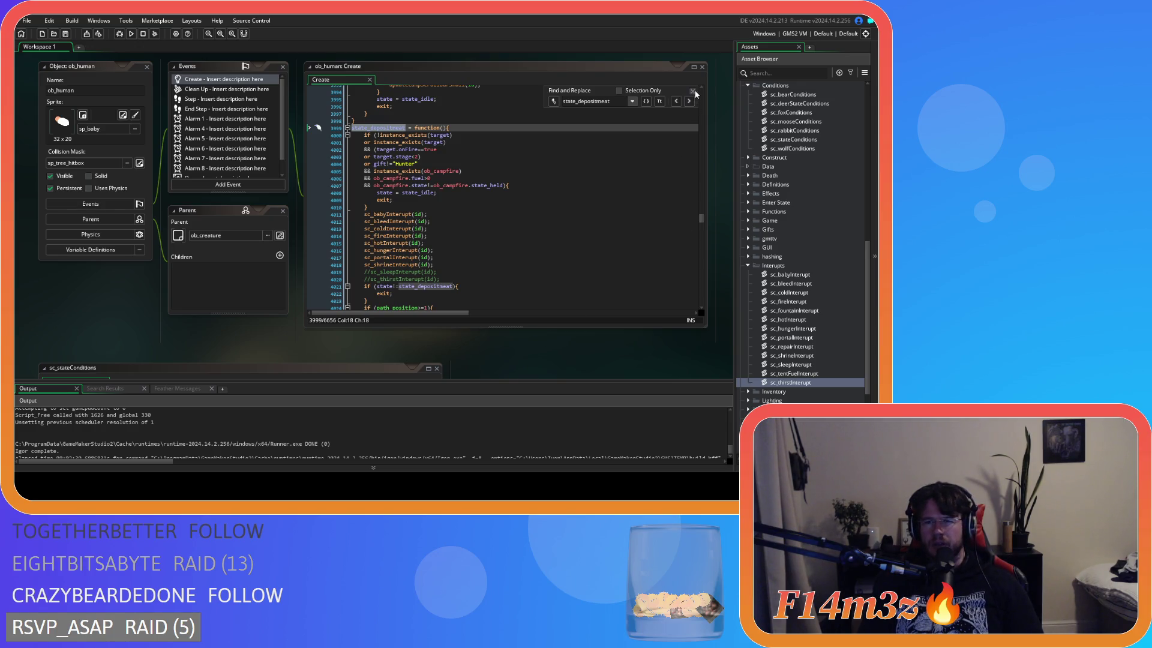
pyautogui.click(491, 178)
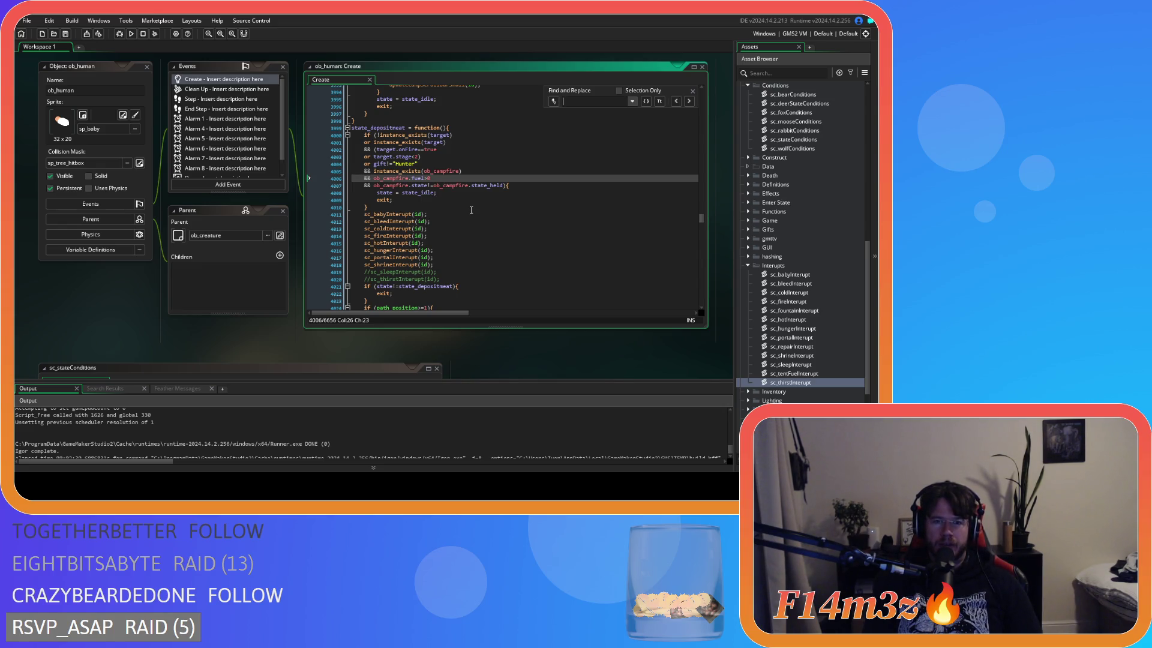
# Scroll through sc_stateConditions, then settle on line 4018 in state_depositmeat
pyautogui.moveTo(112, 325)
pyautogui.mouseDown()
pyautogui.moveTo(188, 260)
pyautogui.moveTo(239, 59)
pyautogui.moveTo(205, 27)
pyautogui.moveTo(68, 294)
pyautogui.mouseUp()
pyautogui.moveTo(393, 334)
pyautogui.mouseDown()
pyautogui.moveTo(465, 318)
pyautogui.moveTo(495, 117)
pyautogui.mouseUp()
pyautogui.scroll(-5, 328, 263)
pyautogui.scroll(-20, 328, 263)
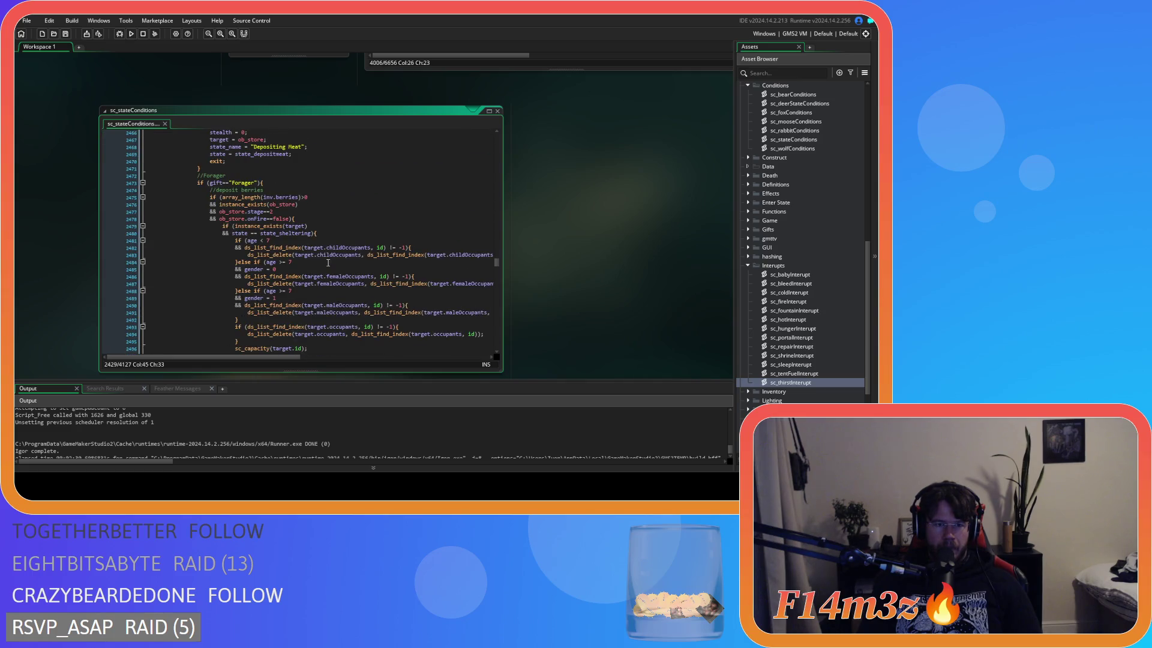
pyautogui.scroll(-7, 328, 263)
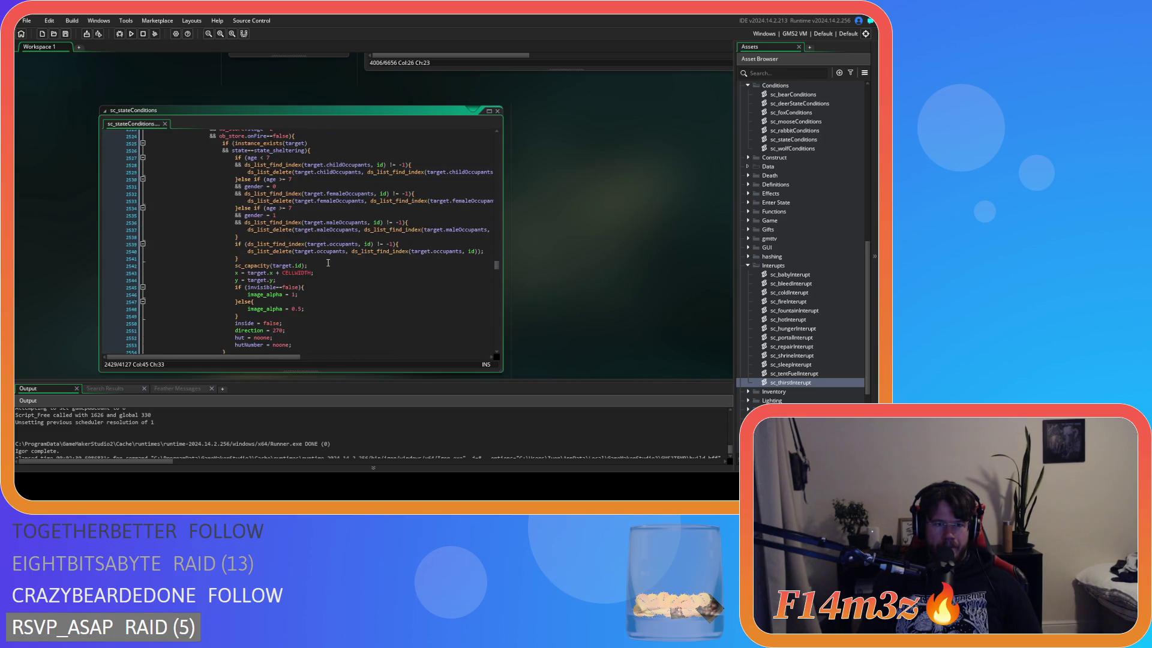
pyautogui.scroll(-1, 388, 233)
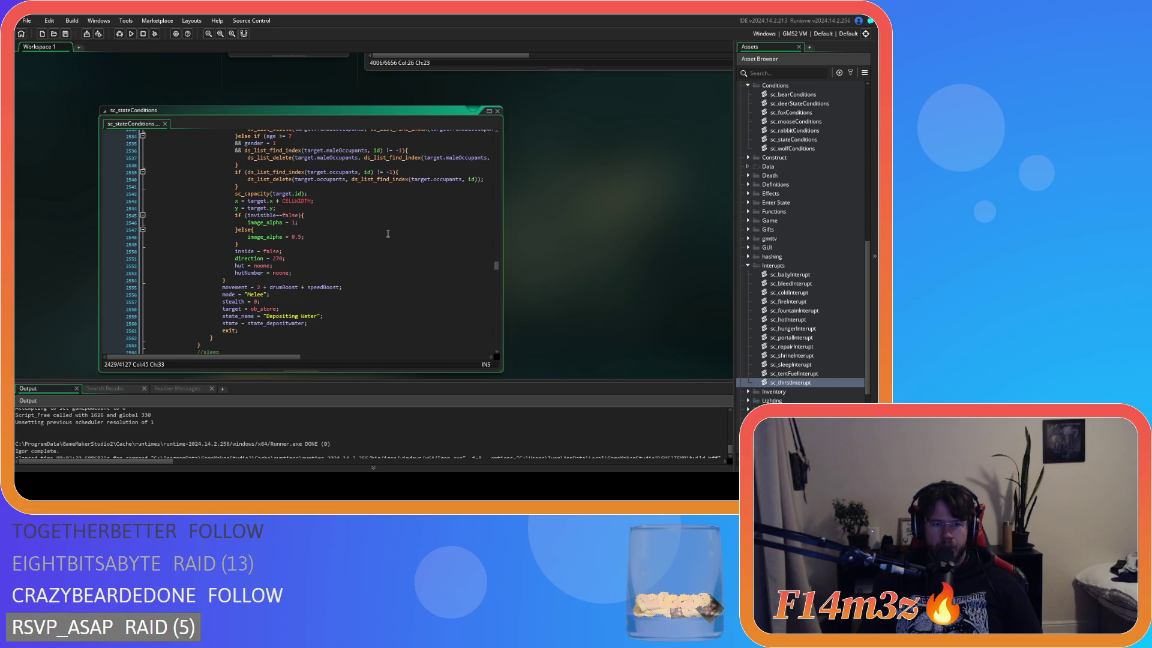
pyautogui.moveTo(587, 244); pyautogui.dragTo(427, 444)
pyautogui.click(360, 213)
pyautogui.moveTo(423, 264); pyautogui.dragTo(434, 324)
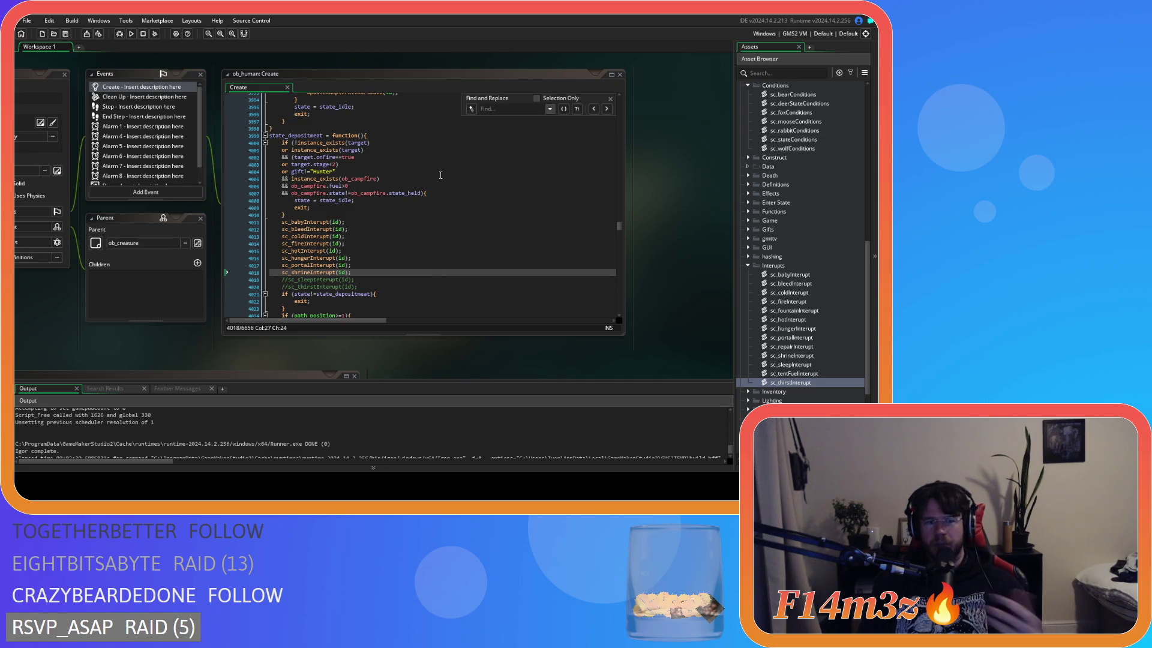
# Search 'state_depositwater' in ob_human's Create code and bring up the workspace quick menu
pyautogui.click(505, 110)
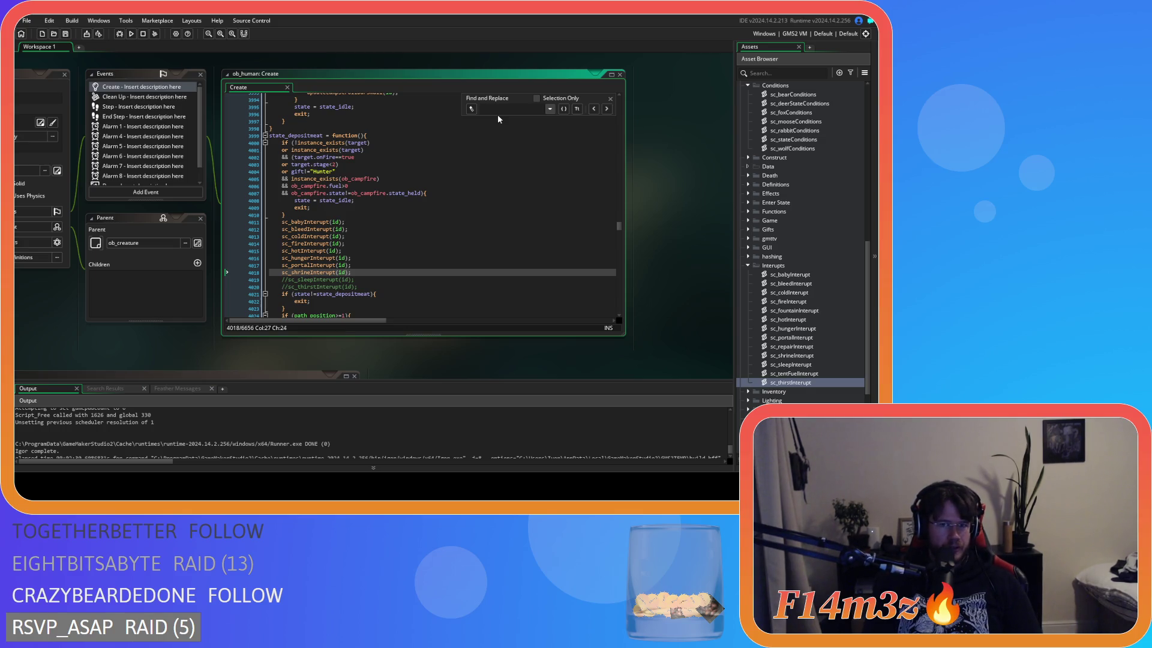
pyautogui.write('state_depositwater')
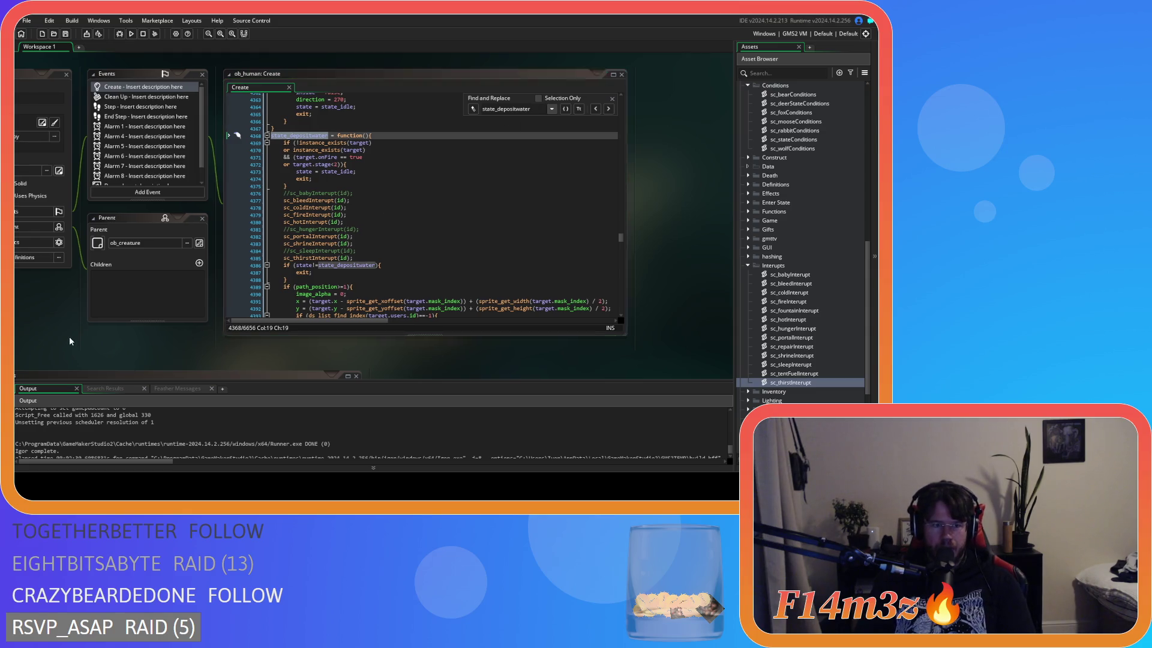
pyautogui.middleClick(345, 265)
# Close all editor windows, collapse the Scripts and Objects folders, and build with F5
pyautogui.moveTo(168, 268)
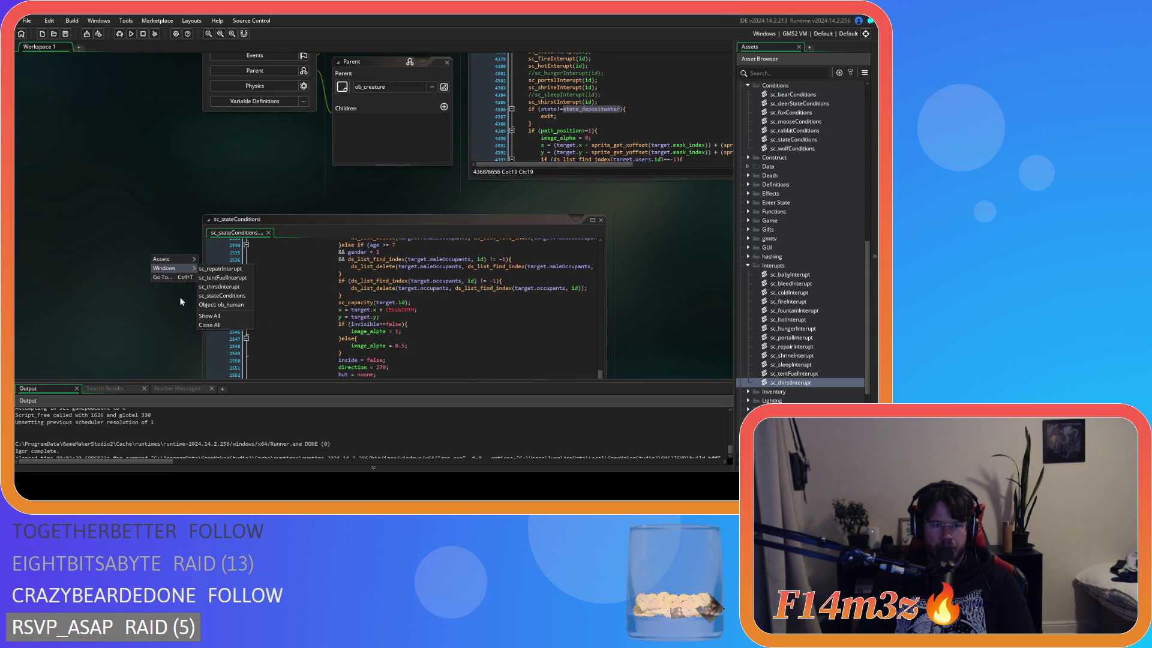
pyautogui.click(210, 326)
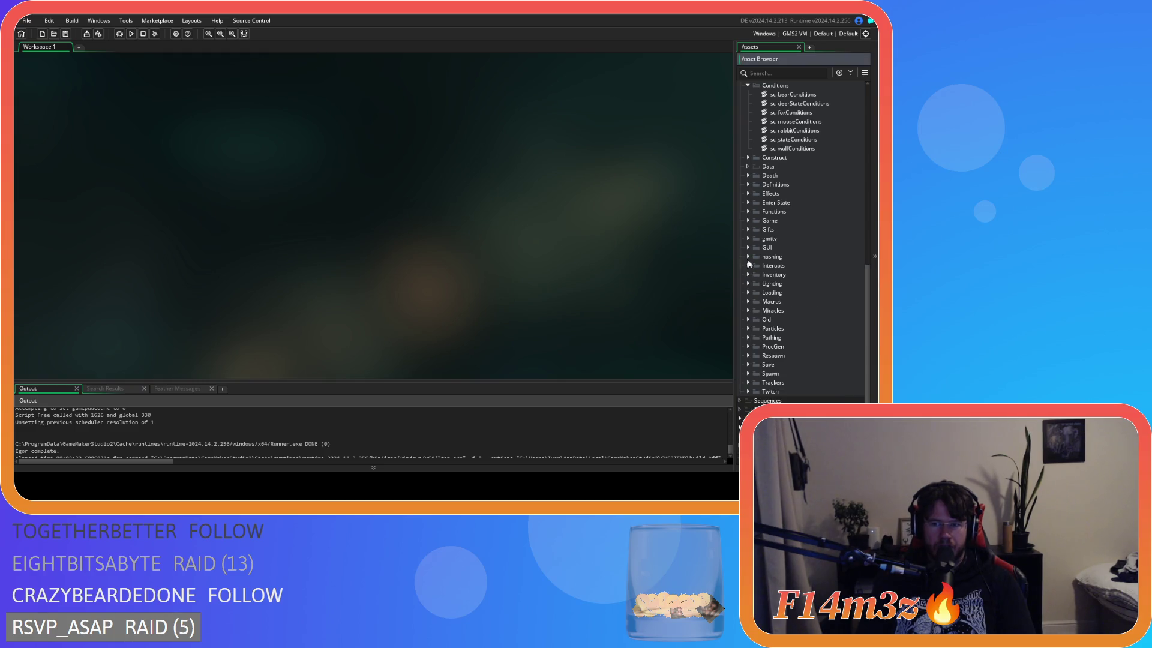
pyautogui.scroll(10, 780, 240)
pyautogui.click(740, 120)
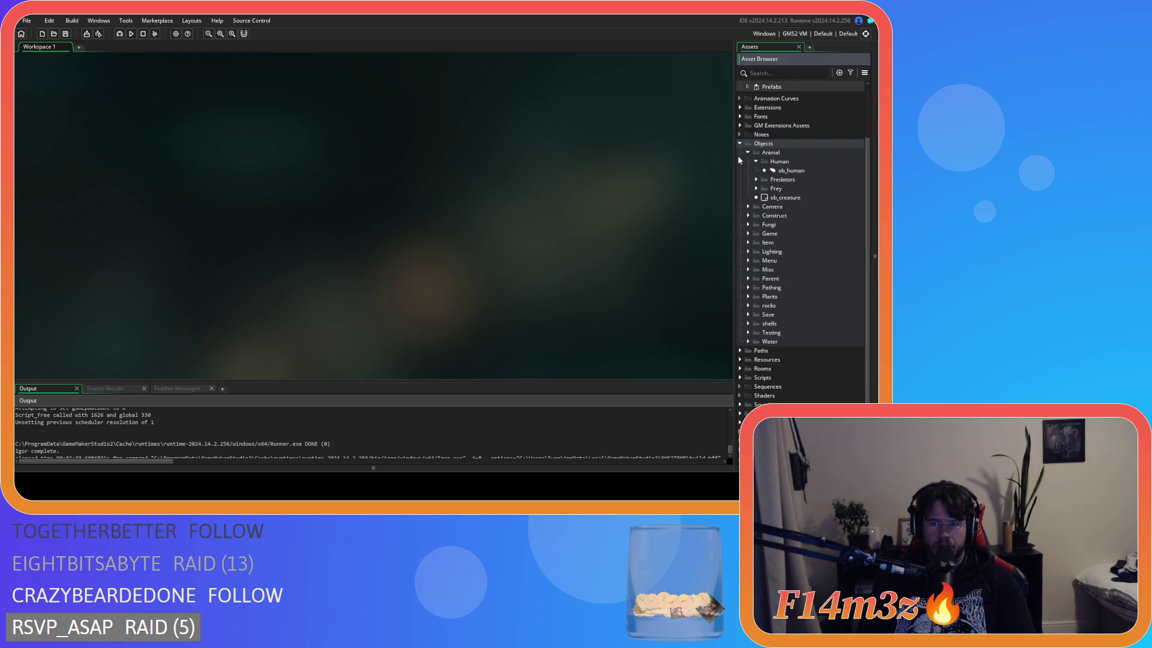
pyautogui.scroll(2, 756, 163)
pyautogui.click(741, 191)
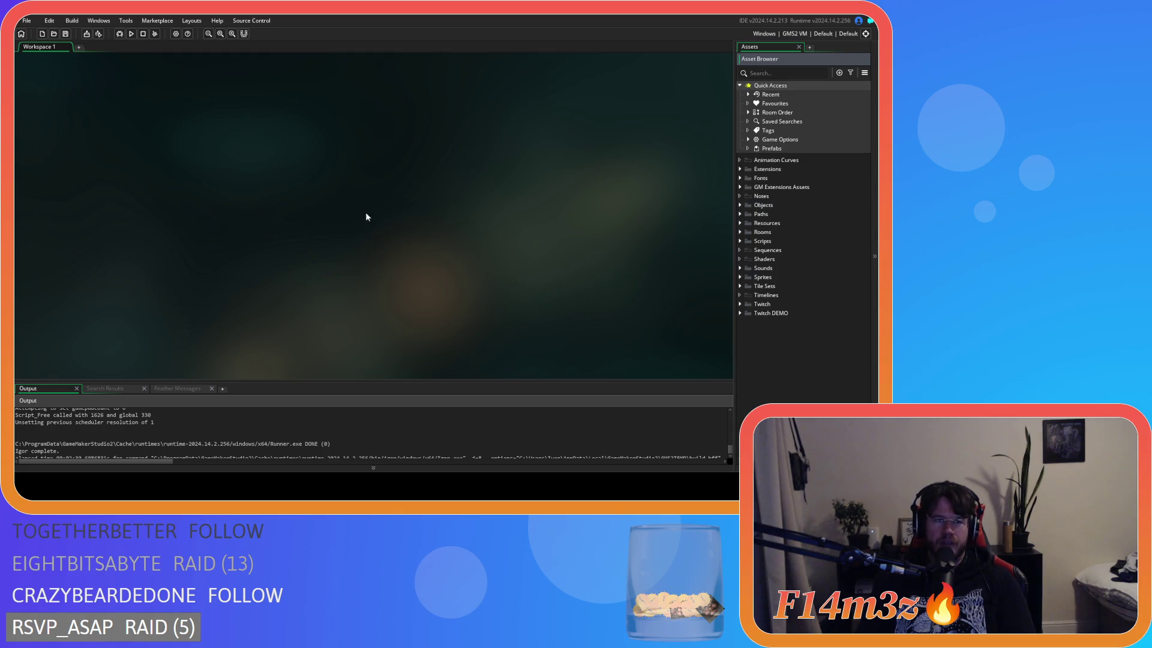
pyautogui.press('F5')
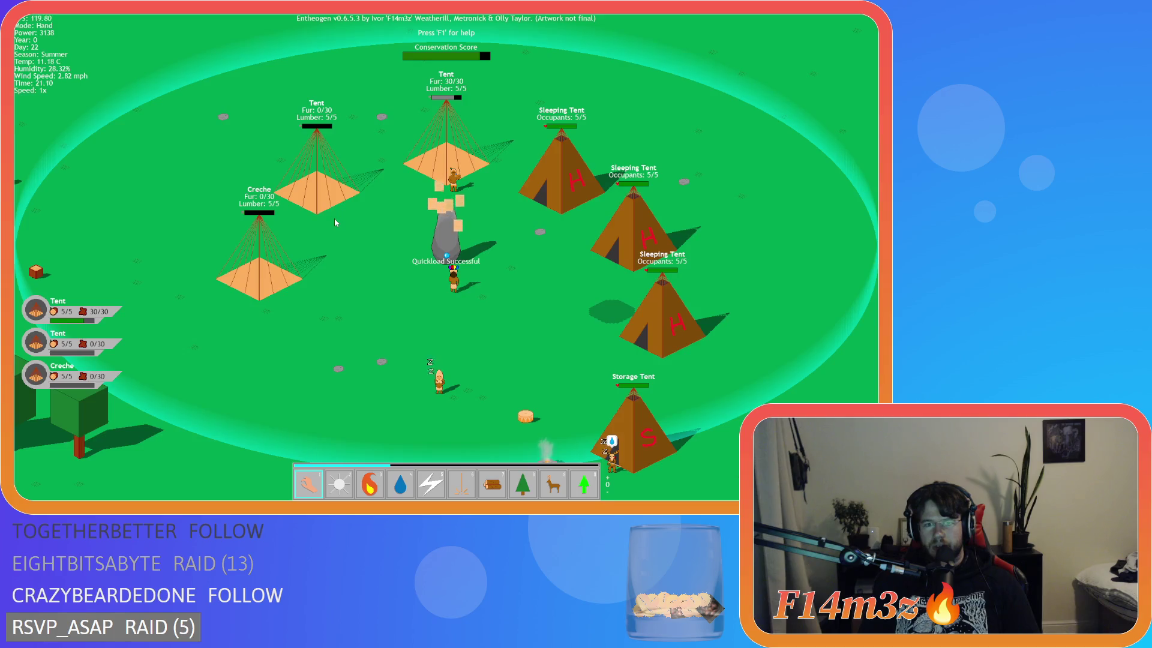
# Pan the camera over the village and open the Tribe overview (T) to view a follower's details
pyautogui.press('Right')
pyautogui.press('Down')
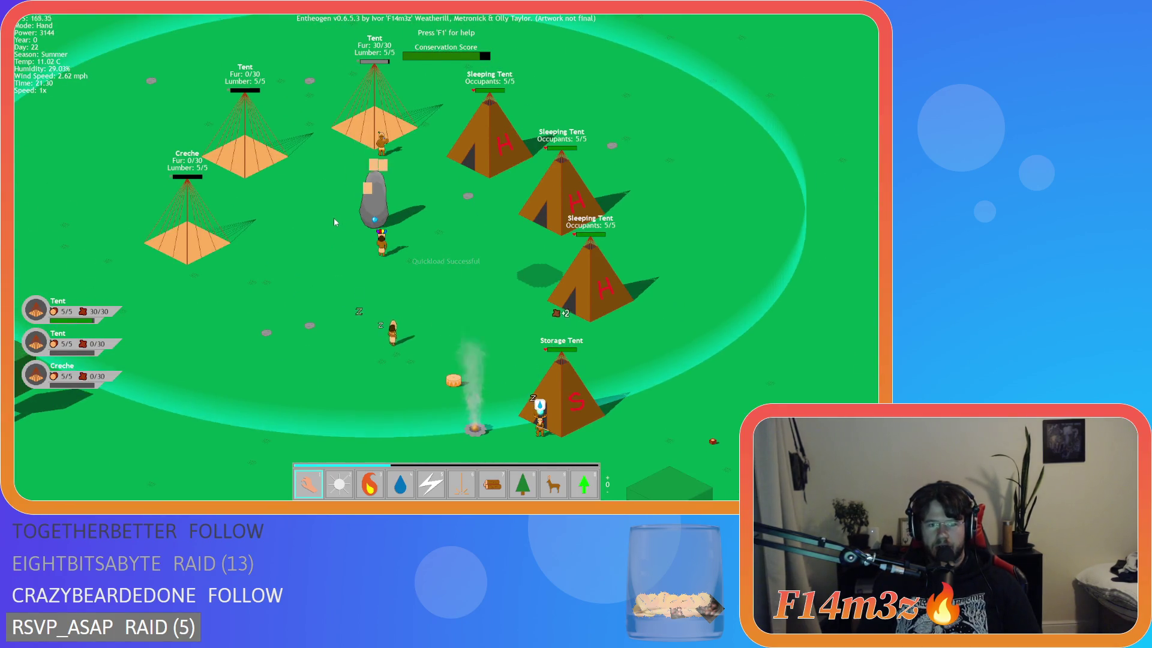
pyautogui.press('Right')
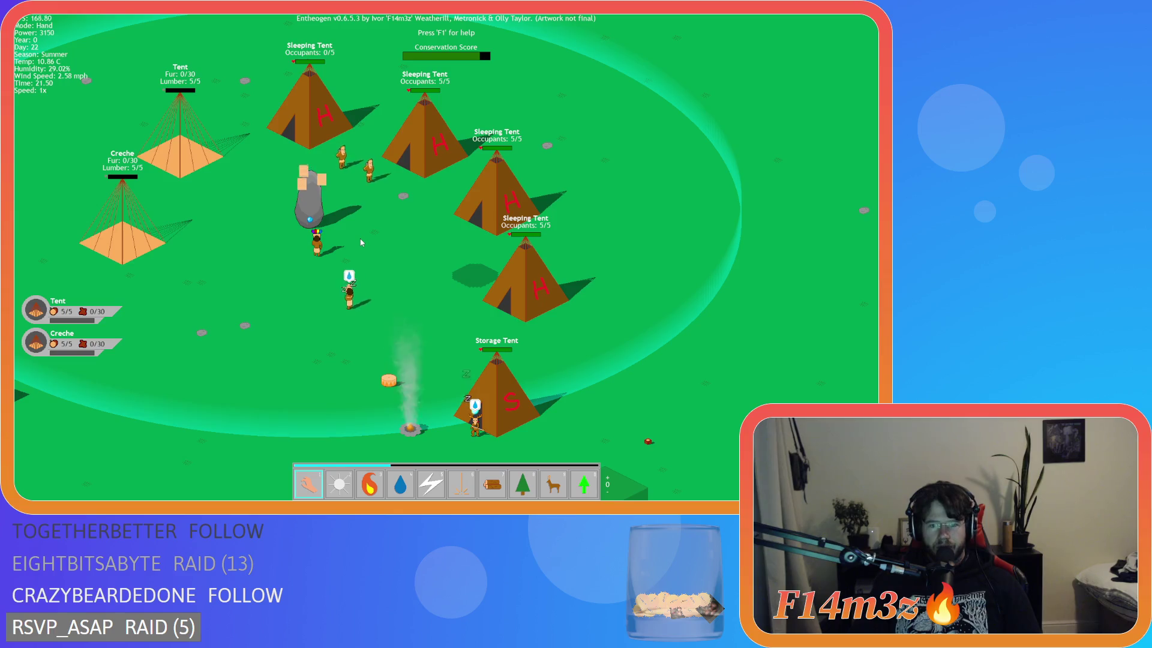
pyautogui.press('Right')
pyautogui.press('Down')
pyautogui.press('t')
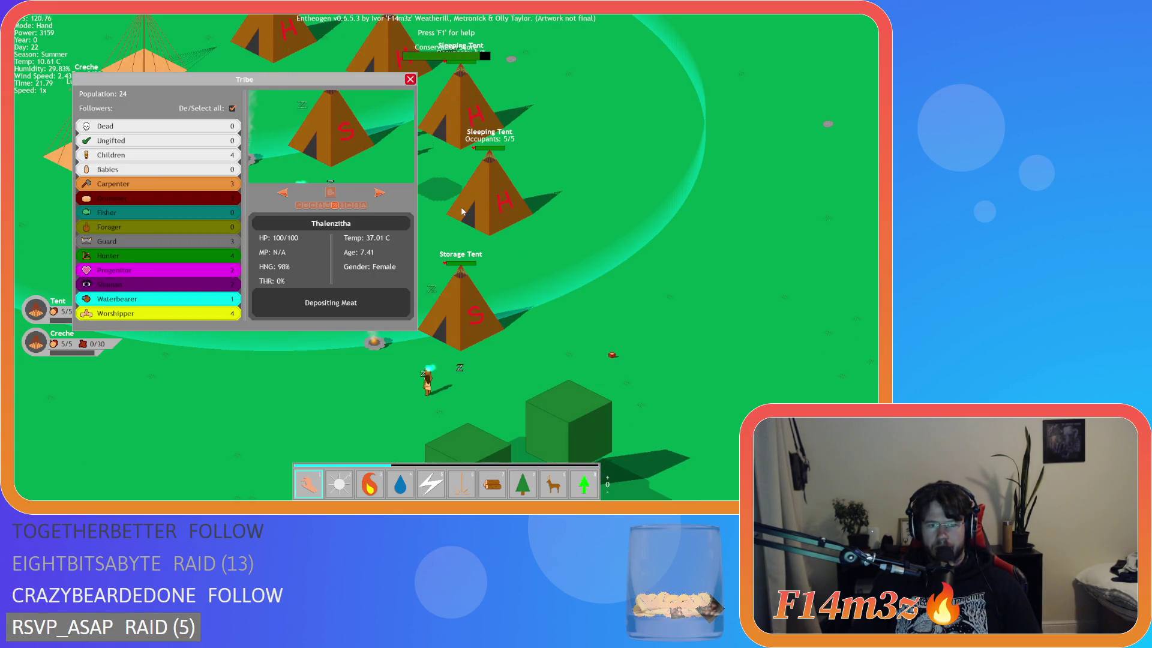
pyautogui.press('Left')
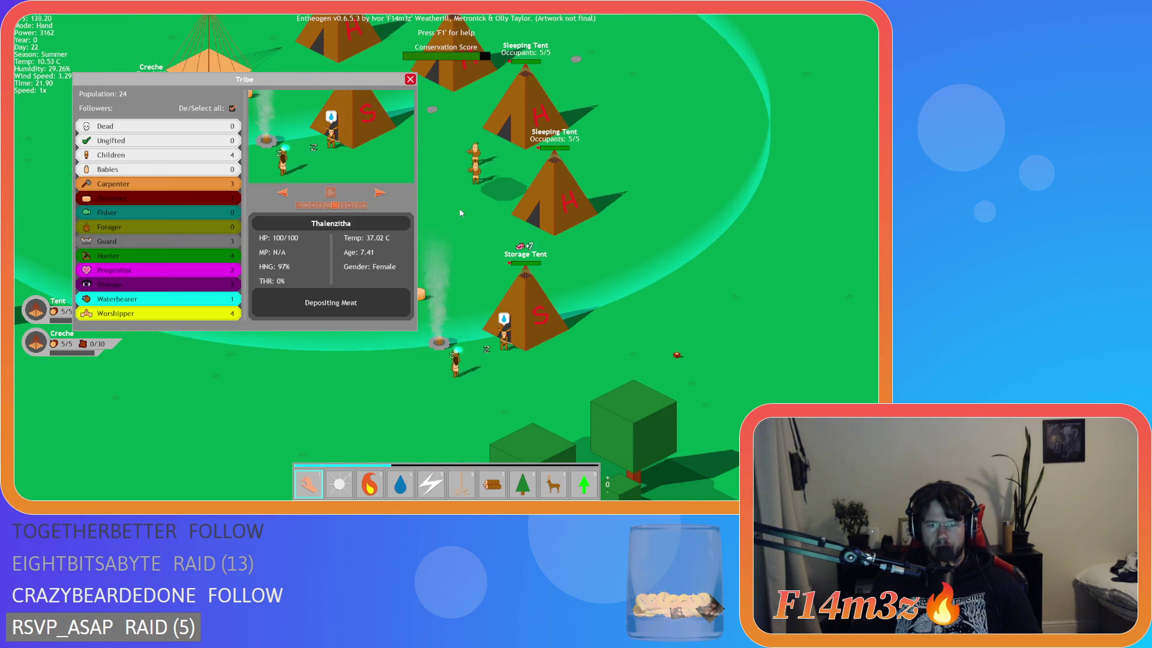
pyautogui.press('Right')
pyautogui.press('Left')
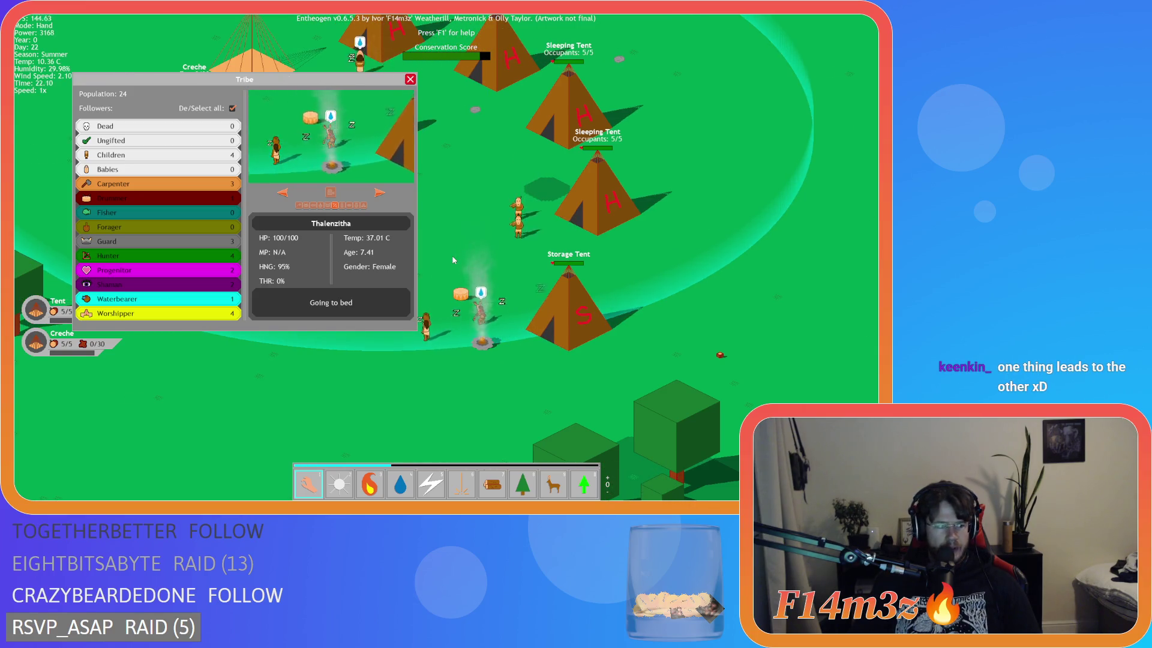
pyautogui.press('Left')
pyautogui.press('Up')
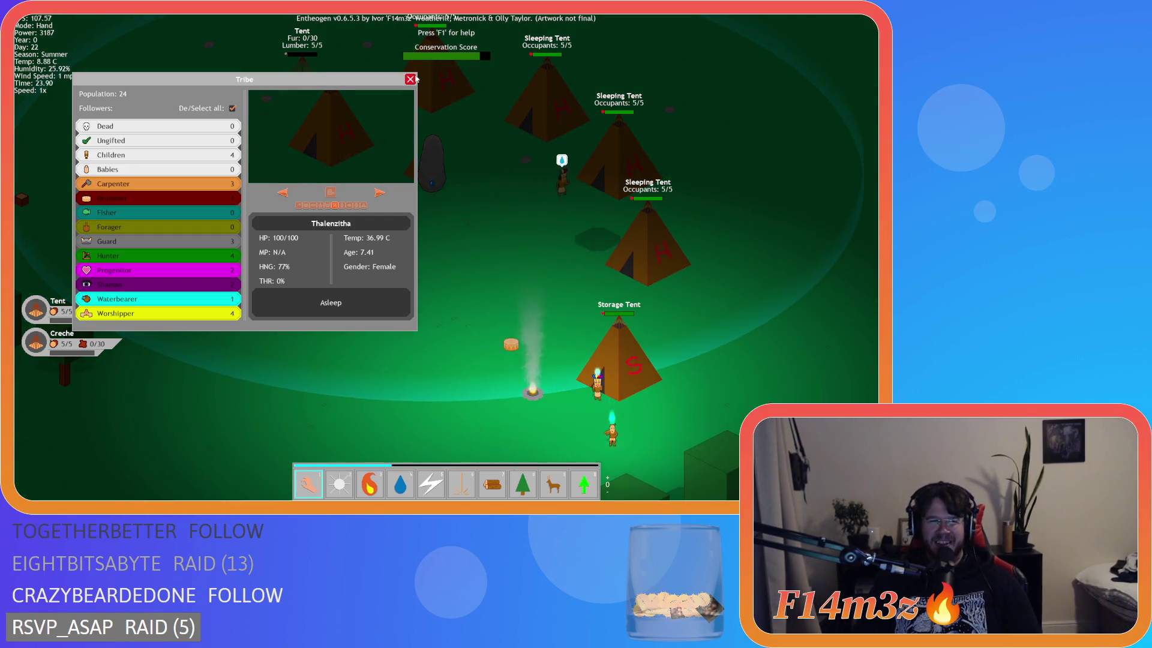
# Pan across the campfire and camp, then close the Tribe overview
pyautogui.press('s')
pyautogui.press('a')
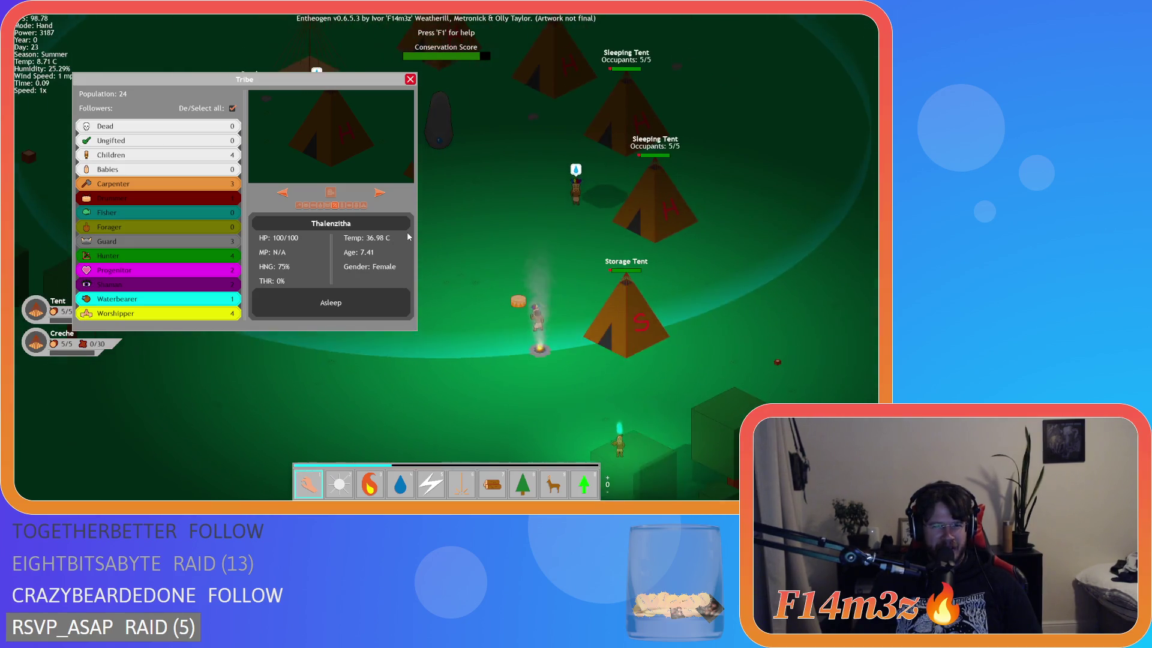
pyautogui.press('w')
pyautogui.press('a')
pyautogui.press('w')
pyautogui.press('a')
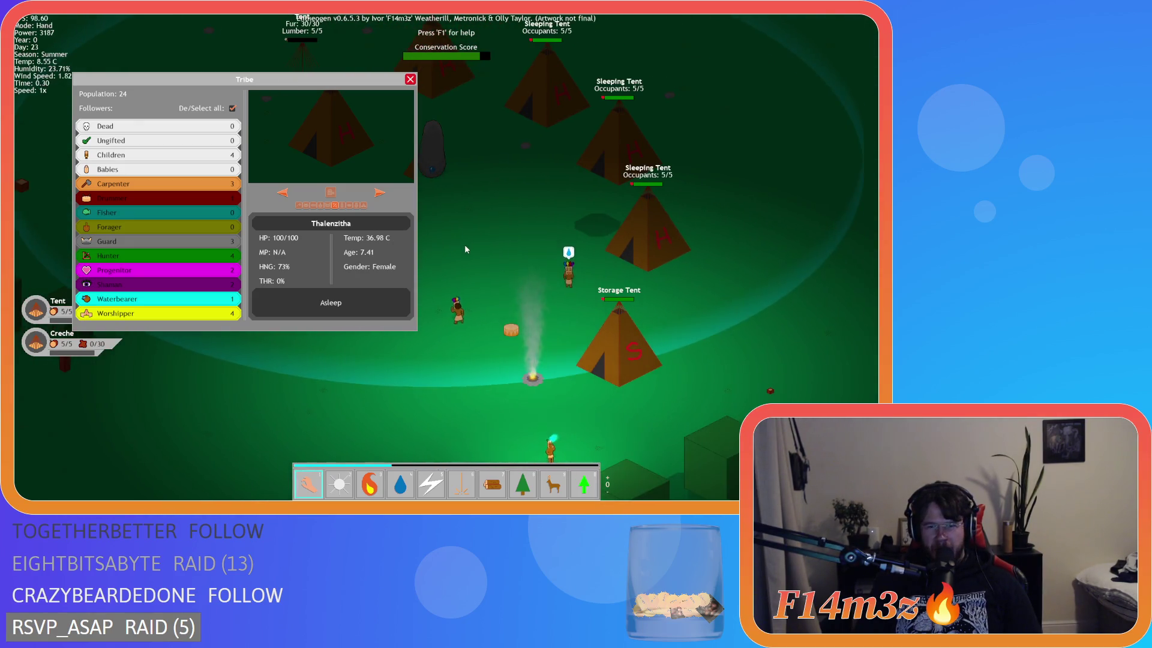
pyautogui.click(409, 80)
# Inspect a villager walking near the tents and drag the Tribe overview aside
pyautogui.press('s')
pyautogui.press('d')
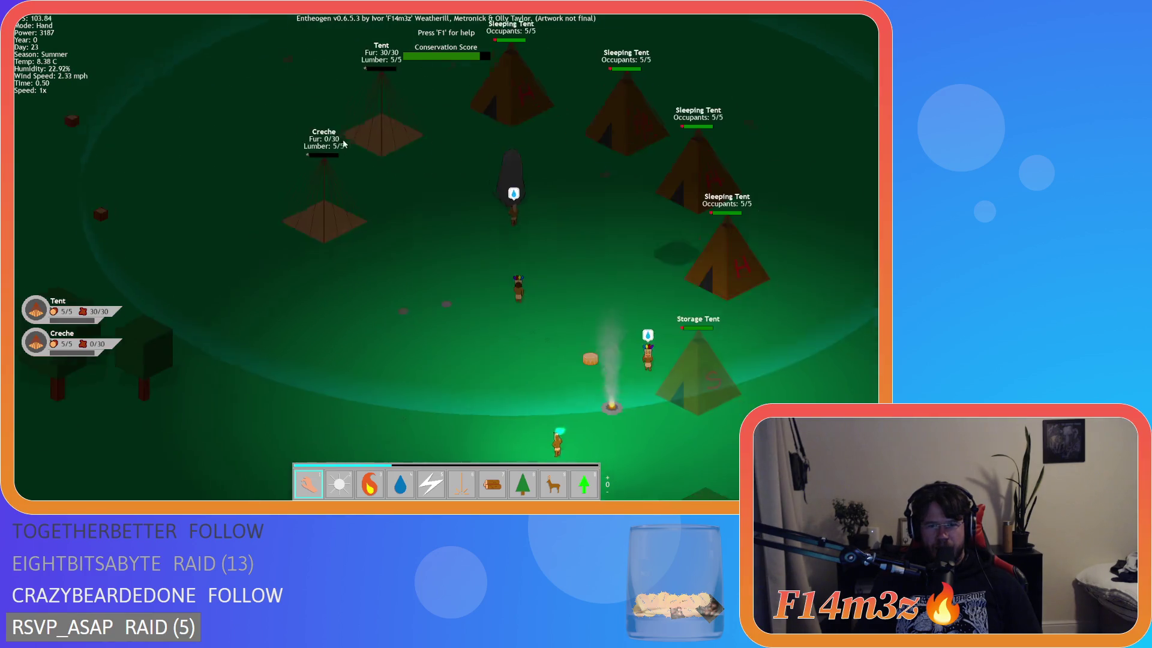
pyautogui.press('s')
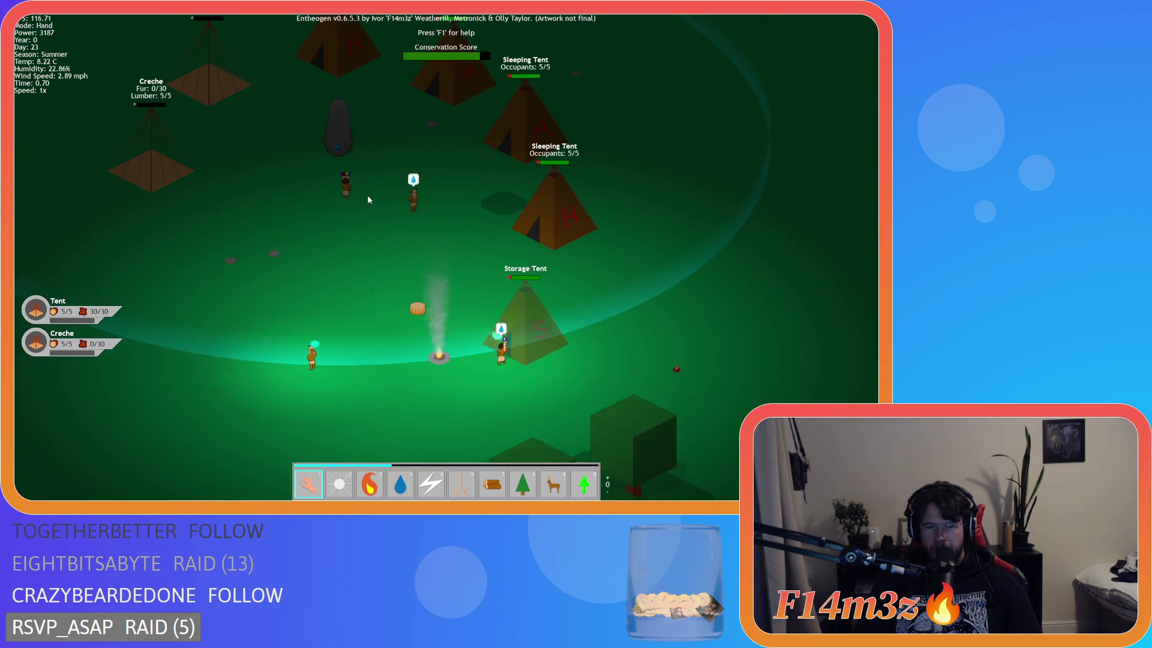
pyautogui.press('d')
pyautogui.press('w')
pyautogui.press('a')
pyautogui.click(467, 281)
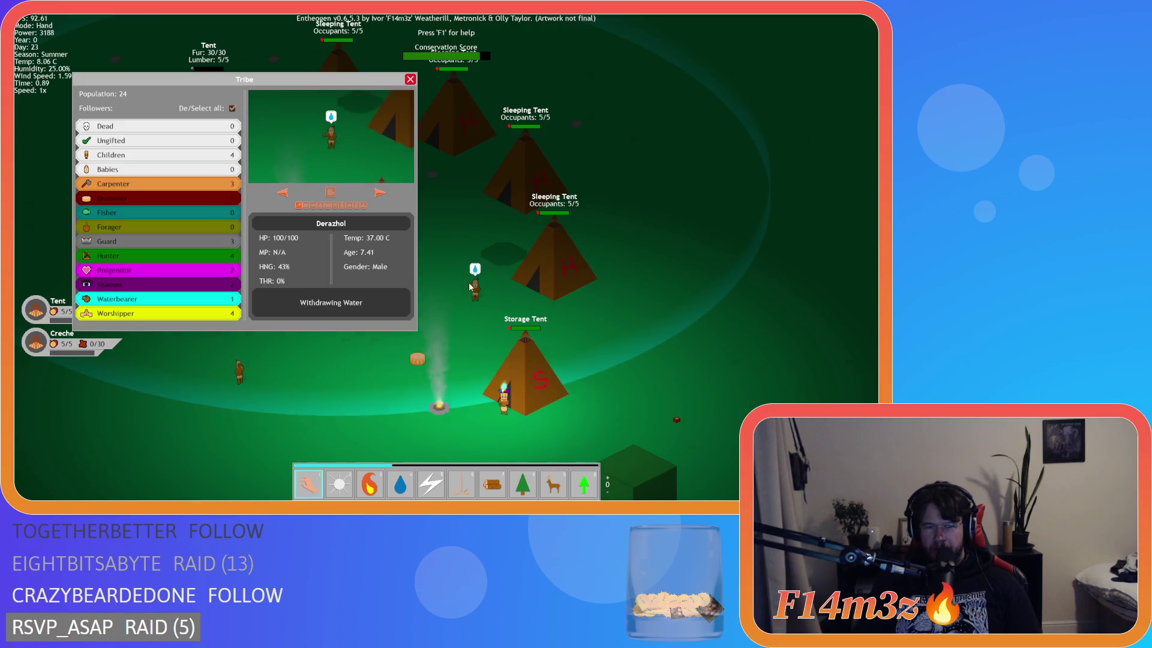
pyautogui.press('s')
pyautogui.press('a')
pyautogui.moveTo(290, 77); pyautogui.dragTo(248, 29)
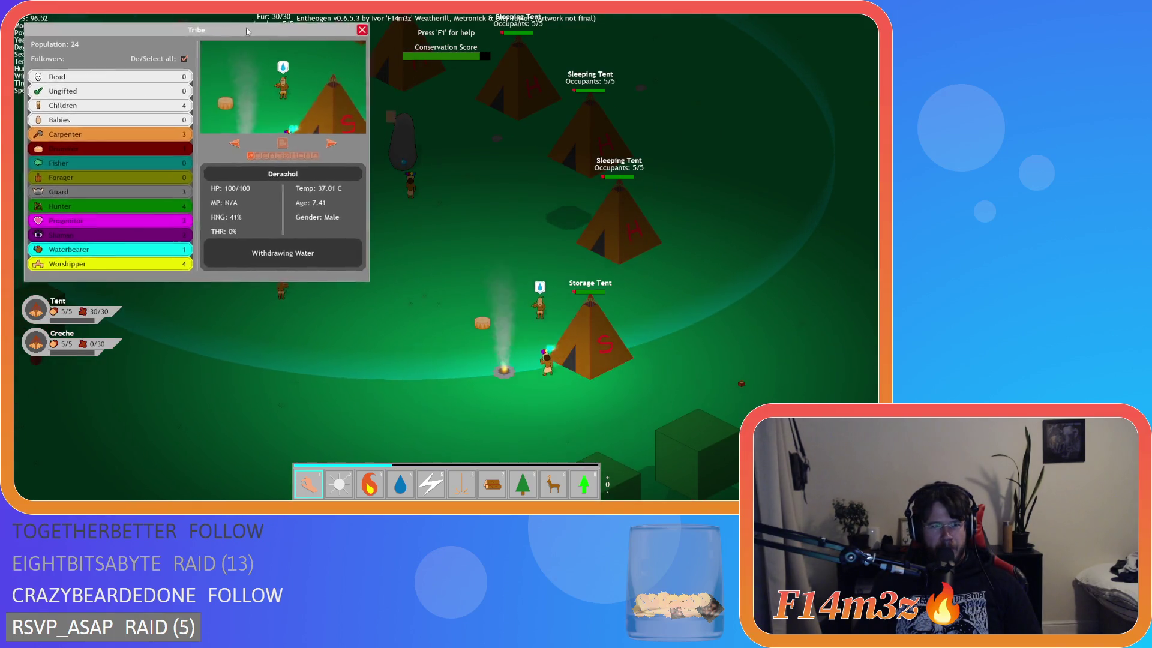
# Pan across the tents toward the storage tent and close the Tribe overview
pyautogui.press('s')
pyautogui.press('d')
pyautogui.press('w')
pyautogui.press('a')
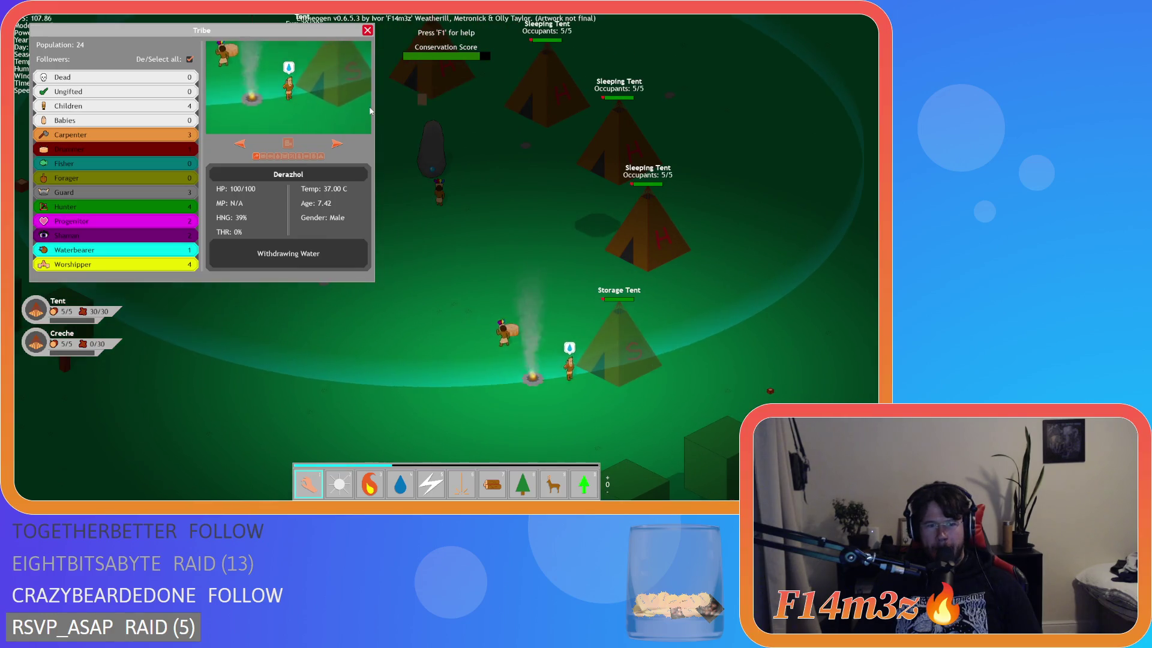
pyautogui.moveTo(311, 36); pyautogui.dragTo(307, 39)
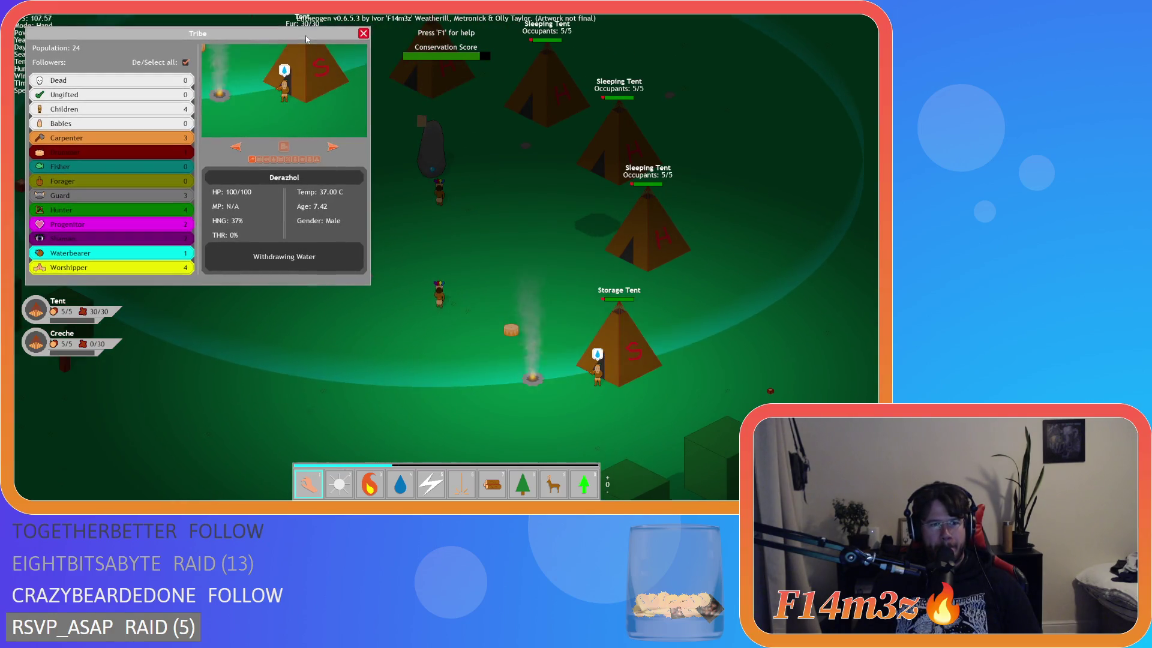
pyautogui.press('d')
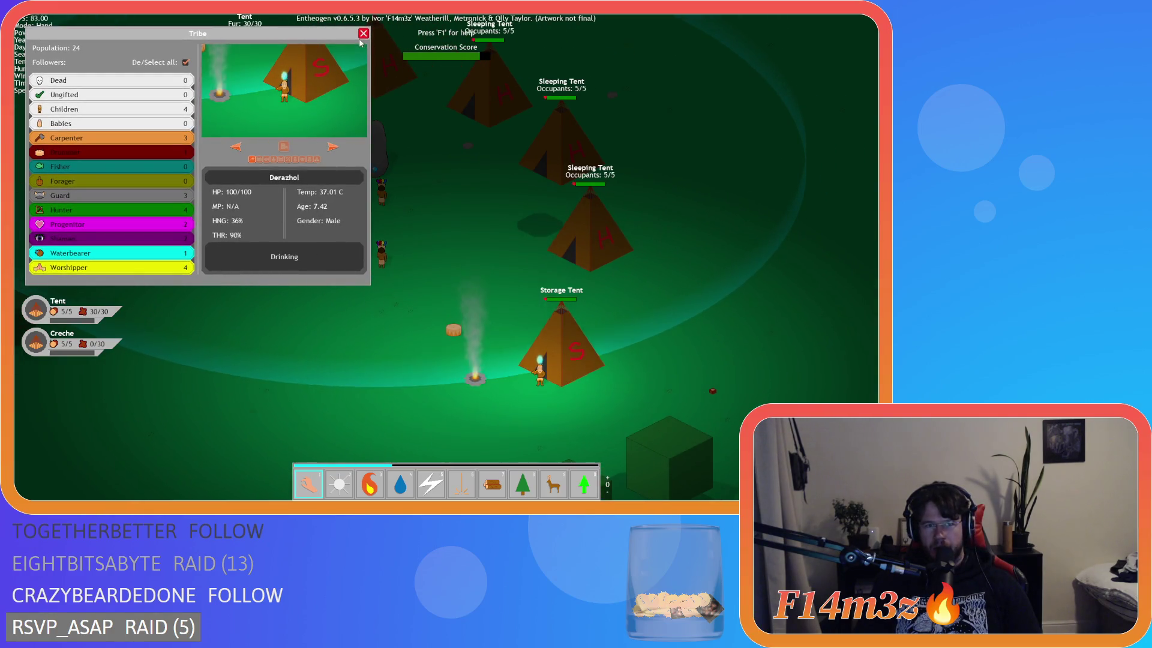
pyautogui.click(363, 34)
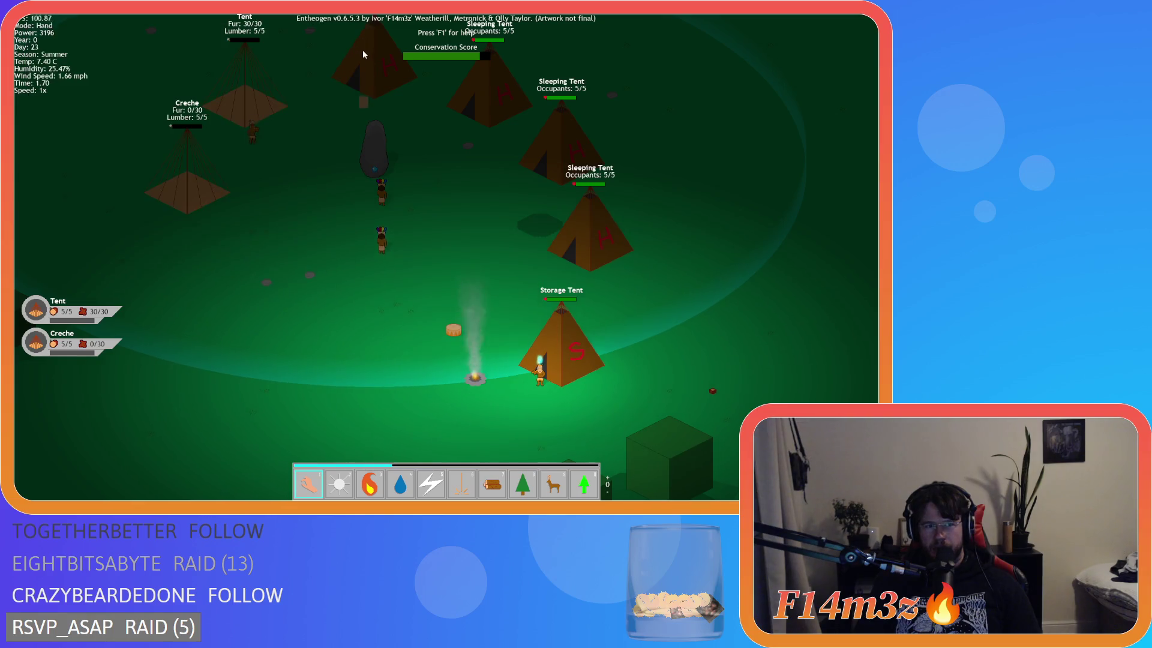
# Pan around the night-time village and zoom in on the sleeping tents and creche
pyautogui.press('w')
pyautogui.press('s')
pyautogui.press('d')
pyautogui.press('w')
pyautogui.press('a')
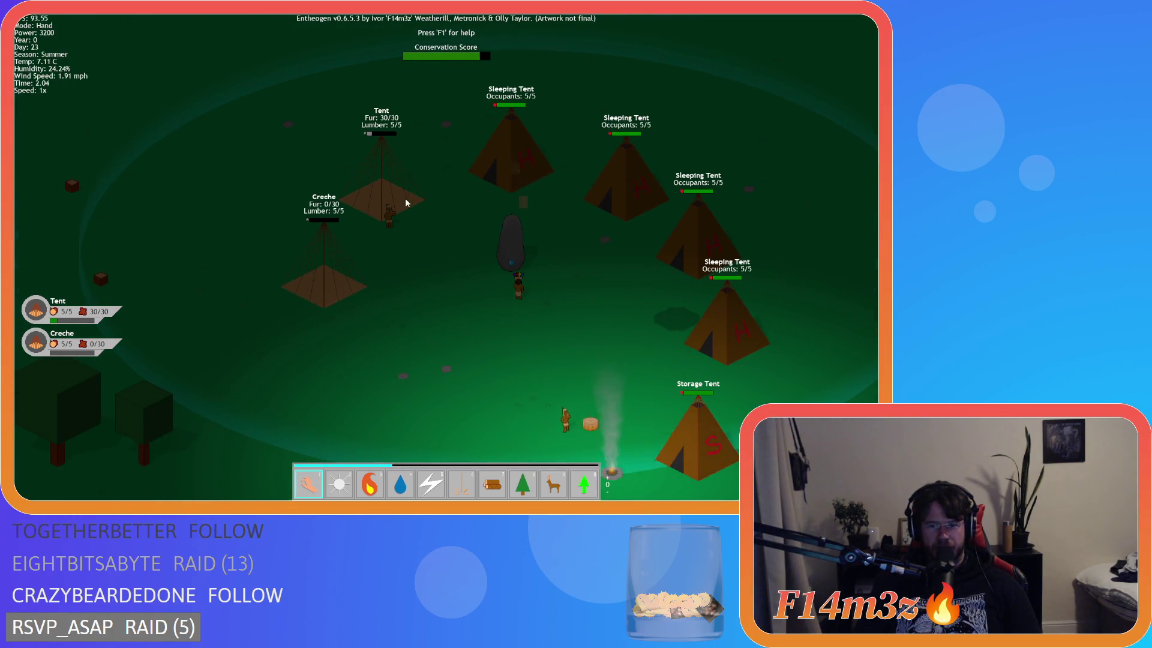
pyautogui.press('d')
pyautogui.press('s')
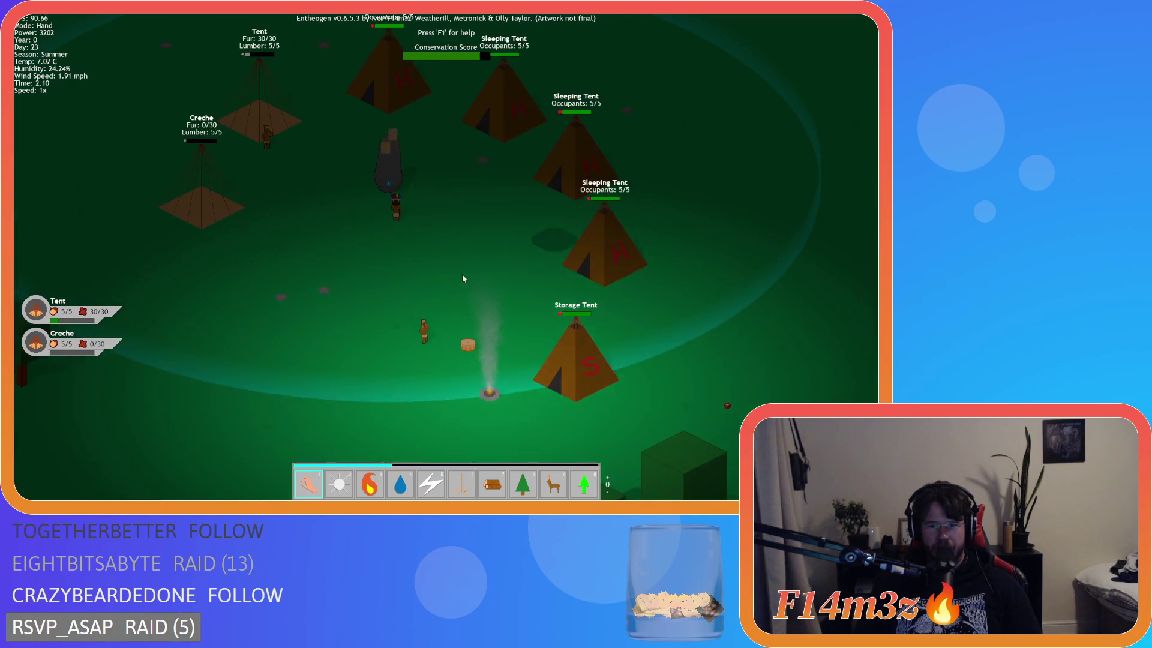
pyautogui.press('w')
pyautogui.press('a')
pyautogui.press('s')
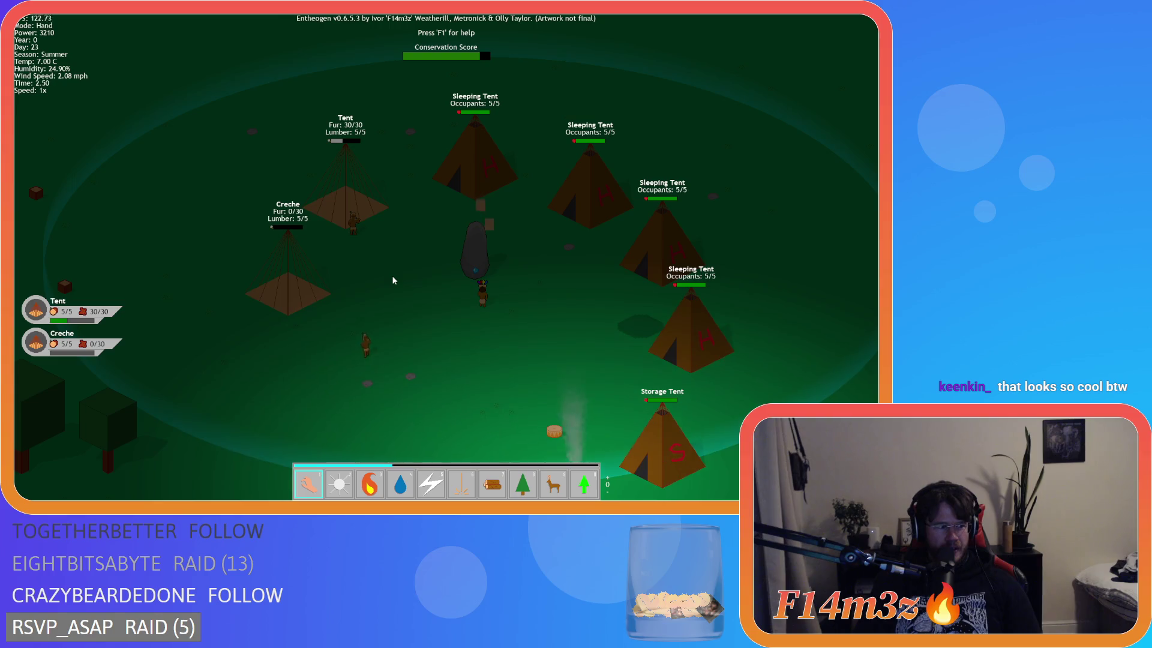
pyautogui.press('d')
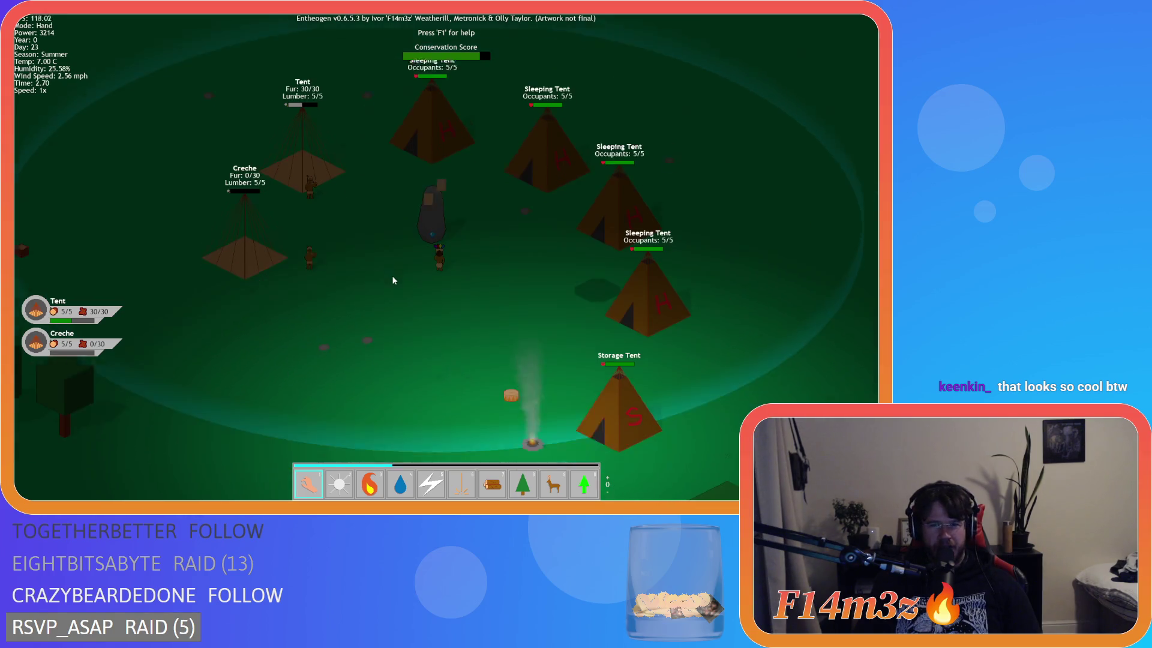
pyautogui.press('w')
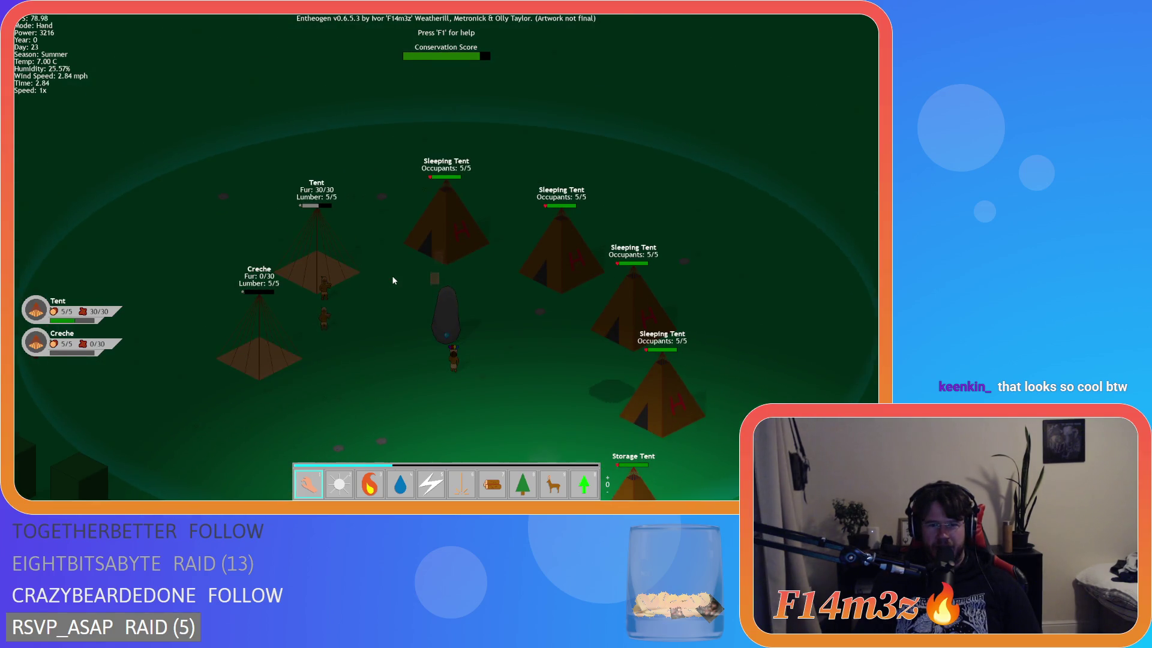
pyautogui.press('s')
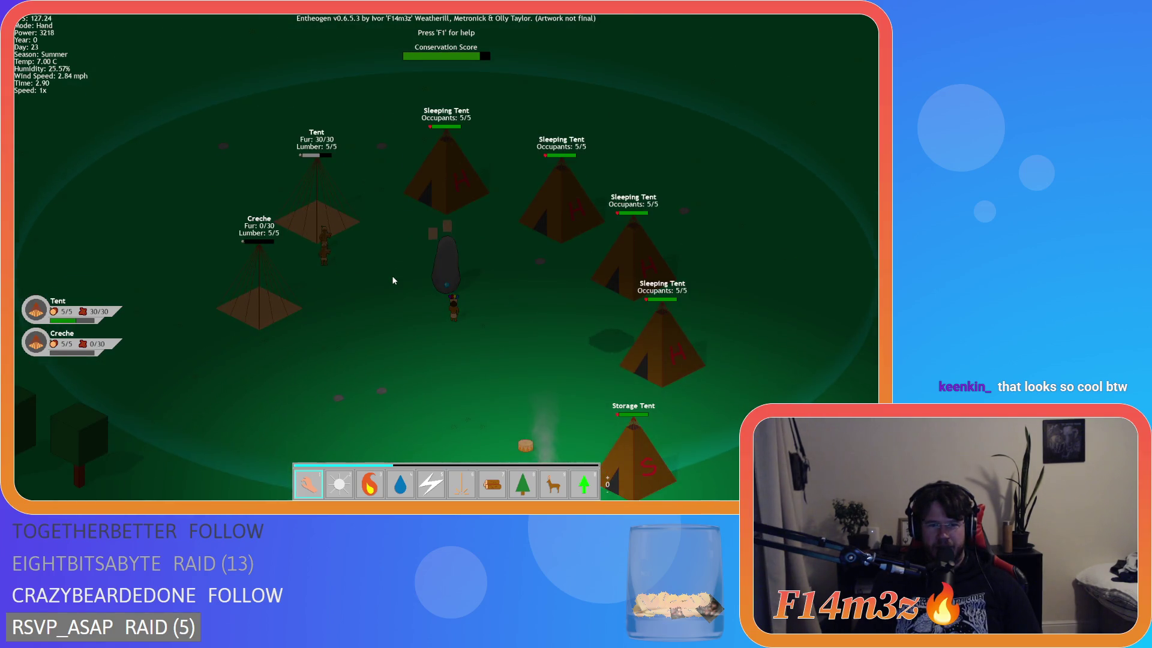
pyautogui.press('d')
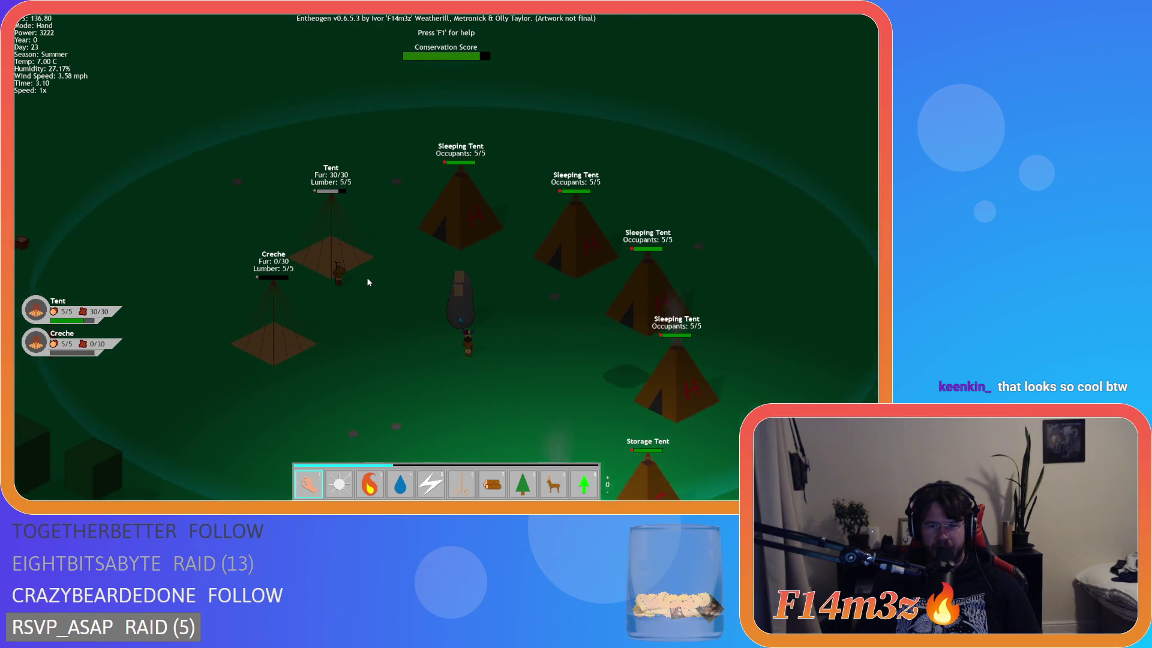
pyautogui.scroll(5, 366, 277)
pyautogui.press('d')
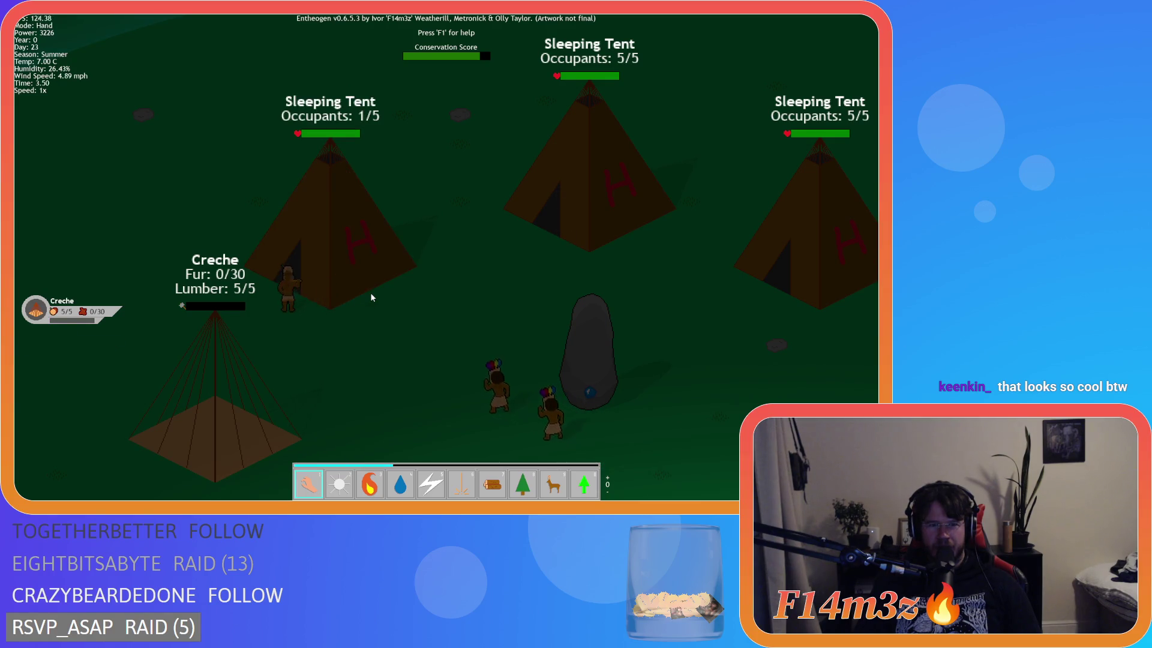
# Check the camp buildings list and the storage tent's inventory, closing each
pyautogui.scroll(-5, 371, 294)
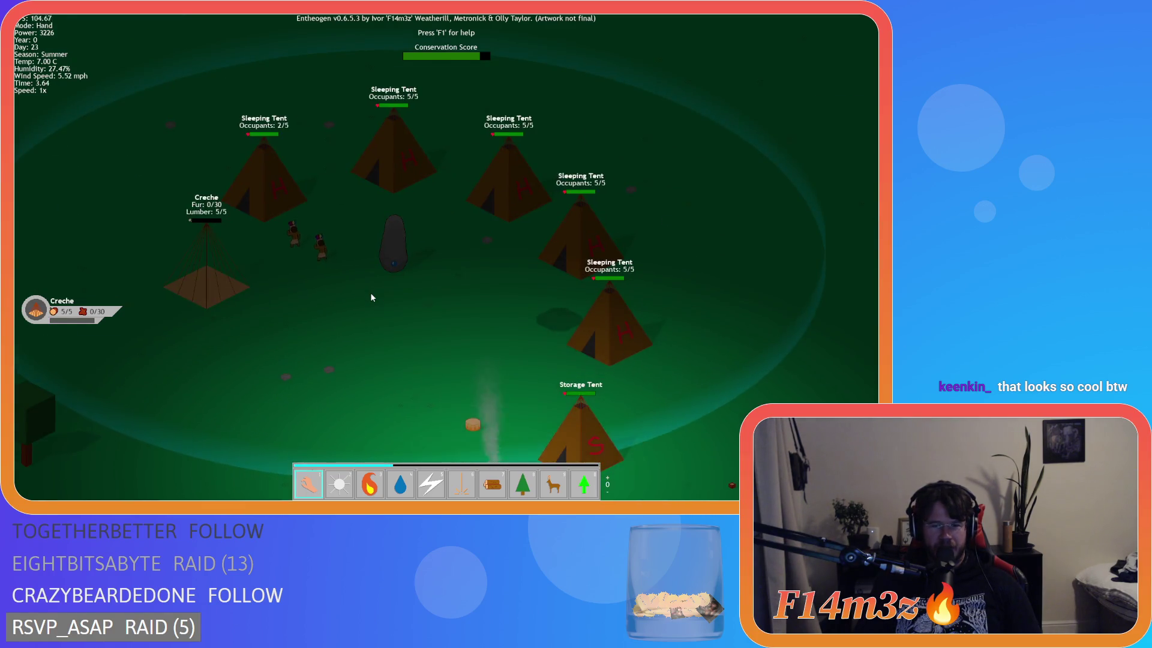
pyautogui.press('b')
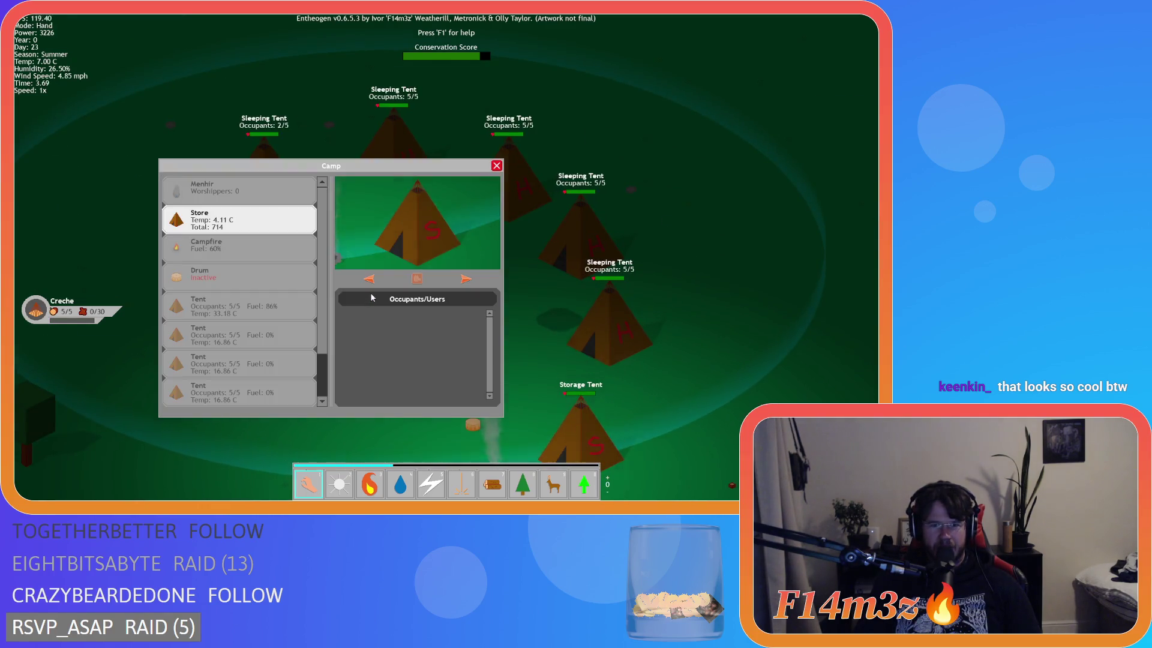
pyautogui.press('Escape')
pyautogui.press('s')
pyautogui.click(518, 353)
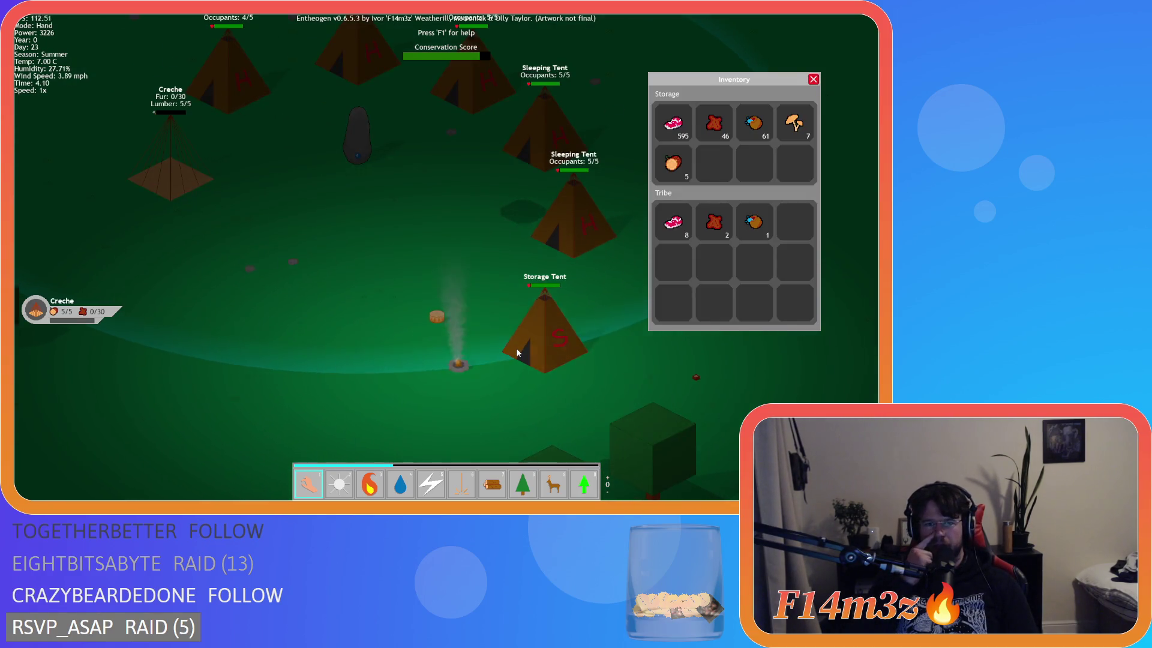
pyautogui.press('Escape')
# View the camp overview, then drop firewood logs with power 5 and return to hand
pyautogui.press('w')
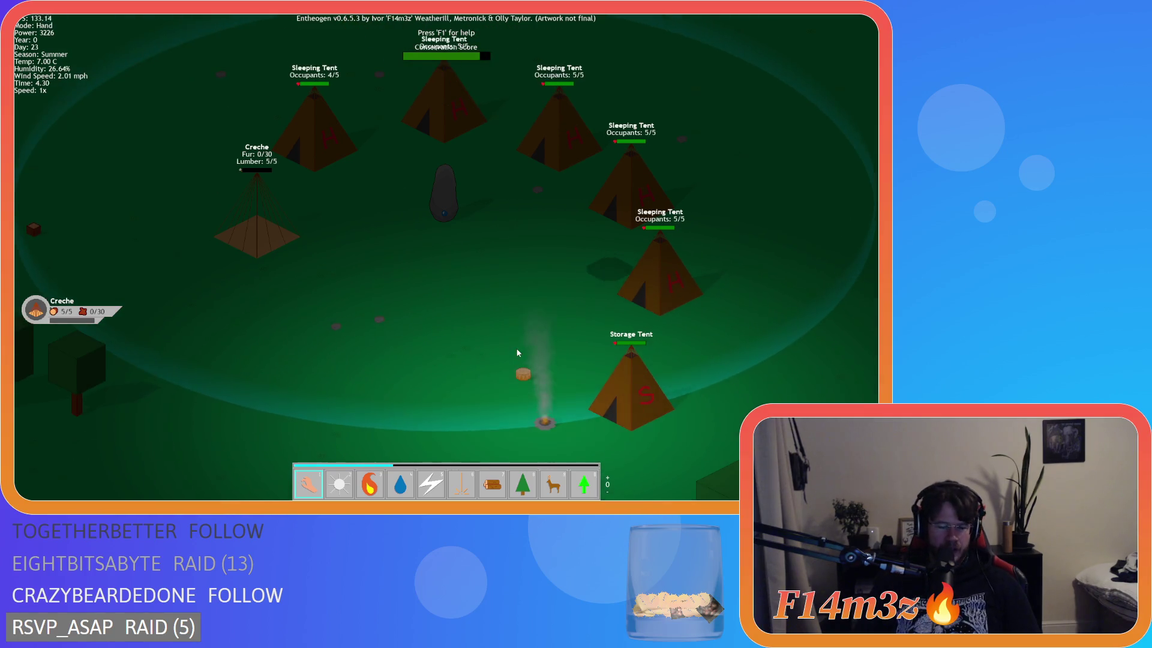
pyautogui.press('c')
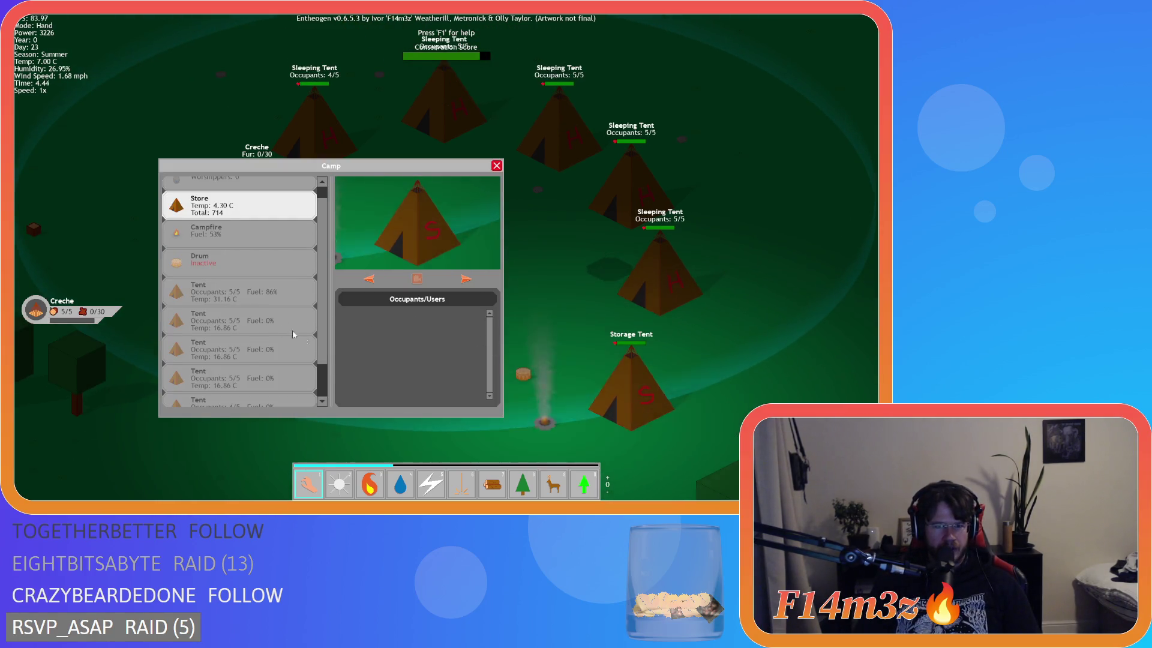
pyautogui.press('Escape')
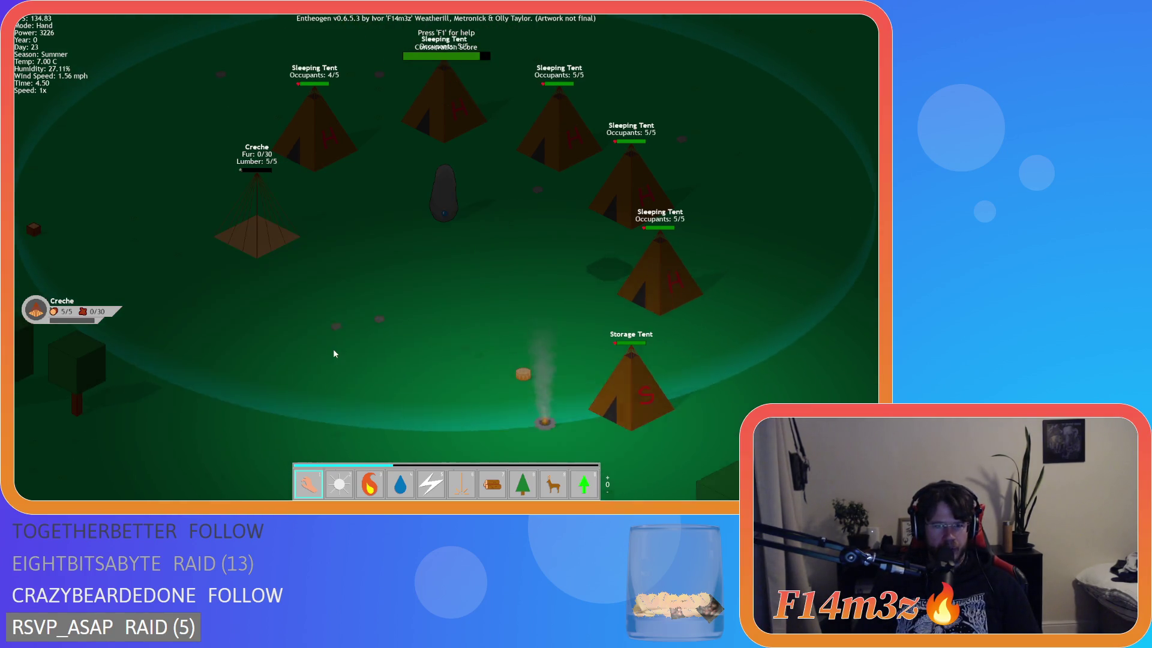
pyautogui.press('w')
pyautogui.press('5')
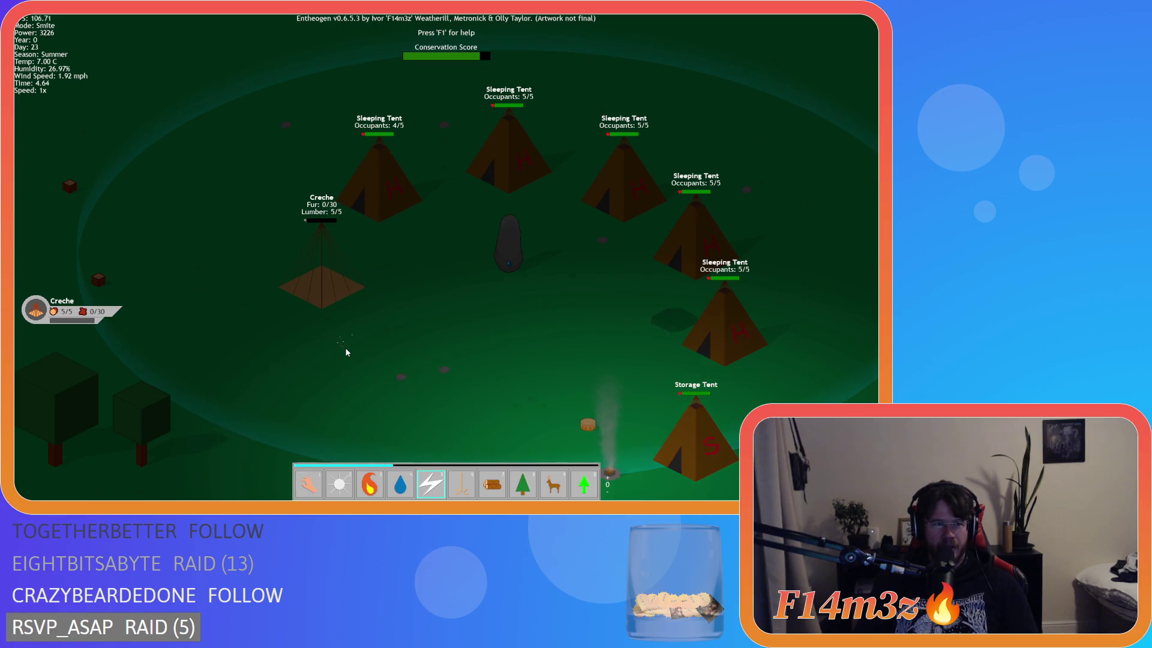
pyautogui.click(346, 352)
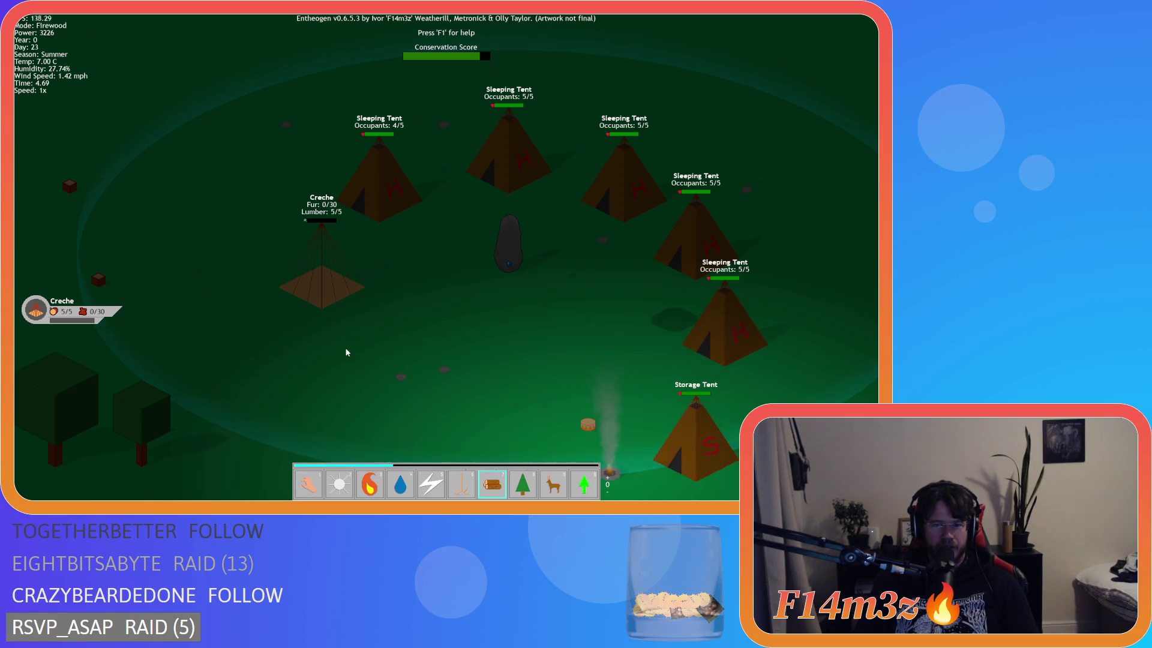
pyautogui.press('1')
# Review the storage tent's camp details and building list, then close them
pyautogui.press('s')
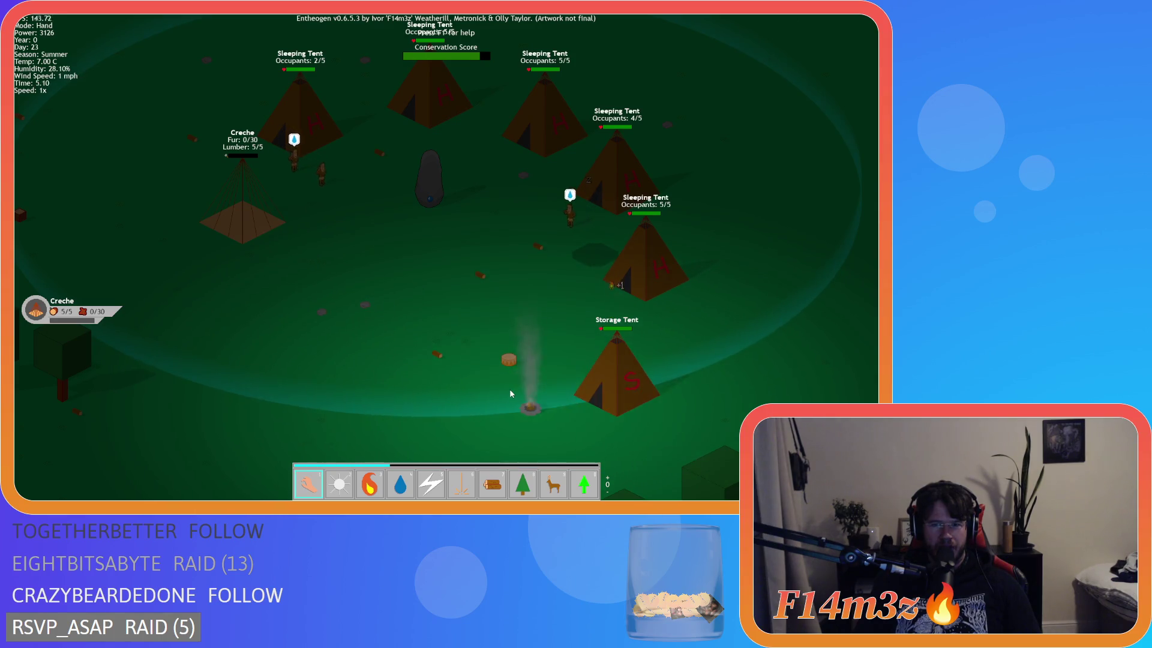
pyautogui.press('d')
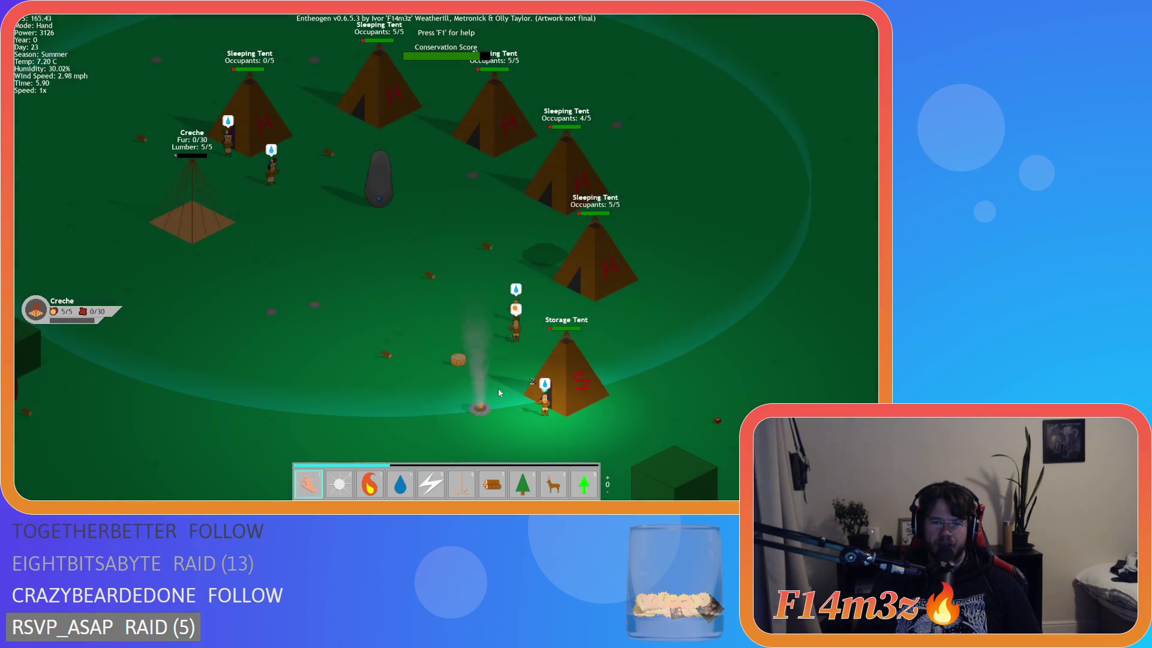
pyautogui.click(566, 375)
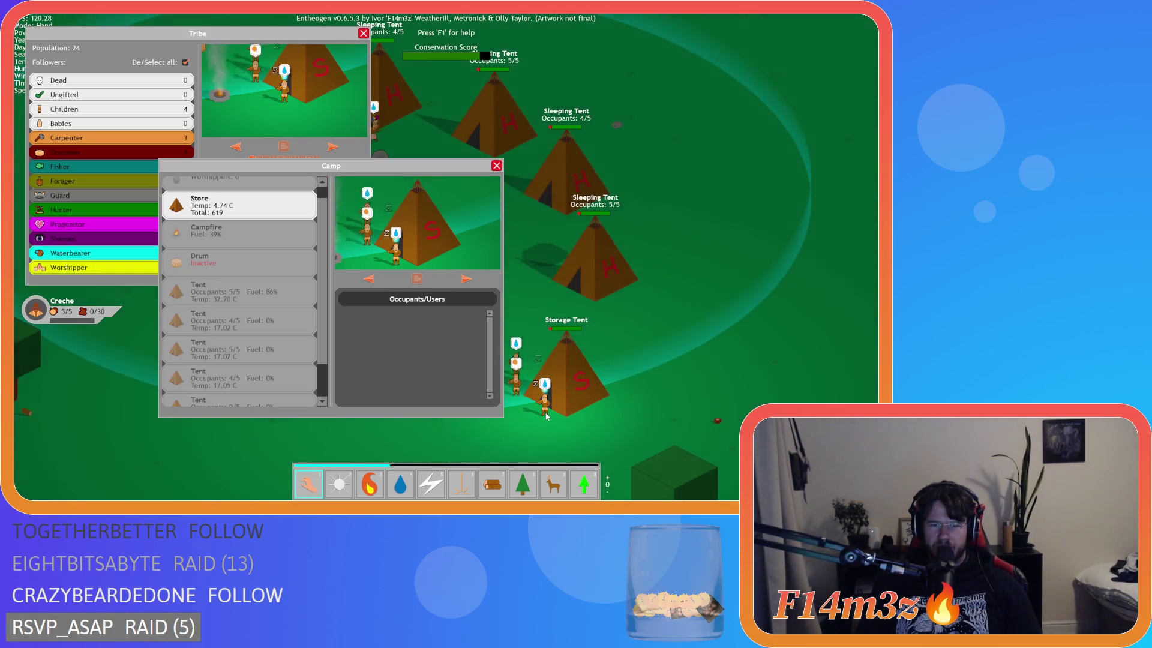
pyautogui.click(497, 166)
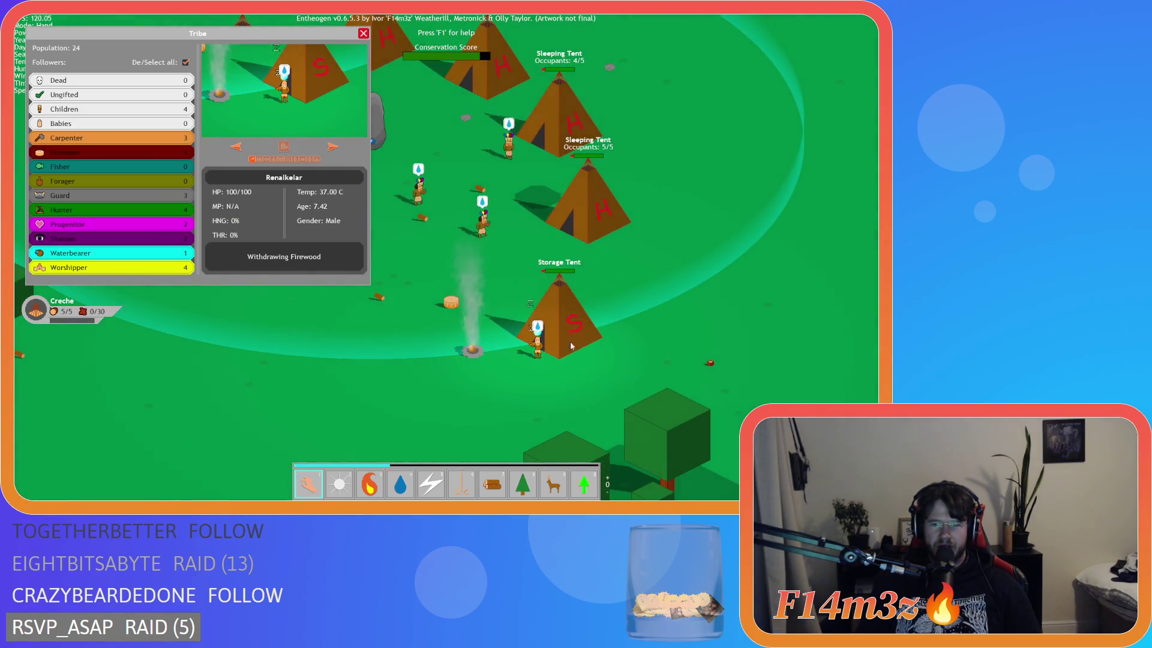
pyautogui.click(546, 304)
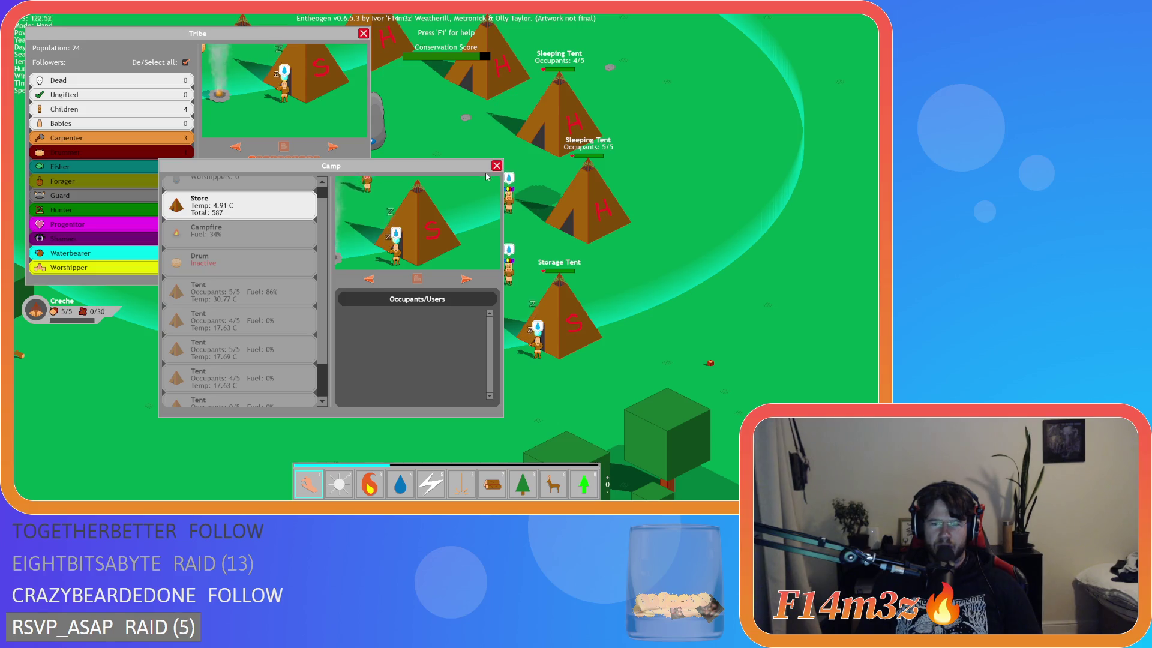
pyautogui.click(497, 165)
# Review the tribe inventory, close the Tribe window, and quit the game with Escape, Y
pyautogui.press('a')
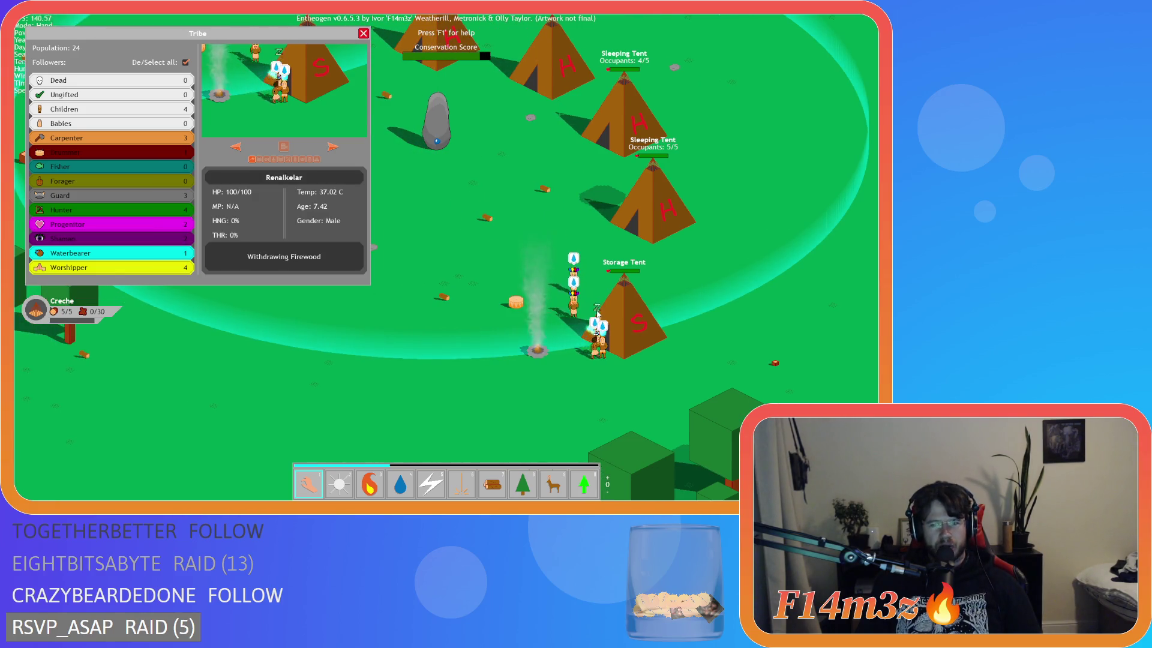
pyautogui.press('d')
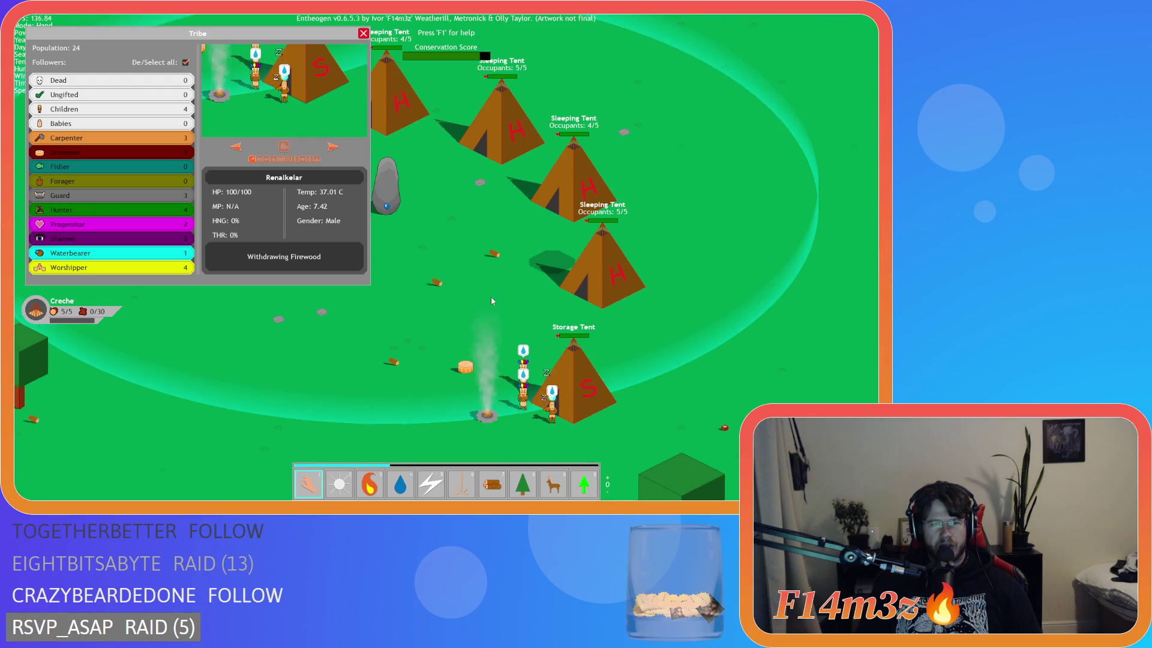
pyautogui.press('i')
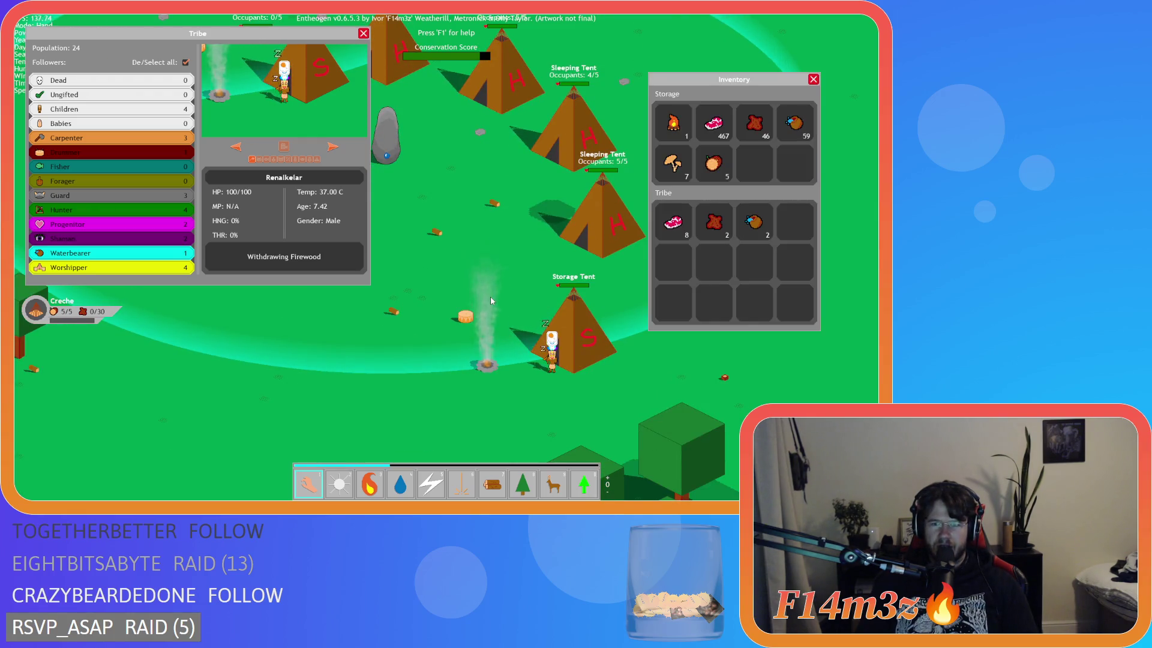
pyautogui.press('i')
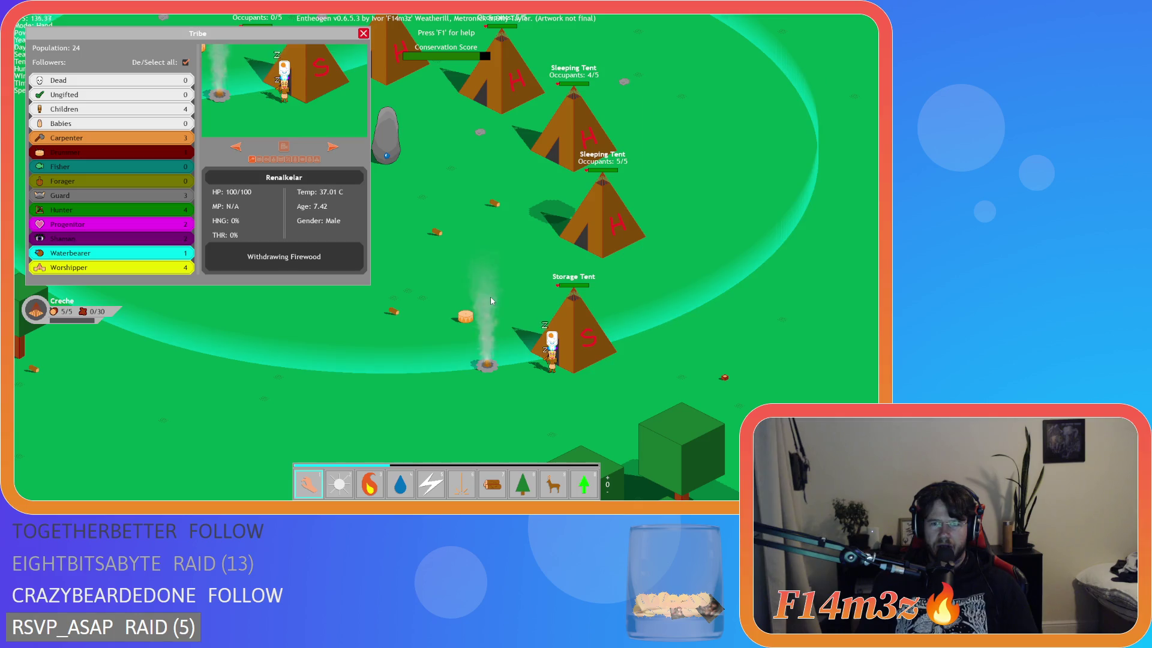
pyautogui.press('t')
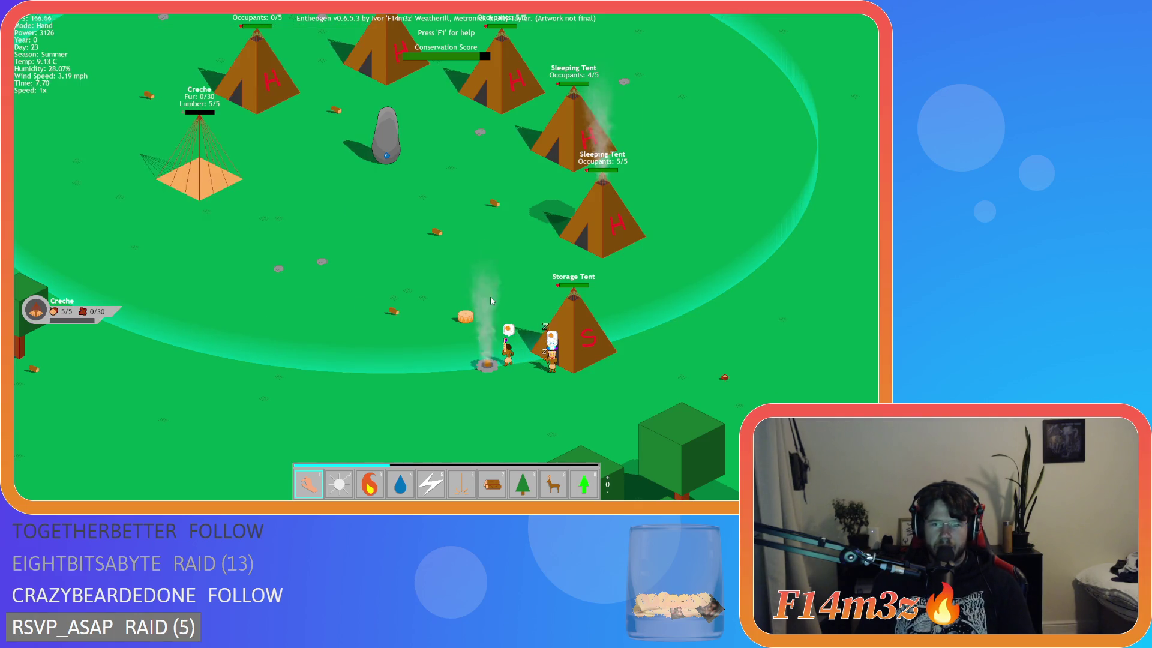
pyautogui.press('Escape')
pyautogui.press('y')
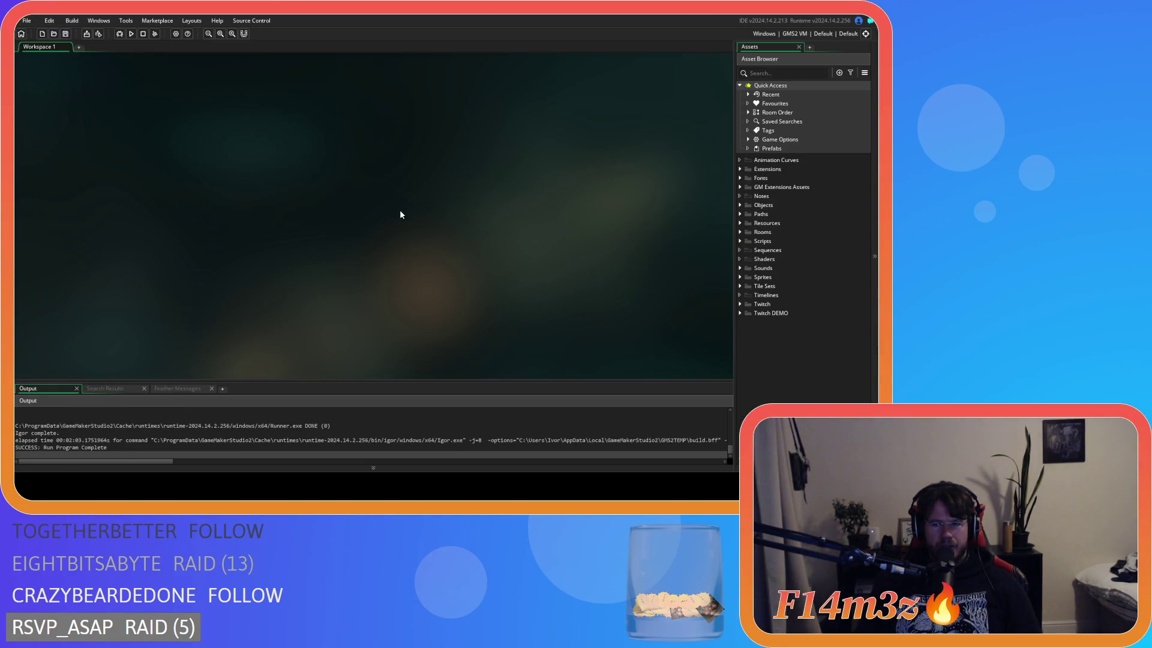
# Toggle the Objects folder, expand Scripts, and scroll down to expand the Interupts folder
pyautogui.click(741, 205)
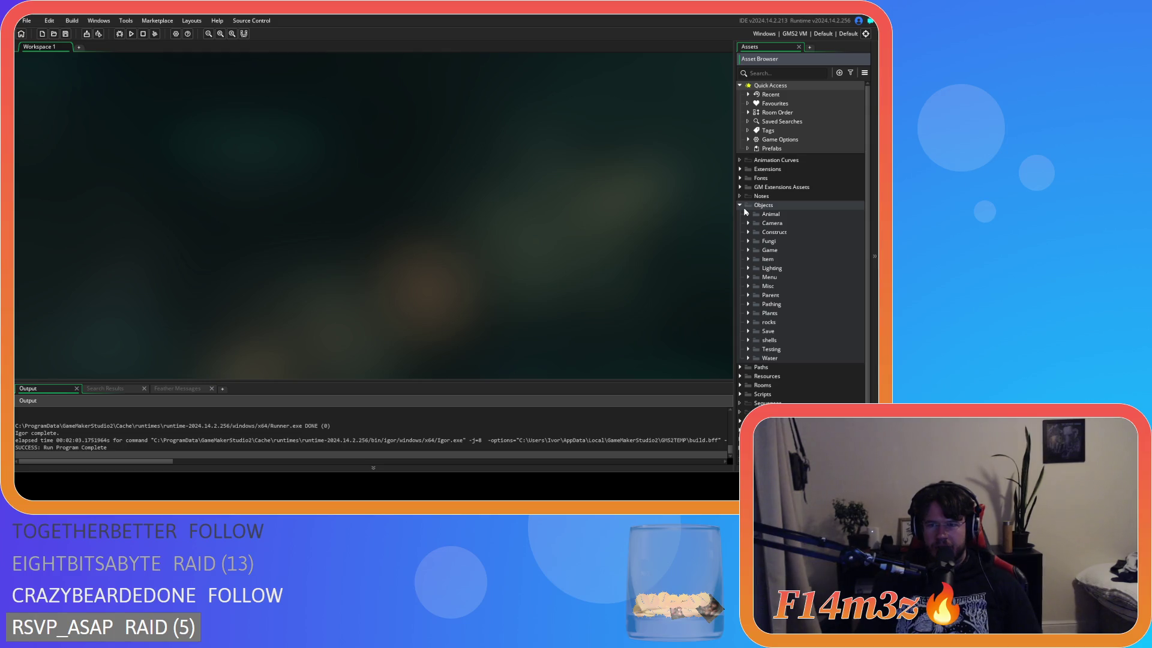
pyautogui.click(741, 205)
pyautogui.click(743, 210)
pyautogui.click(744, 209)
pyautogui.click(741, 241)
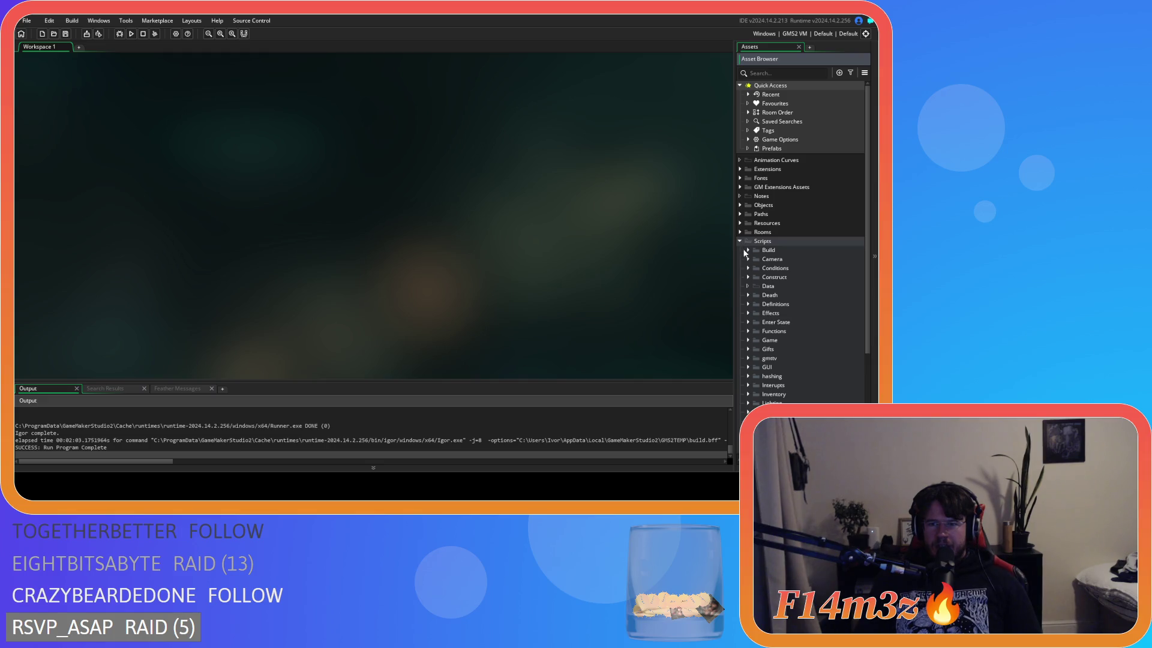
pyautogui.scroll(-1, 748, 318)
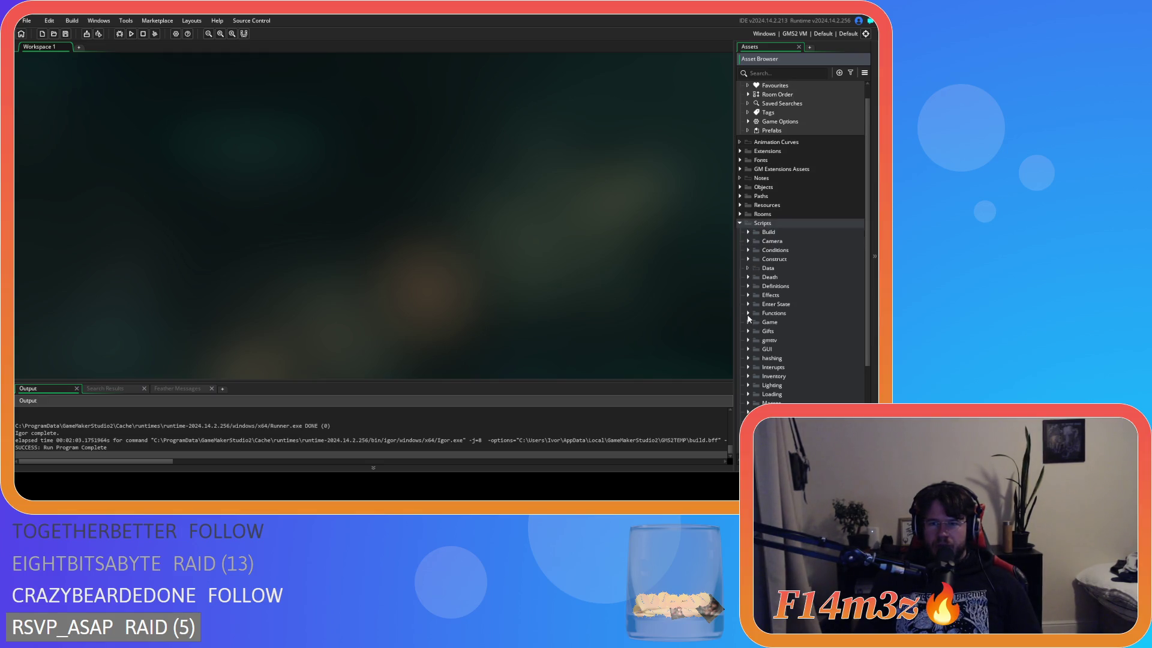
pyautogui.scroll(-5, 749, 318)
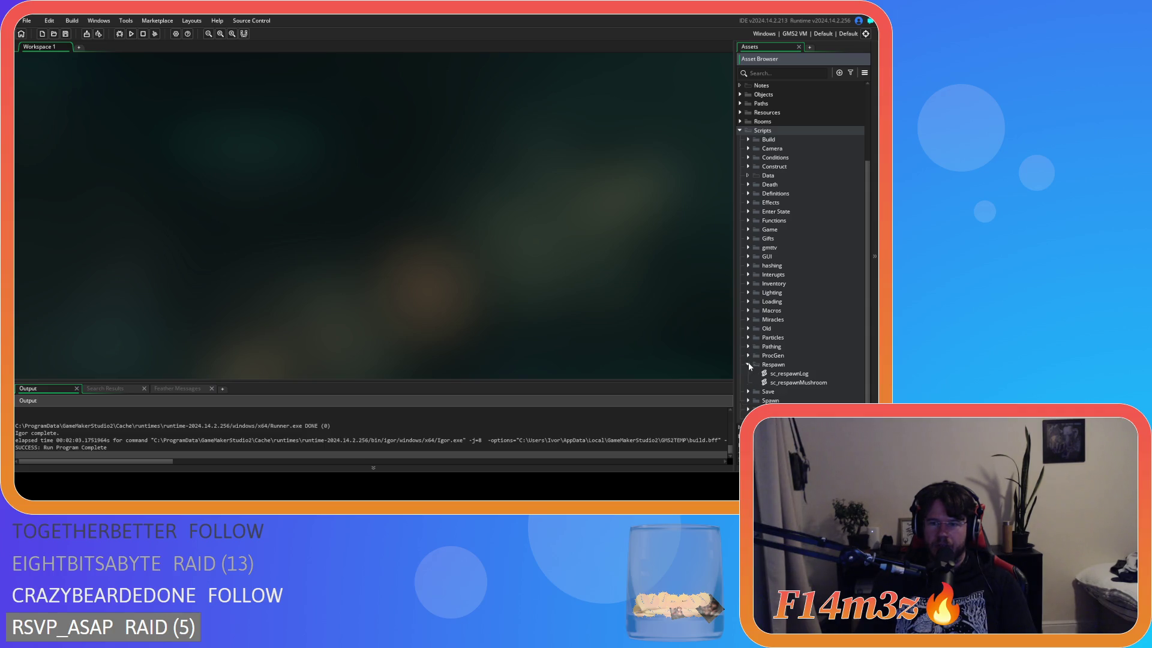
pyautogui.scroll(-1, 749, 343)
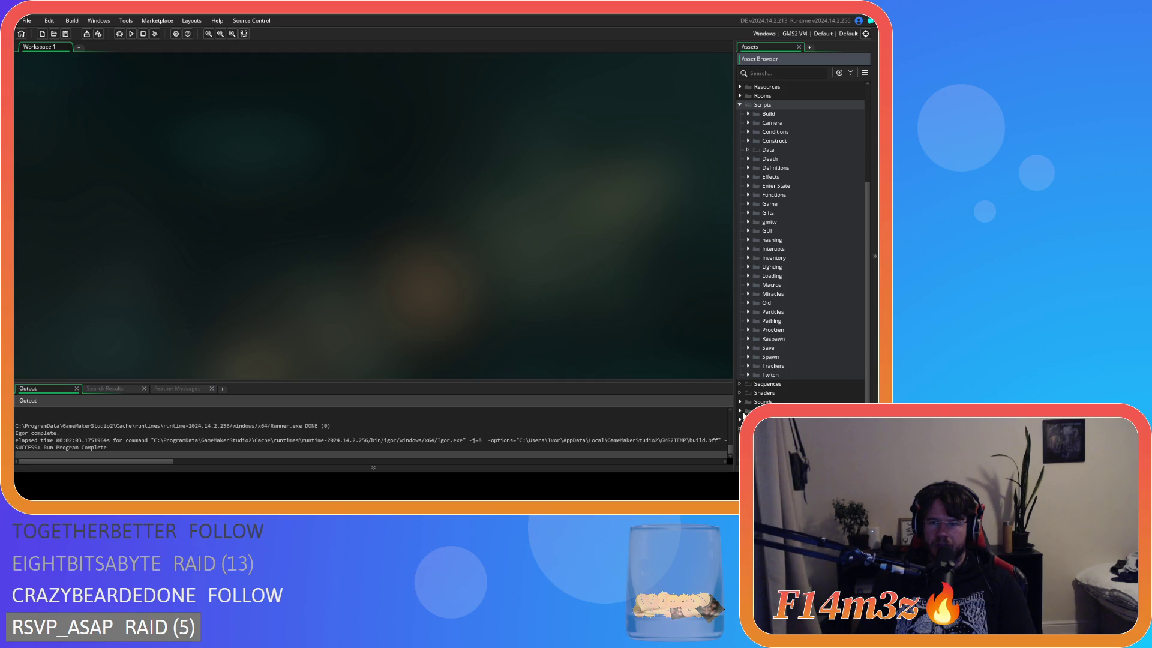
pyautogui.click(747, 249)
# Open sc_tentFuelInterupt, inspect the available-carpenters check on lines 13–16, then collapse Interupts
pyautogui.doubleClick(813, 356)
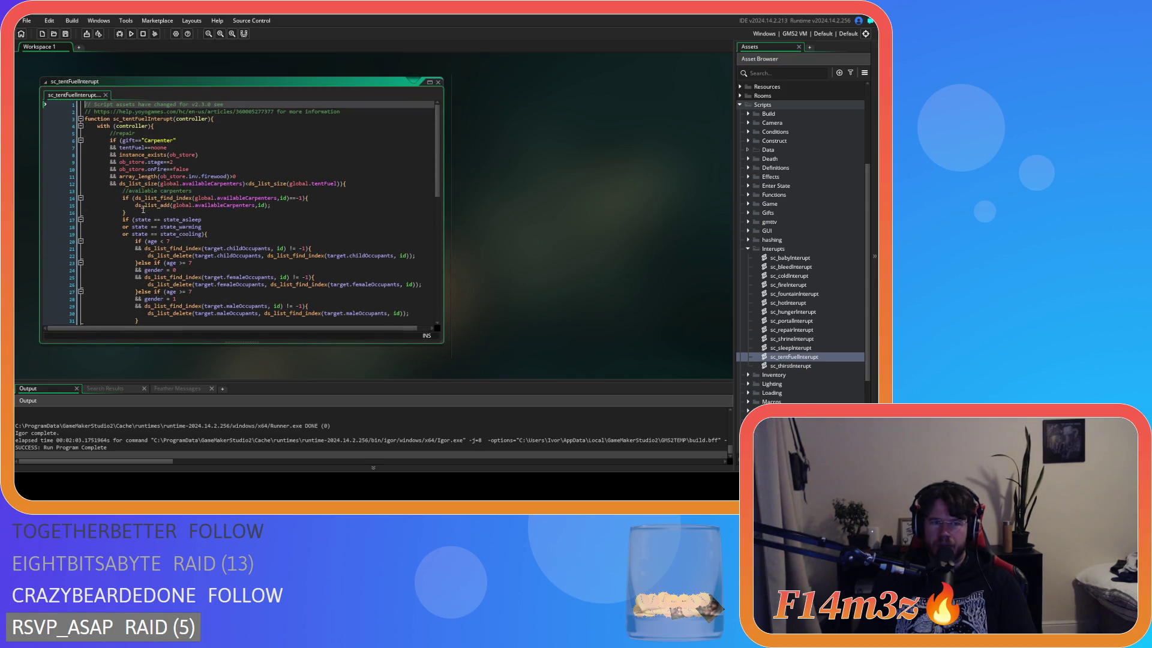
pyautogui.moveTo(142, 210); pyautogui.dragTo(26, 194)
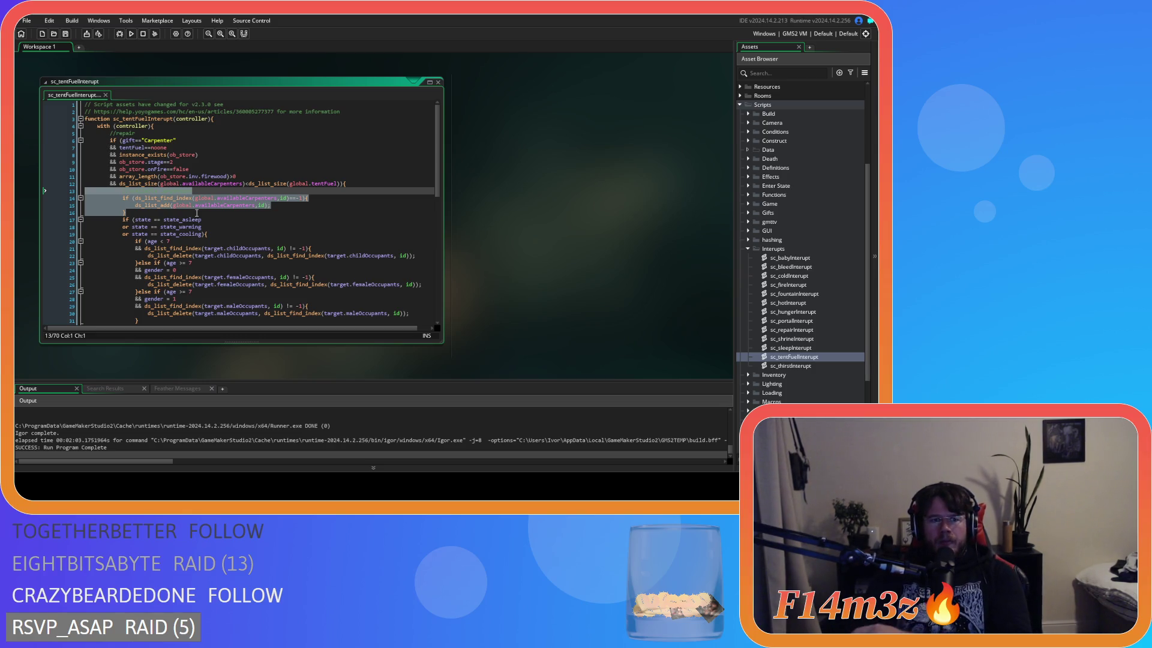
pyautogui.moveTo(234, 208)
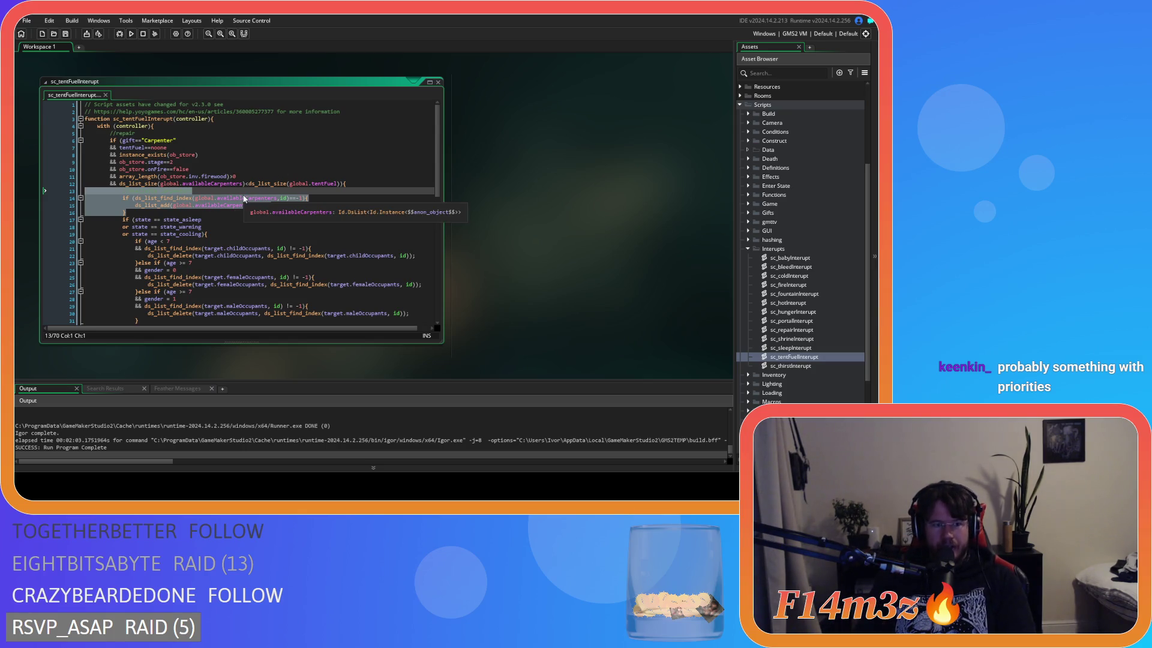
pyautogui.moveTo(135, 213); pyautogui.dragTo(53, 192)
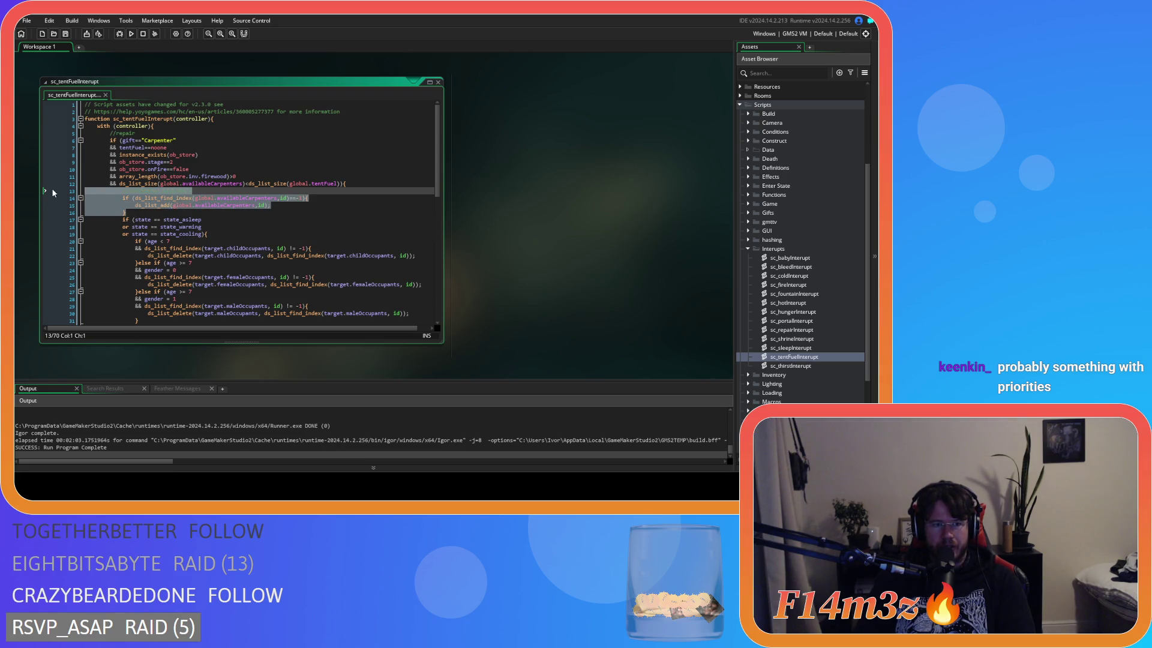
pyautogui.hotkey('ctrl', 'z')
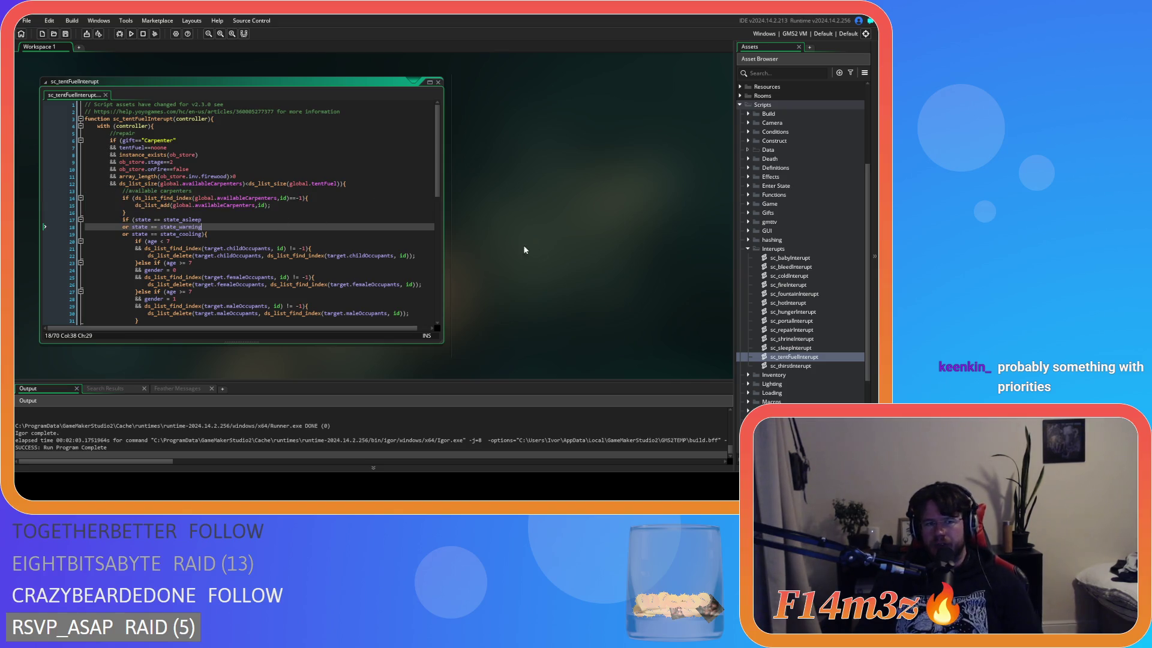
pyautogui.scroll(2, 763, 302)
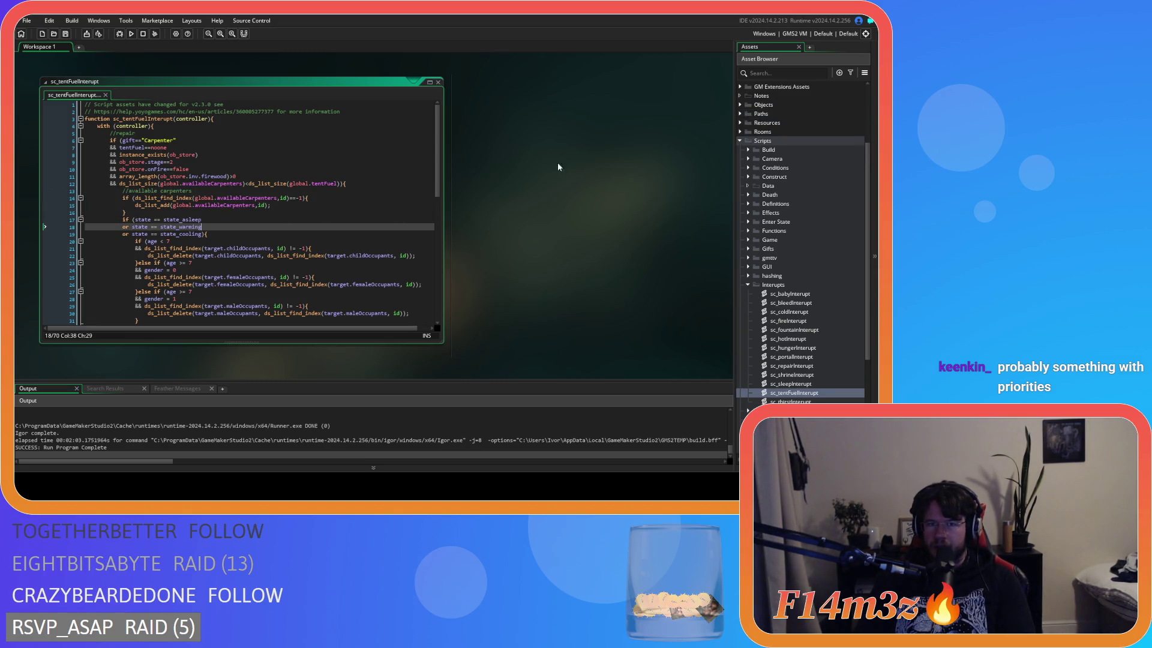
pyautogui.scroll(1, 759, 302)
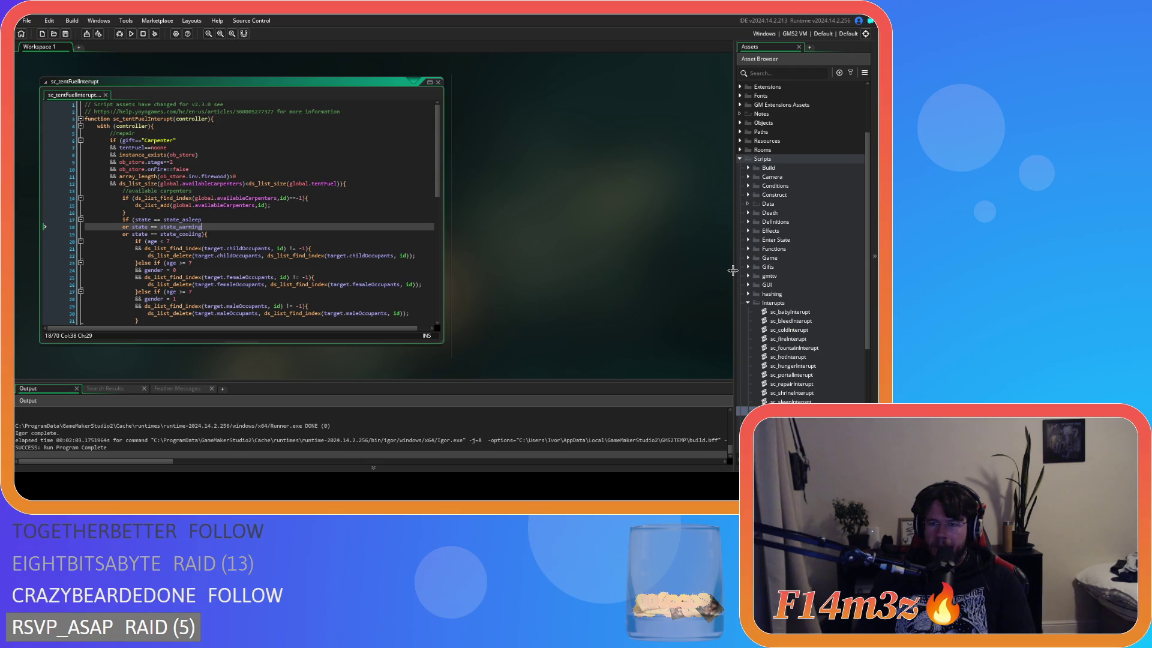
pyautogui.click(748, 303)
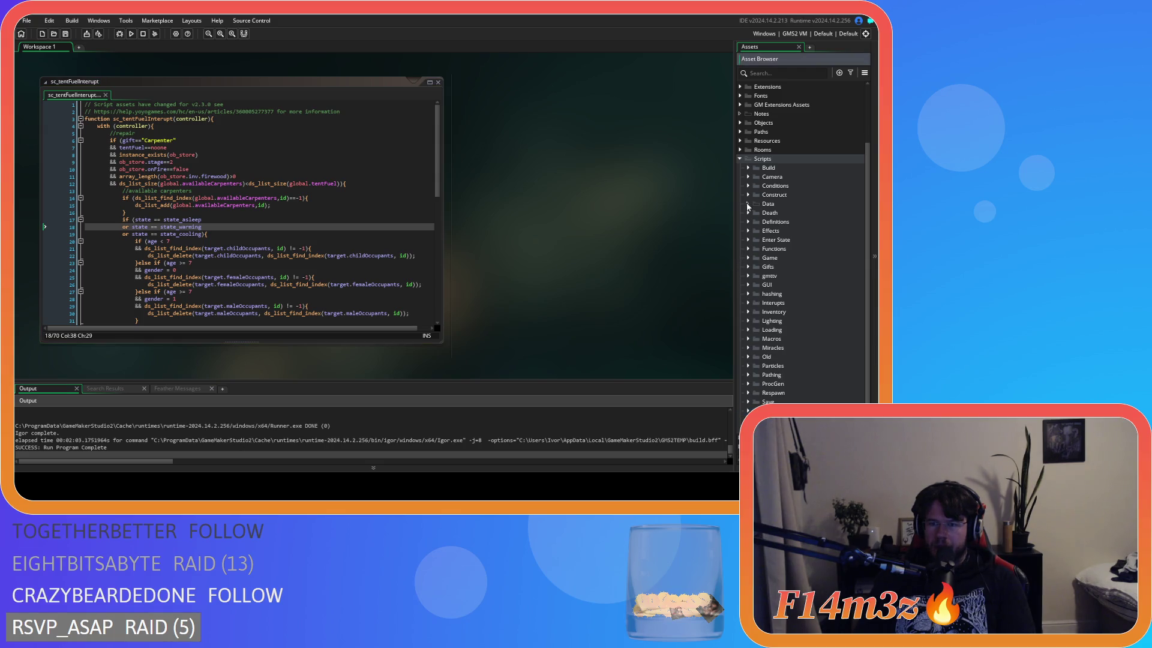
pyautogui.click(748, 186)
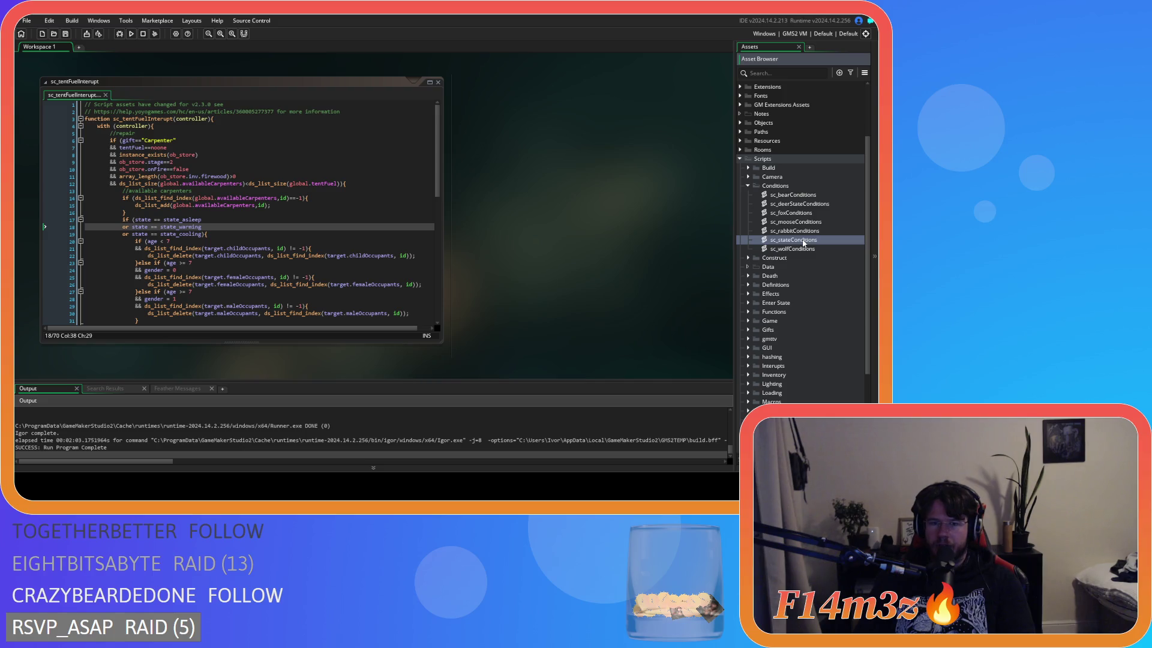
pyautogui.doubleClick(803, 240)
pyautogui.click(258, 169)
pyautogui.hotkey('ctrl', 'f')
pyautogui.write('state_')
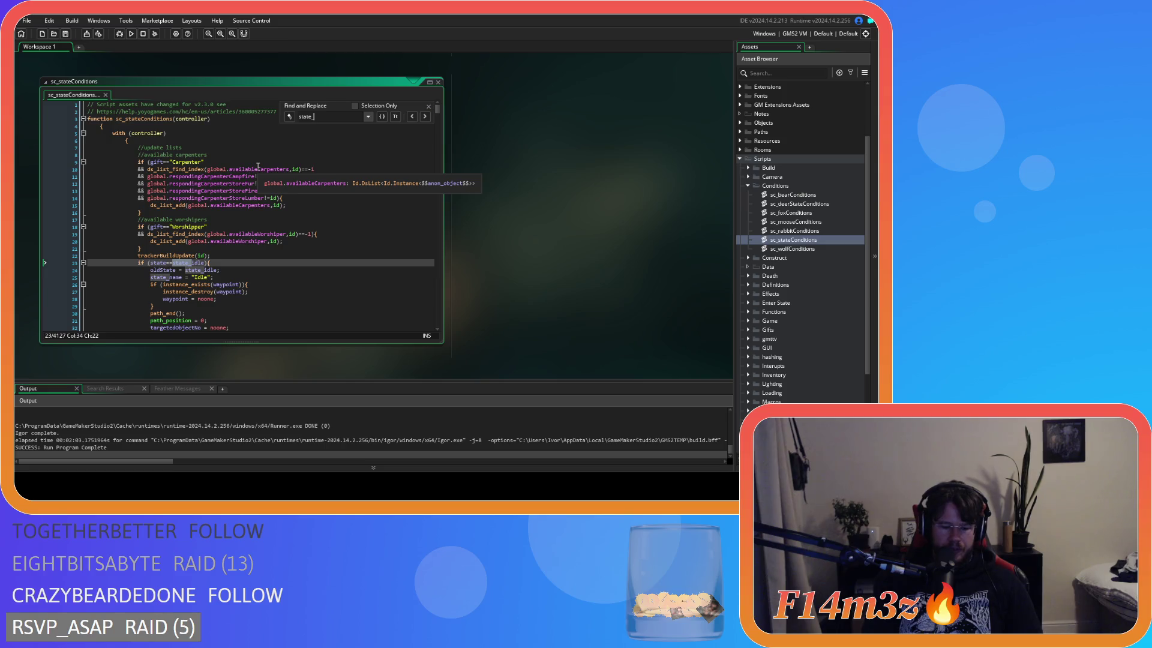
pyautogui.write('fuel')
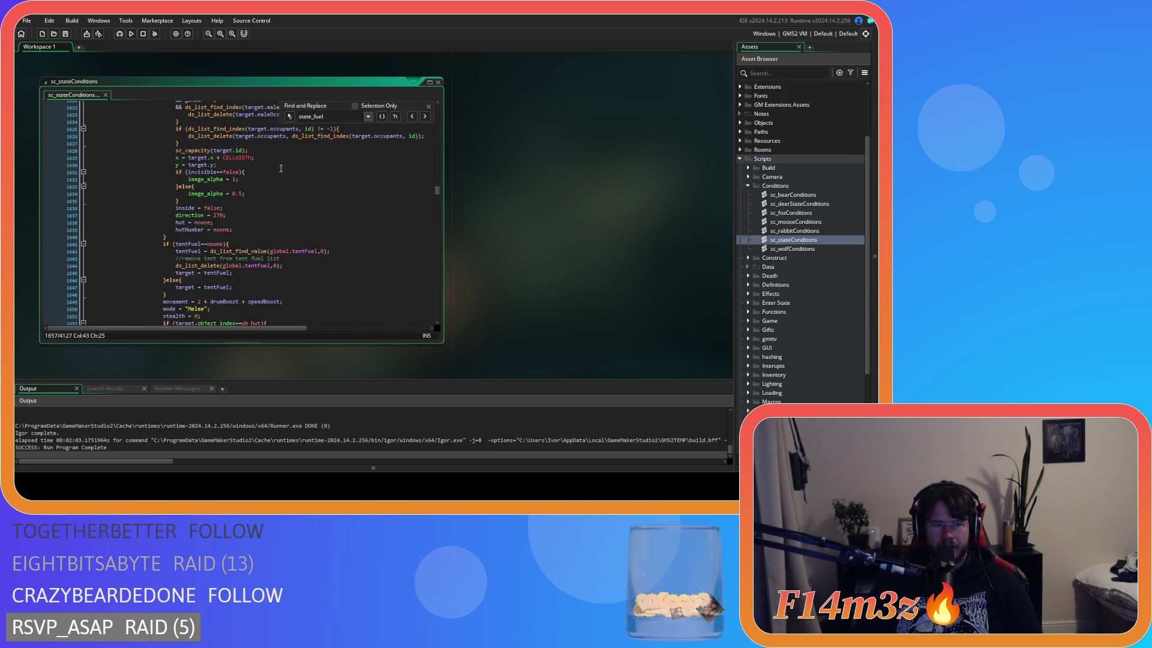
pyautogui.scroll(10, 288, 167)
pyautogui.click(429, 108)
pyautogui.scroll(20, 360, 222)
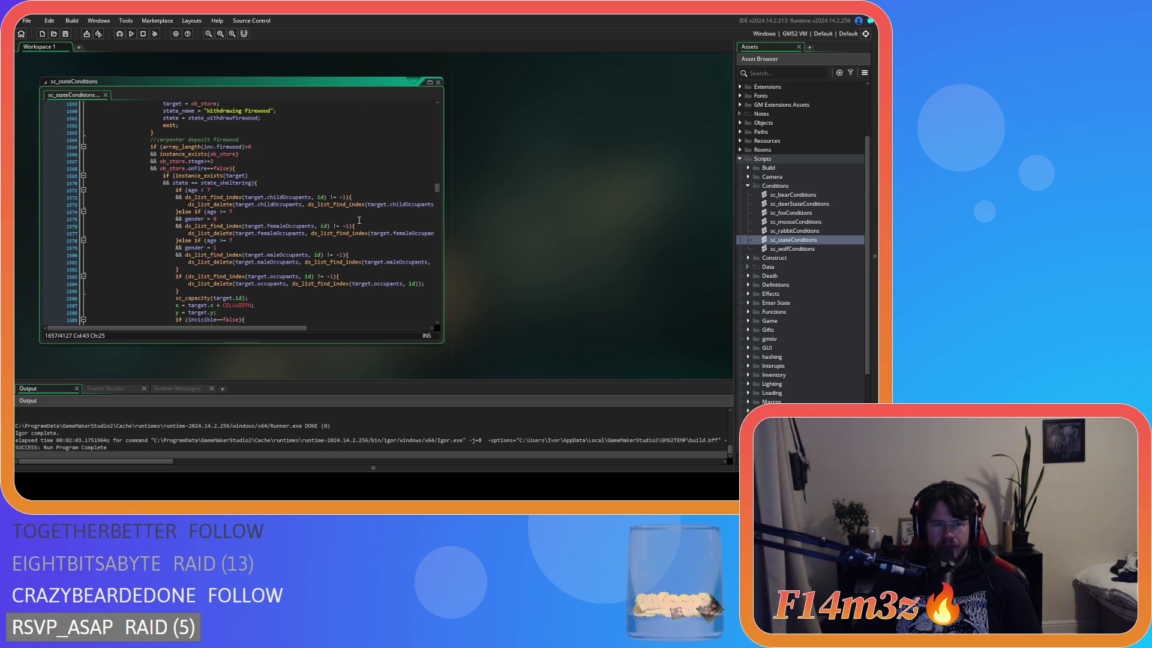
pyautogui.scroll(20, 361, 221)
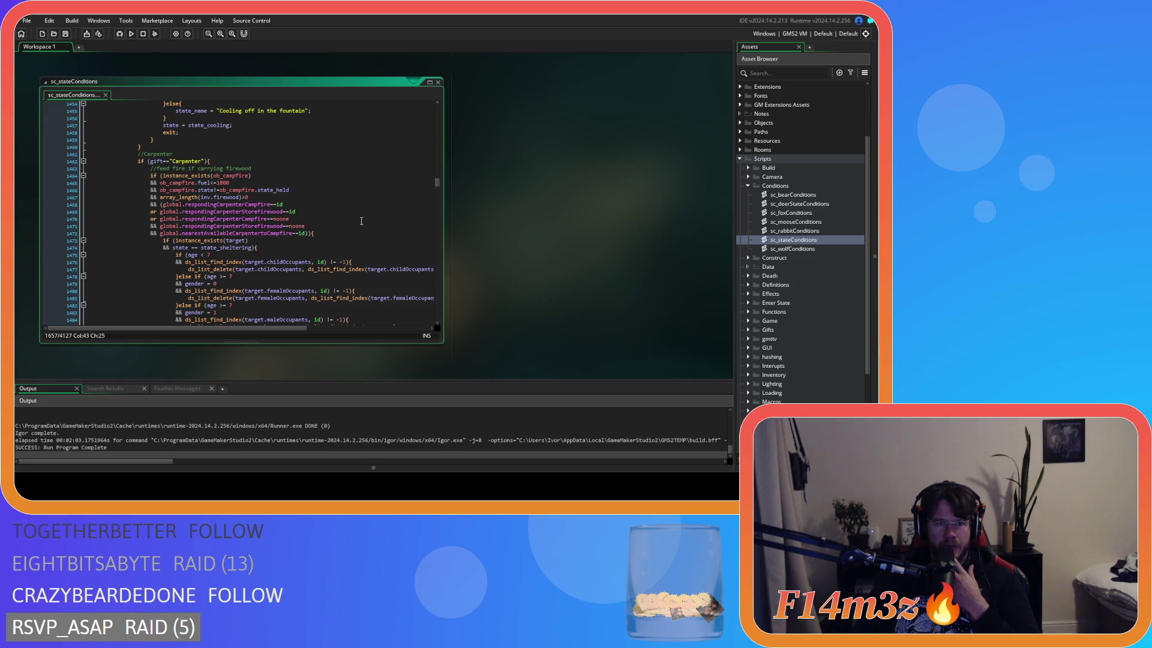
pyautogui.scroll(-20, 361, 221)
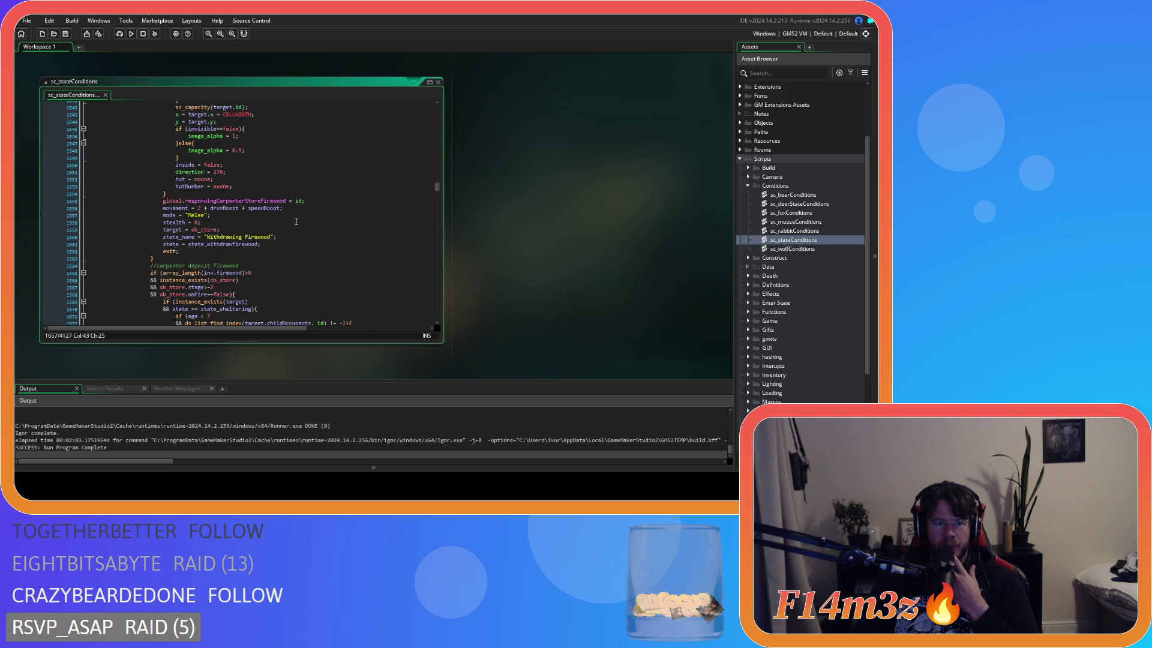
pyautogui.scroll(-20, 296, 222)
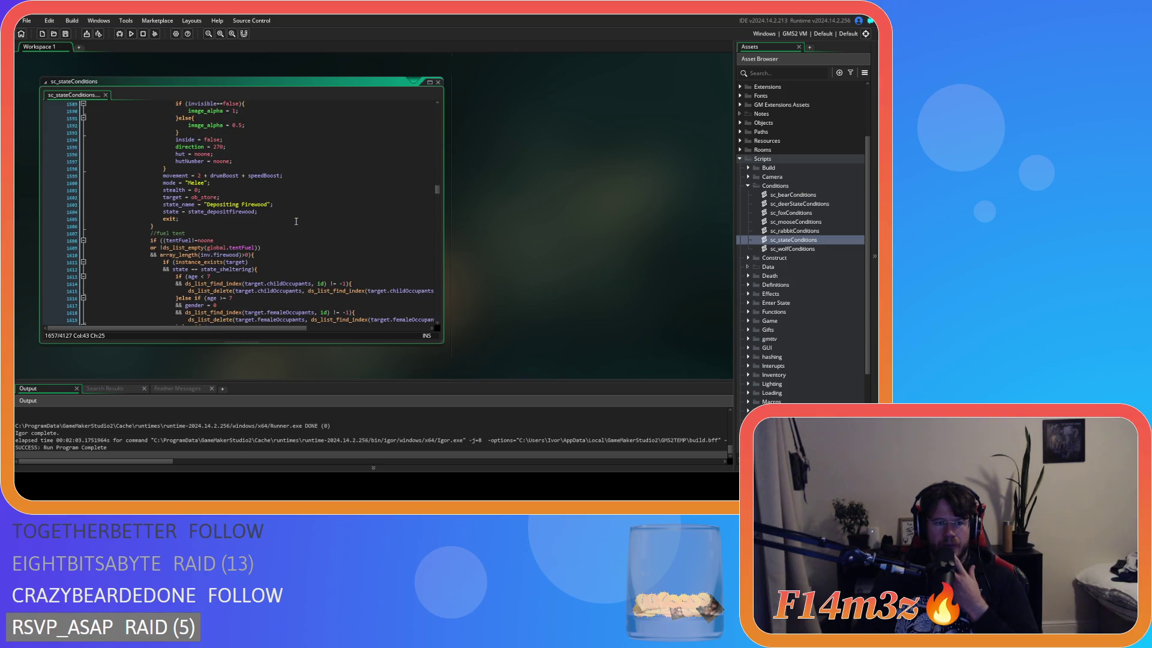
pyautogui.scroll(-10, 296, 221)
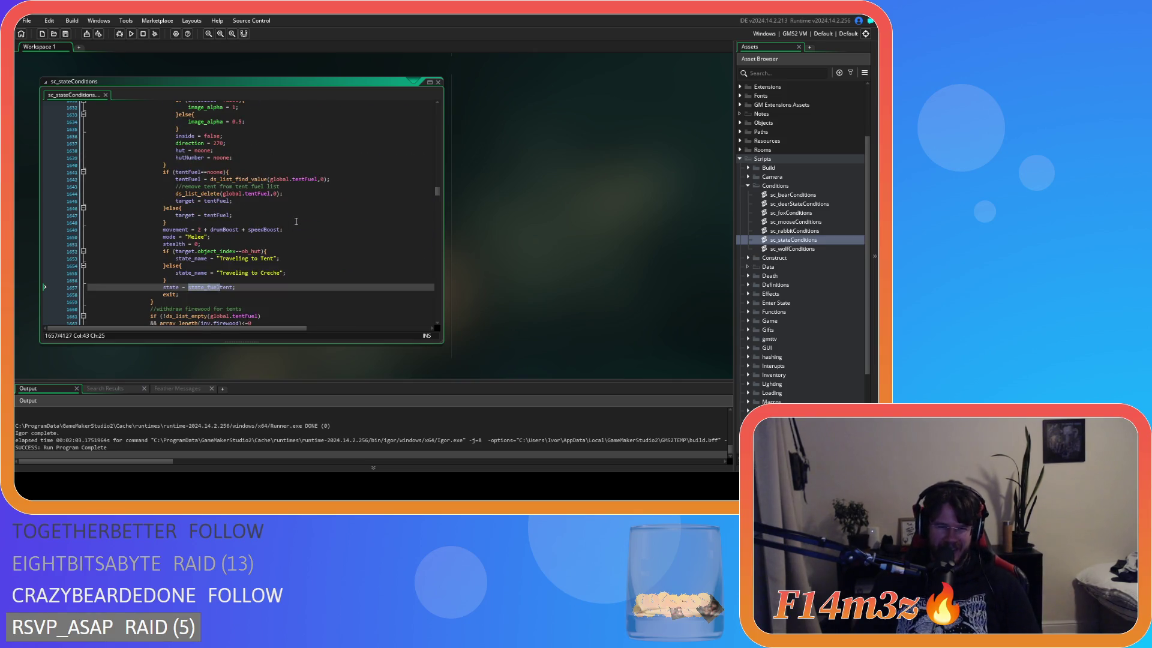
pyautogui.scroll(-2, 295, 221)
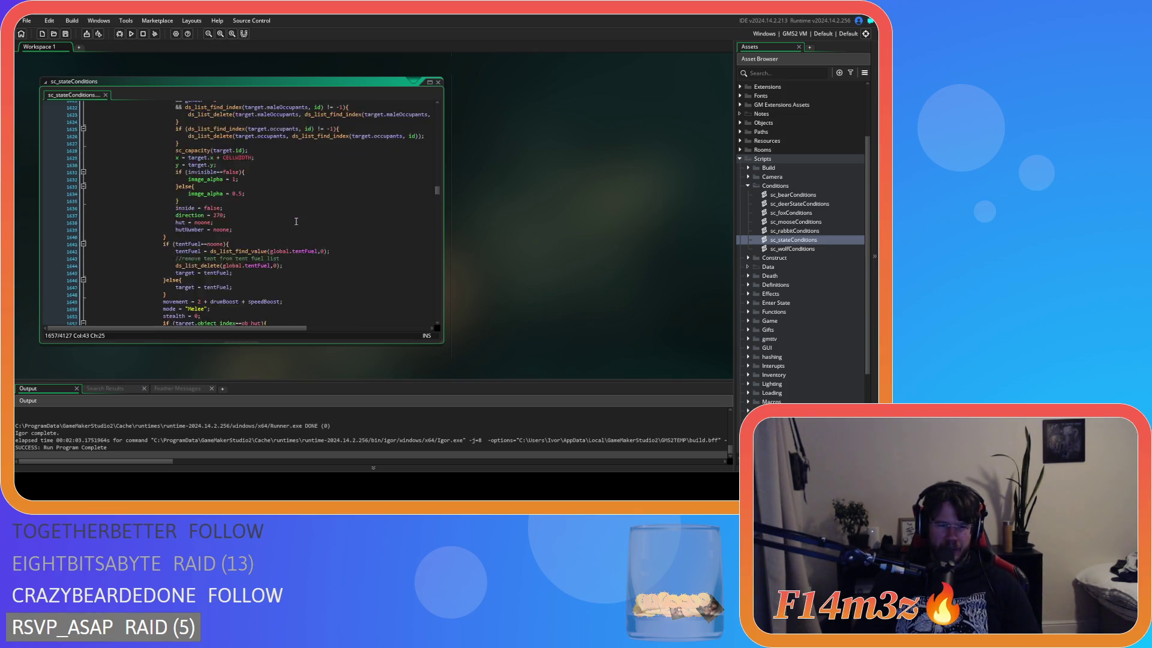
pyautogui.scroll(12, 295, 222)
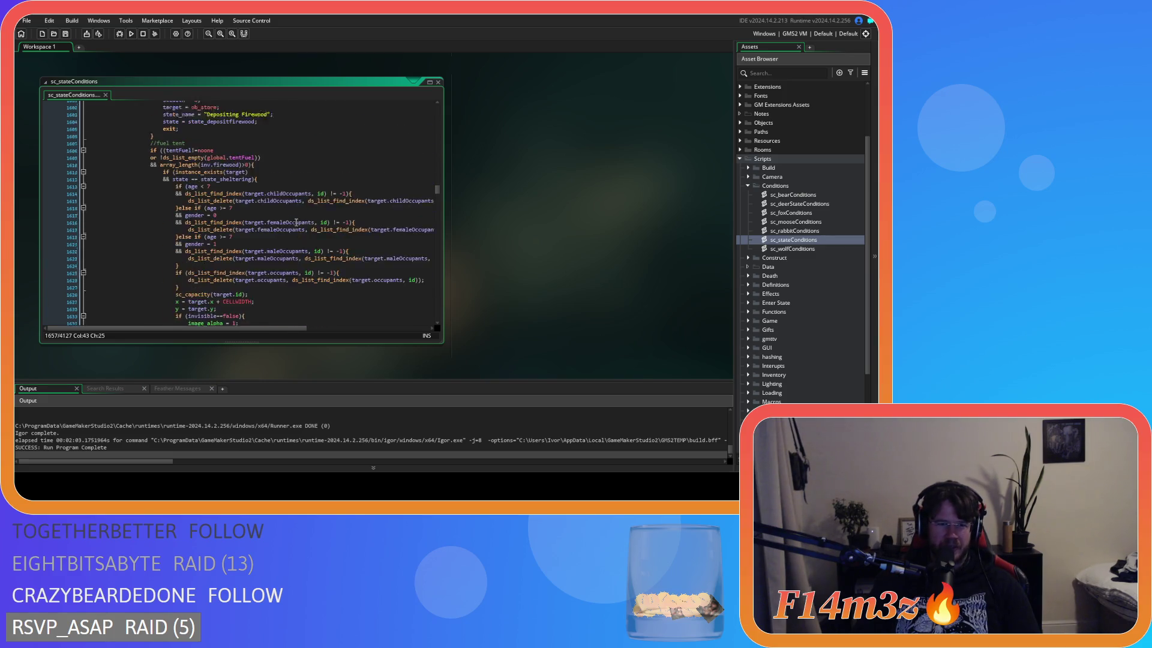
pyautogui.scroll(-14, 295, 222)
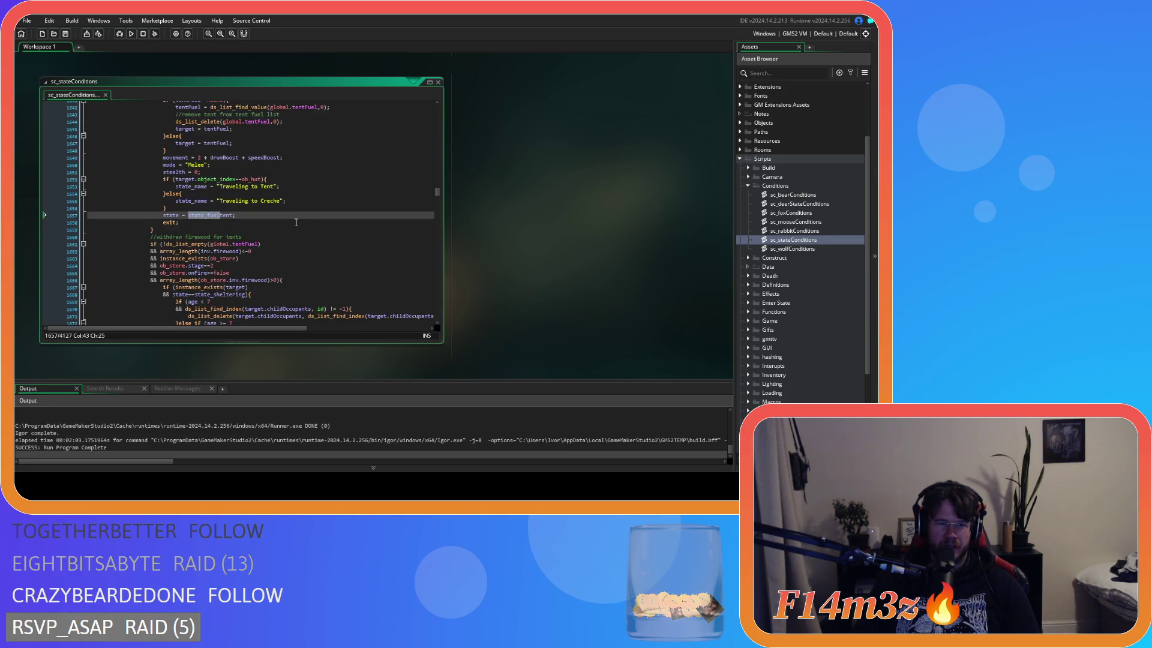
pyautogui.scroll(9, 296, 222)
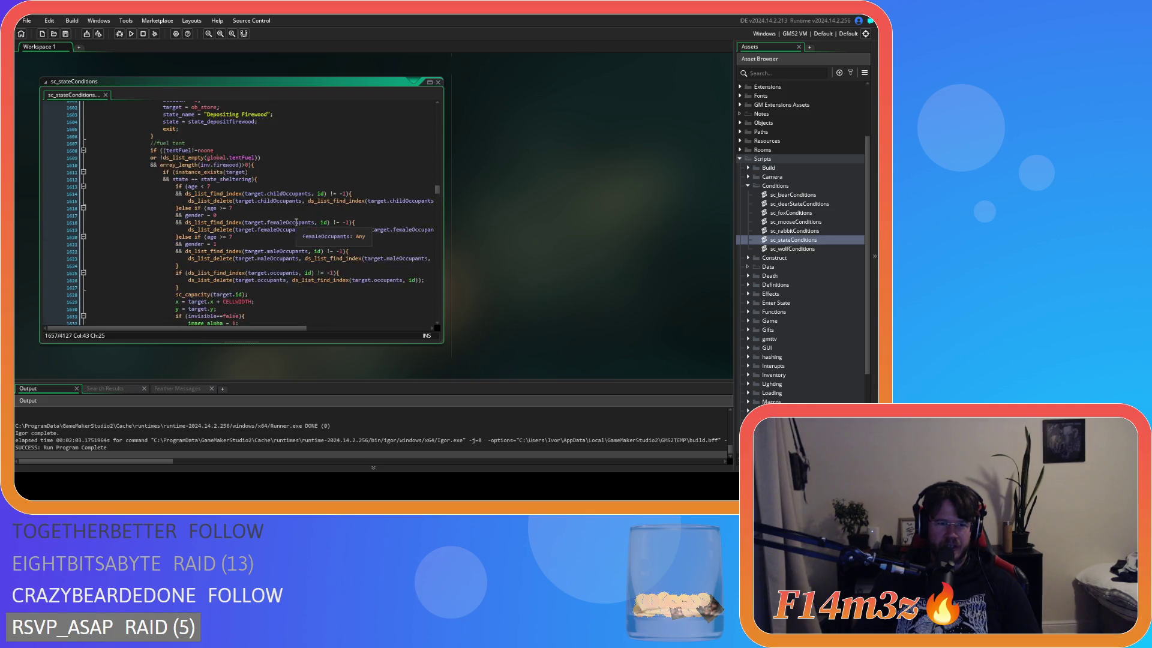
pyautogui.scroll(-8, 295, 222)
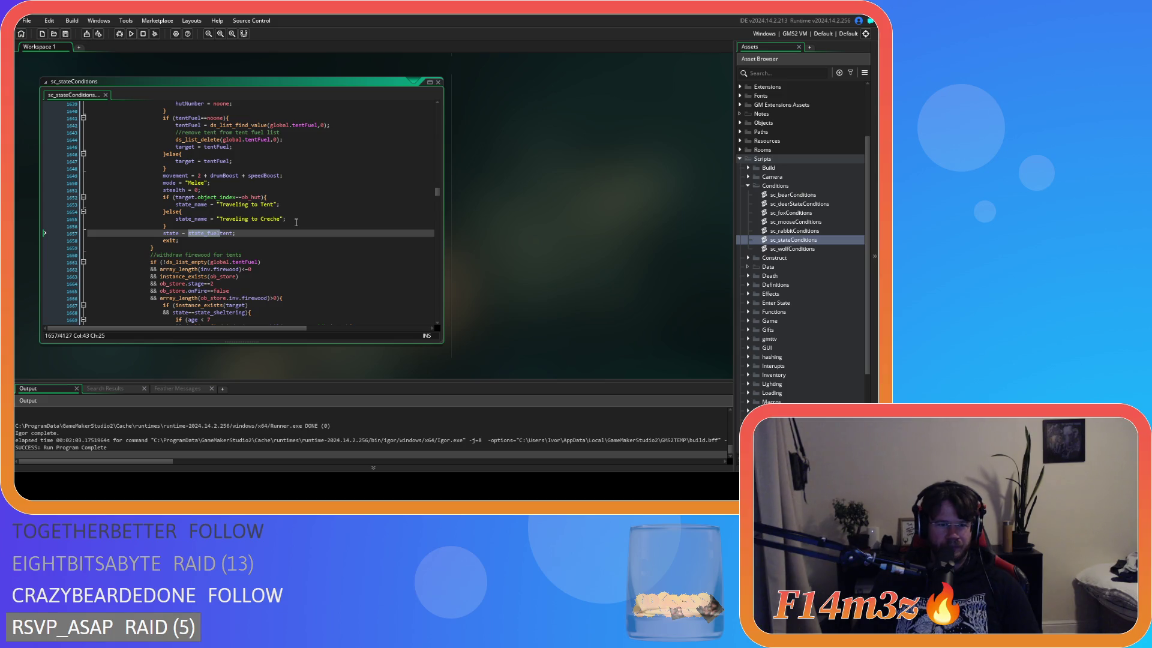
pyautogui.scroll(-8, 277, 230)
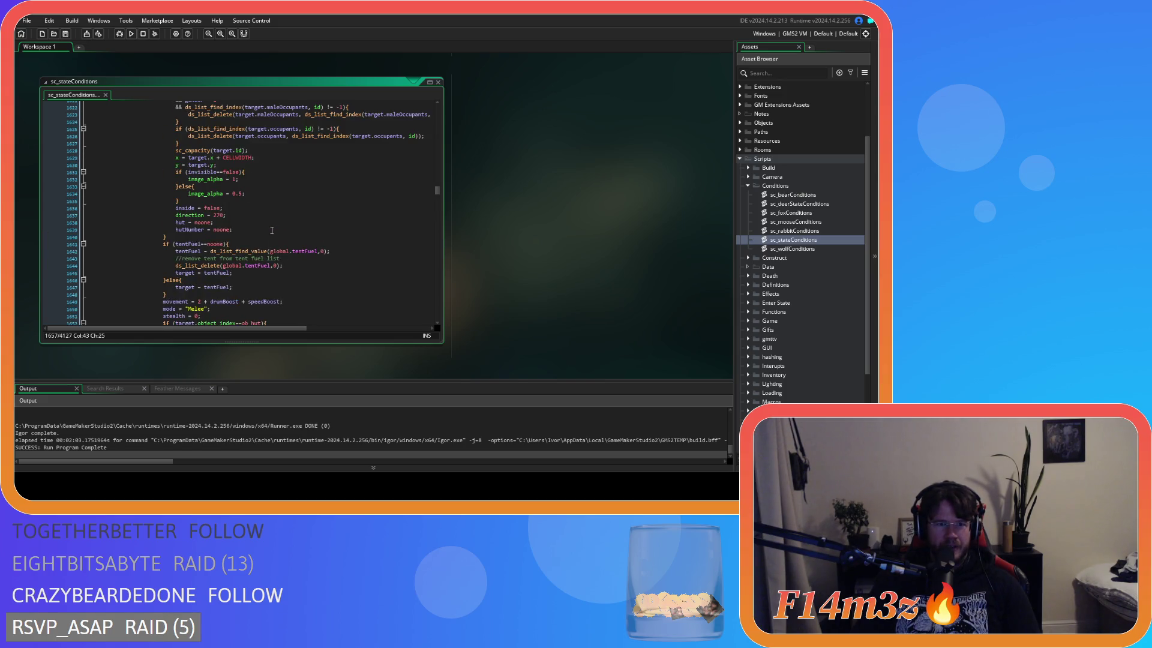
pyautogui.scroll(-5, 177, 253)
pyautogui.moveTo(162, 297); pyautogui.dragTo(173, 163)
# Move the fuel tent and tent firewood blocks directly under the //Carpenter heading
pyautogui.press('Delete')
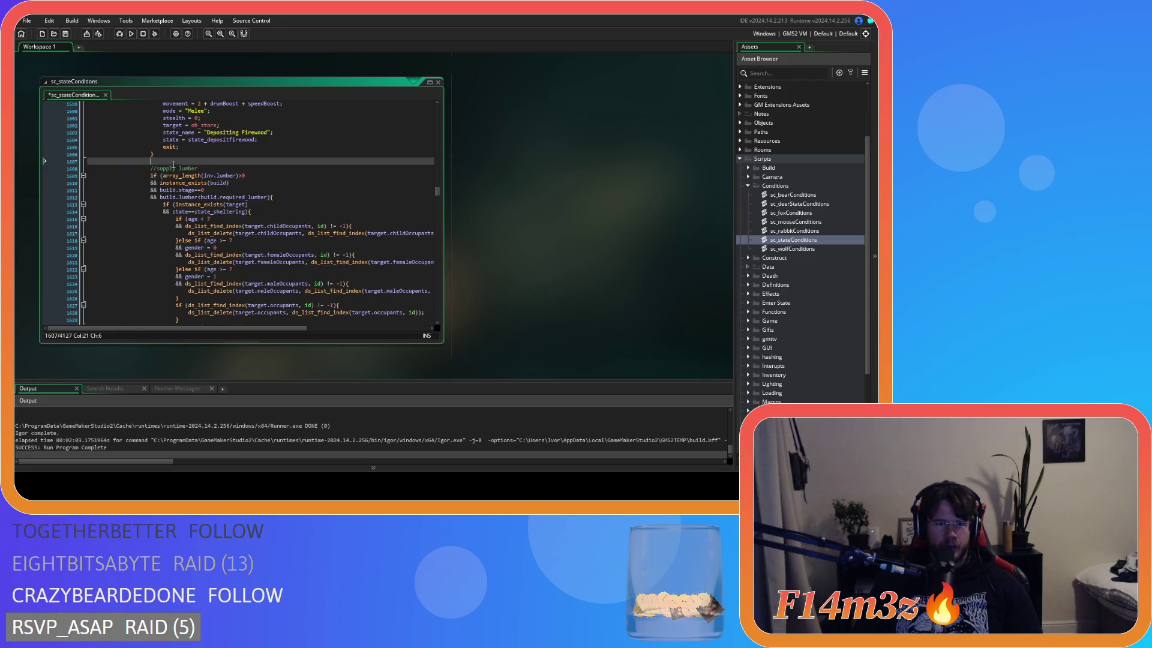
pyautogui.press('BackSpace')
pyautogui.scroll(20, 86, 167)
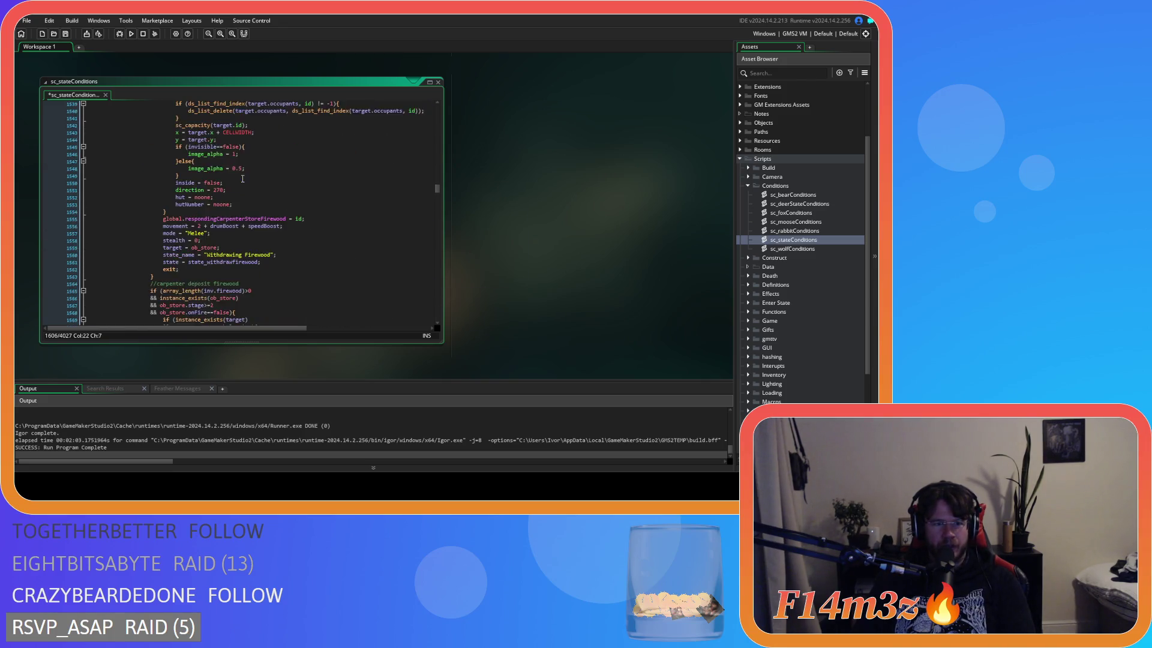
pyautogui.scroll(11, 238, 183)
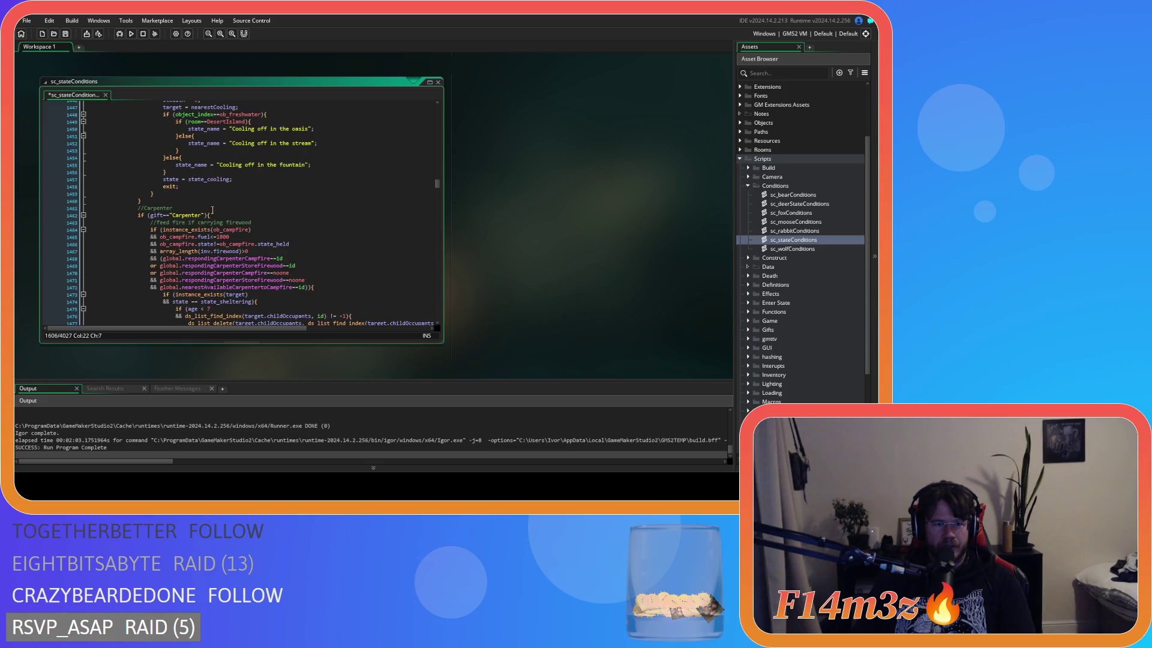
pyautogui.click(260, 211)
pyautogui.press('Return')
pyautogui.hotkey('ctrl', 'v')
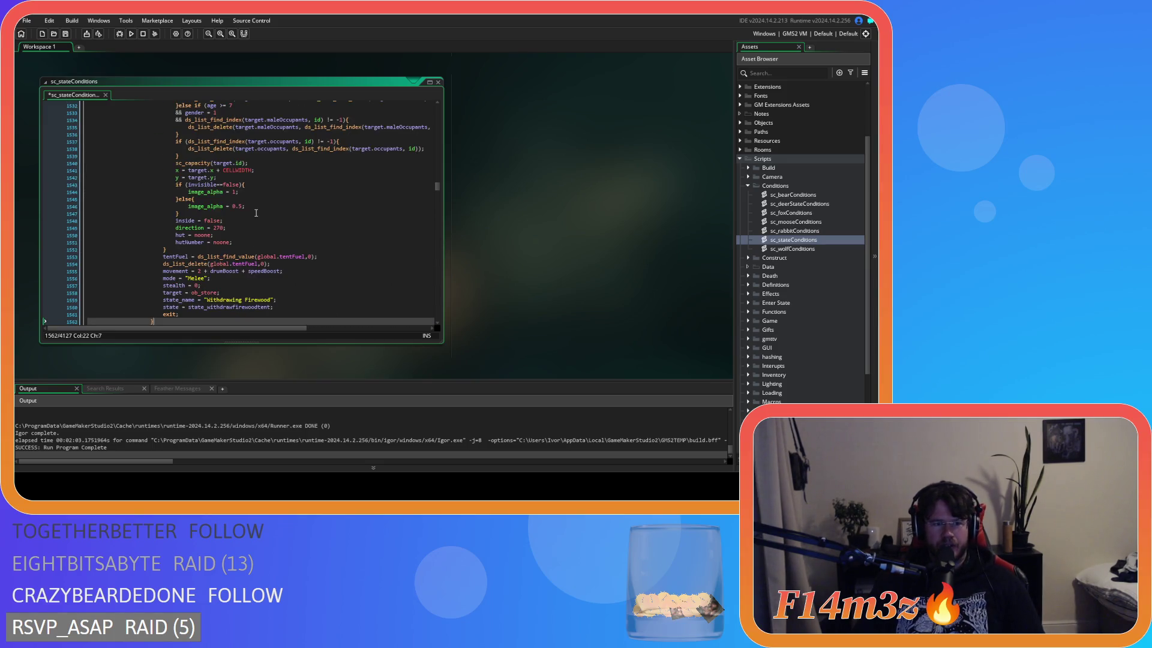
# Scroll down and select the feed fire and withdraw firewood blocks
pyautogui.scroll(-8, 272, 222)
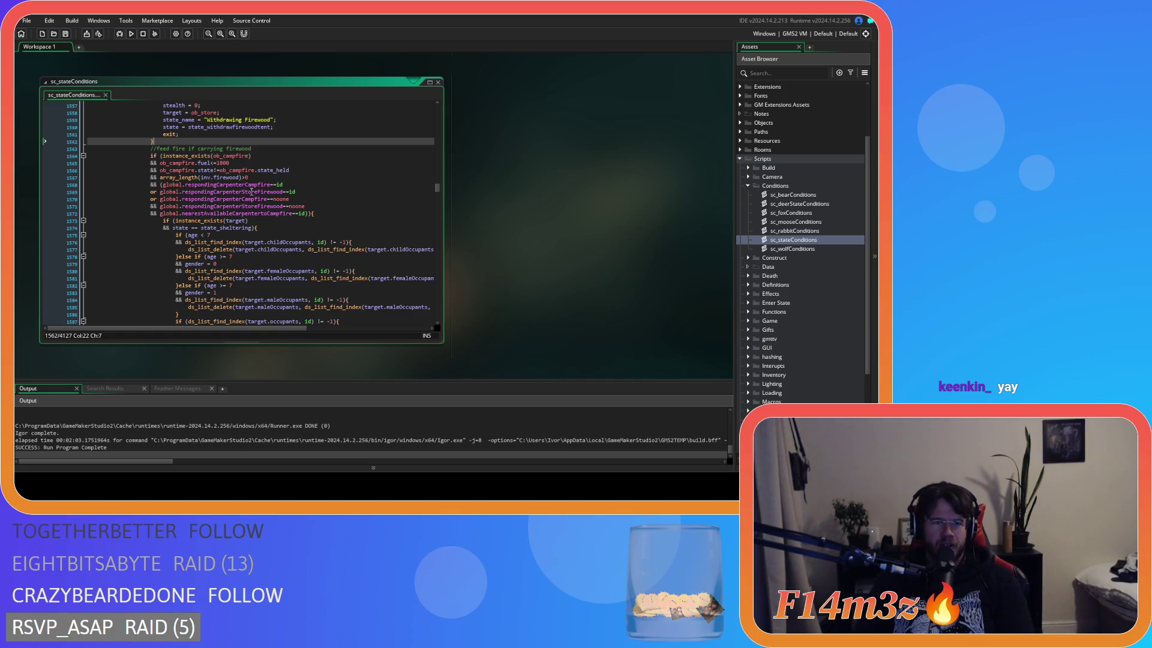
pyautogui.scroll(-8, 357, 195)
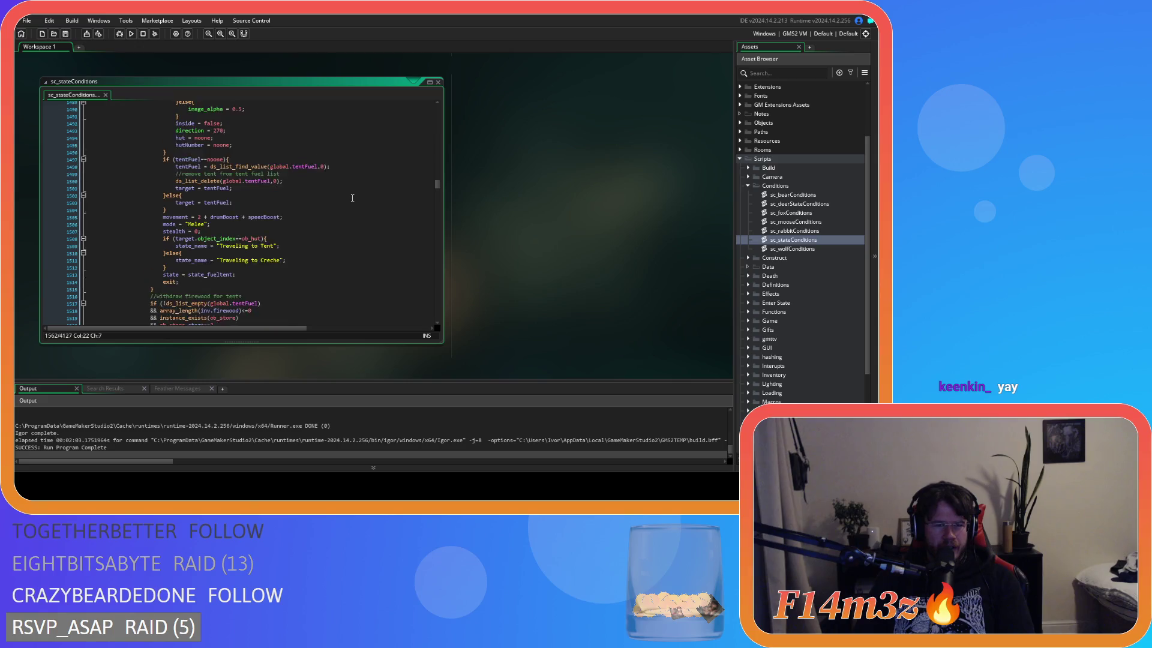
pyautogui.scroll(7, 352, 197)
pyautogui.click(334, 181)
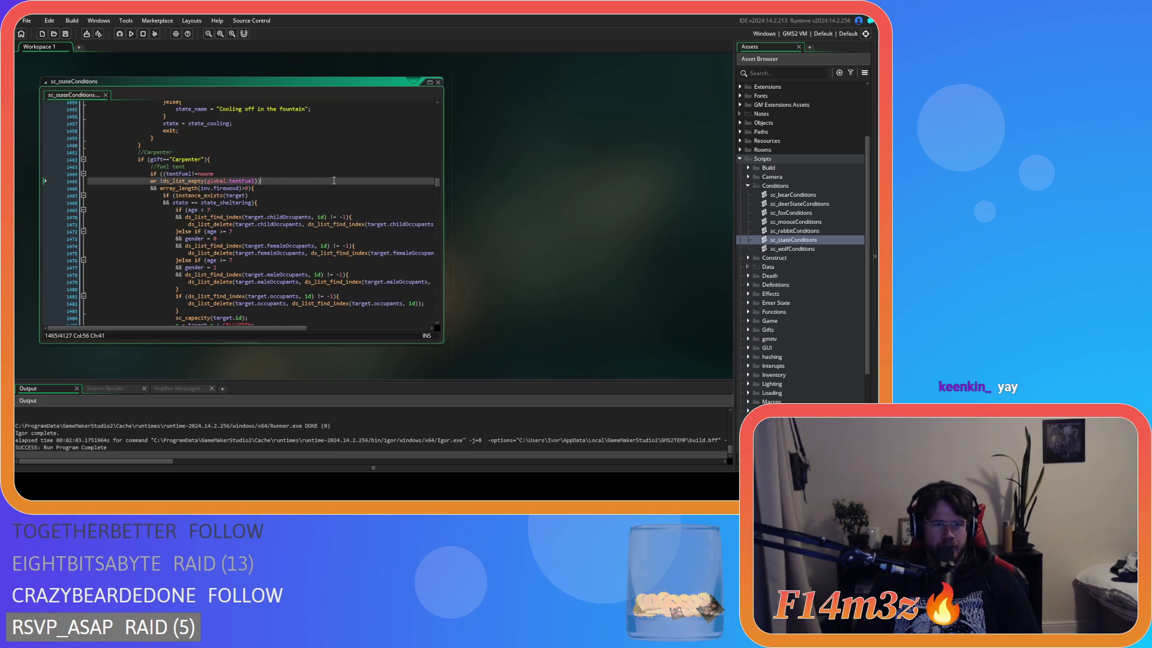
pyautogui.scroll(-7, 334, 180)
pyautogui.scroll(-9, 334, 180)
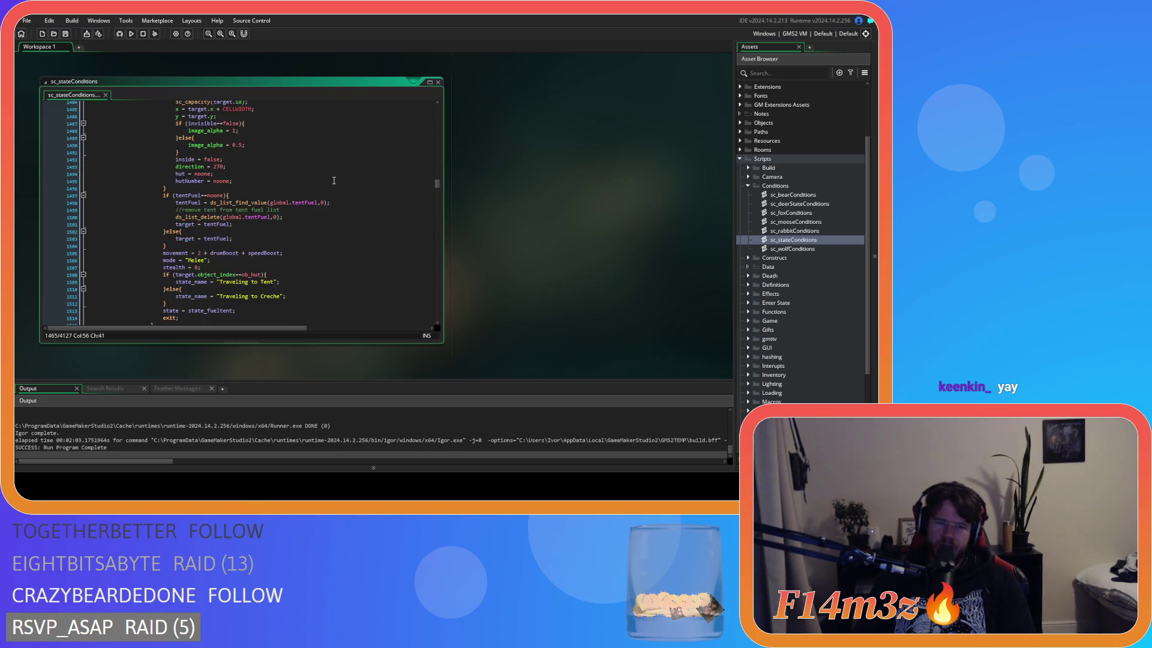
pyautogui.scroll(-2, 335, 180)
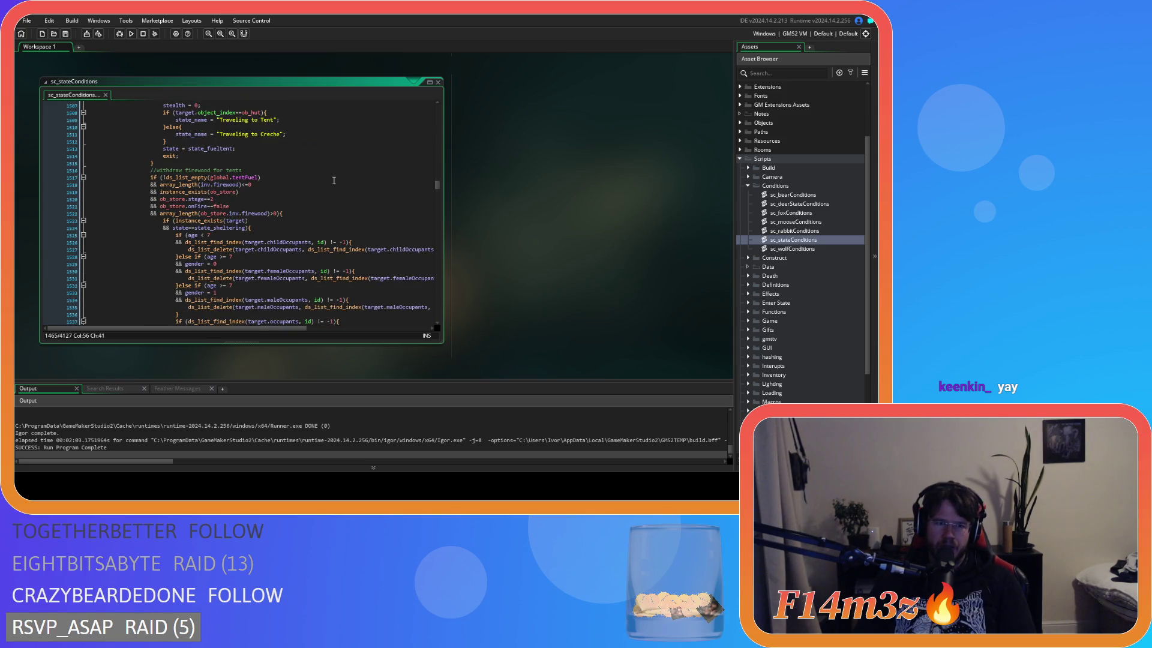
pyautogui.scroll(-12, 334, 180)
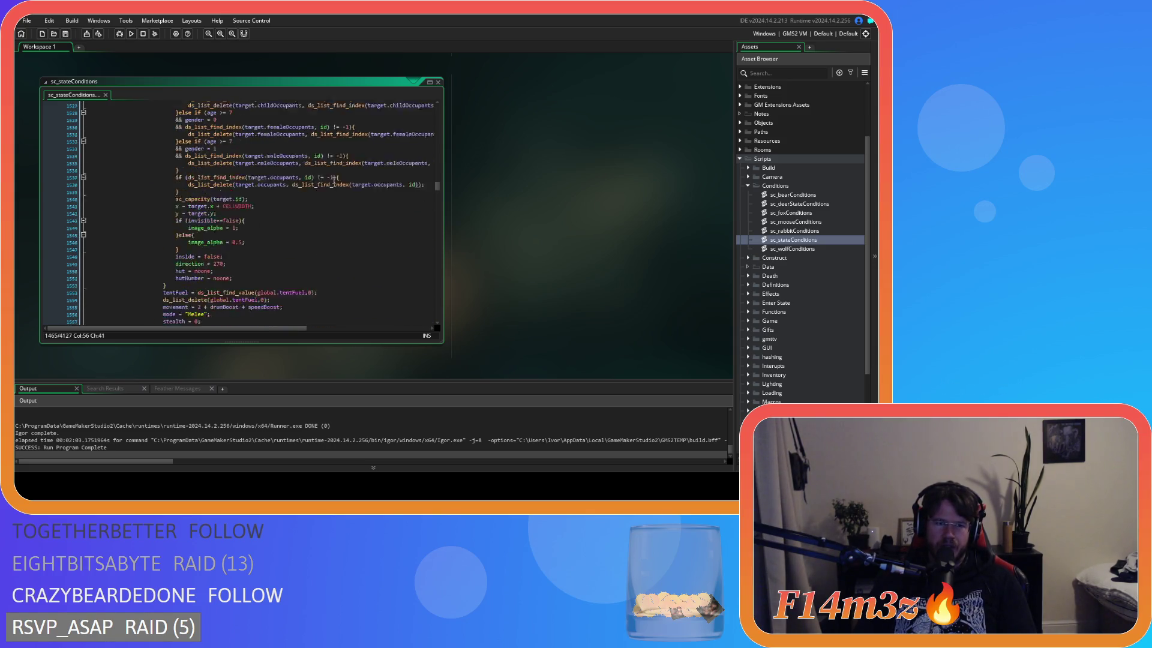
pyautogui.scroll(-2, 334, 181)
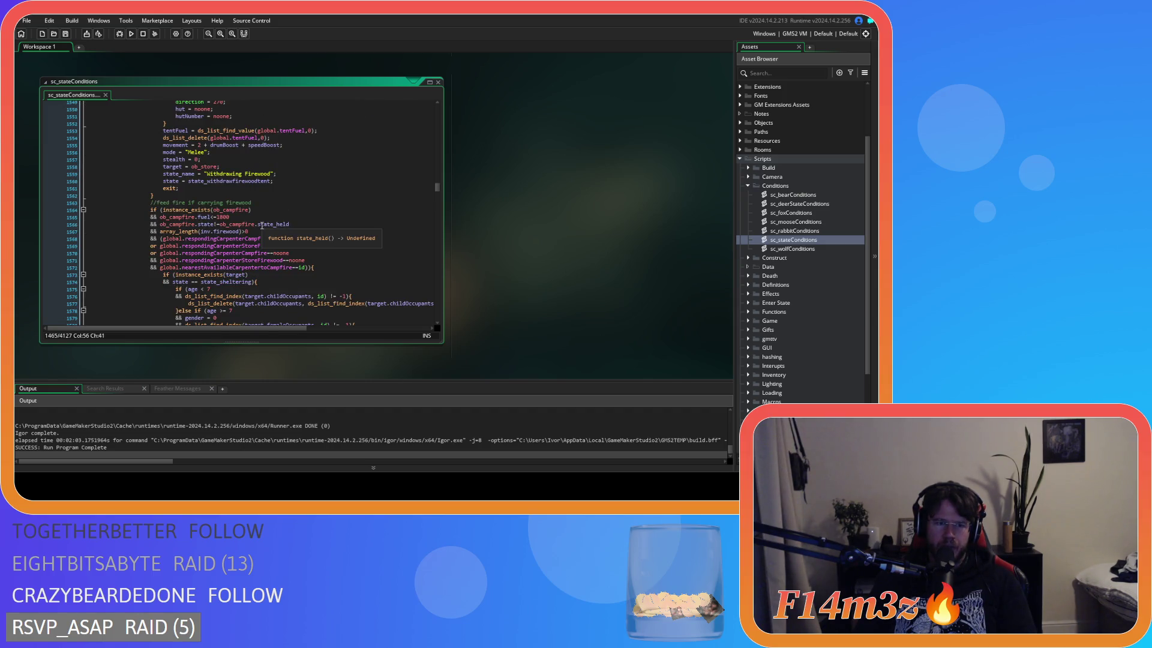
pyautogui.scroll(-14, 261, 226)
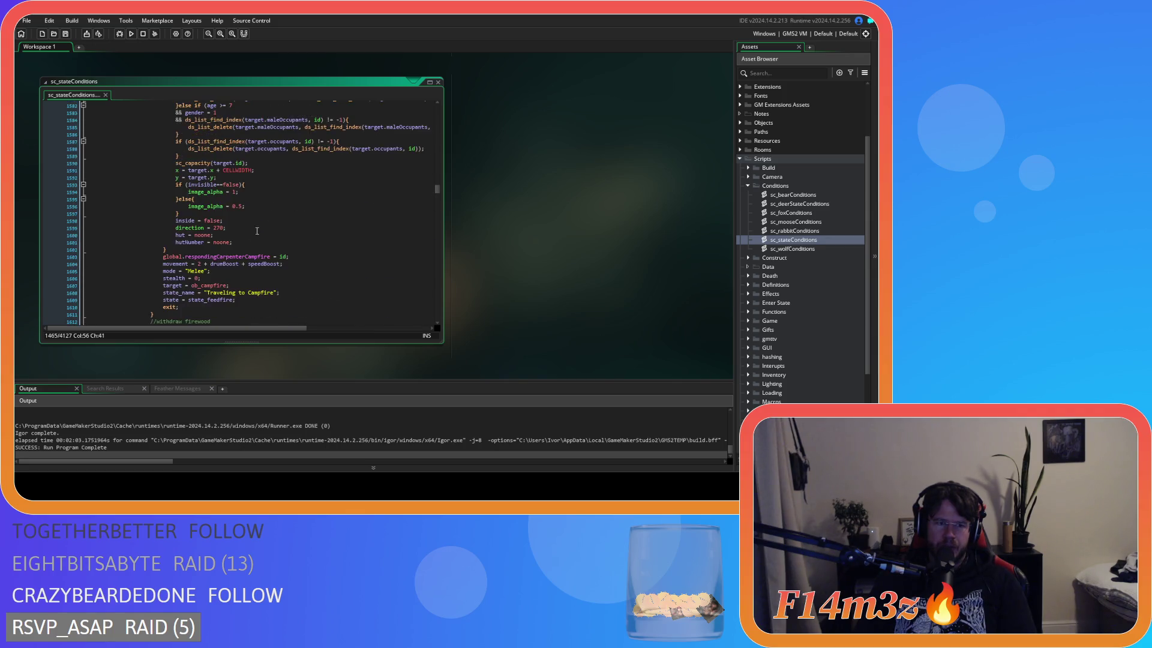
pyautogui.click(165, 242)
pyautogui.scroll(13, 167, 215)
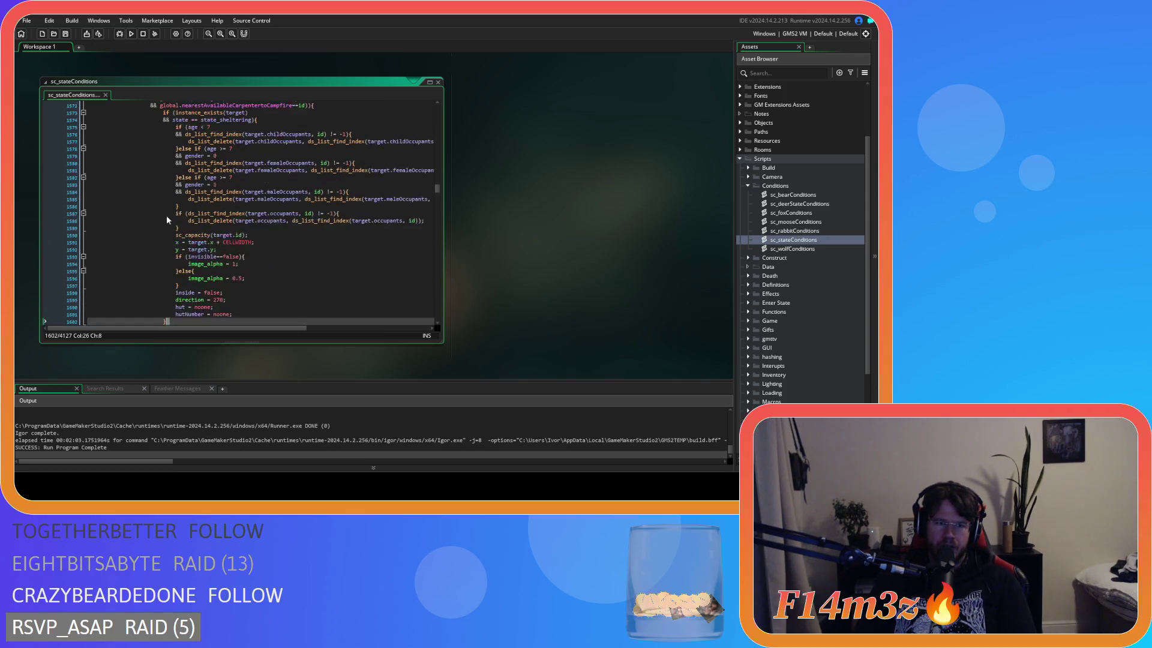
pyautogui.scroll(-20, 191, 212)
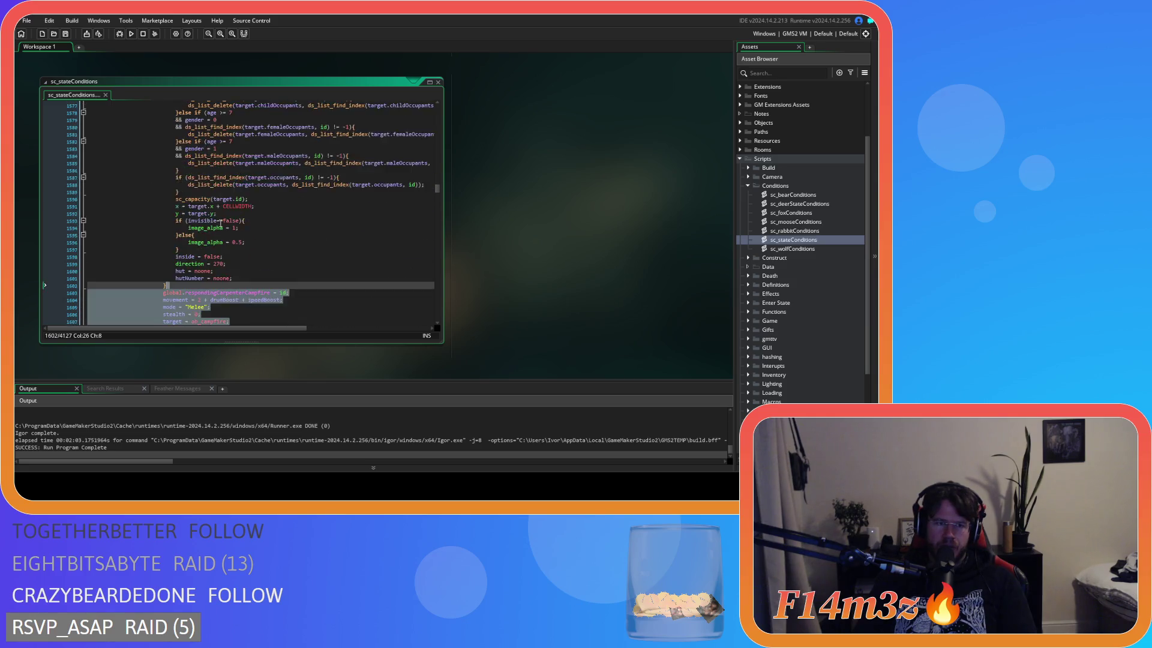
pyautogui.moveTo(180, 256); pyautogui.dragTo(150, 165)
# Move the feed fire and withdraw firewood blocks above the fuel tent block
pyautogui.press('Delete')
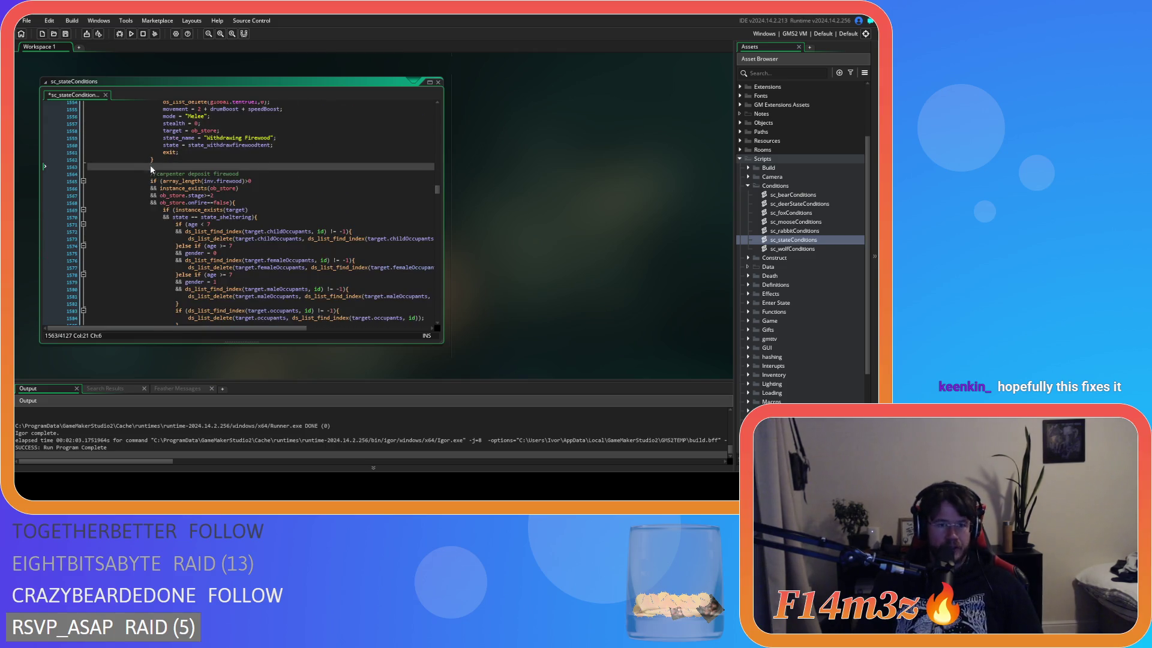
pyautogui.press('BackSpace')
pyautogui.scroll(10, 232, 183)
pyautogui.scroll(20, 232, 183)
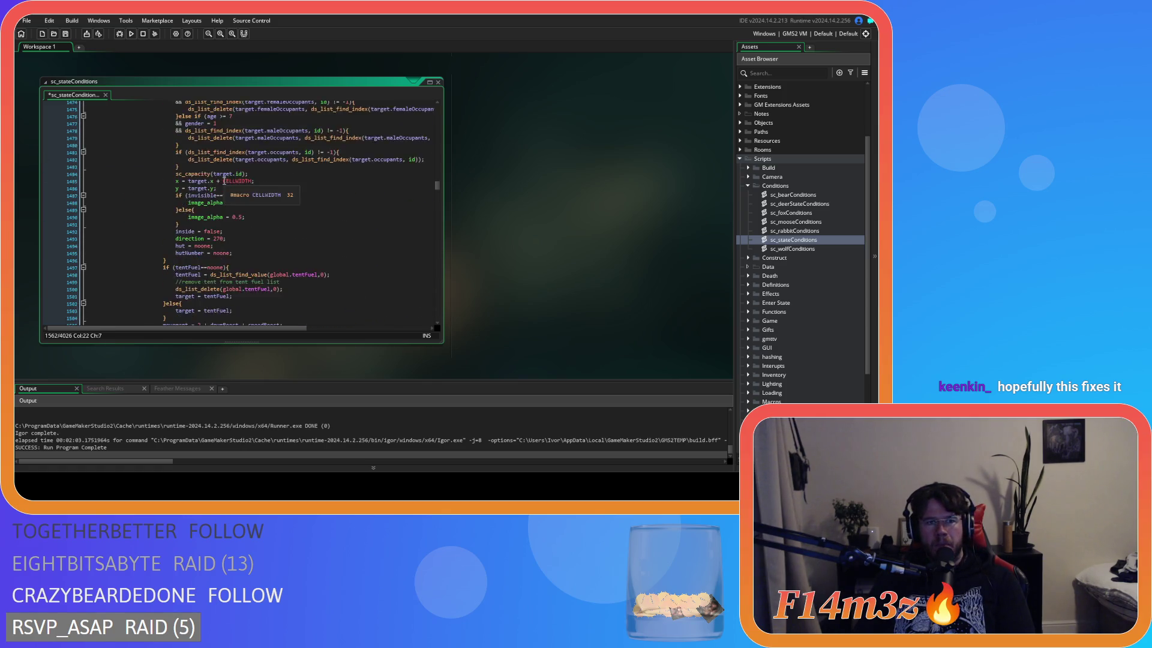
pyautogui.hotkey('ctrl', 'z')
pyautogui.hotkey('ctrl', 'z')
pyautogui.scroll(-10, 264, 219)
pyautogui.scroll(20, 303, 222)
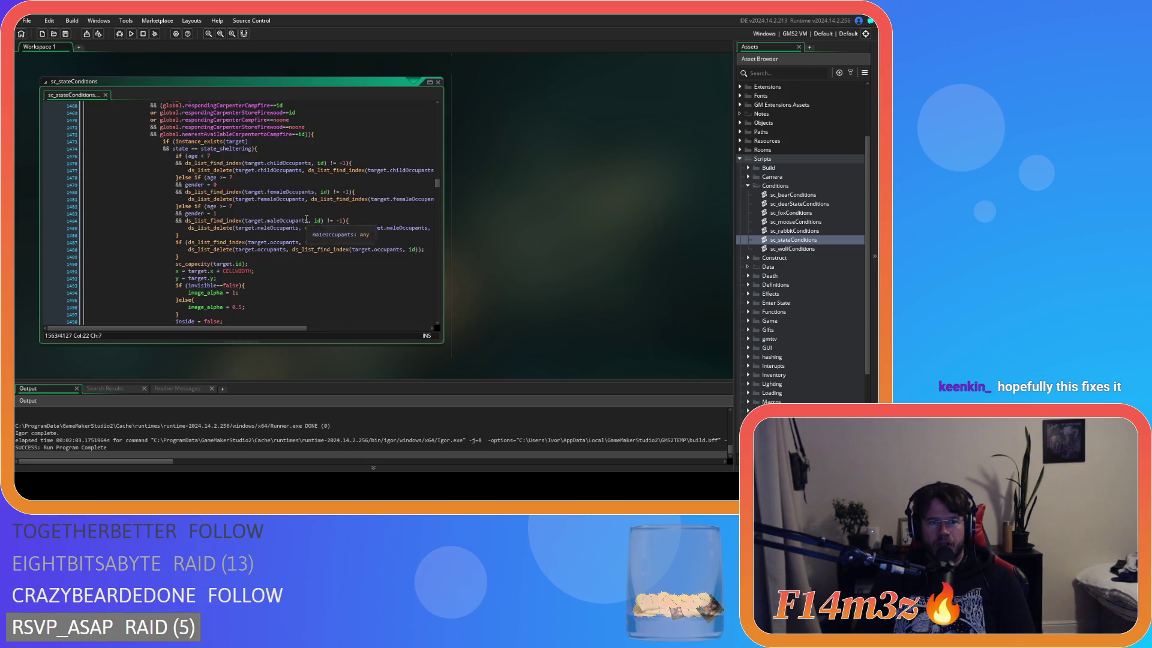
# Select the //fuel tent comment line
pyautogui.click(278, 196)
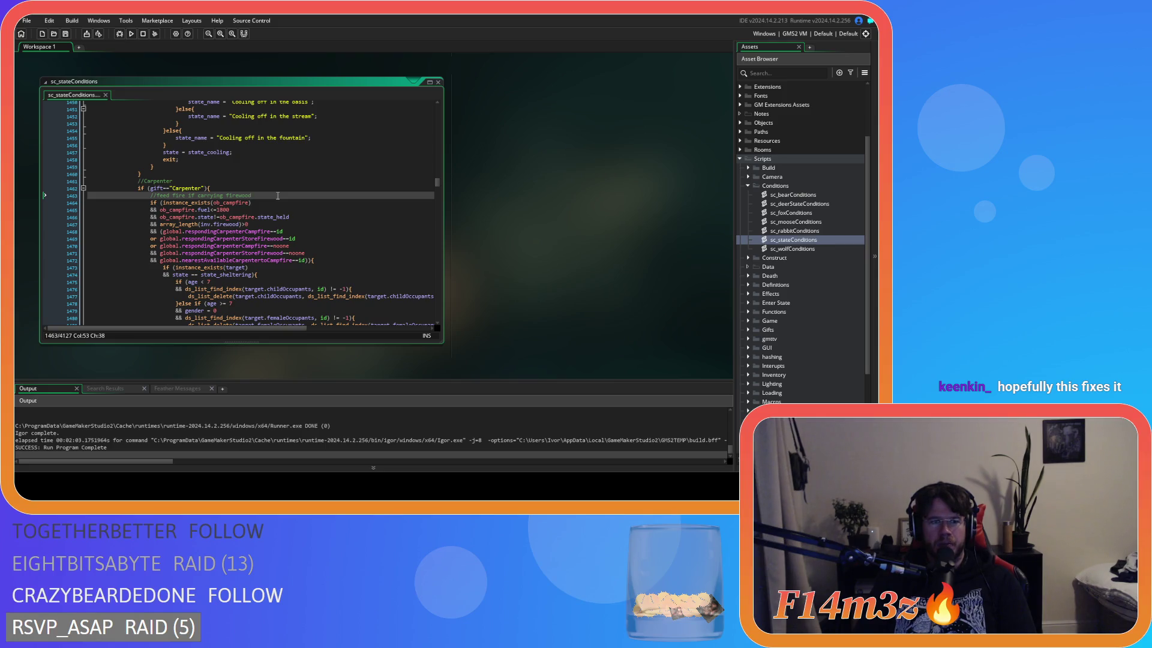
pyautogui.scroll(-17, 274, 201)
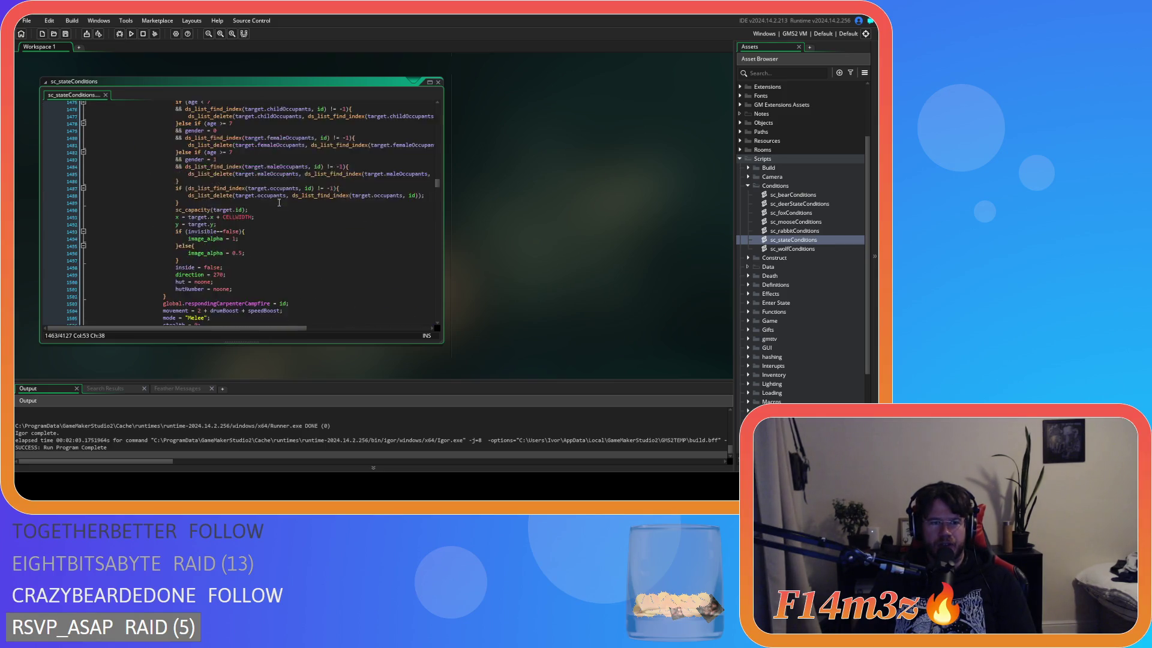
pyautogui.click(175, 191)
pyautogui.scroll(-18, 294, 195)
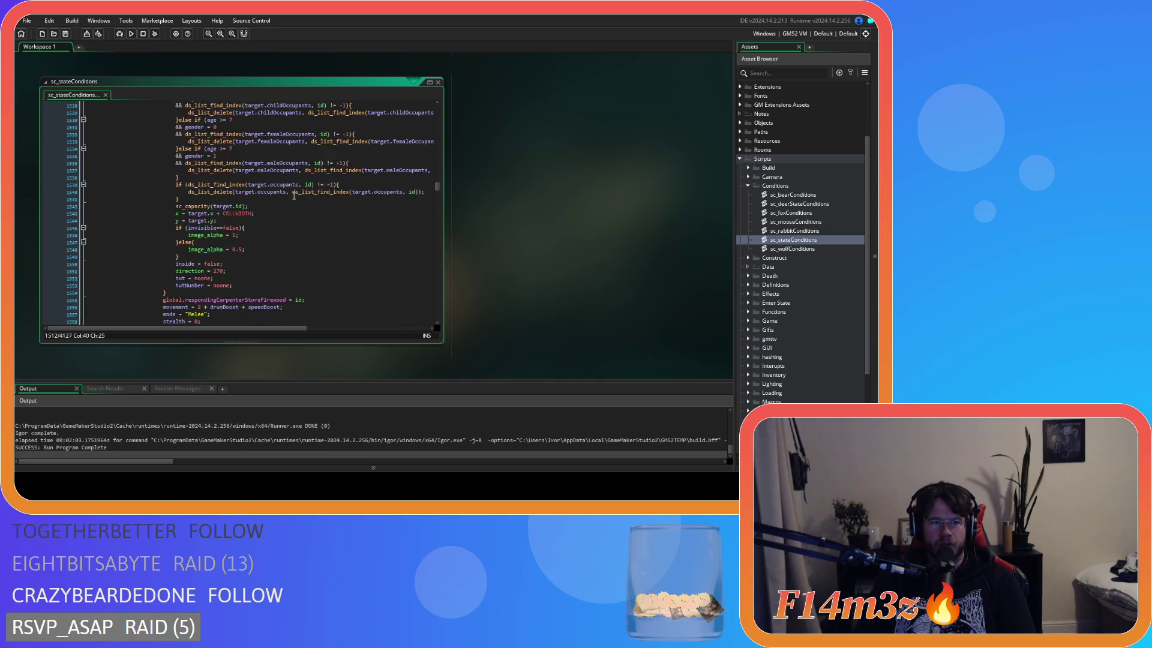
pyautogui.moveTo(151, 185); pyautogui.dragTo(281, 186)
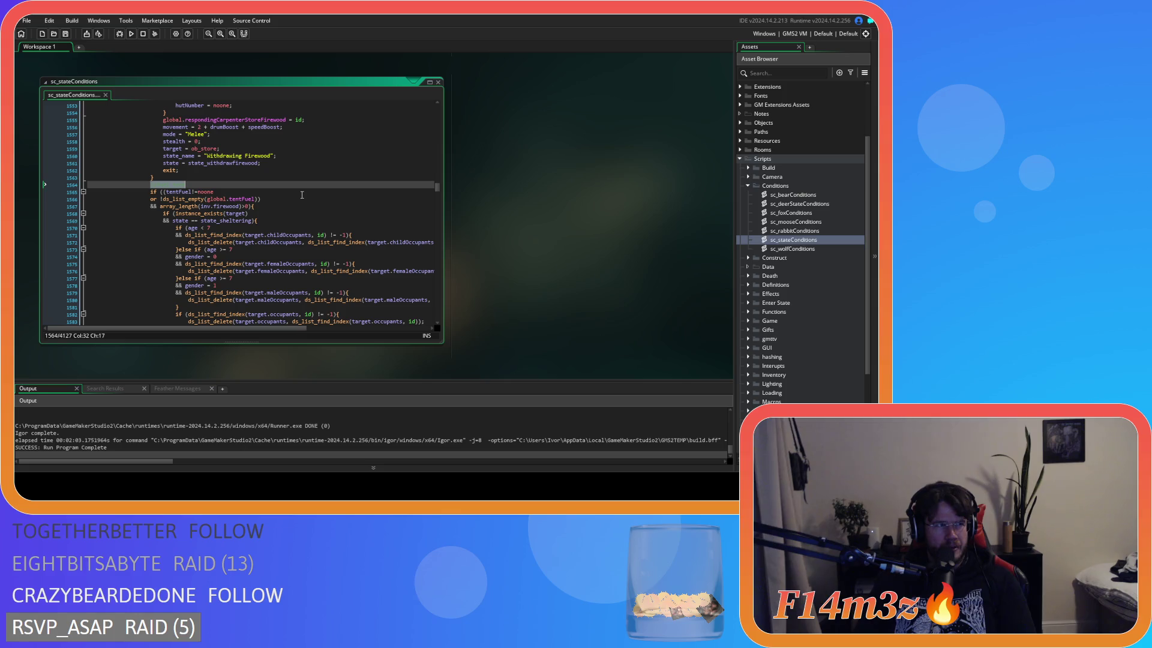
# Locate and select the carpenter's withdraw-firewood block
pyautogui.scroll(-5, 302, 195)
pyautogui.click(180, 171)
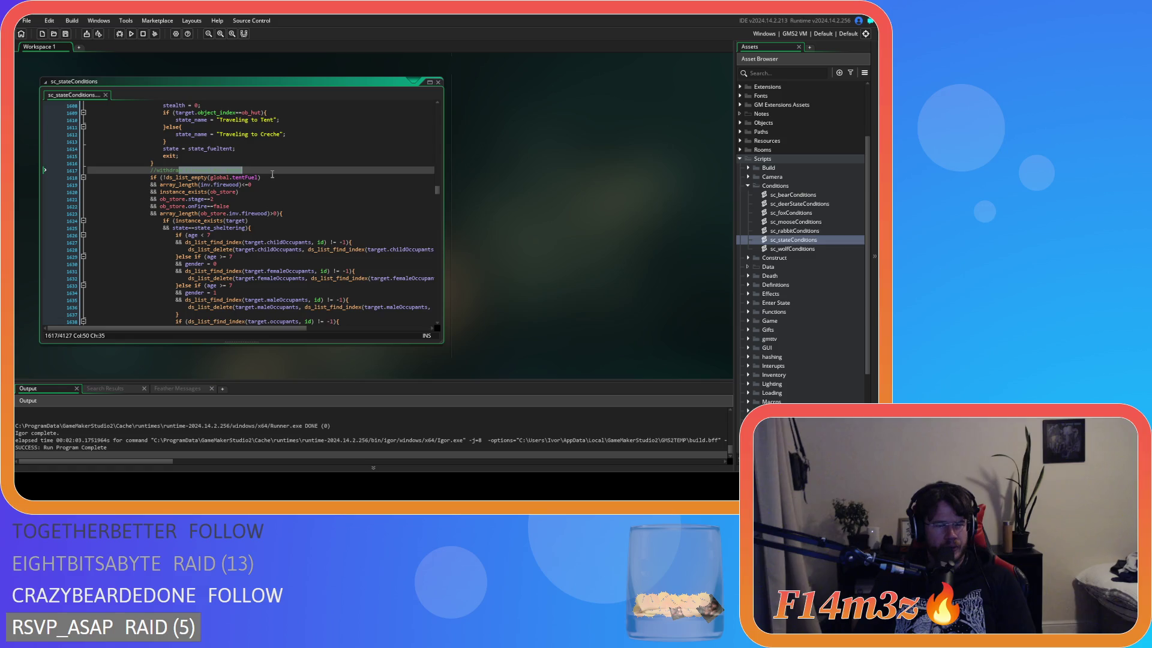
pyautogui.scroll(5, 272, 174)
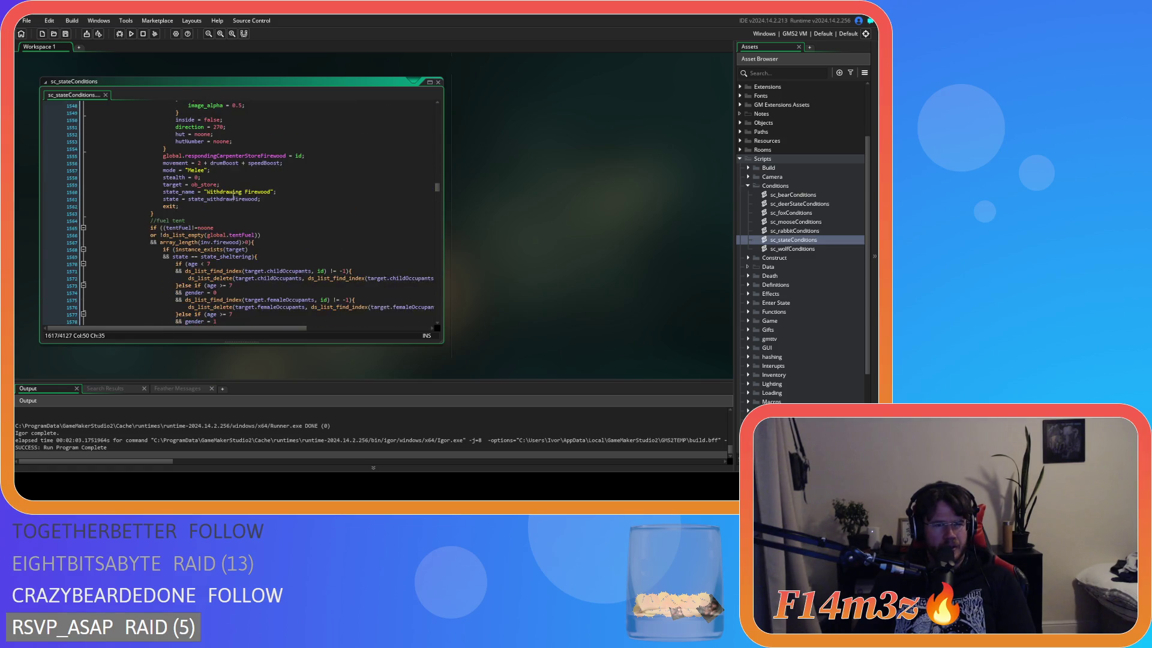
pyautogui.moveTo(169, 209)
pyautogui.mouseDown()
pyautogui.moveTo(156, 105)
pyautogui.moveTo(154, 176)
pyautogui.mouseUp()
pyautogui.scroll(-5, 257, 240)
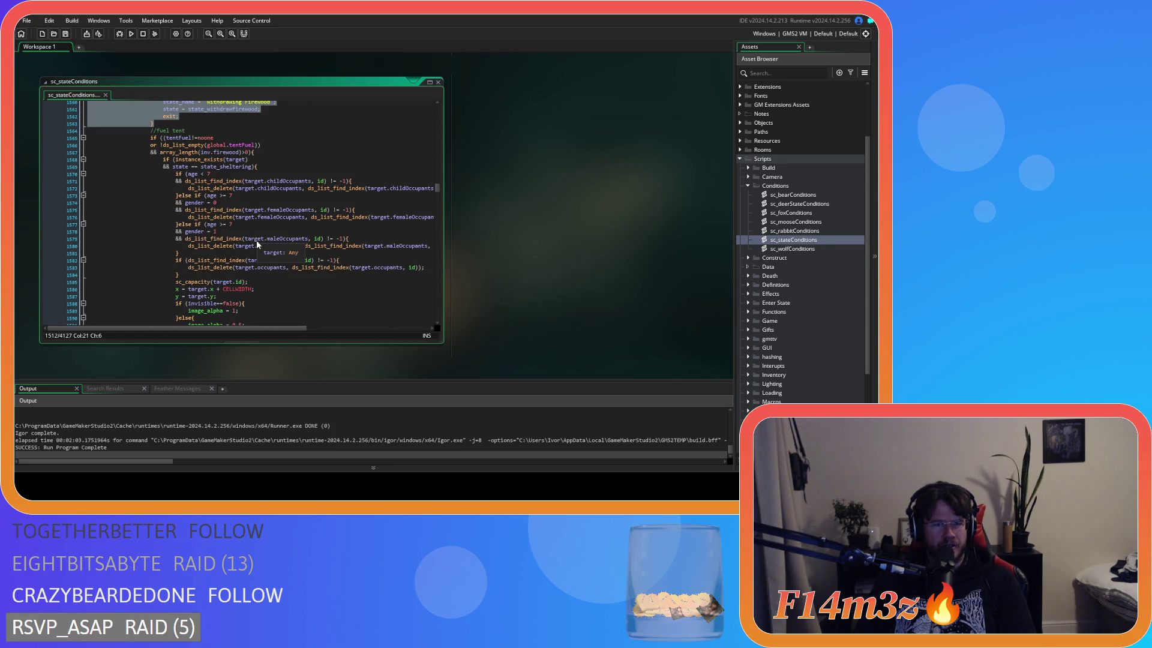
pyautogui.scroll(5, 256, 240)
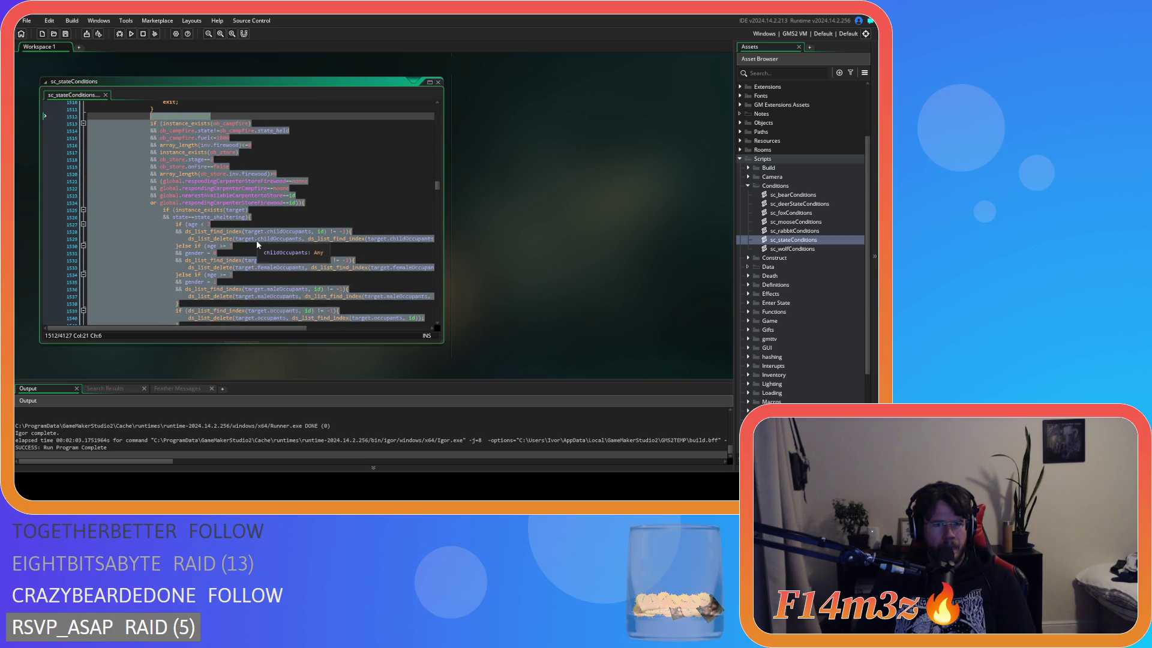
pyautogui.scroll(5, 257, 244)
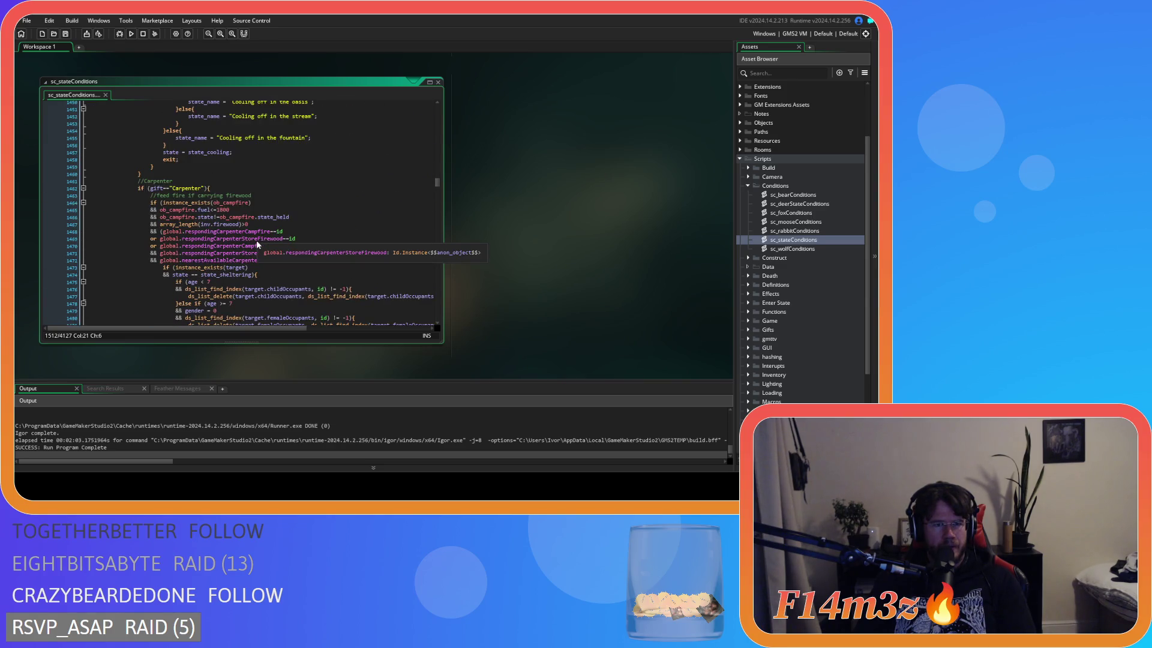
pyautogui.scroll(-4, 257, 243)
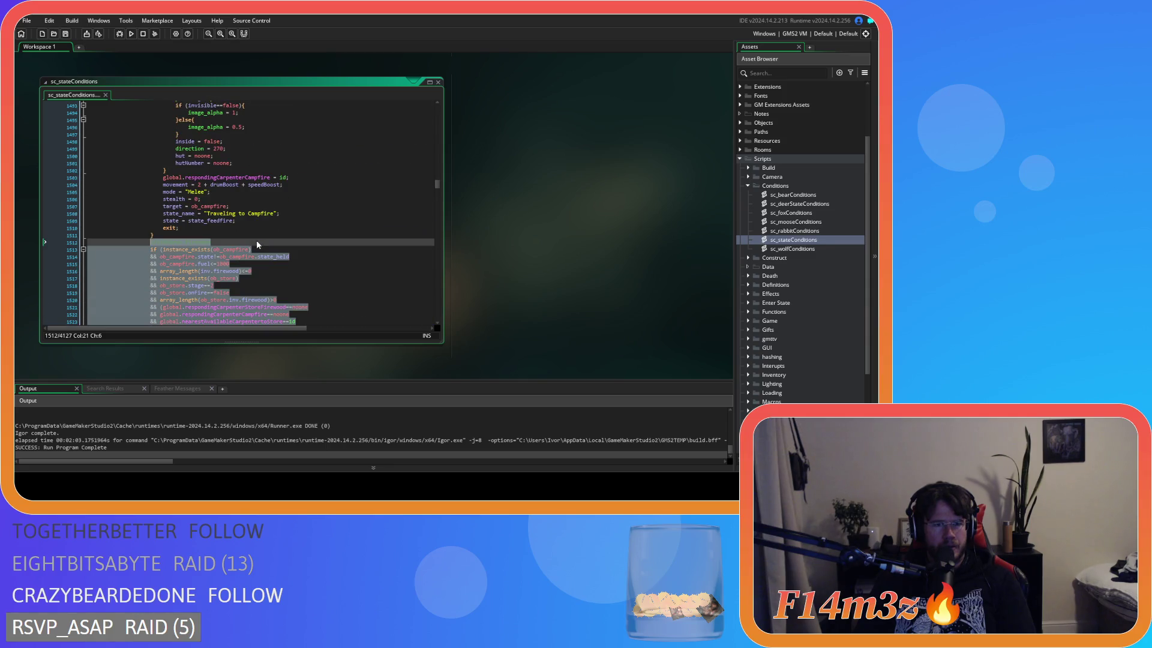
pyautogui.scroll(-10, 257, 243)
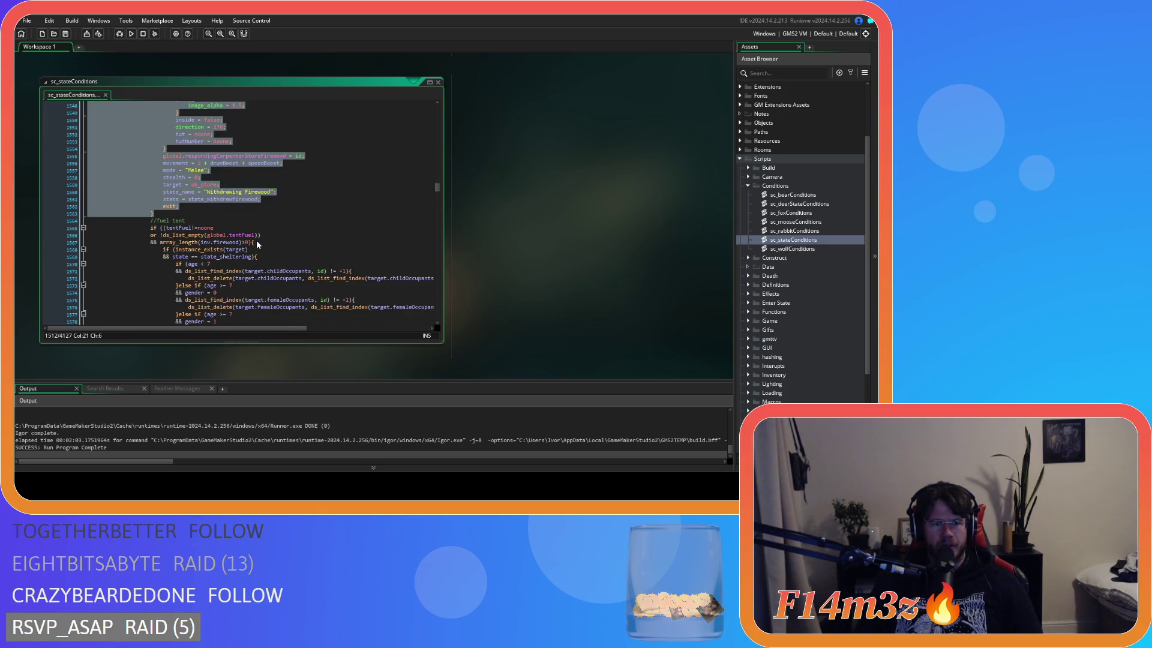
pyautogui.scroll(5, 257, 243)
pyautogui.scroll(5, 256, 243)
pyautogui.scroll(-5, 256, 243)
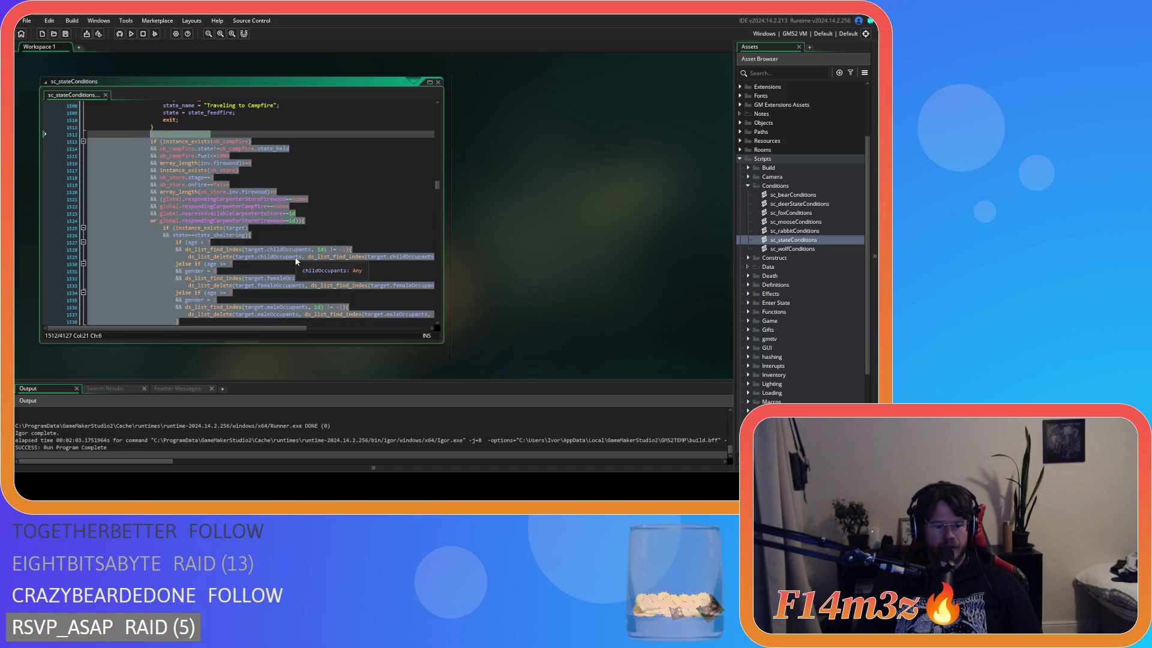
# Cut the withdraw-firewood block, remove the blank line, and paste it below //fuel tent
pyautogui.press('Delete')
pyautogui.press('BackSpace')
pyautogui.scroll(-14, 238, 197)
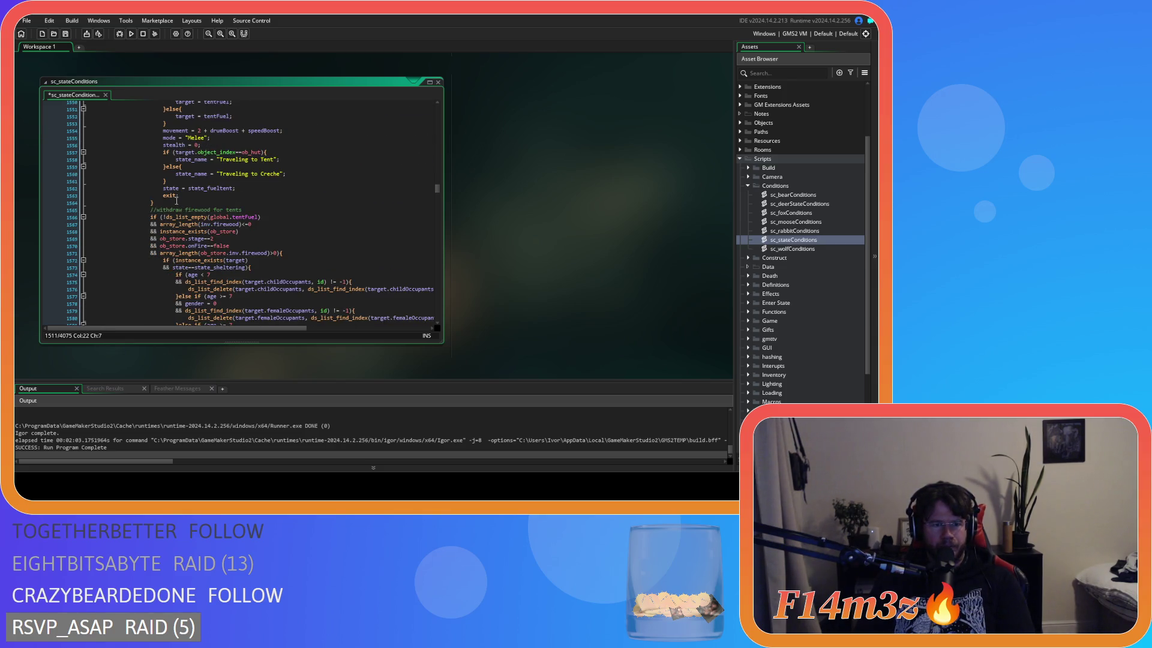
pyautogui.hotkey('ctrl', 'z')
pyautogui.hotkey('ctrl', 'z')
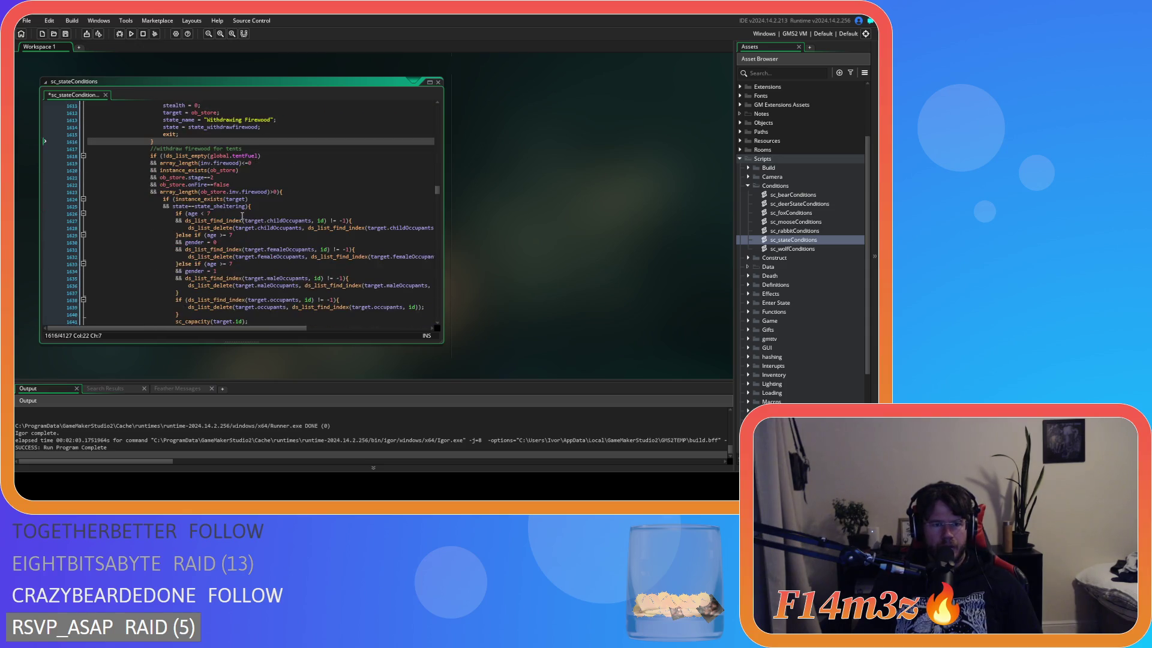
# Review the carpenter feed-fire conditions and the withdraw-firewood comment in sc_stateConditions
pyautogui.scroll(20, 251, 219)
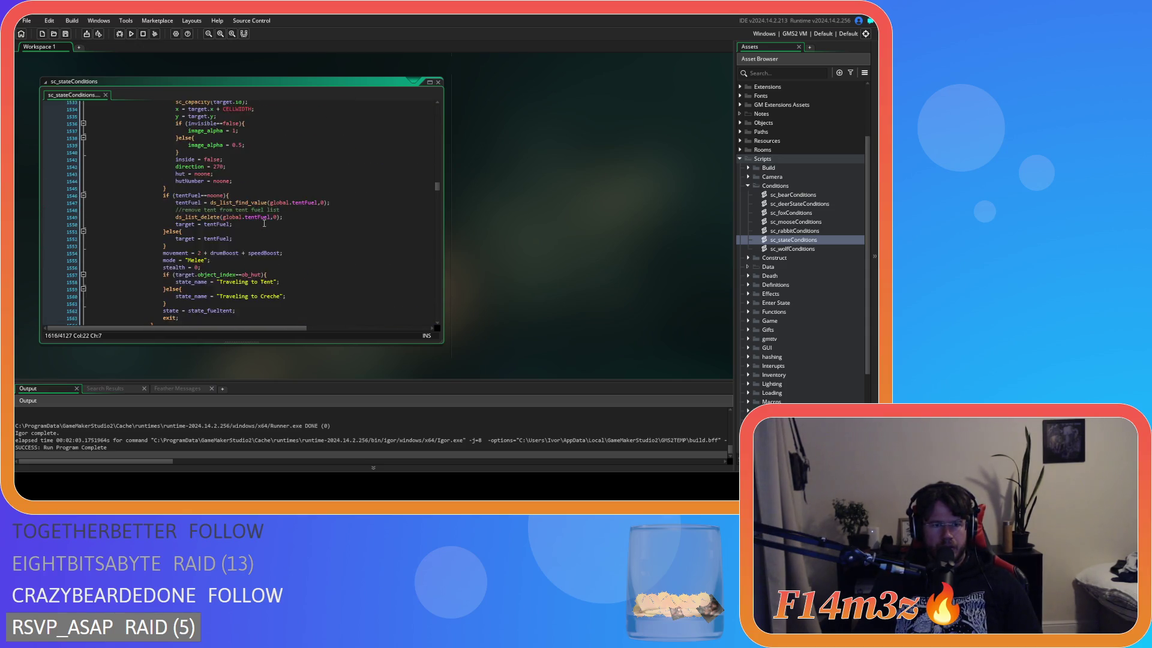
pyautogui.scroll(12, 263, 223)
pyautogui.click(286, 164)
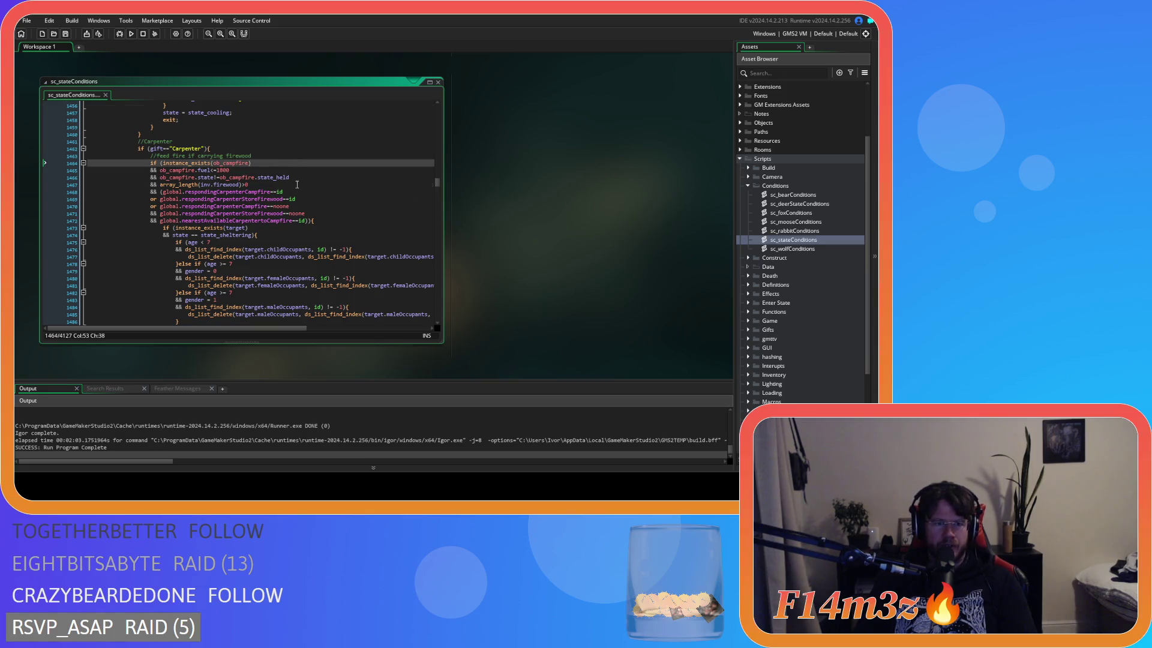
pyautogui.scroll(-17, 297, 183)
pyautogui.click(297, 149)
pyautogui.scroll(-2, 297, 178)
pyautogui.scroll(-13, 296, 178)
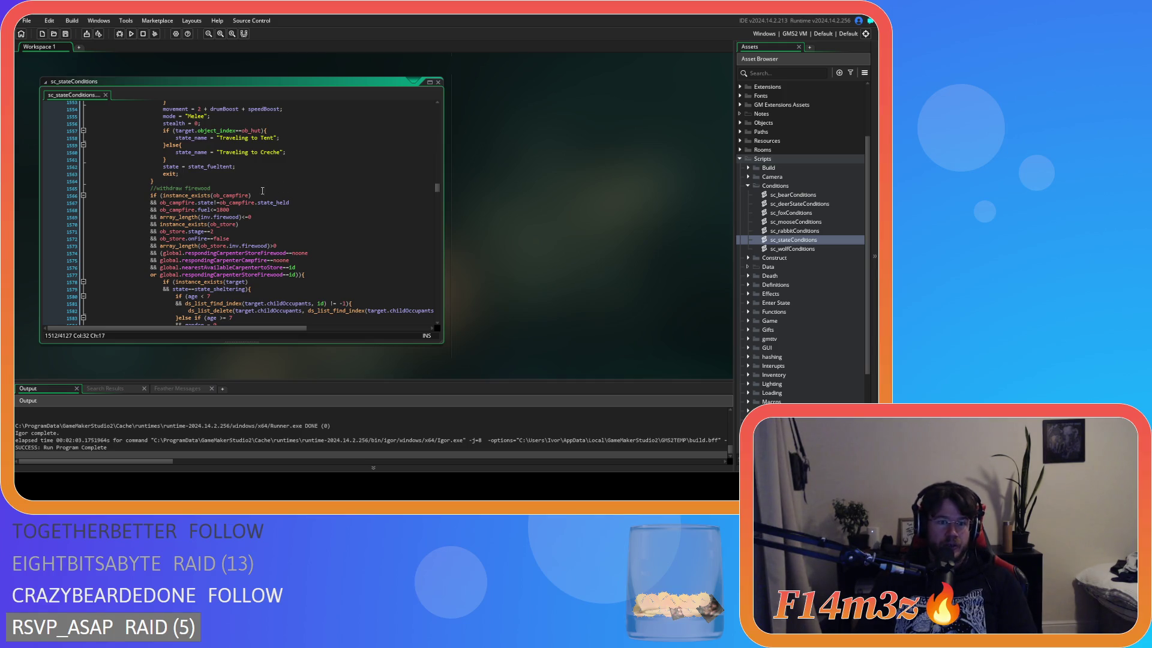
pyautogui.click(262, 190)
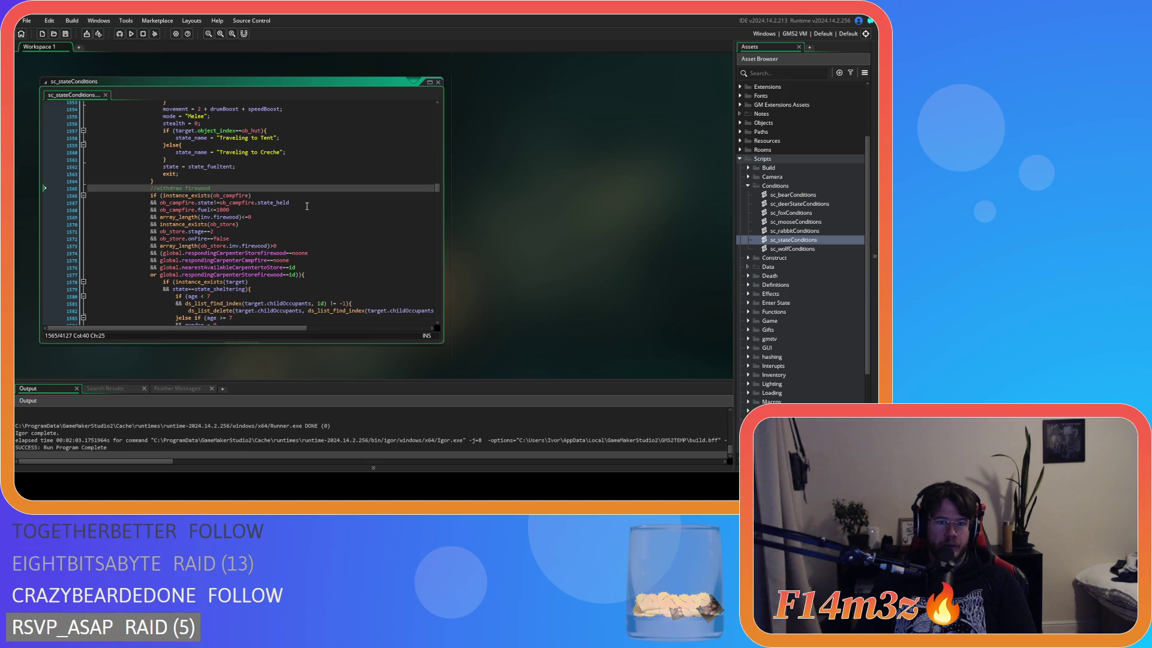
pyautogui.scroll(-16, 306, 206)
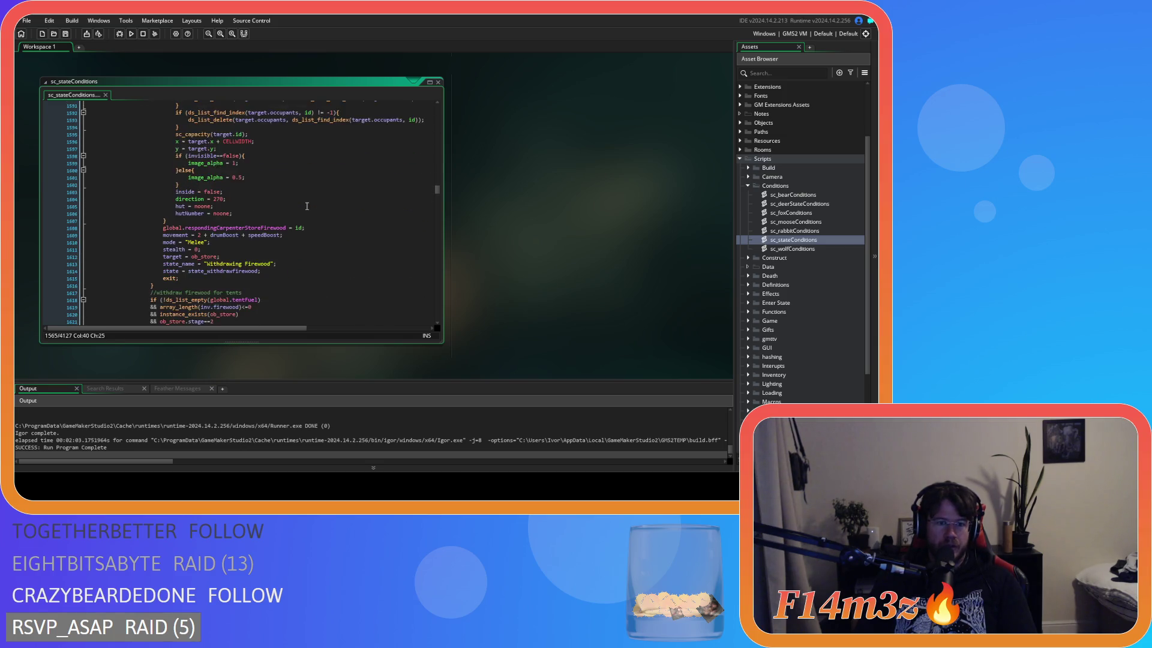
pyautogui.scroll(-8, 282, 220)
pyautogui.scroll(9, 270, 234)
# Inspect the withdraw-firewood-for-tents block and its tent-fuel withdrawal lines
pyautogui.click(266, 240)
pyautogui.scroll(-3, 265, 240)
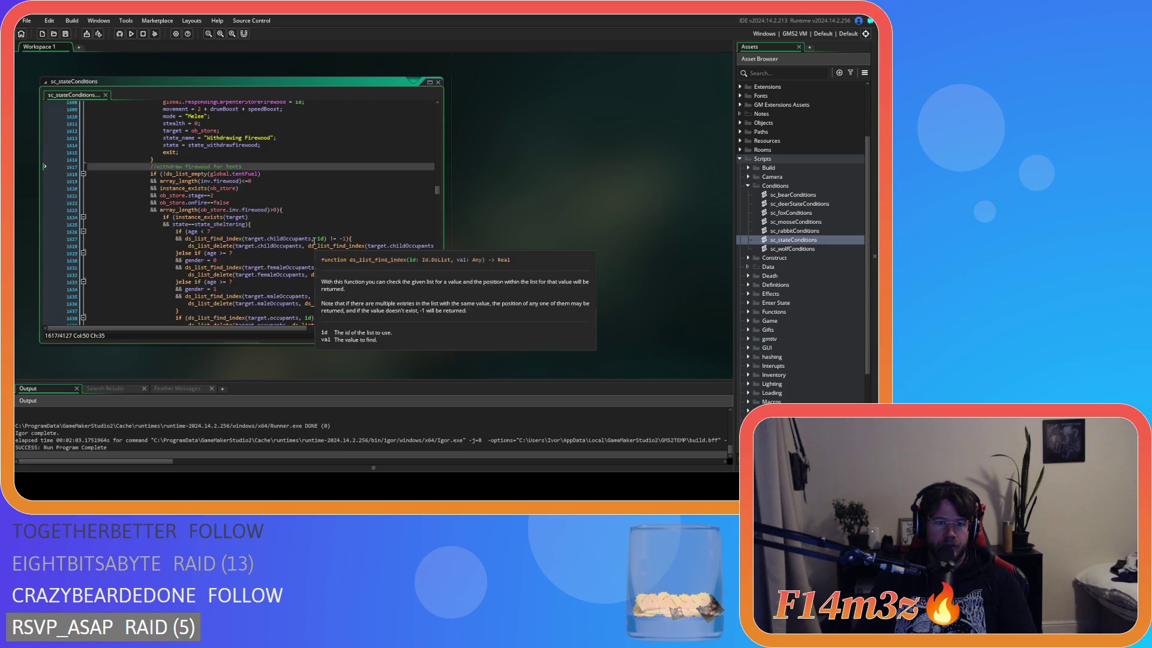
pyautogui.scroll(4, 314, 231)
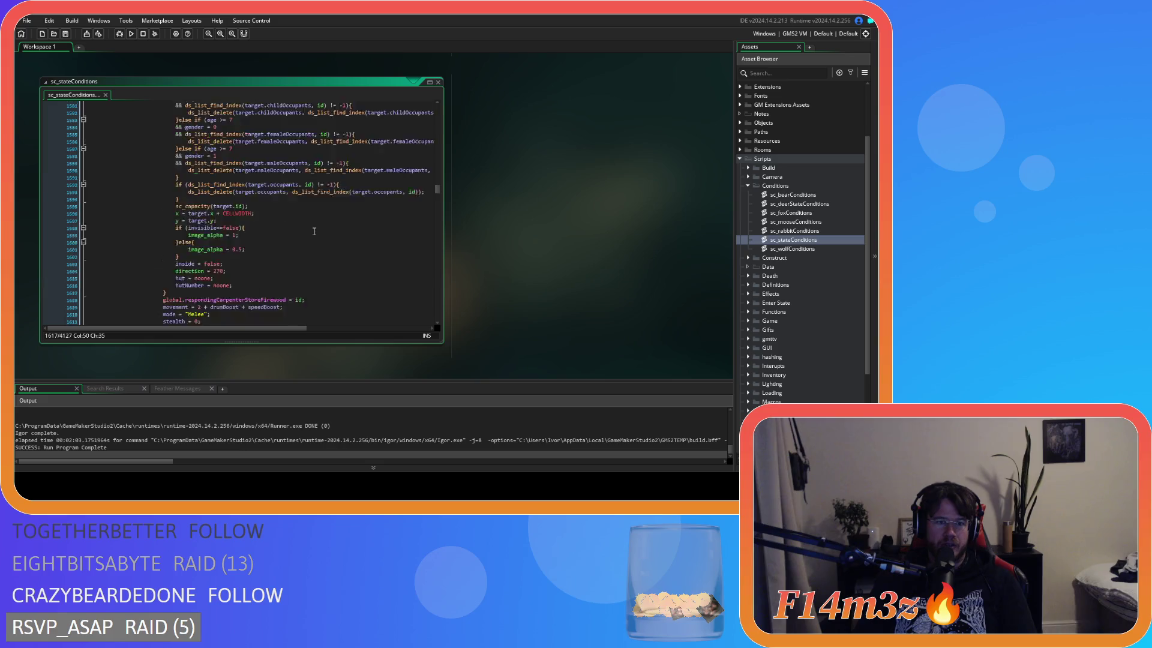
pyautogui.scroll(-14, 314, 231)
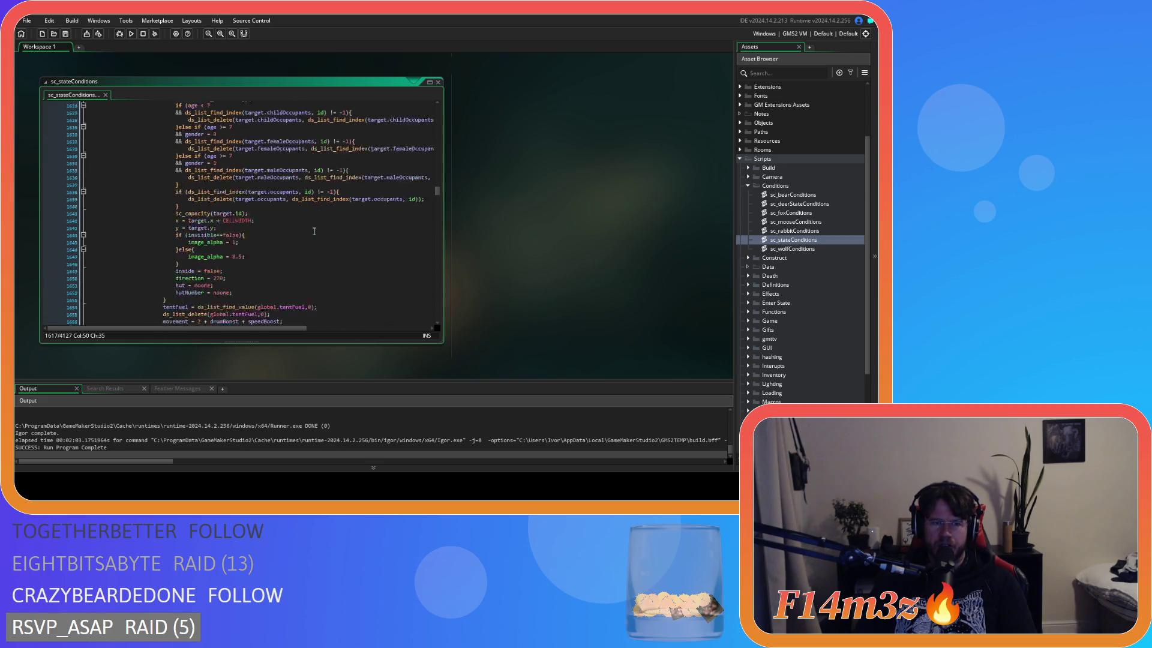
pyautogui.click(333, 268)
pyautogui.scroll(4, 333, 271)
pyautogui.scroll(8, 312, 240)
pyautogui.click(300, 223)
pyautogui.scroll(1, 300, 228)
# Check the end of the deposit-firewood block, then build and run the game with F5
pyautogui.scroll(-10, 294, 252)
pyautogui.scroll(-4, 294, 253)
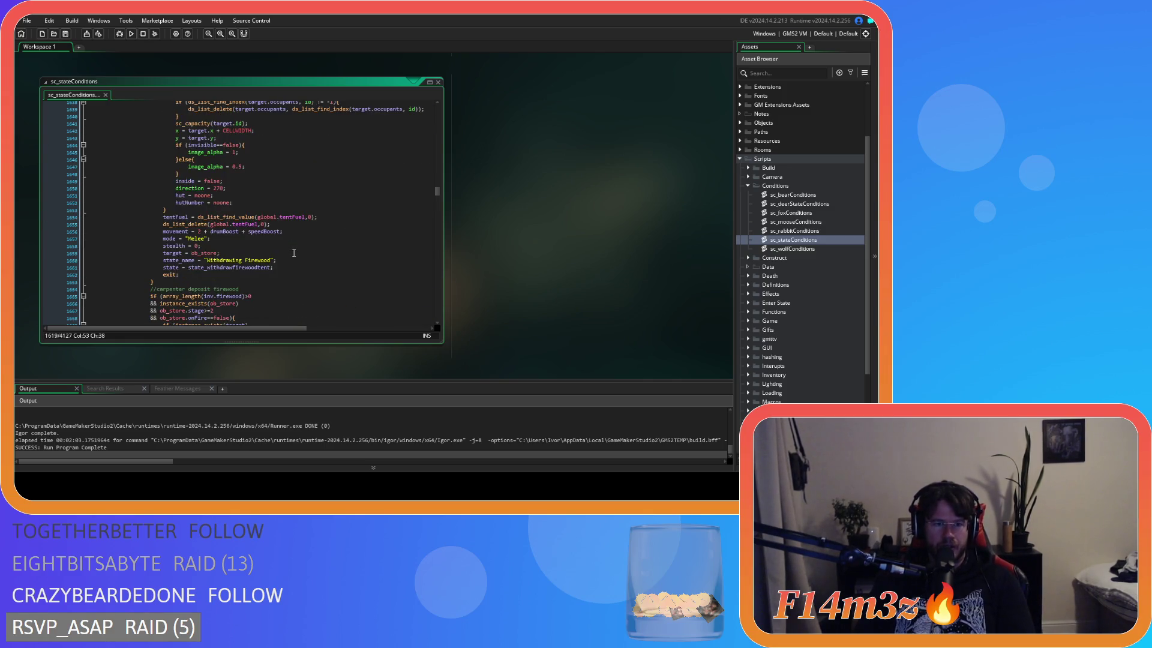
pyautogui.scroll(-3, 294, 253)
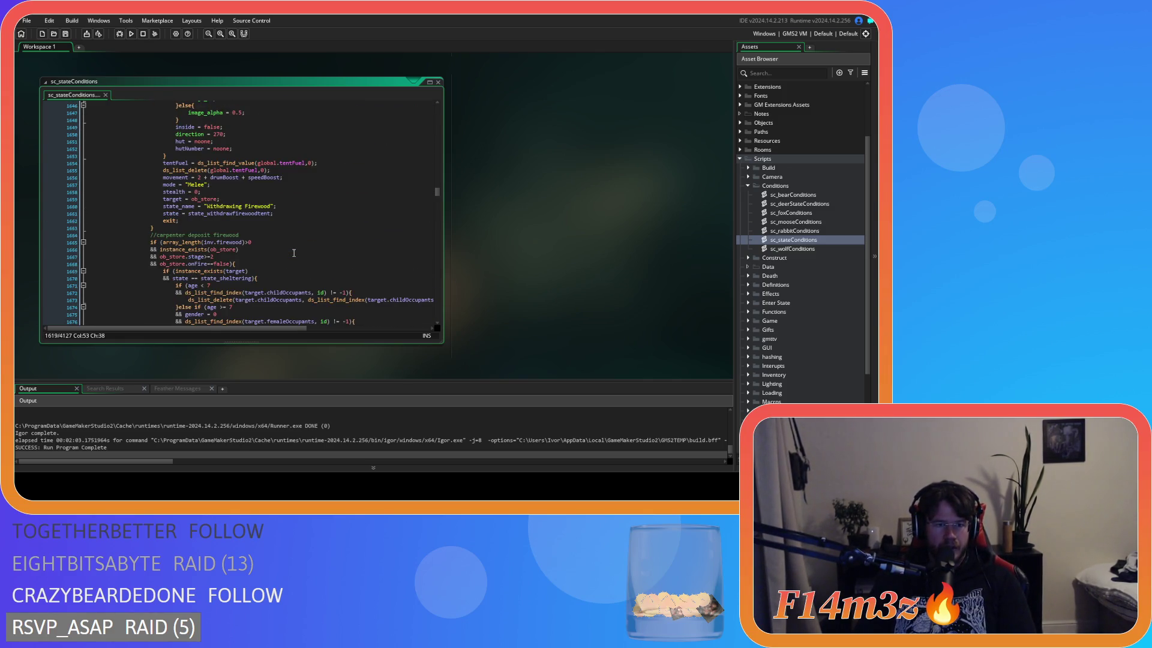
pyautogui.scroll(-10, 336, 232)
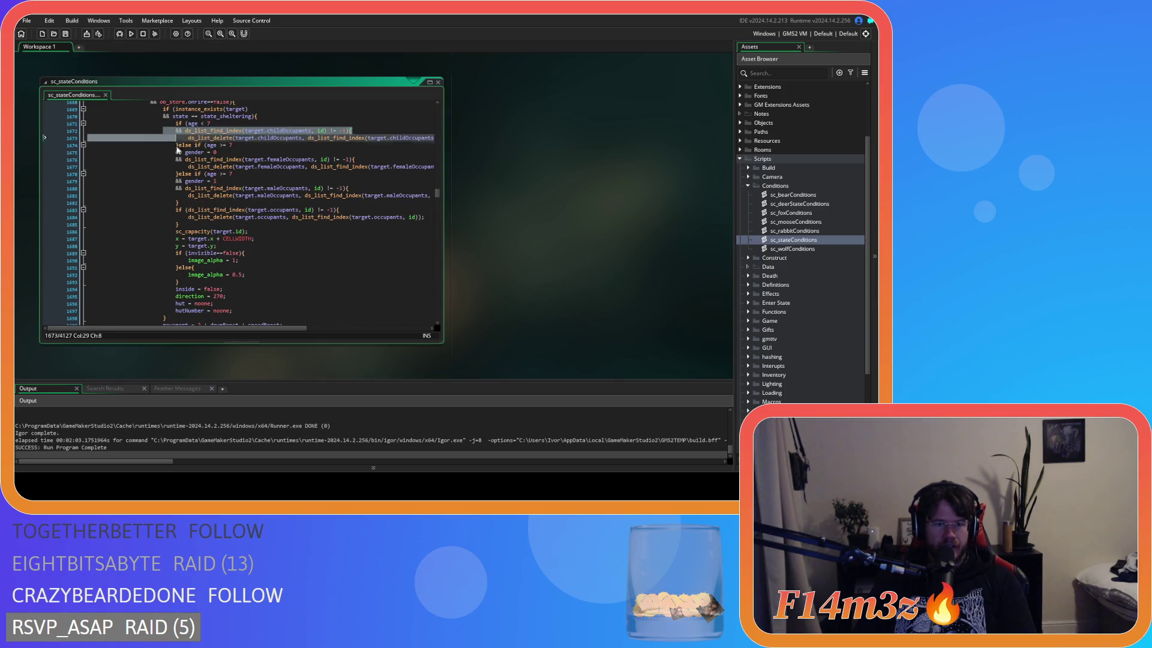
pyautogui.moveTo(176, 130); pyautogui.dragTo(216, 138)
pyautogui.scroll(-1, 273, 243)
pyautogui.click(229, 252)
pyautogui.scroll(15, 228, 249)
pyautogui.scroll(12, 228, 249)
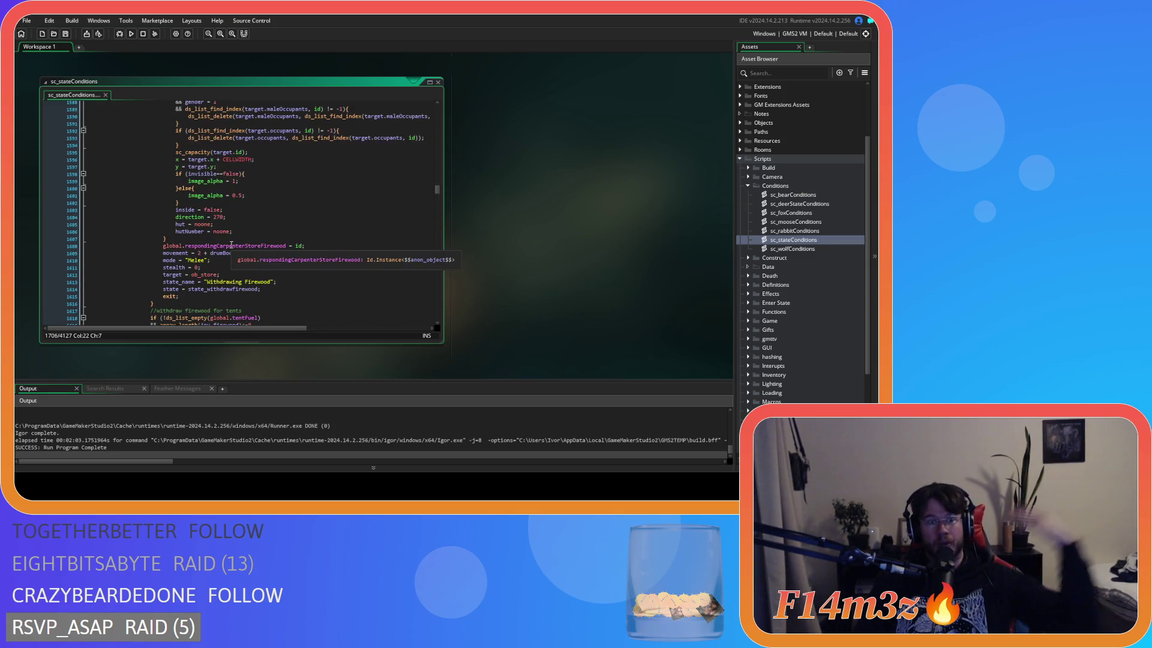
pyautogui.scroll(-5, 259, 243)
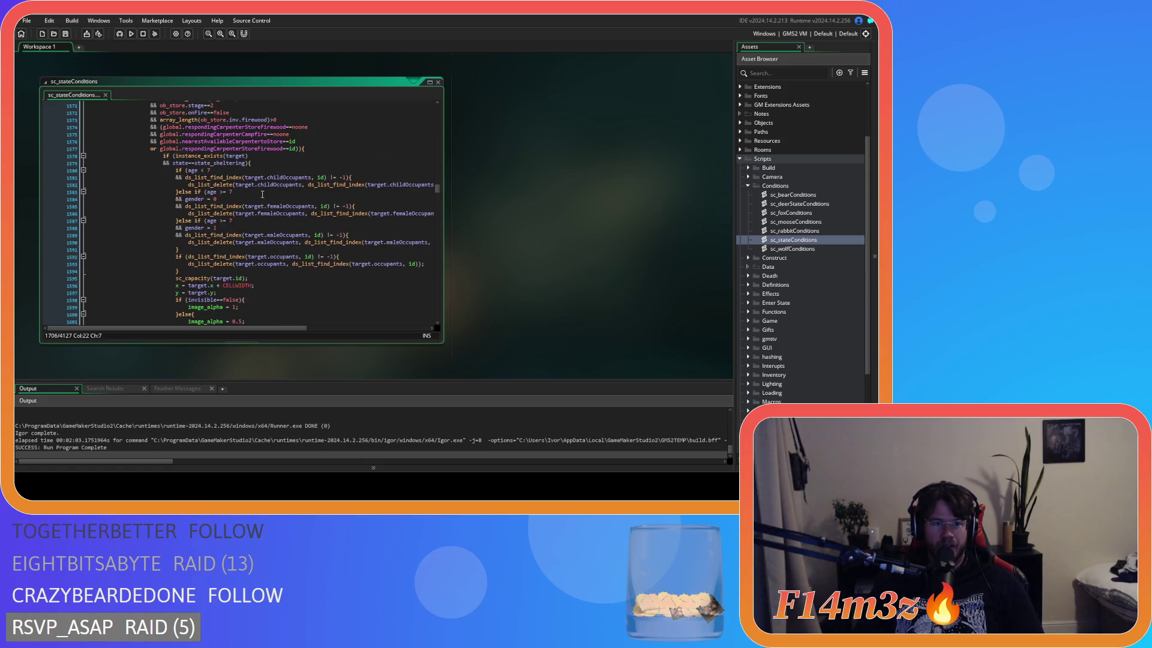
pyautogui.scroll(-20, 262, 193)
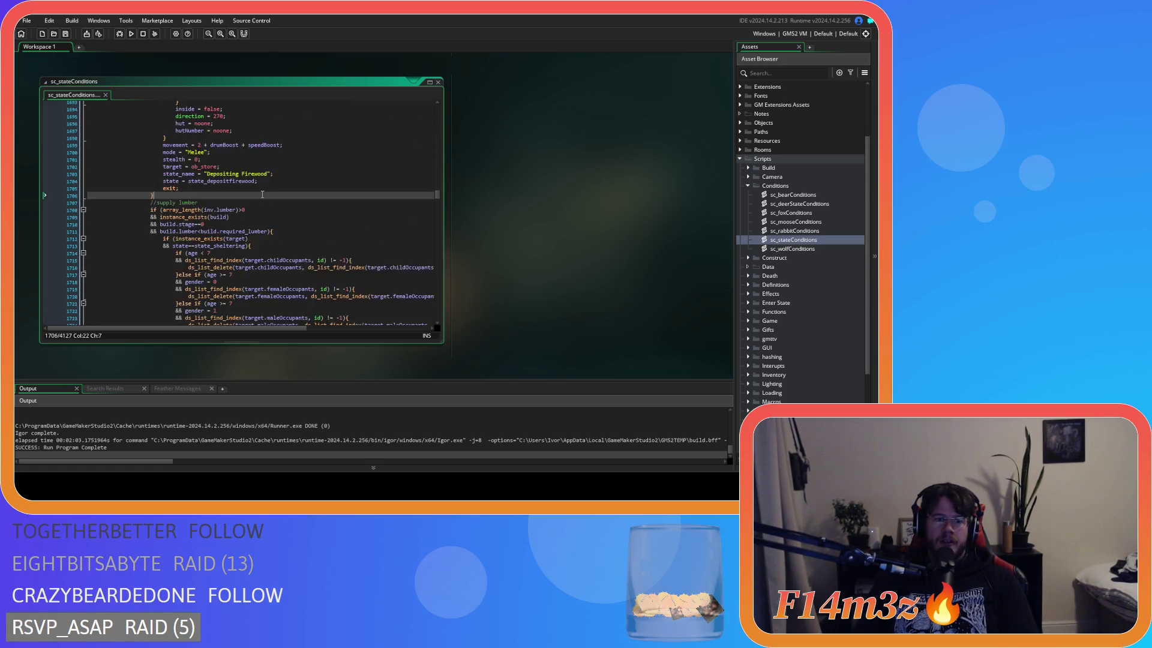
pyautogui.press('F5')
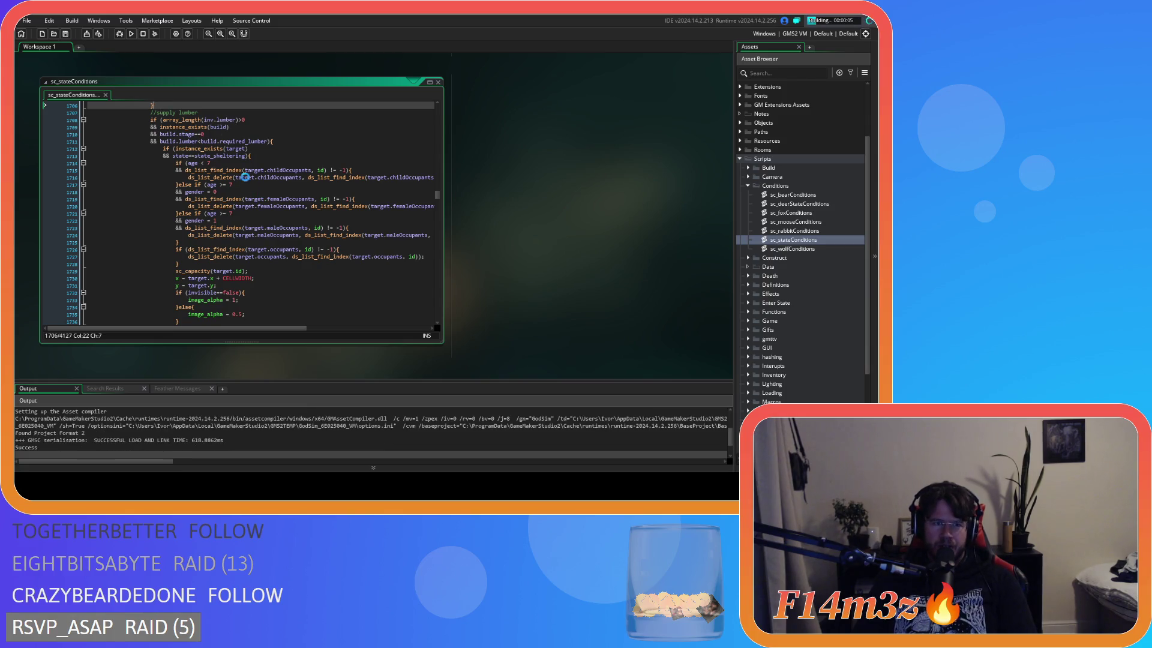